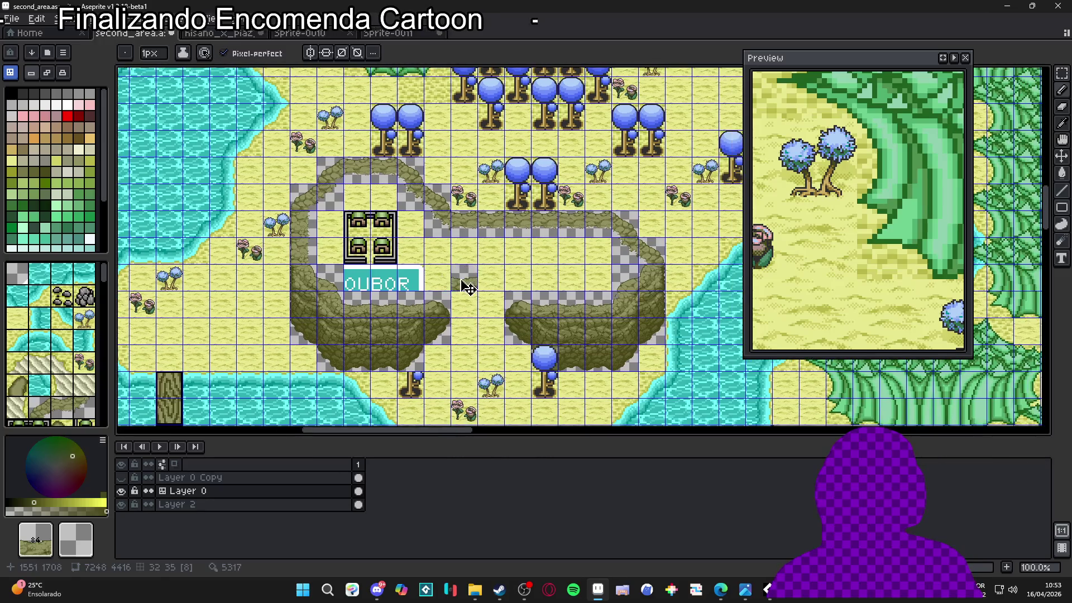
- Show tile index numbers and glance at the hisano_x_piaz_tower_48 map before returning to second_area
scroll(656, 294, "up", 1)
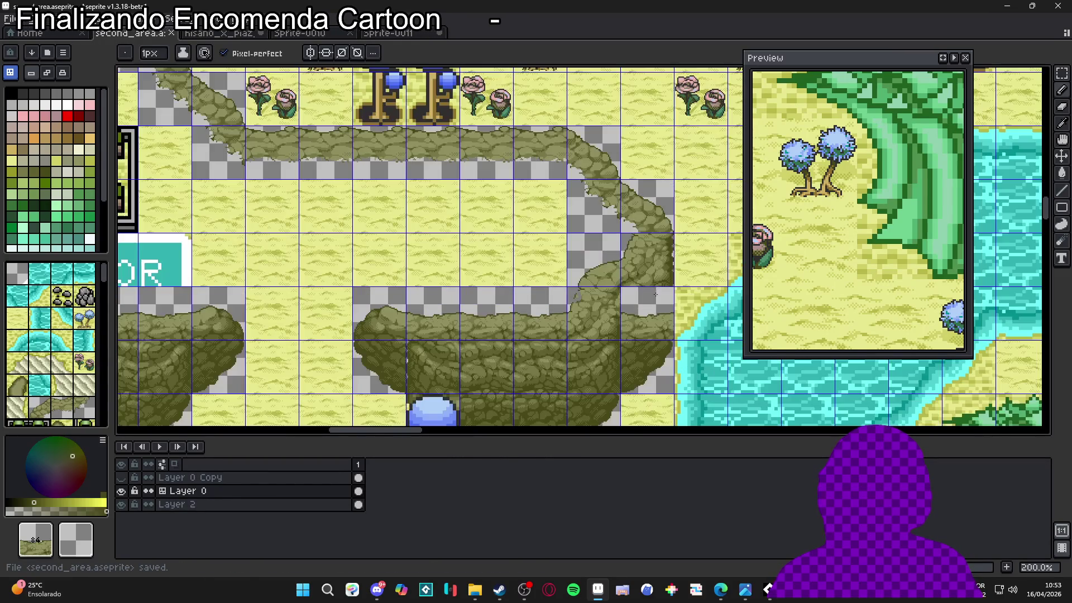
key("ctrl")
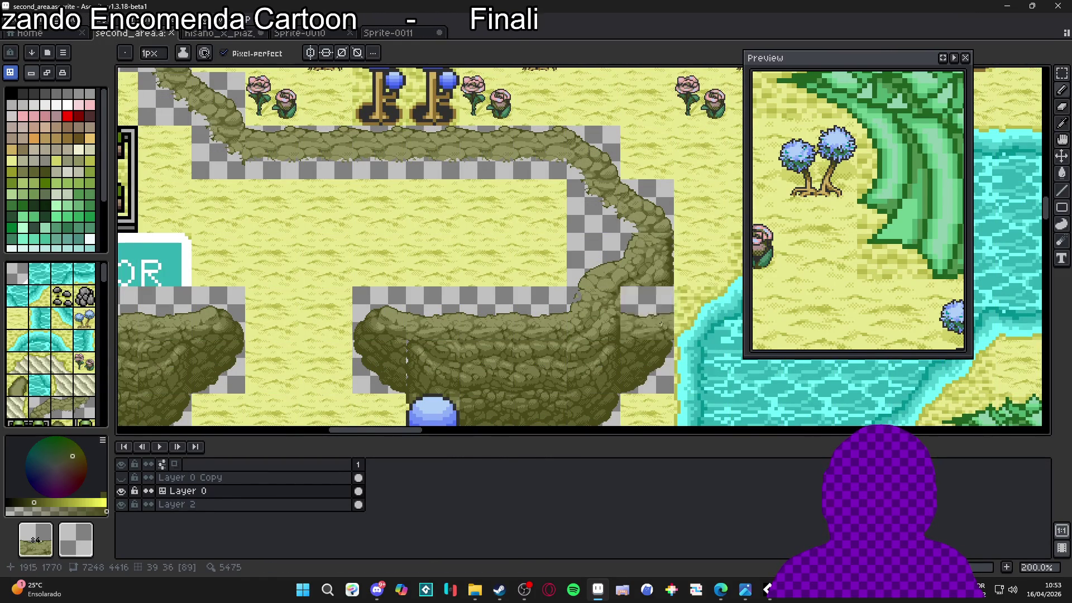
left_click(385, 33)
left_click(301, 34)
left_click(220, 34)
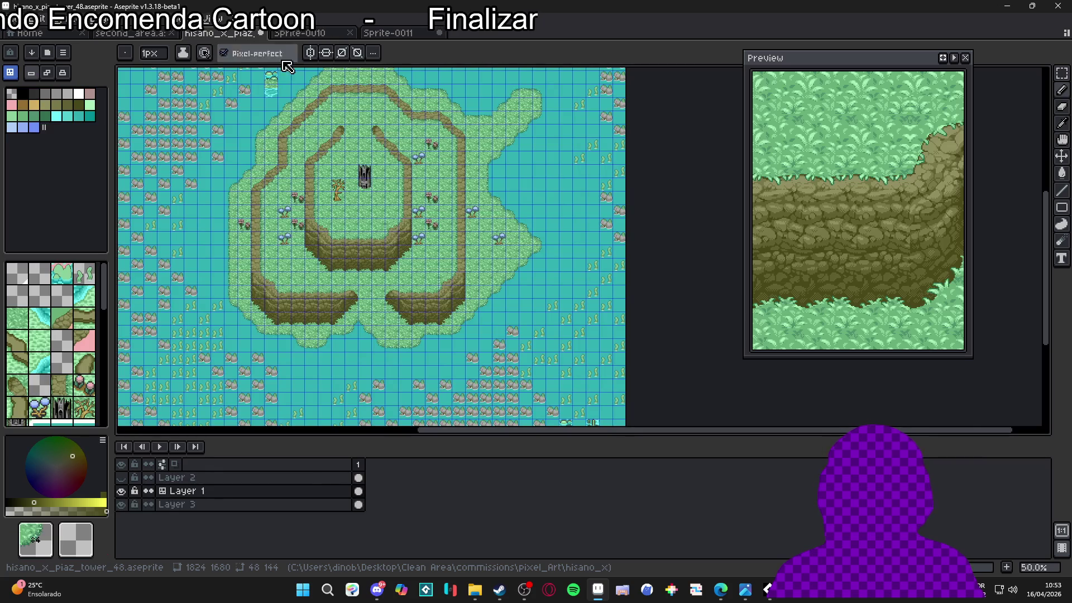
scroll(357, 195, "up", 2)
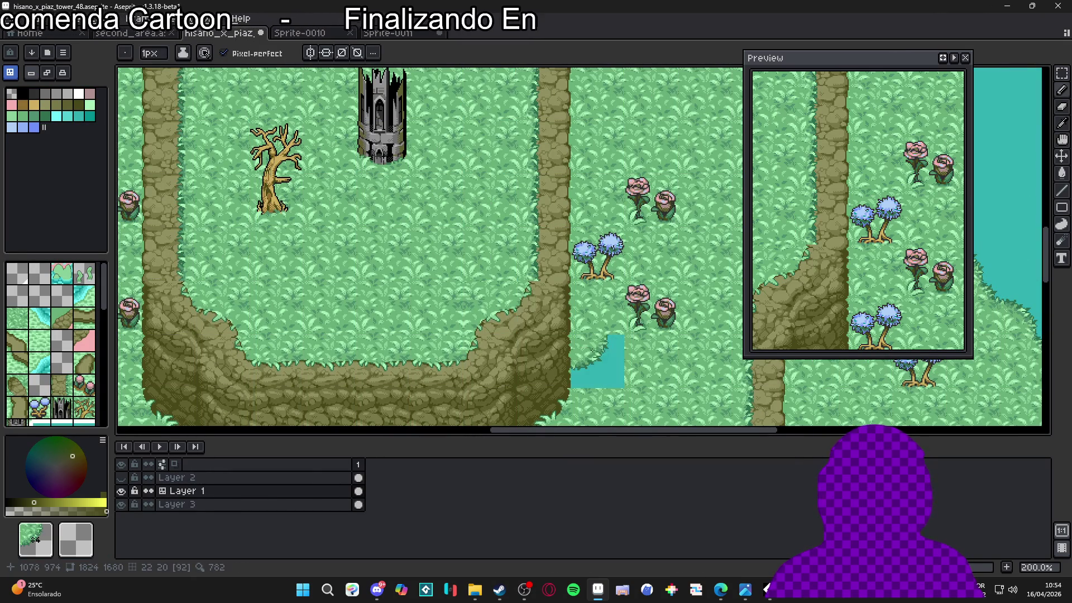
scroll(570, 346, "down", 2)
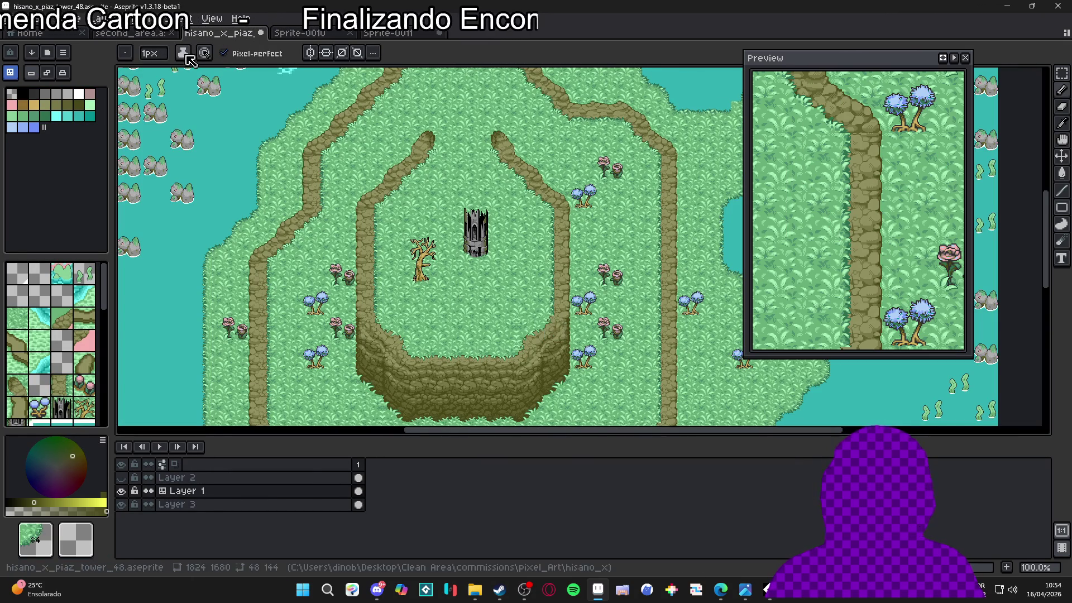
scroll(548, 346, "up", 1)
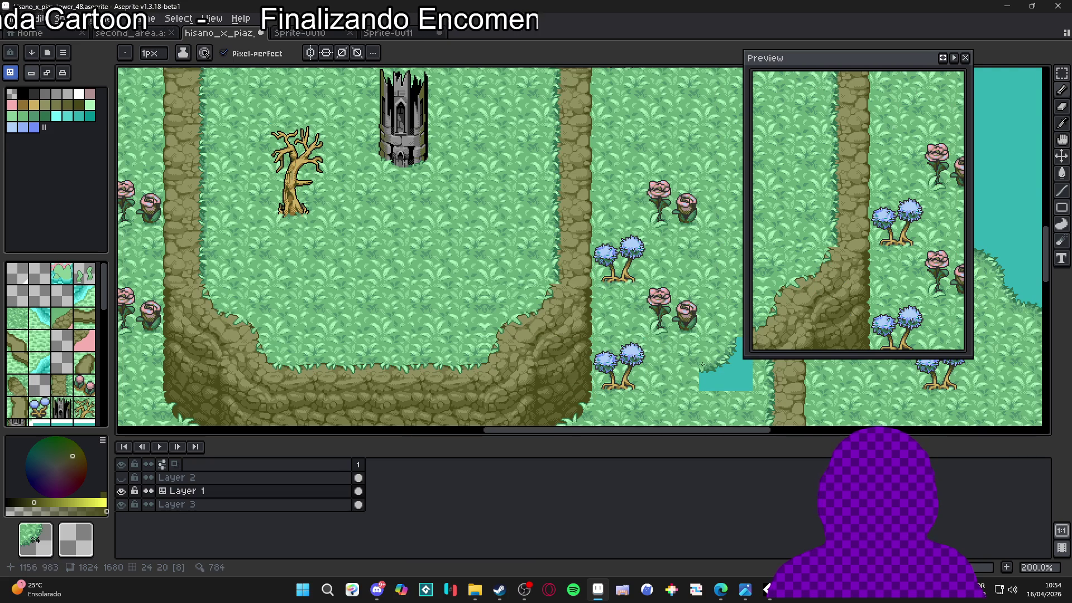
scroll(701, 365, "down", 1)
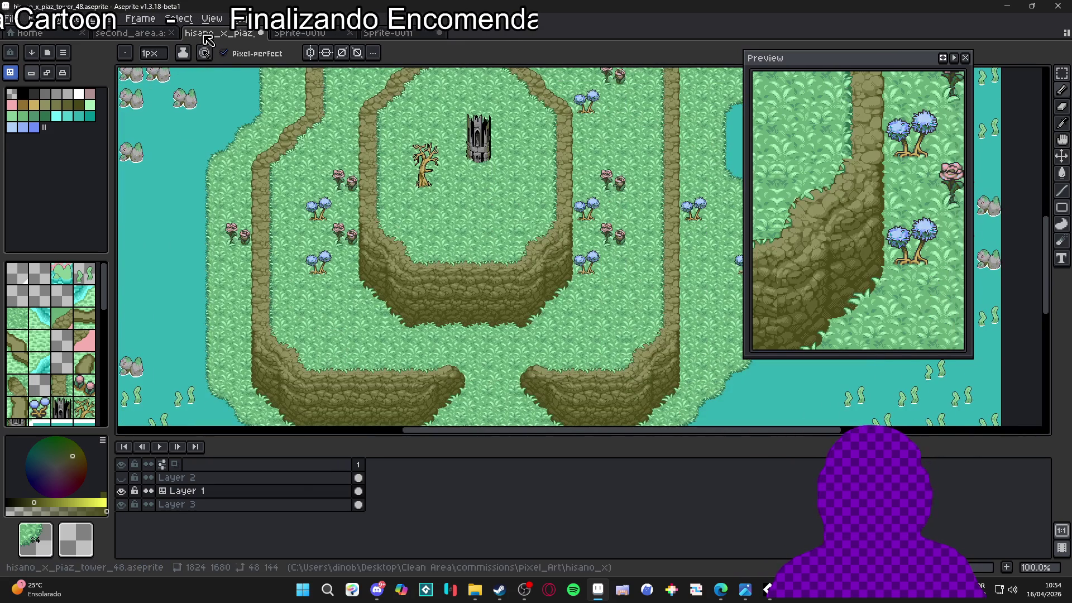
left_click(158, 35)
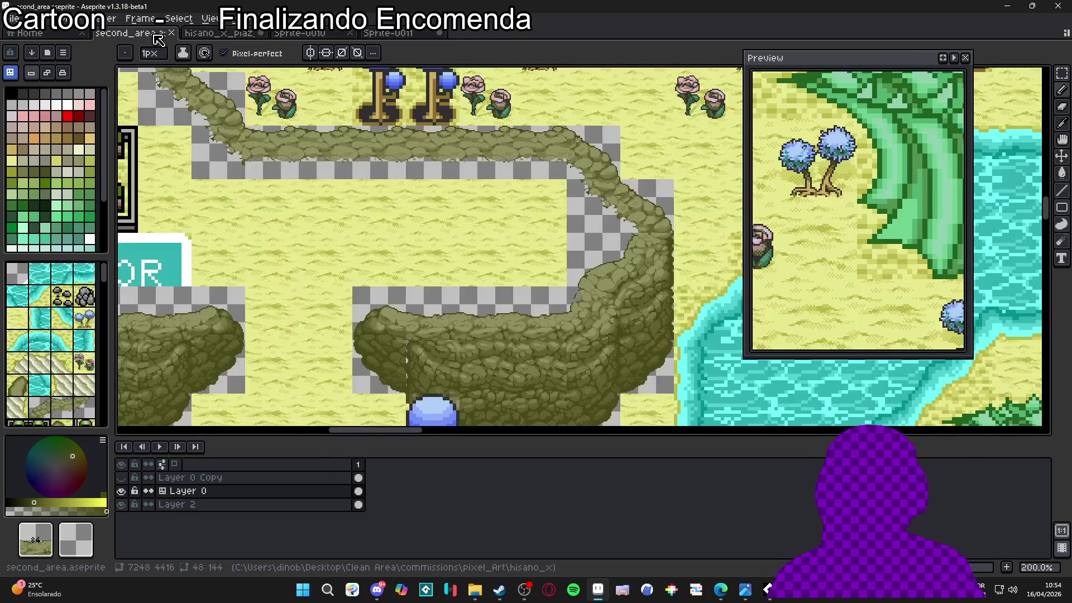
scroll(423, 295, "down", 1)
- Erase two tiles beside the castle, undo them, then erase one inside the lower cliff
left_click_drag(422, 295, 524, 266)
left_click_drag(367, 225, 417, 205)
left_click_drag(312, 174, 305, 207)
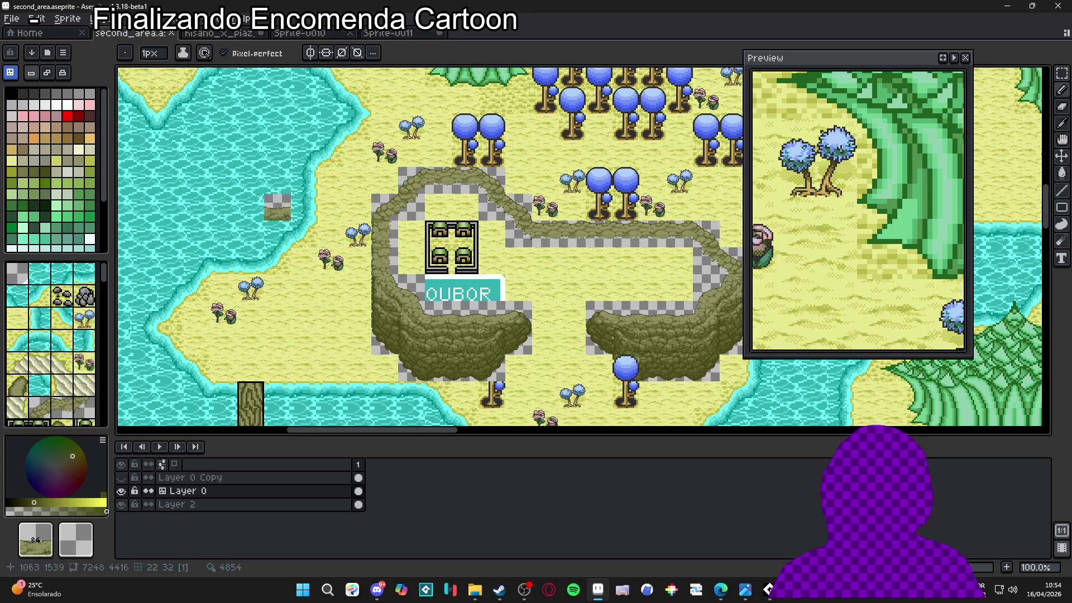
key("e")
left_click(437, 208)
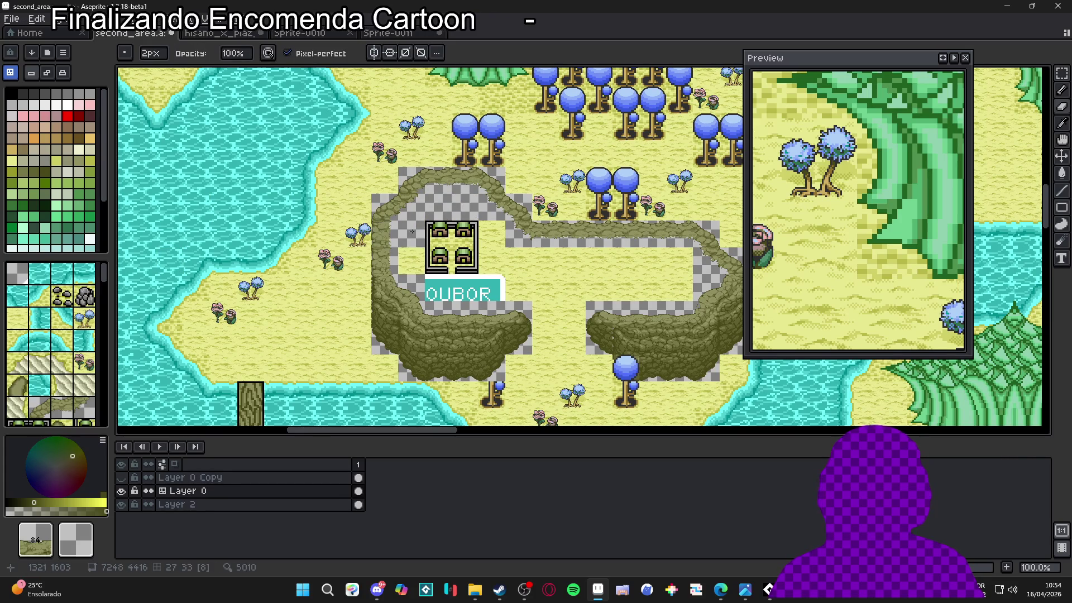
left_click(488, 243)
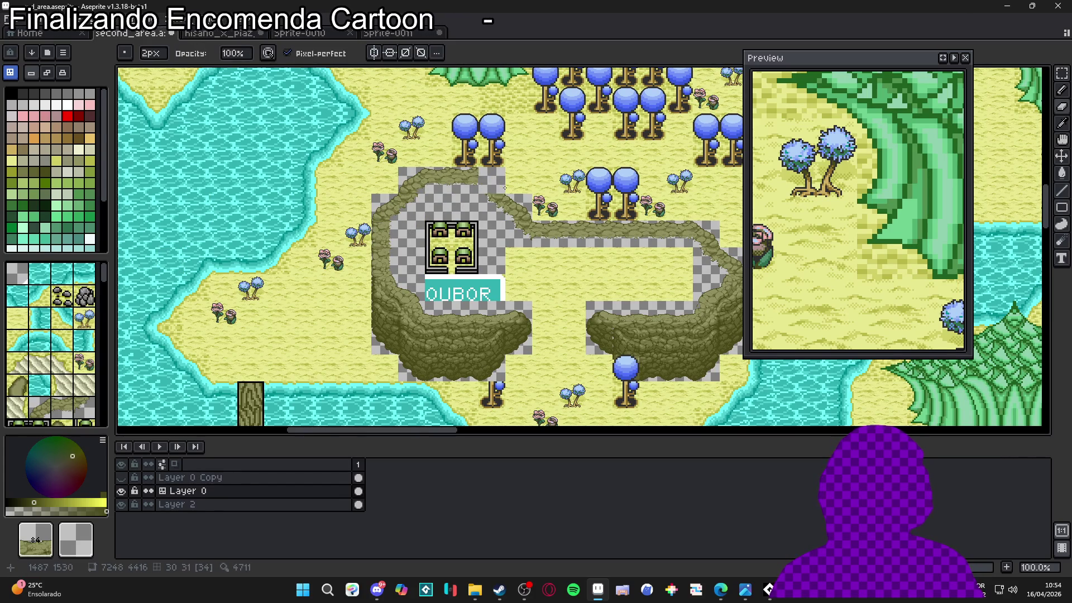
key("ctrl+z")
key("ctrl+z")
key("ctrl+z")
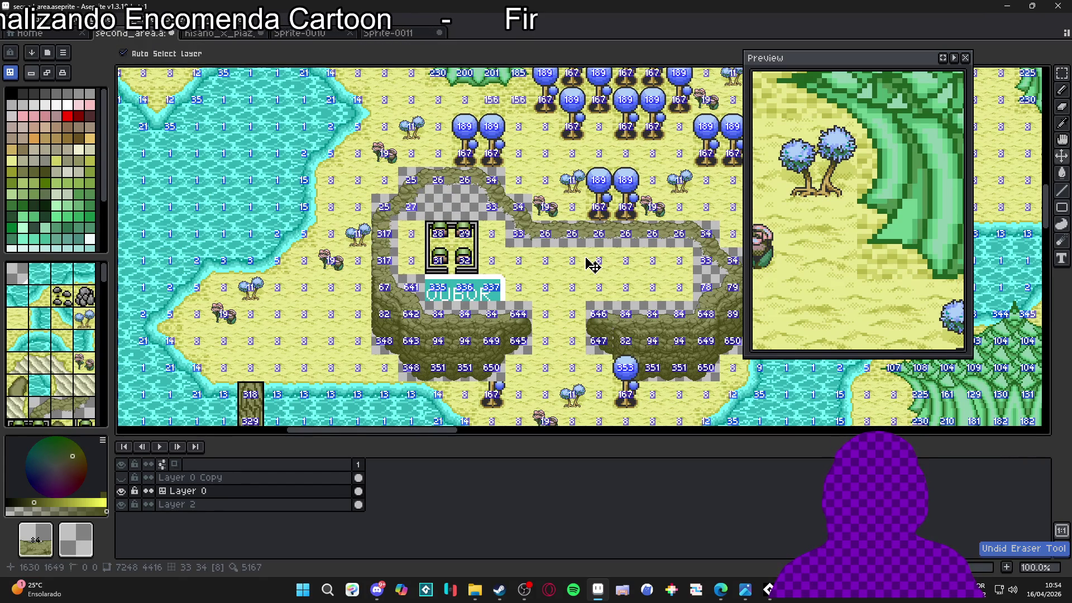
left_click_drag(592, 267, 553, 272)
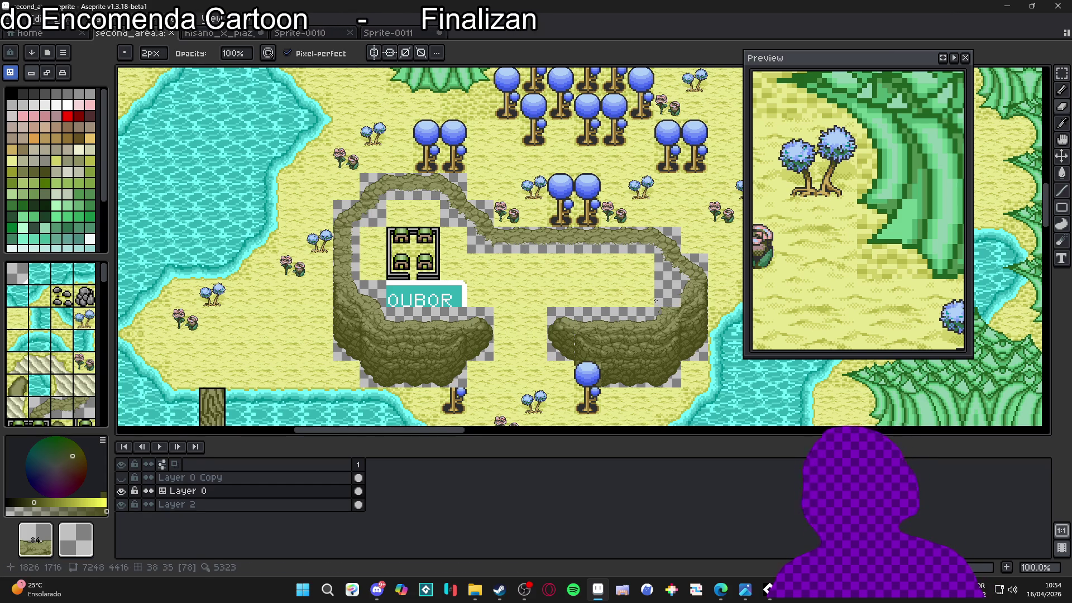
left_click(520, 296)
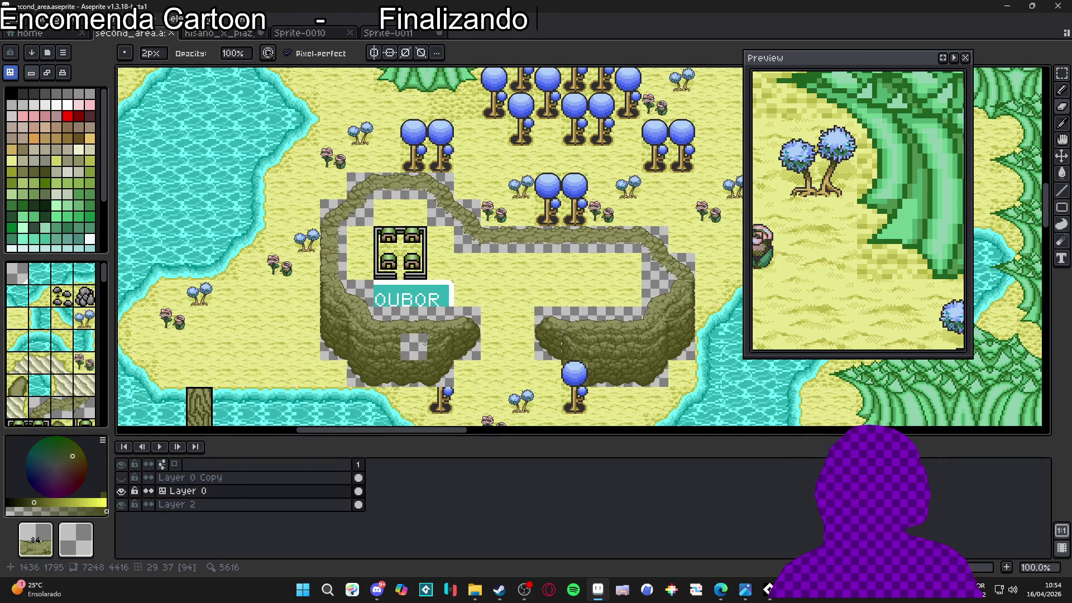
- Select a contiguous region of the map with the Magic Wand
key("w")
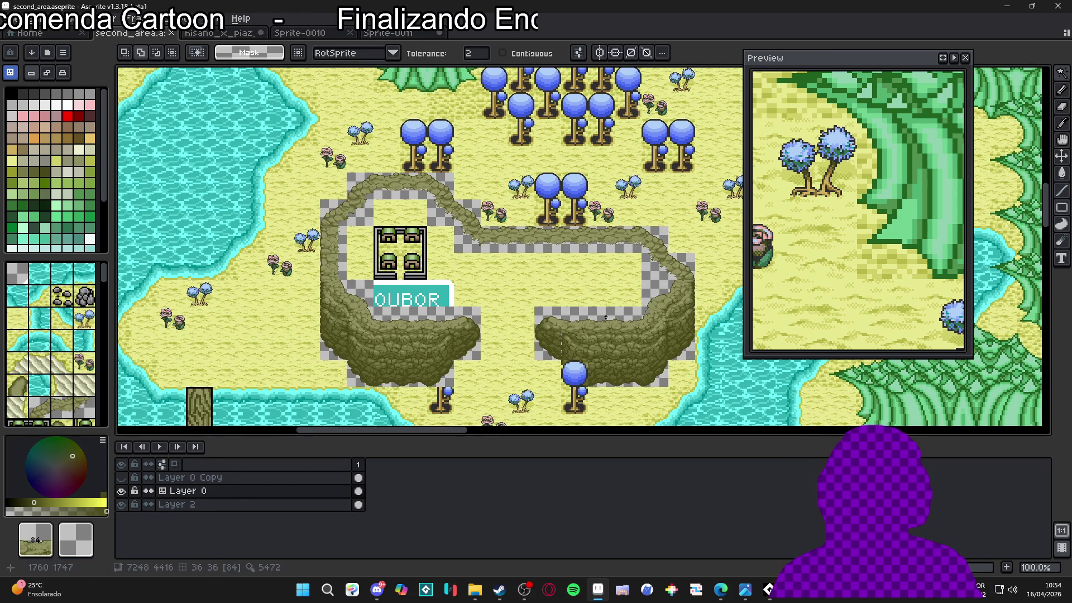
left_click(612, 315)
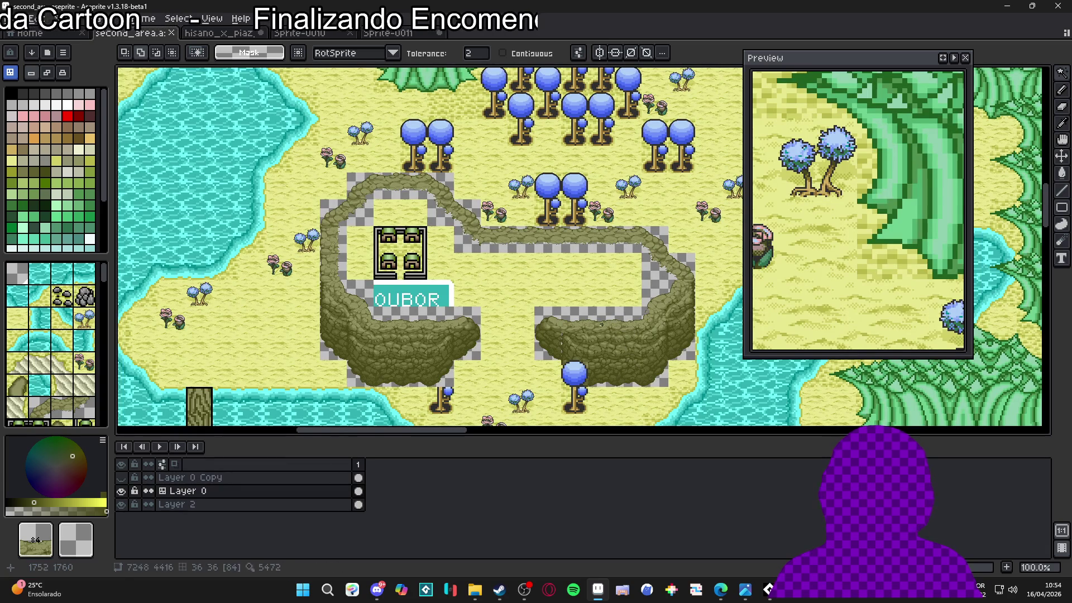
key("v")
key("w")
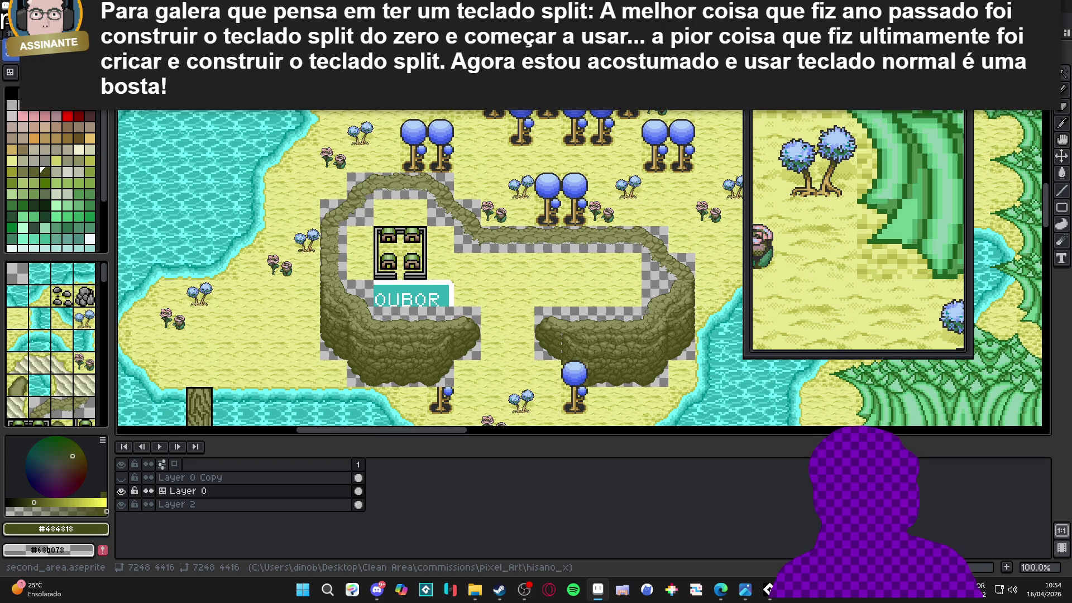
- With the pixel grid shown, select the cliff-path gaps and paint sand beside the building and cliff edge
key("m")
key("ctrl+apostrophe")
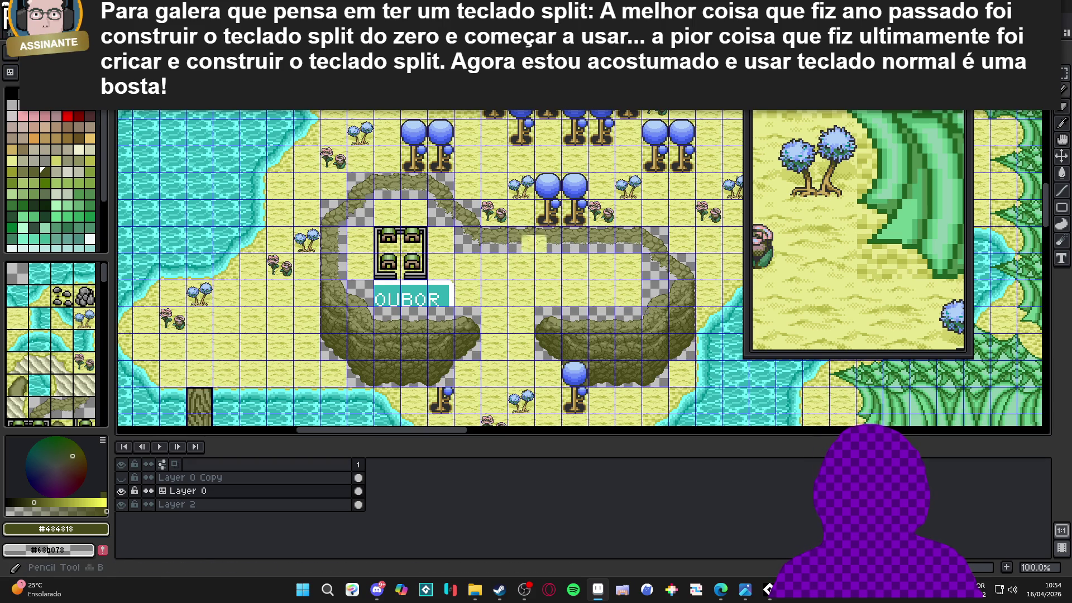
scroll(367, 236, "up", 1)
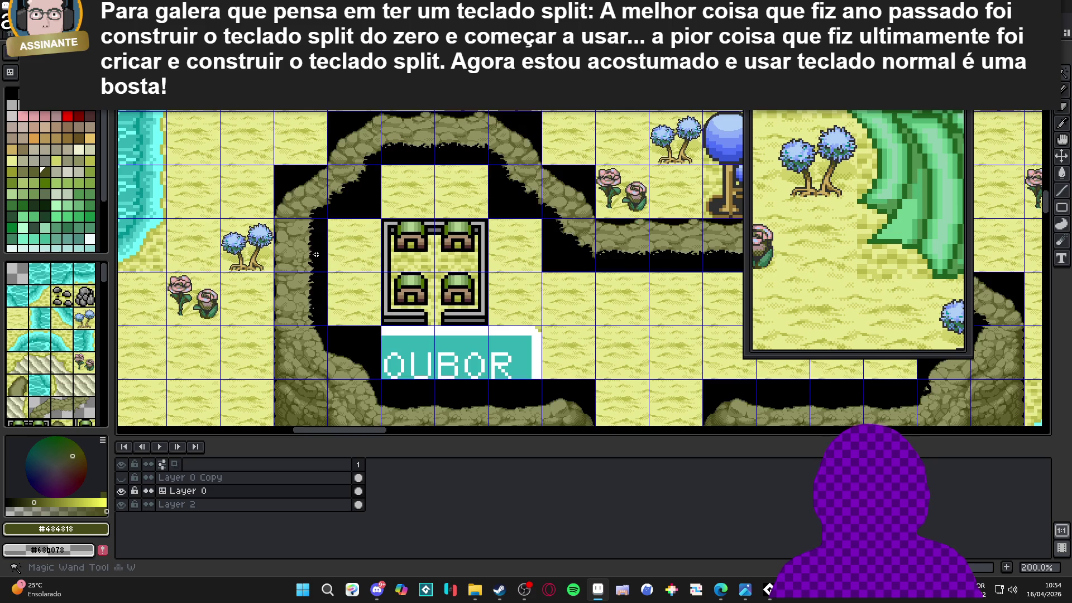
left_click(327, 273)
scroll(325, 228, "down", 1)
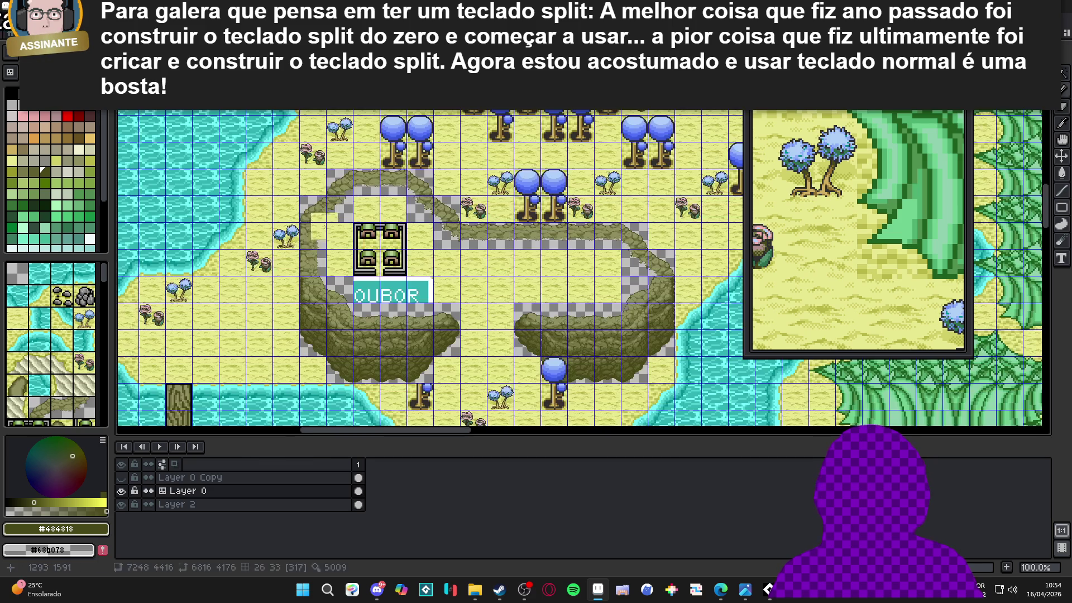
left_click_drag(326, 228, 339, 322)
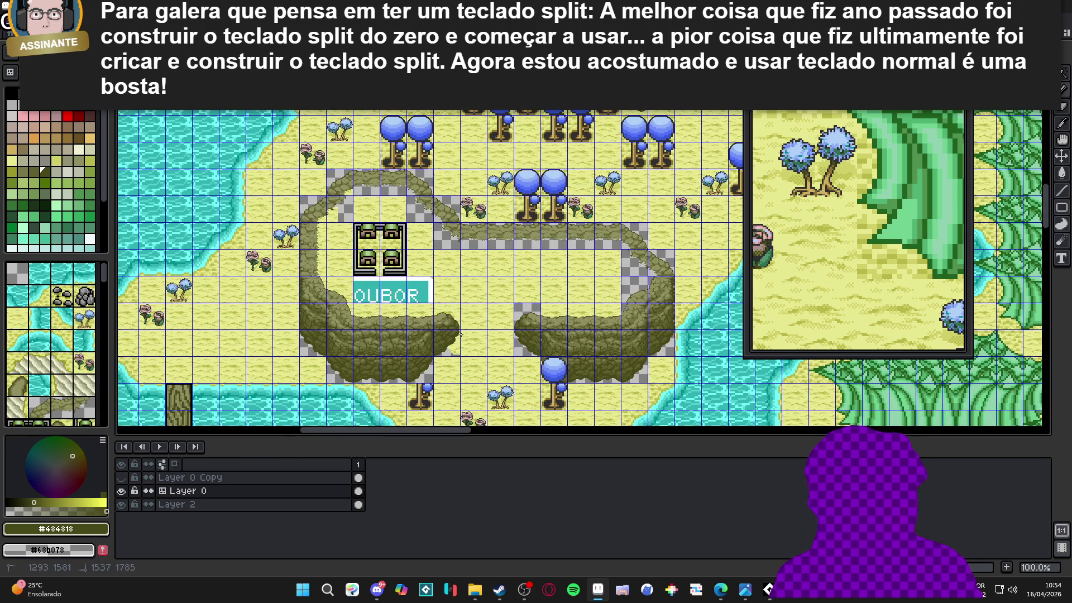
left_click(461, 335)
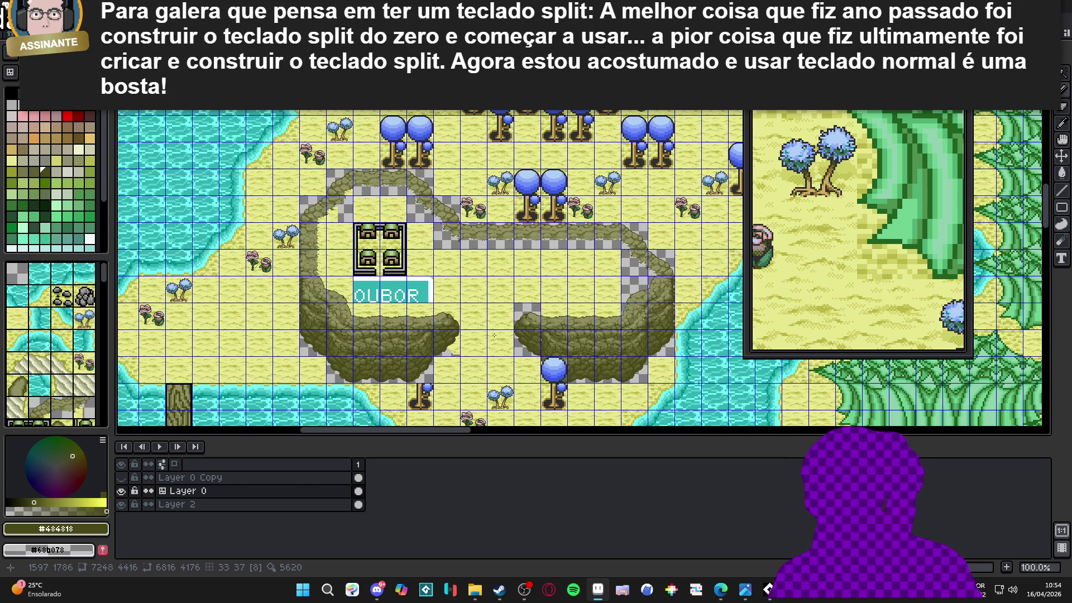
- Fill the gaps at the cliff's lower left and below the cliff path with sand
scroll(444, 355, "up", 1)
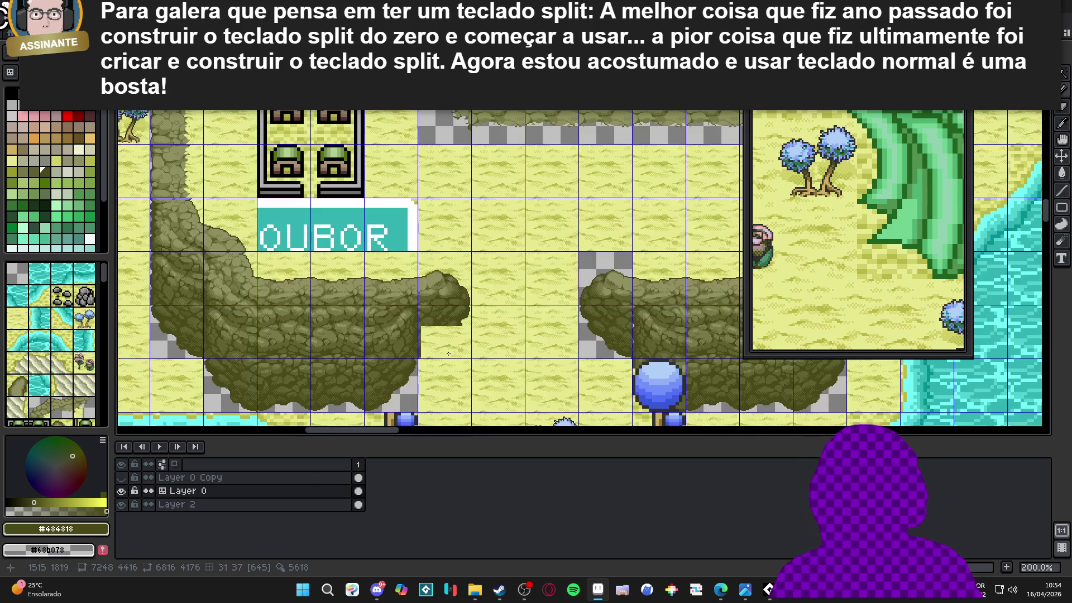
scroll(439, 348, "down", 2)
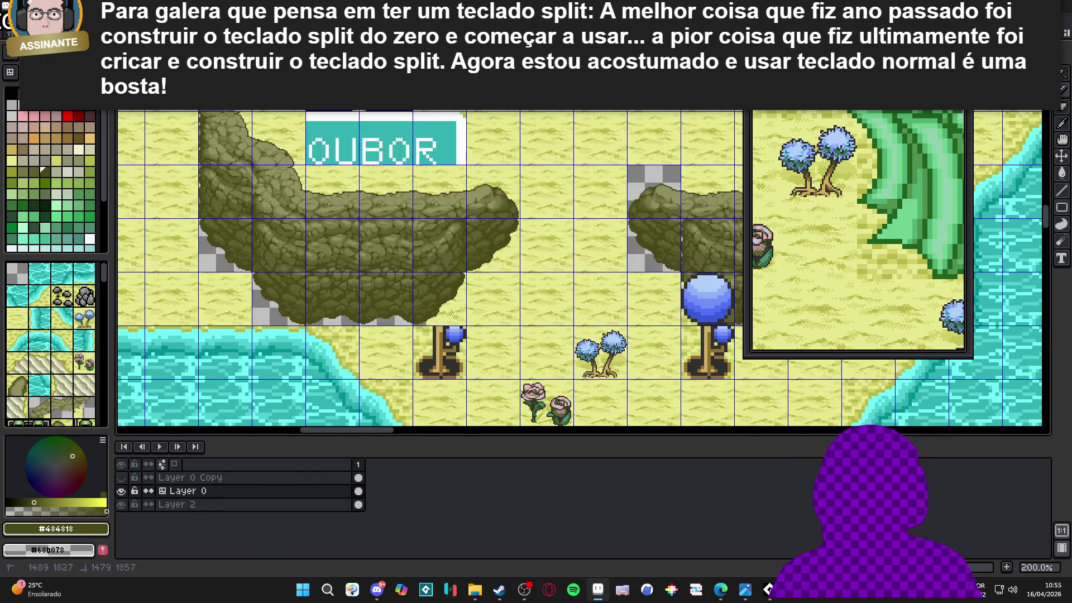
left_click_drag(371, 316, 282, 312)
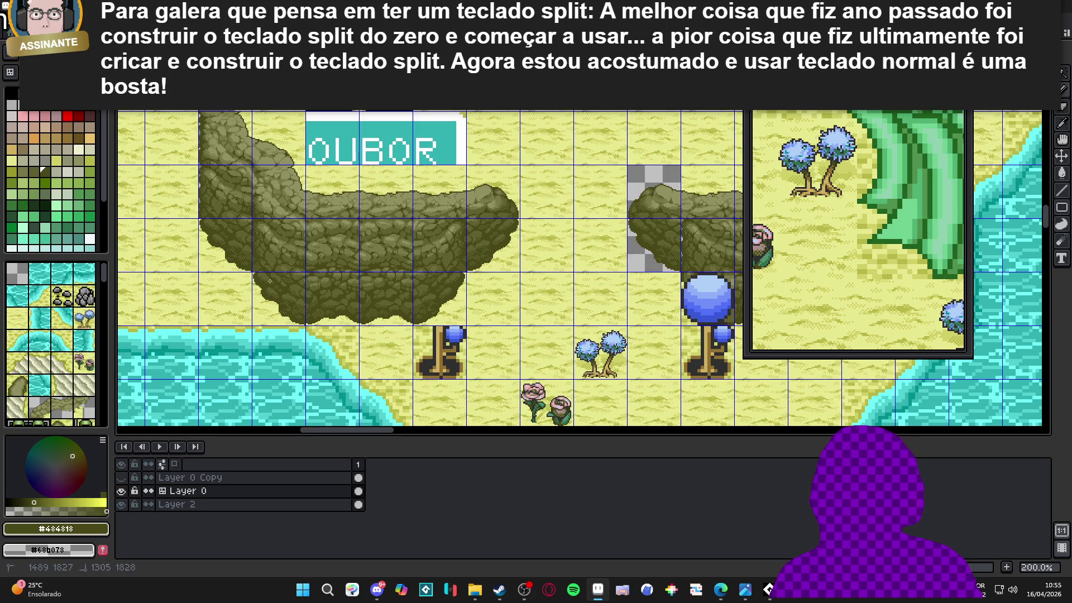
scroll(480, 222, "right", 4)
scroll(480, 221, "up", 1)
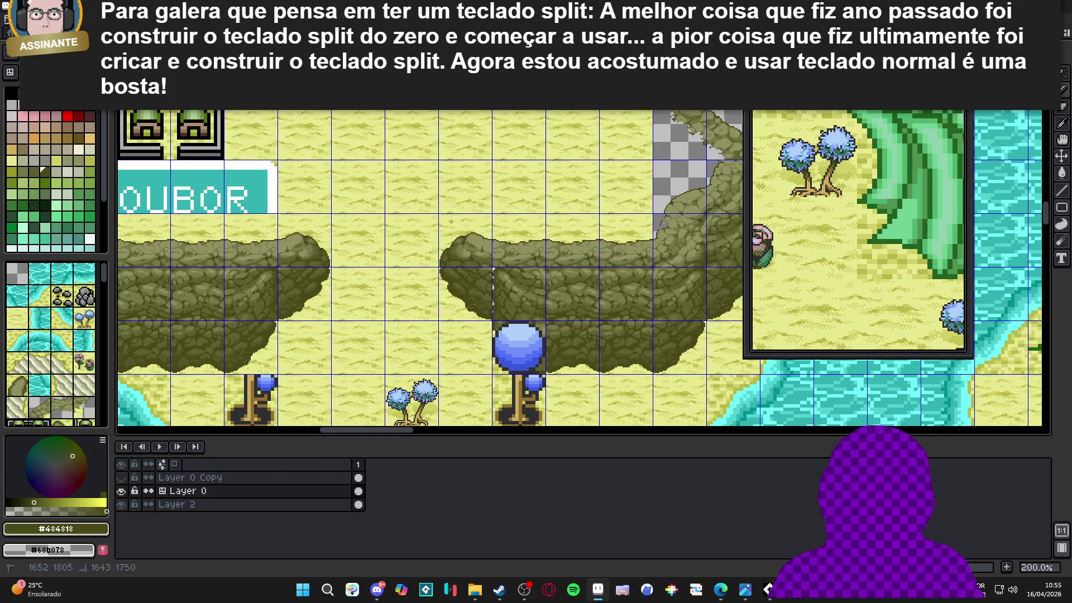
scroll(632, 230, "up", 2)
scroll(632, 230, "right", 1)
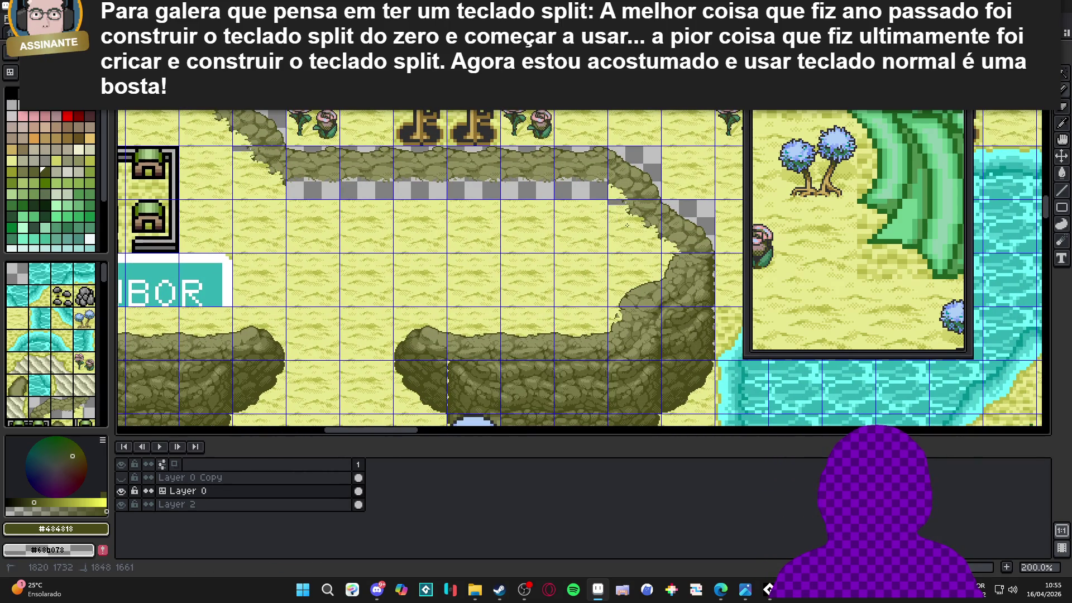
left_click_drag(632, 230, 545, 194)
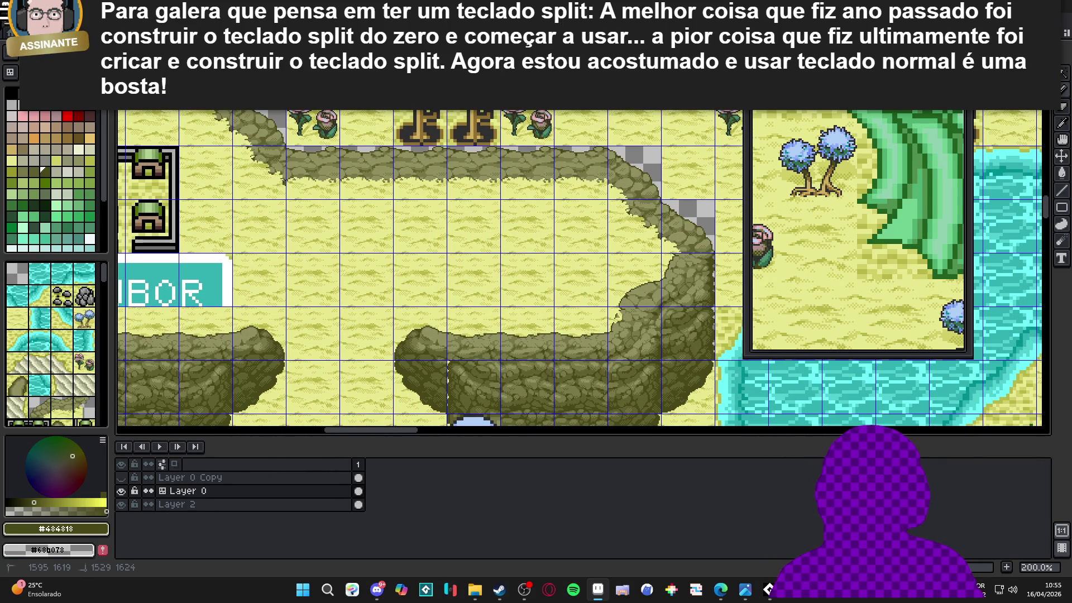
- Cover the building's top-left wall corner with sand and check alignment against the tile grid
scroll(367, 169, "up", 2)
scroll(367, 170, "left", 4)
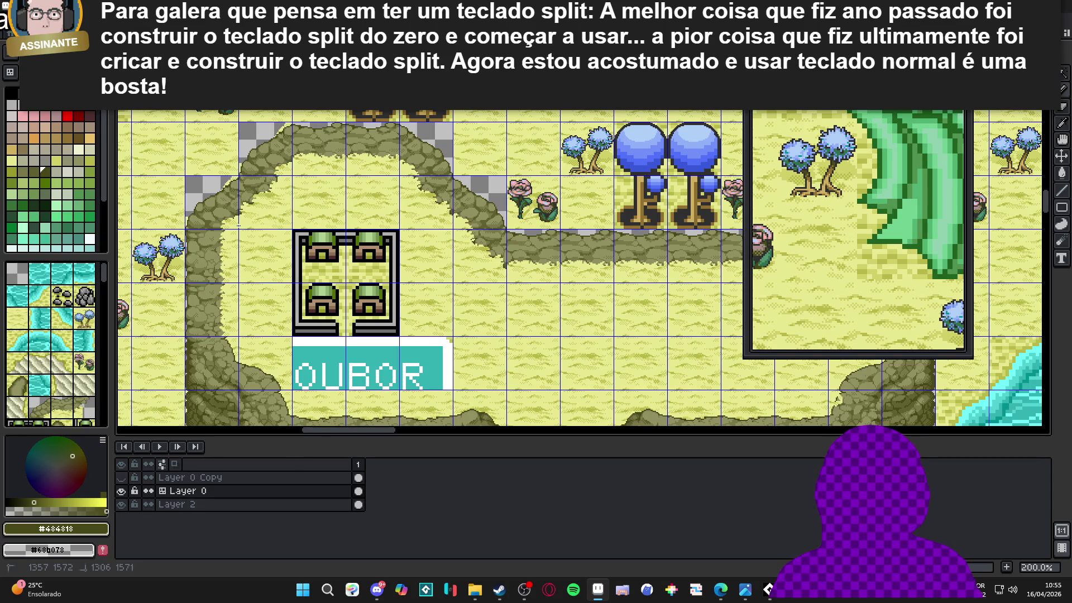
left_click(296, 237)
scroll(279, 227, "down", 1)
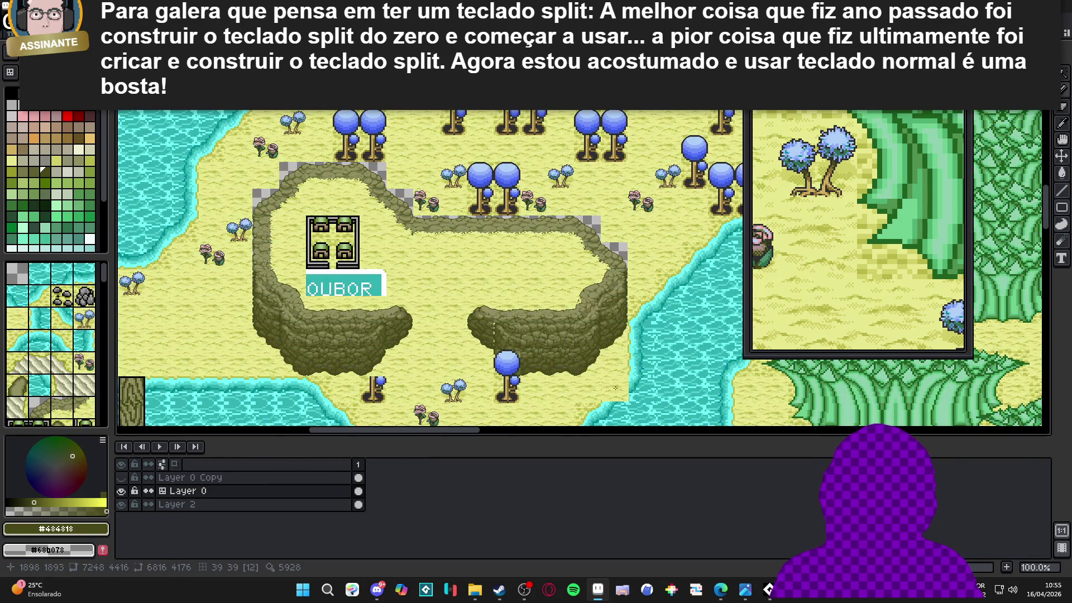
key("Tab")
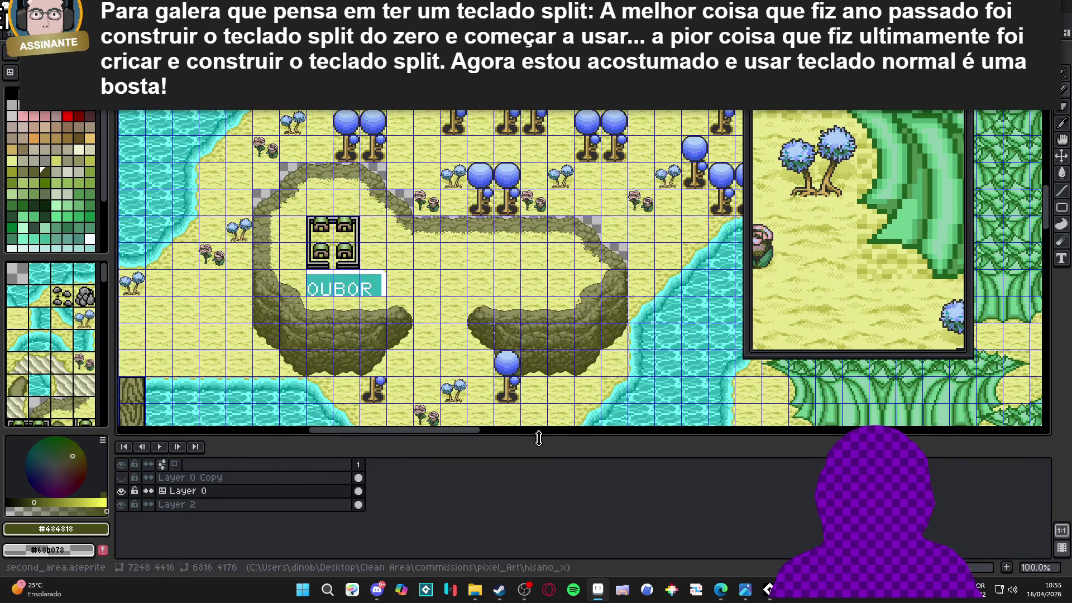
key("Tab")
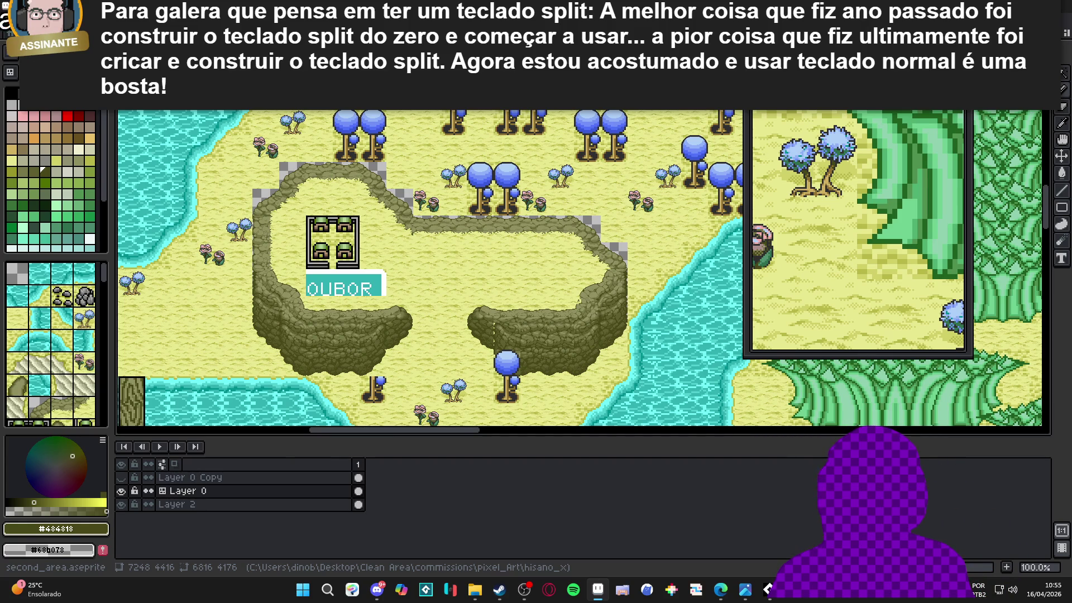
key("m")
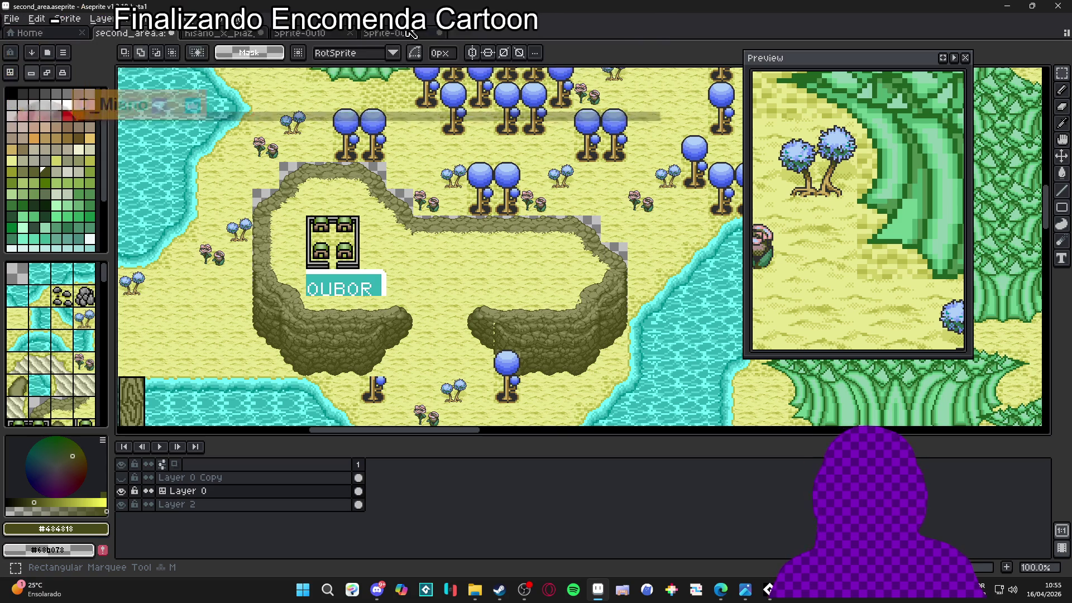
- Cycle past Sprite-0011, Sprite-0010 and second_area to settle on hisano_x_piaz_tower_48, zoomed in
left_click(437, 37)
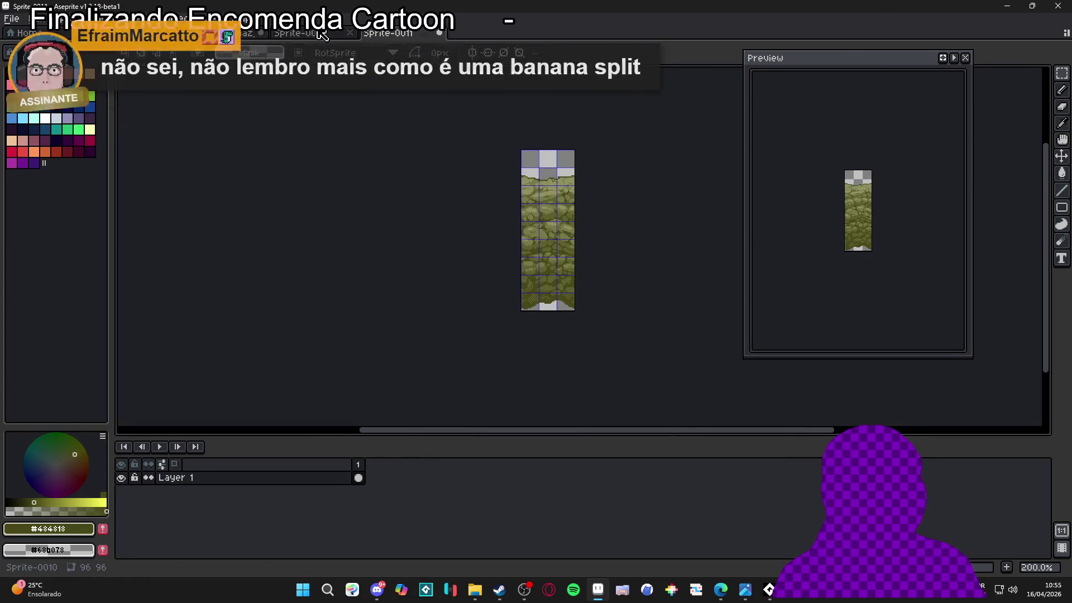
key("ctrl+shift+Tab")
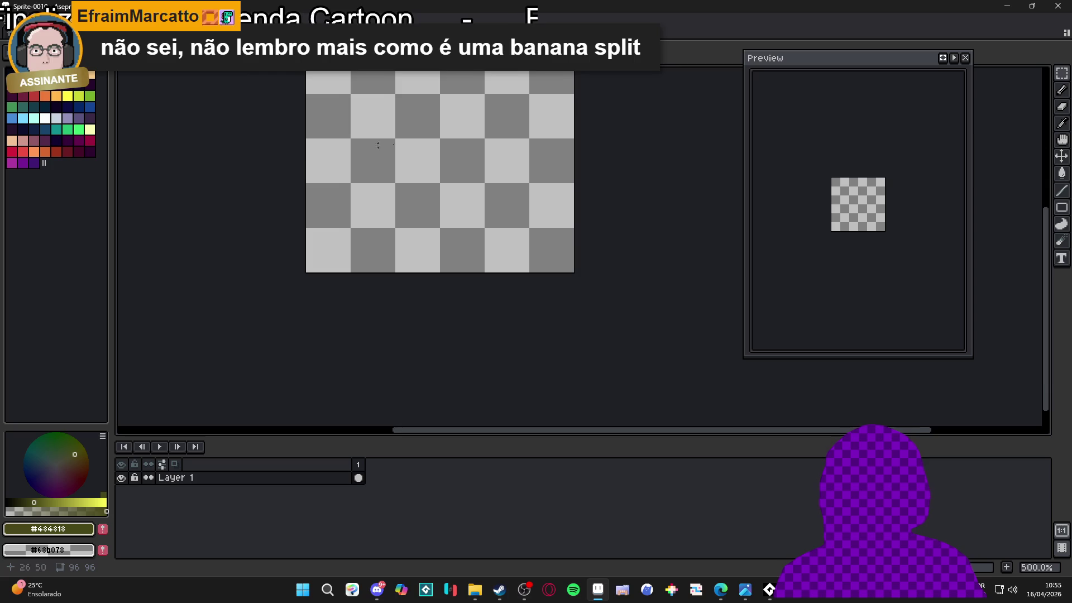
key("ctrl+shift+Tab")
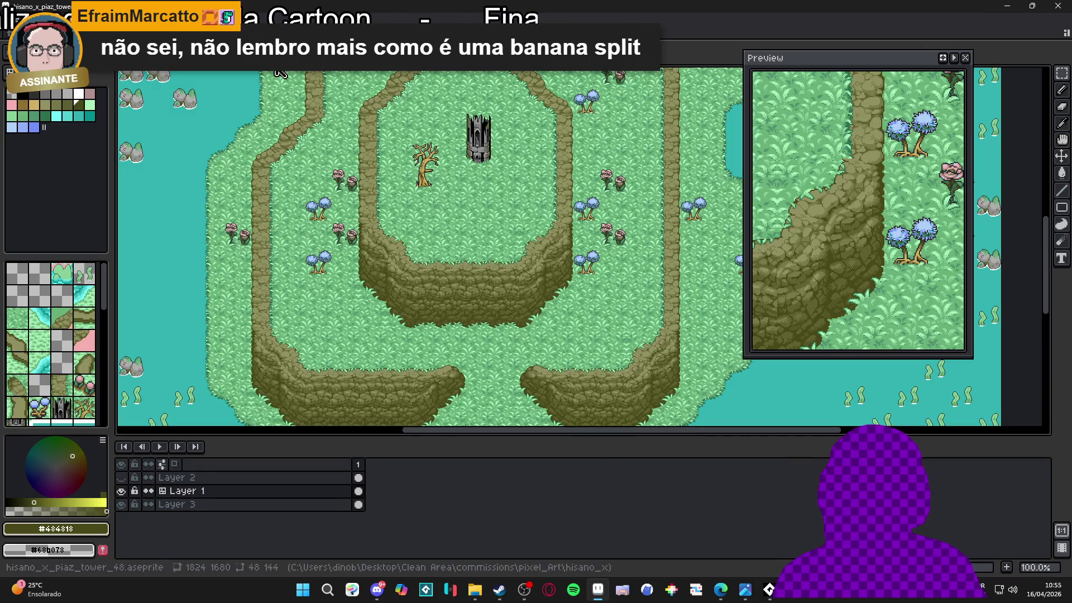
key("ctrl+shift+Tab")
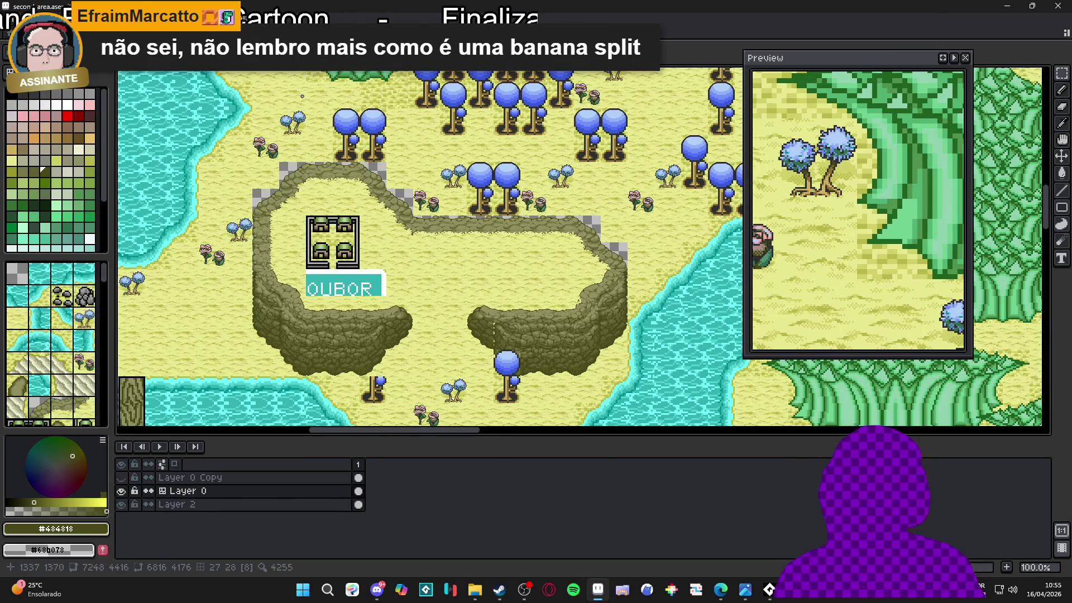
scroll(502, 273, "down", 2)
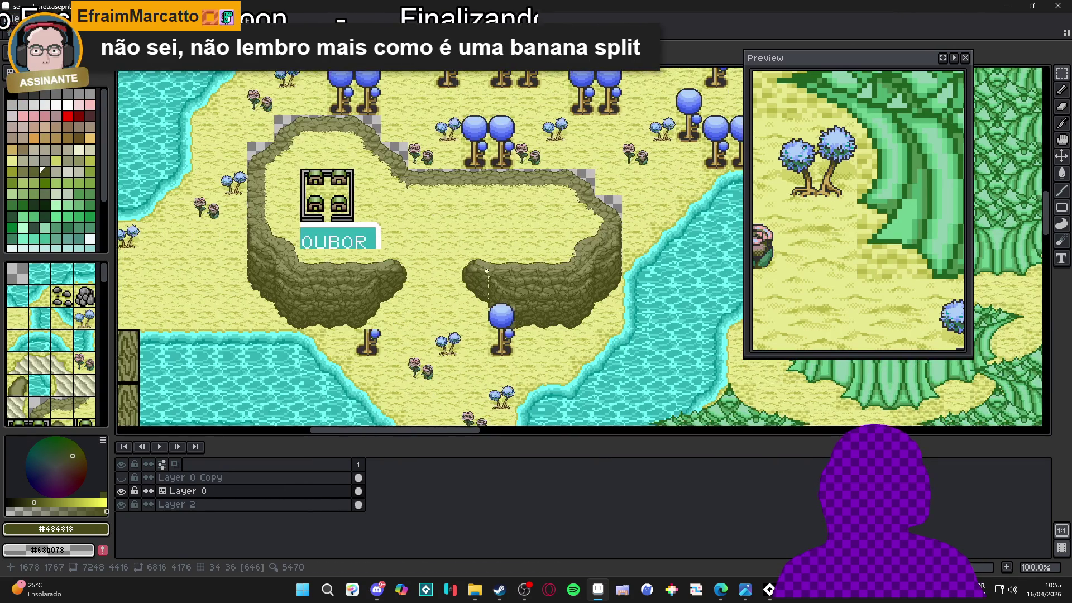
scroll(502, 274, "up", 1)
key("ctrl+shift+Tab")
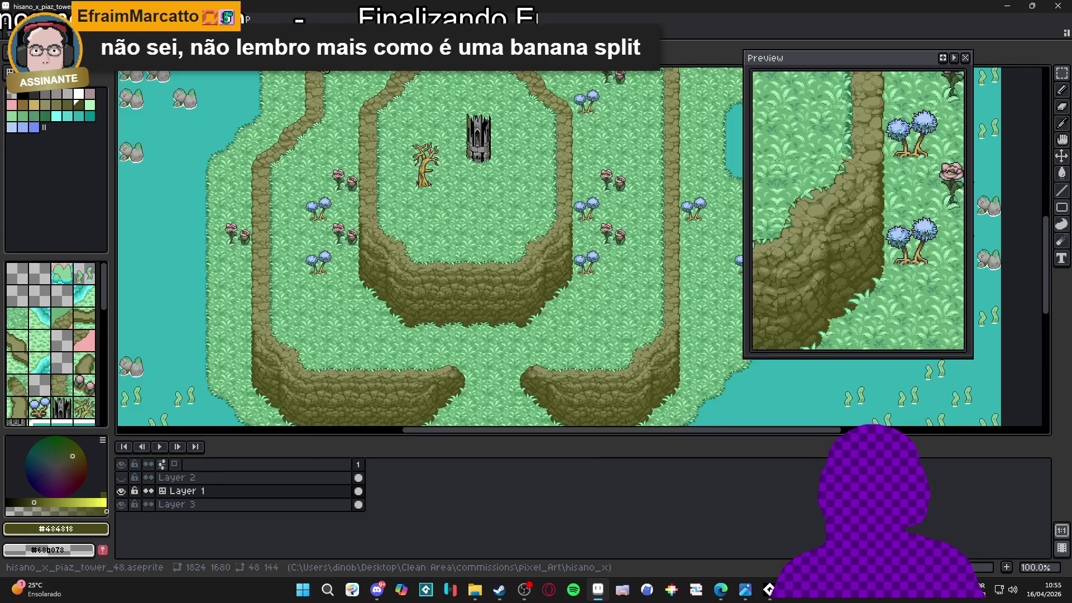
scroll(542, 226, "up", 1)
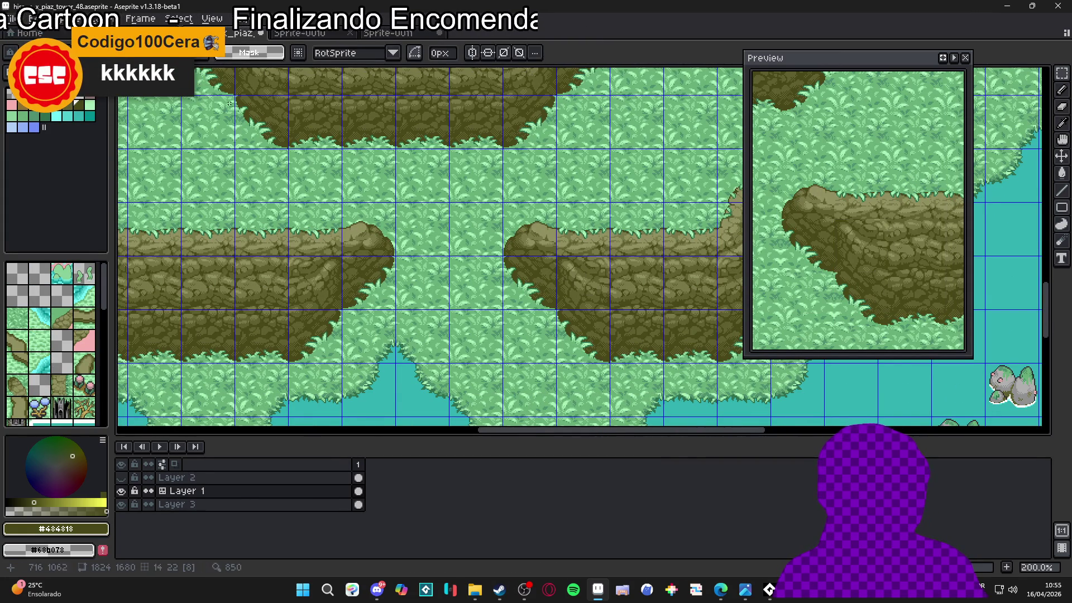
- Create a new 48x96 sprite and paste the copied cliff piece into it
left_click(8, 19)
left_click(25, 32)
left_click(516, 413)
scroll(551, 263, "up", 2)
key("ctrl+v")
key("Return")
- Remove the grass colours #68b078, #88d098 and #a8f0b8 with Replace Color
scroll(474, 321, "up", 2)
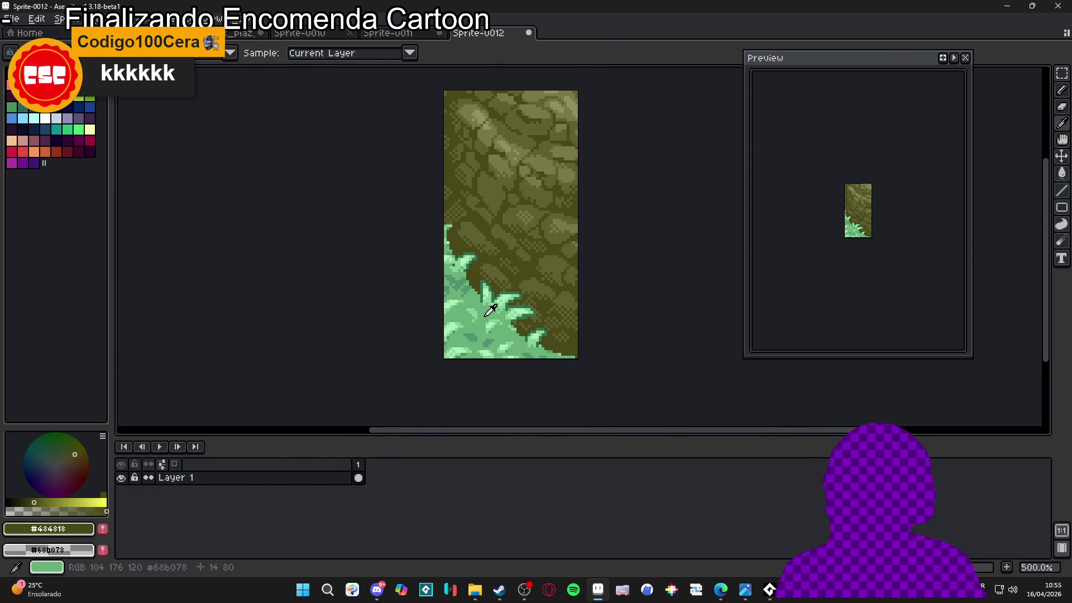
left_click(484, 316, "alt")
key("shift+r")
key("Return")
scroll(503, 289, "up", 1)
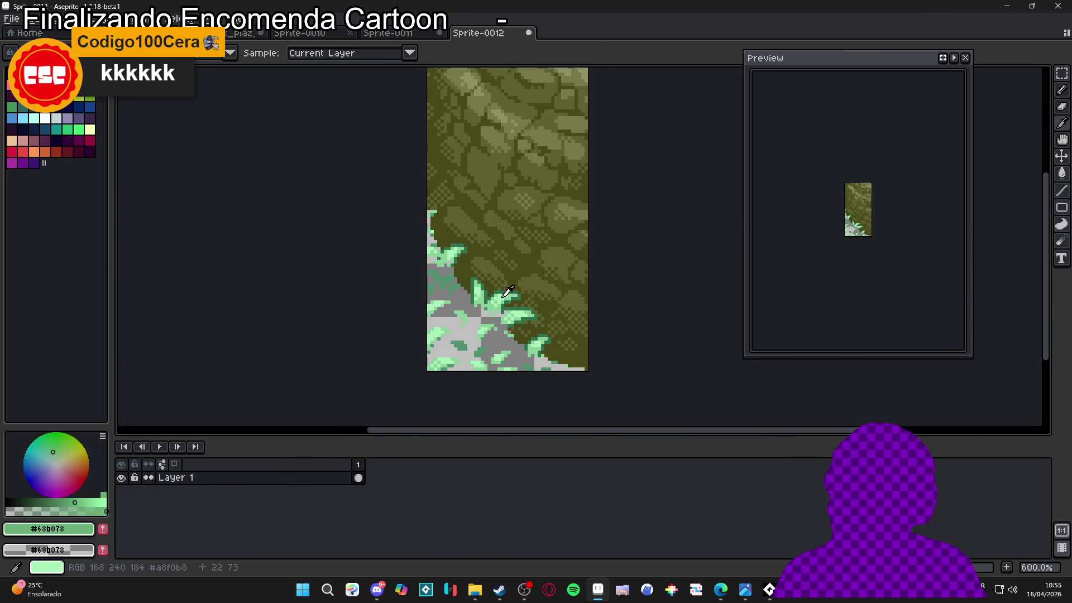
left_click(500, 302)
key("shift+r")
left_click(768, 126)
scroll(502, 223, "up", 1)
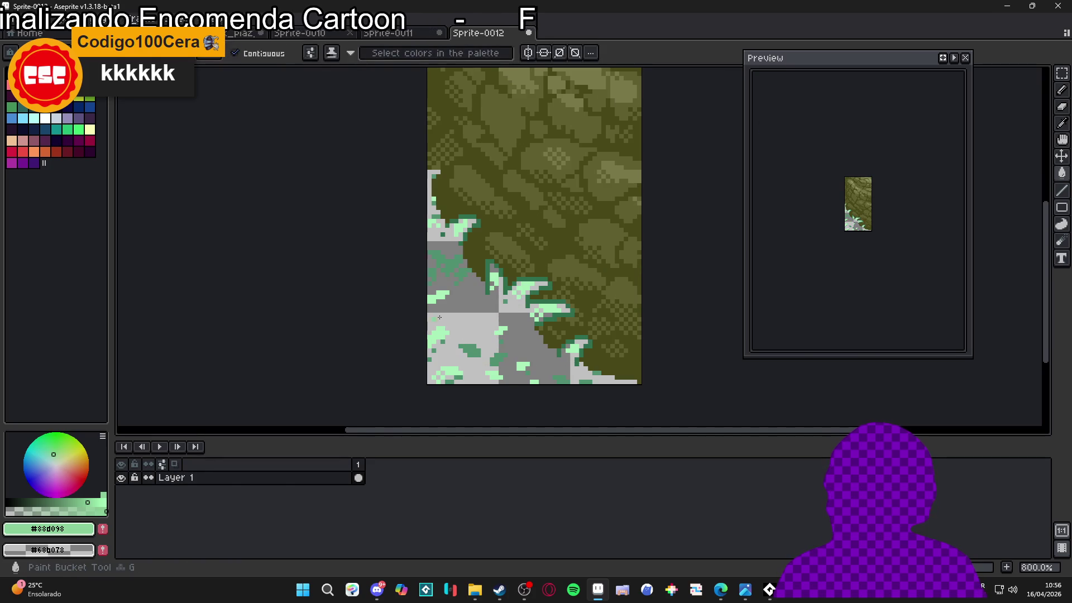
left_click(545, 313, "alt")
key("shift+r")
left_click(769, 149)
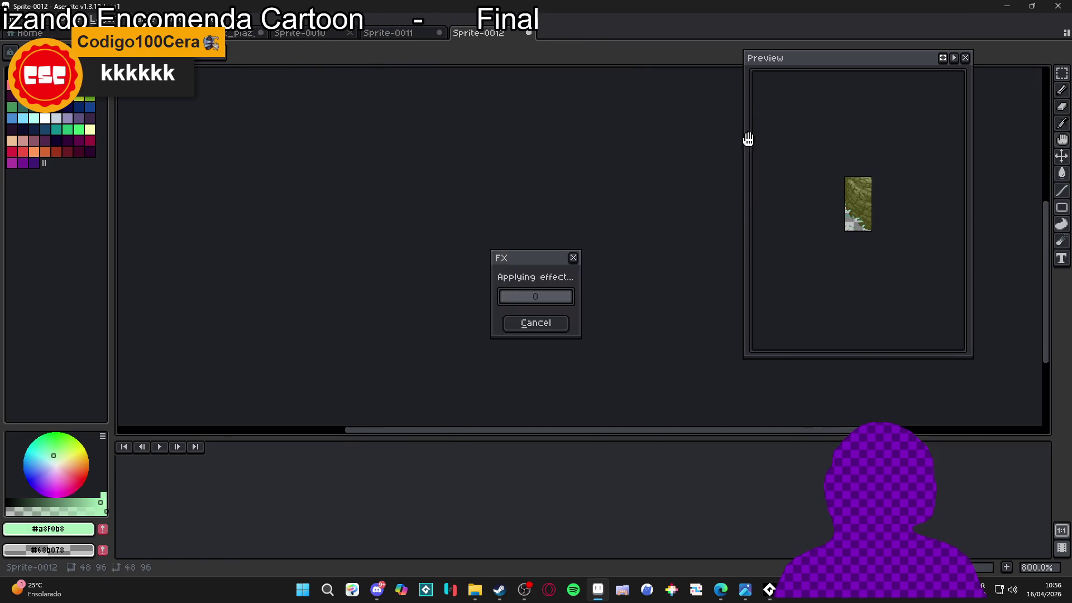
- Remove the remaining grass greens #307050 and #509070, then show the grid
left_click(540, 278, "alt")
key("shift+r")
left_click(768, 125)
left_click(471, 346, "alt")
key("shift+r")
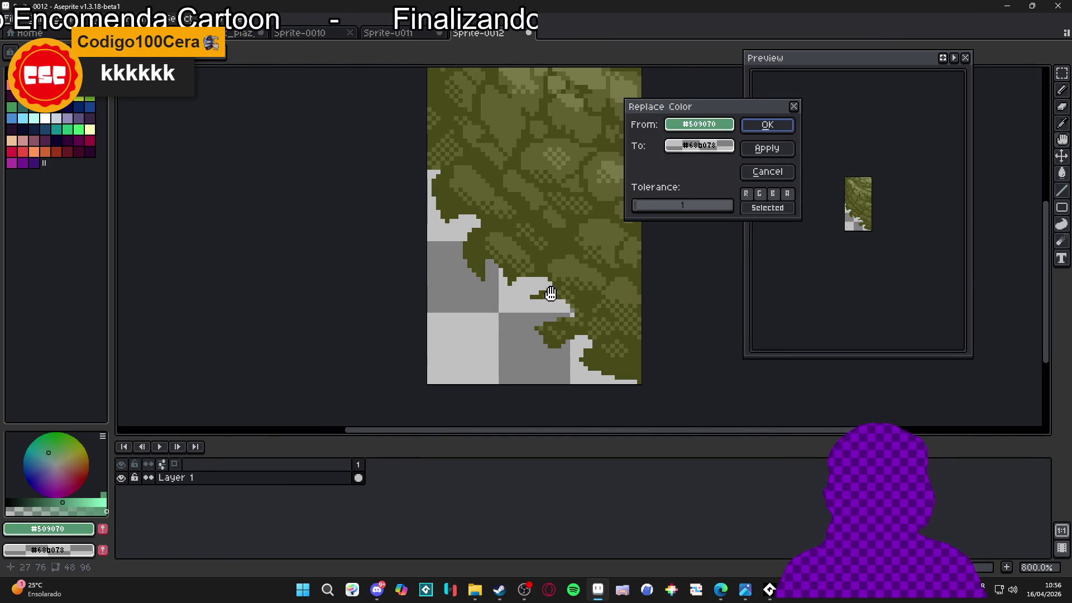
left_click(777, 132)
scroll(512, 258, "down", 1)
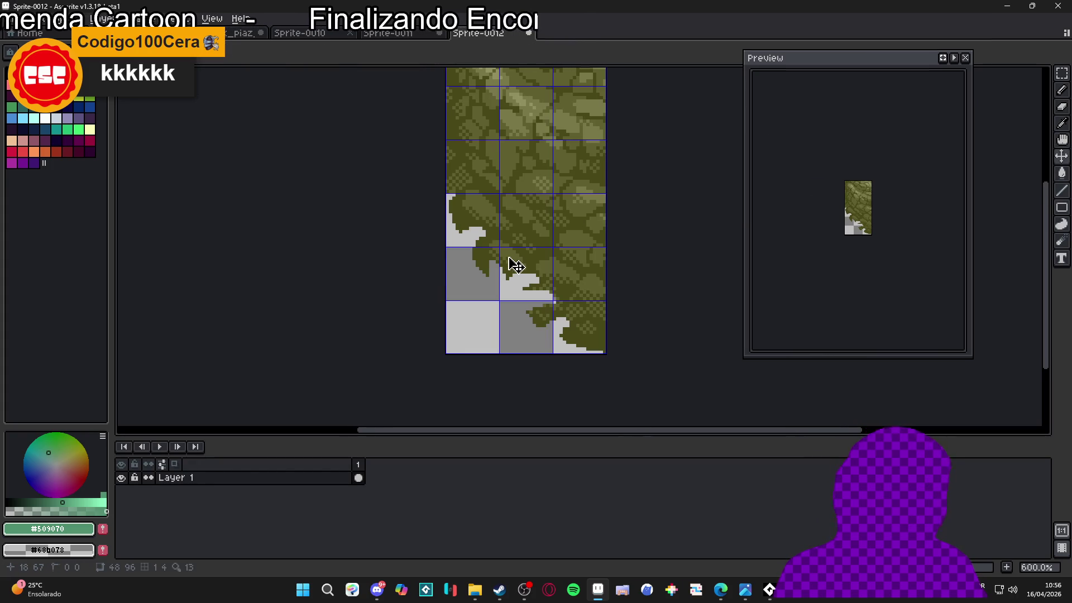
key("ctrl+'")
left_click(212, 19)
- Set the grid height to 48 in Grid Settings
mouse_move(318, 122)
mouse_move(335, 106)
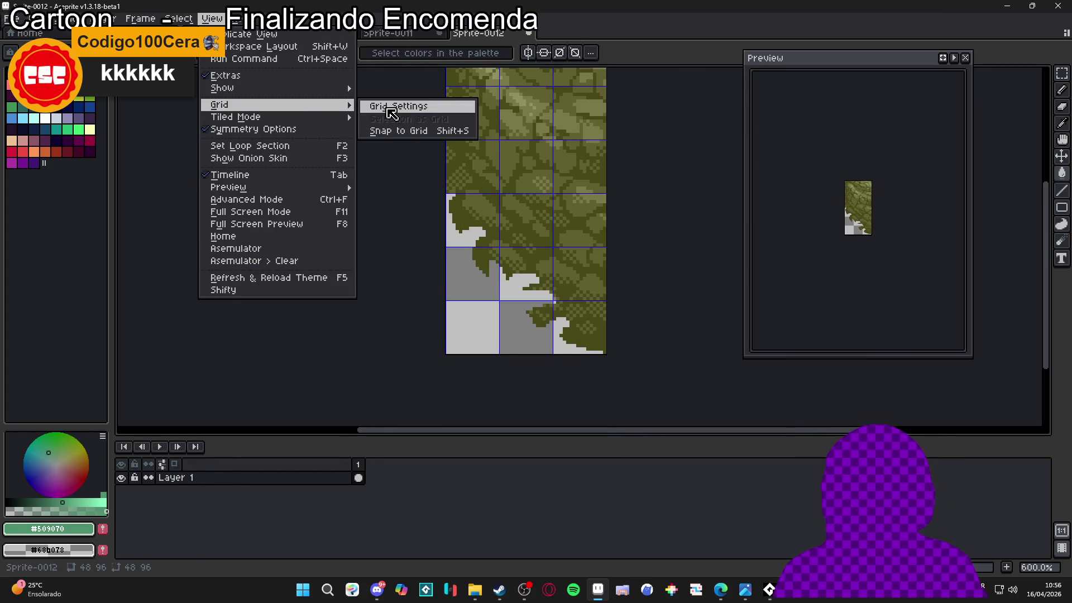
left_click(391, 106)
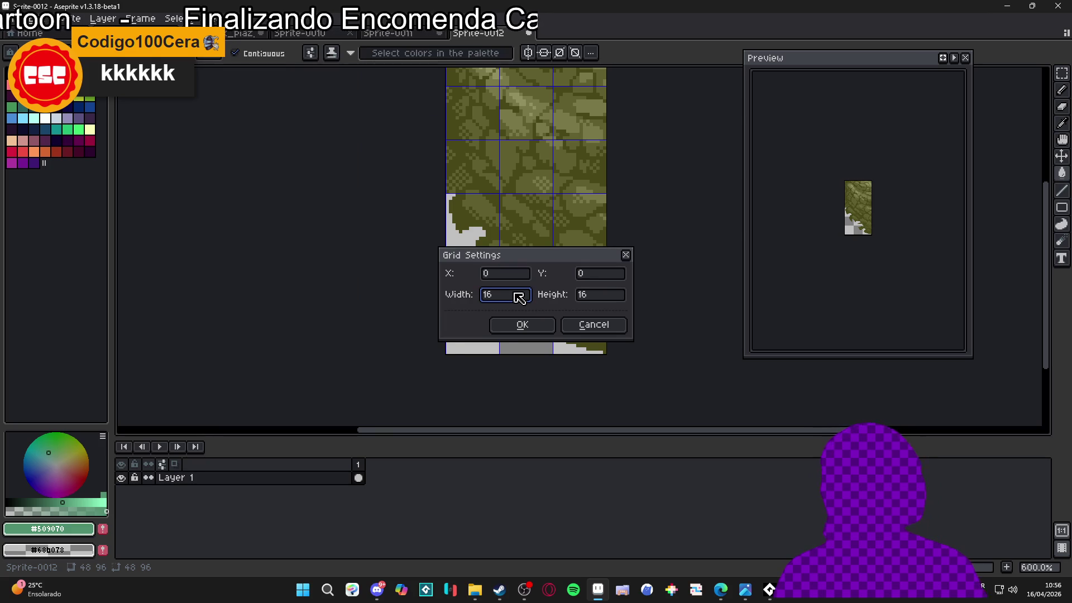
type("8")
key("Return")
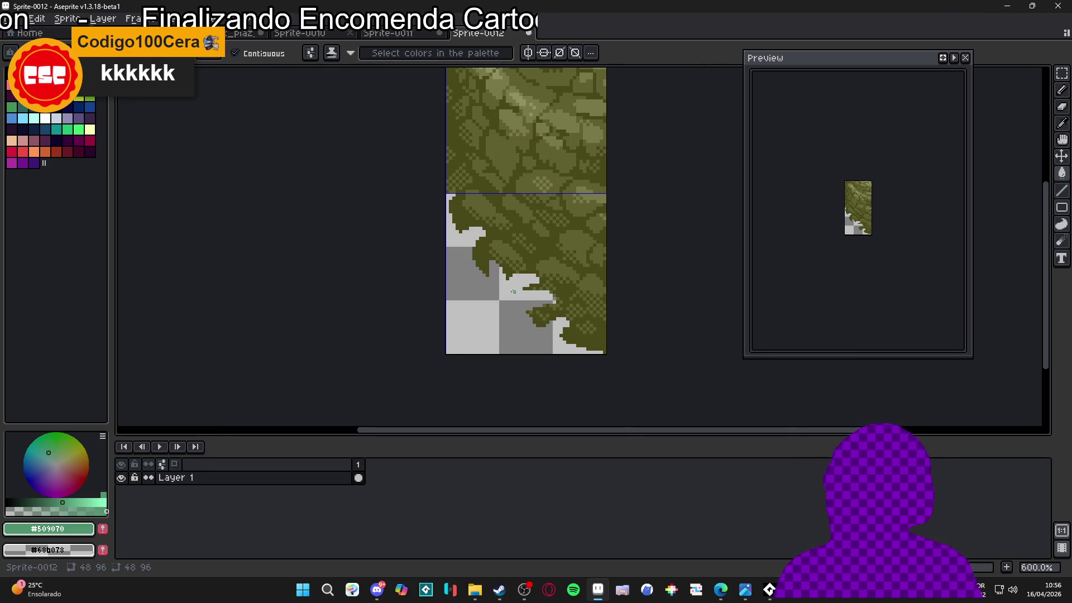
- Draw a dark olive line along the cliff edge, fill pale pockets, and erase stray pixels
scroll(517, 296, "up", 2)
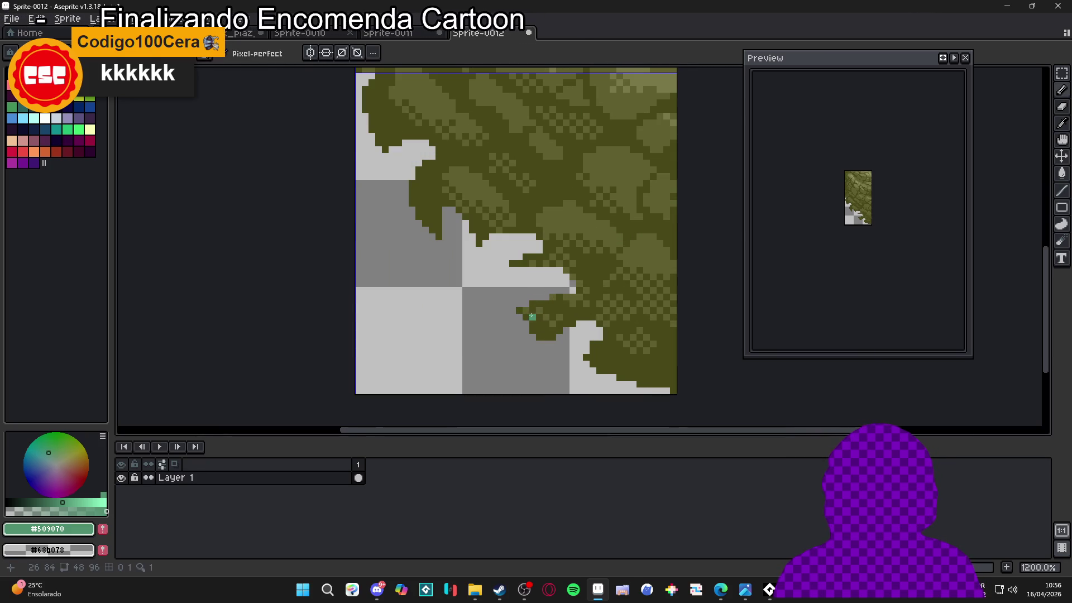
left_click(522, 307, "alt")
scroll(524, 322, "up", 1)
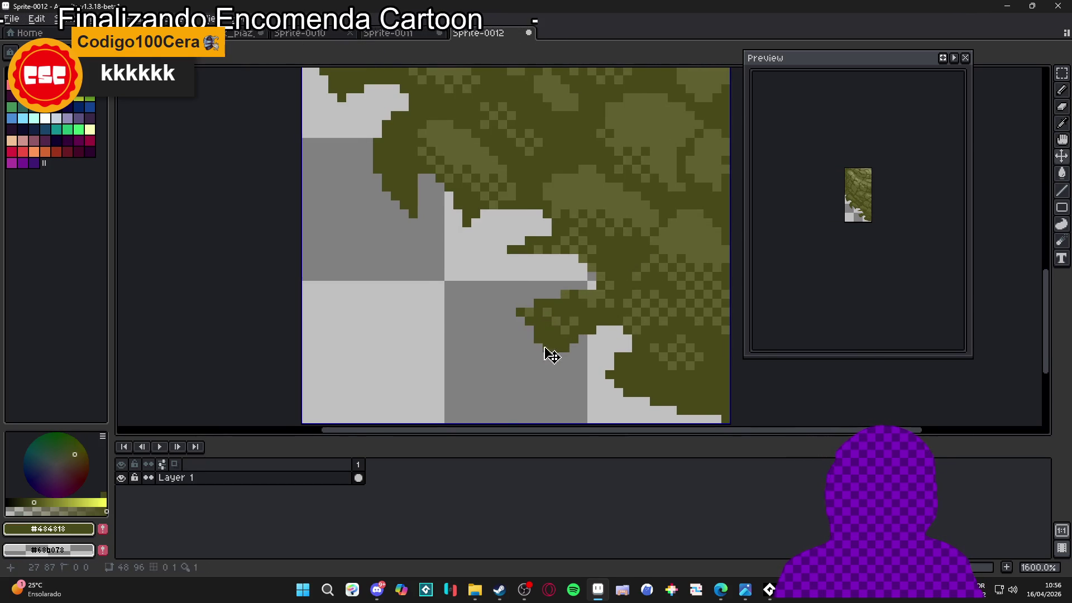
scroll(546, 316, "down", 2)
scroll(547, 312, "up", 1)
left_click_drag(547, 312, 484, 251)
left_click(494, 244)
left_click(550, 293)
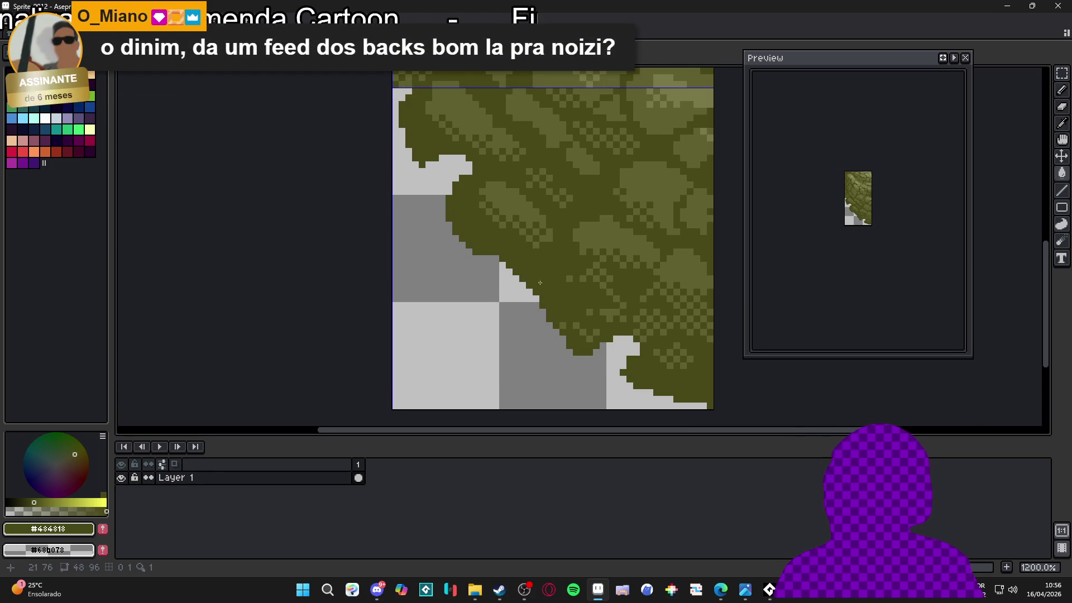
scroll(550, 296, "up", 1)
key("e")
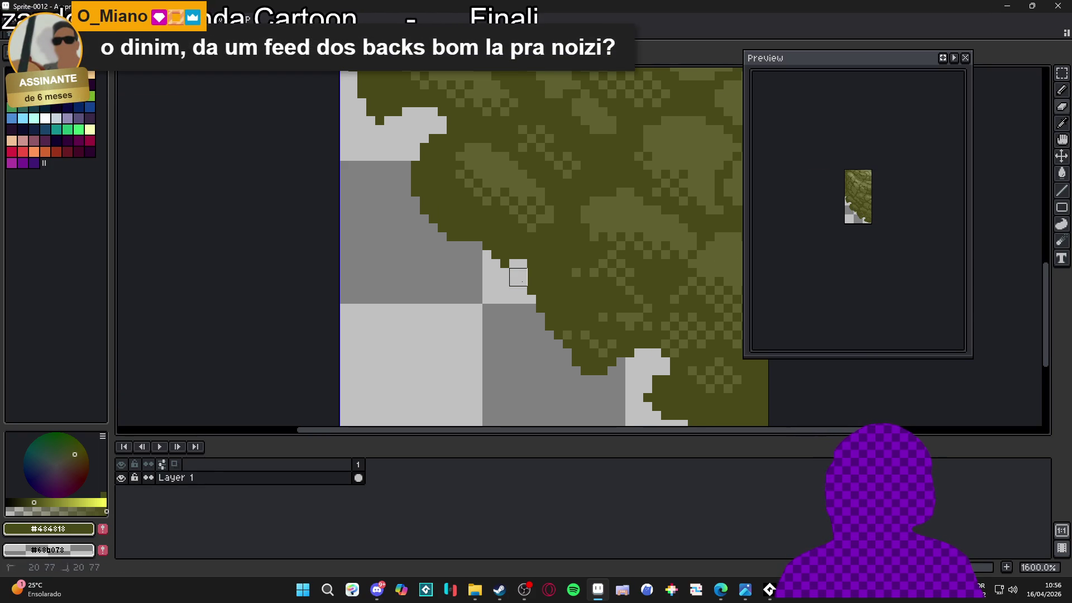
left_click_drag(514, 272, 502, 263)
- Fill the remaining light and white pockets on the right of the cliff edge with dark olive
left_click_drag(561, 311, 536, 257)
key("b")
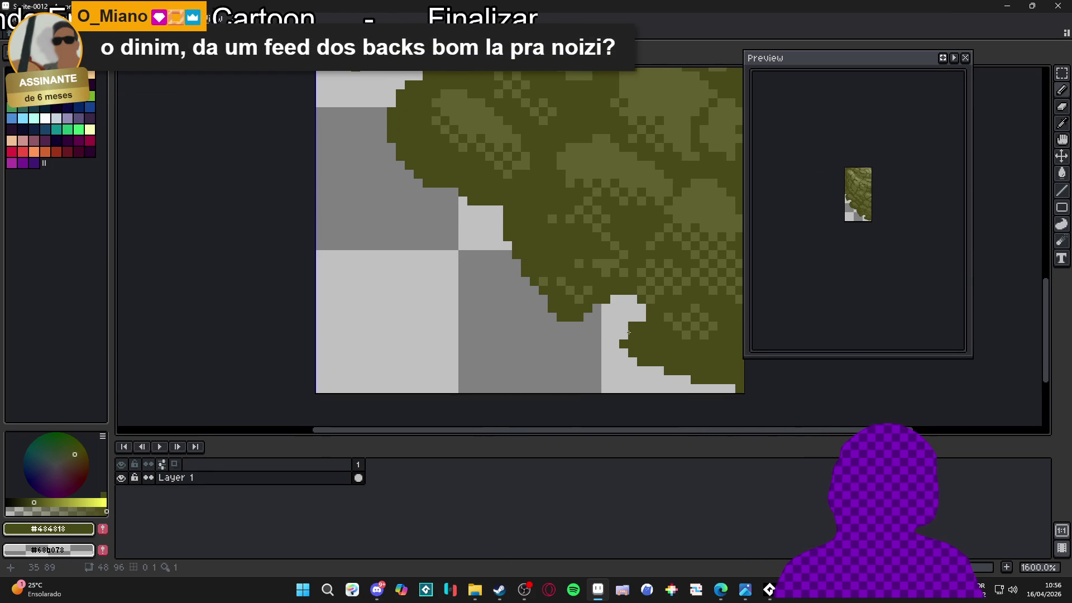
left_click(619, 312)
scroll(632, 304, "down", 1)
mouse_move(490, 242)
left_mouse_down()
mouse_move(527, 277)
mouse_move(528, 254)
left_mouse_up()
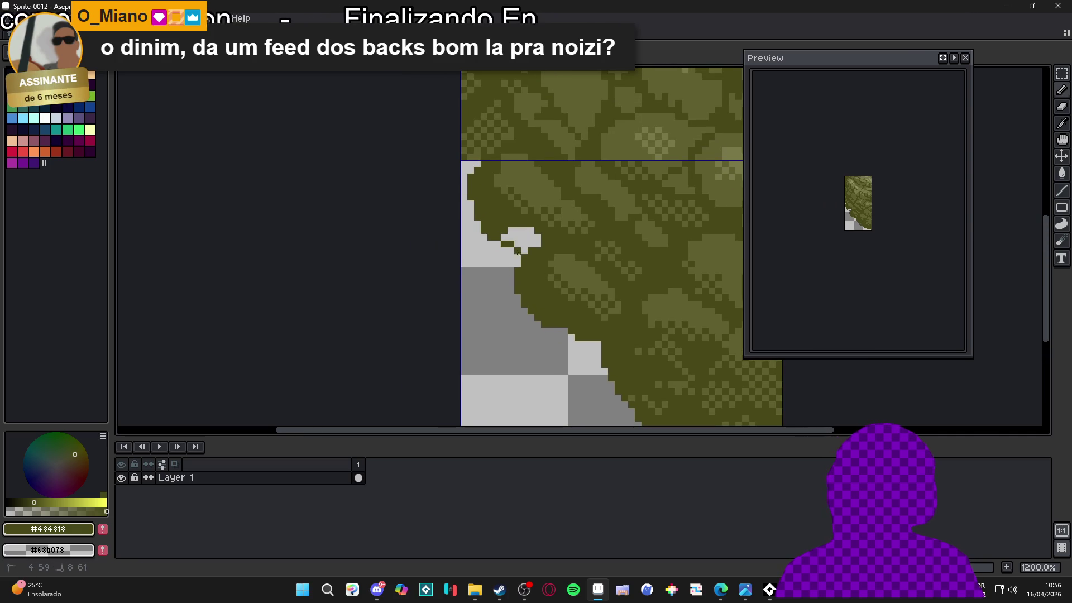
left_click(524, 237)
scroll(528, 246, "down", 2)
scroll(536, 257, "up", 3)
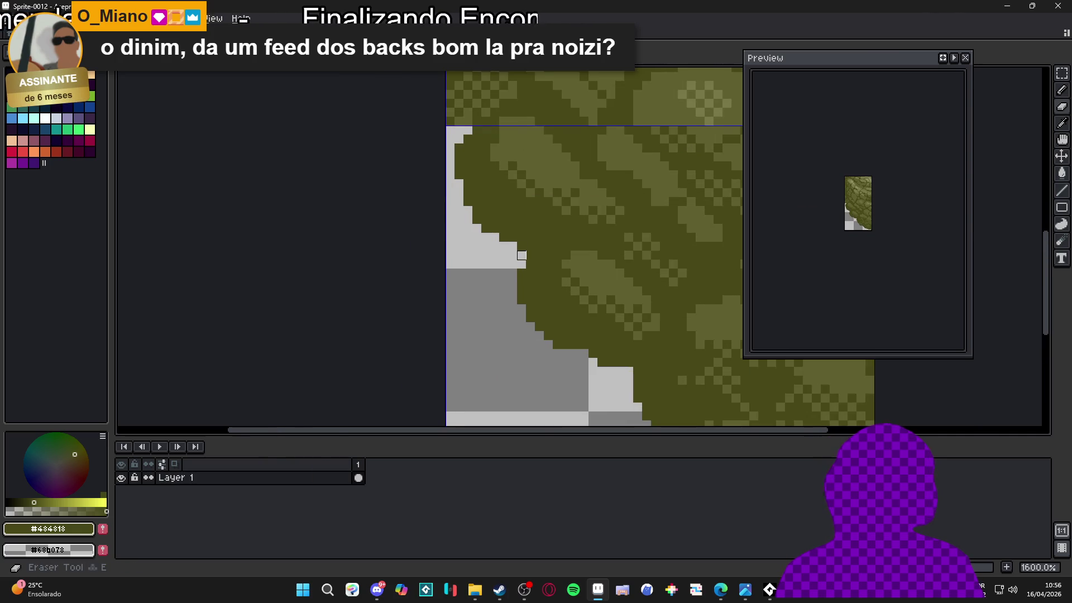
scroll(552, 272, "down", 5)
scroll(553, 272, "down", 1)
scroll(557, 250, "right", 1)
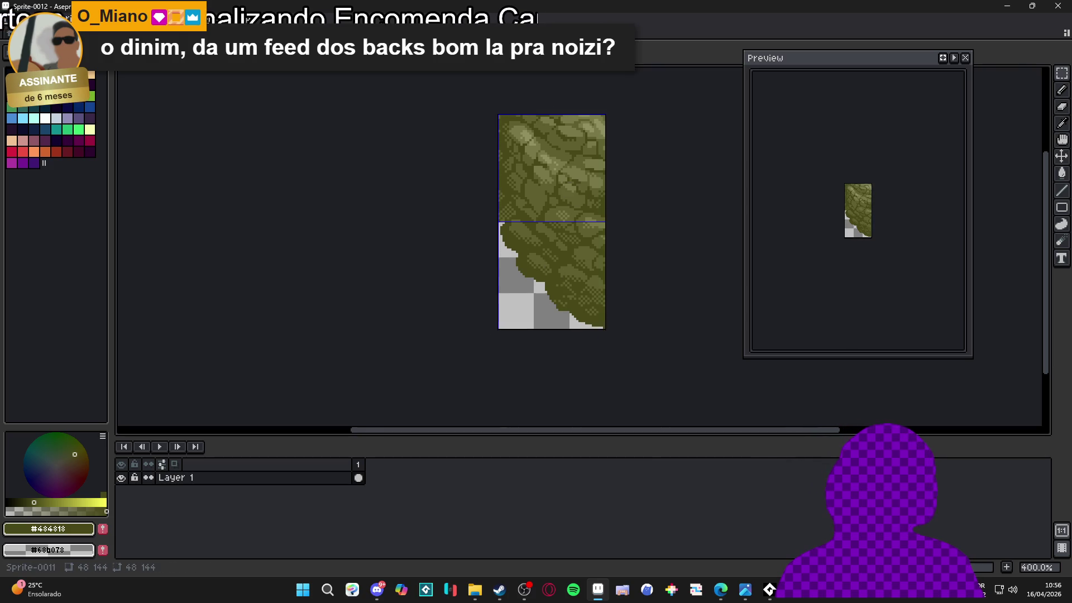
key("ctrl+Tab")
key("ctrl+Tab")
key("ctrl+Tab")
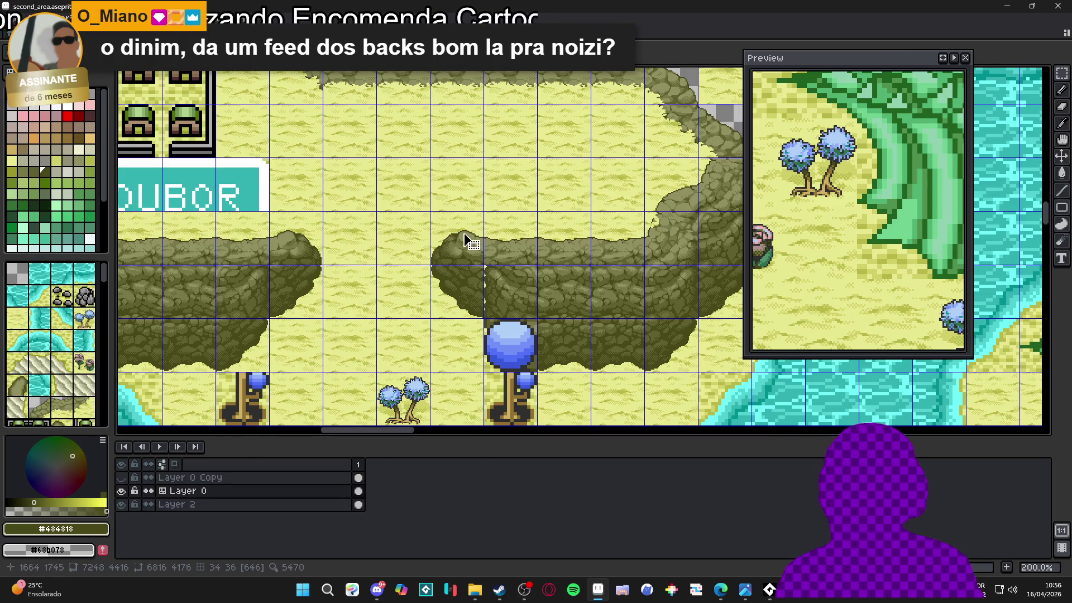
scroll(512, 279, "up", 1)
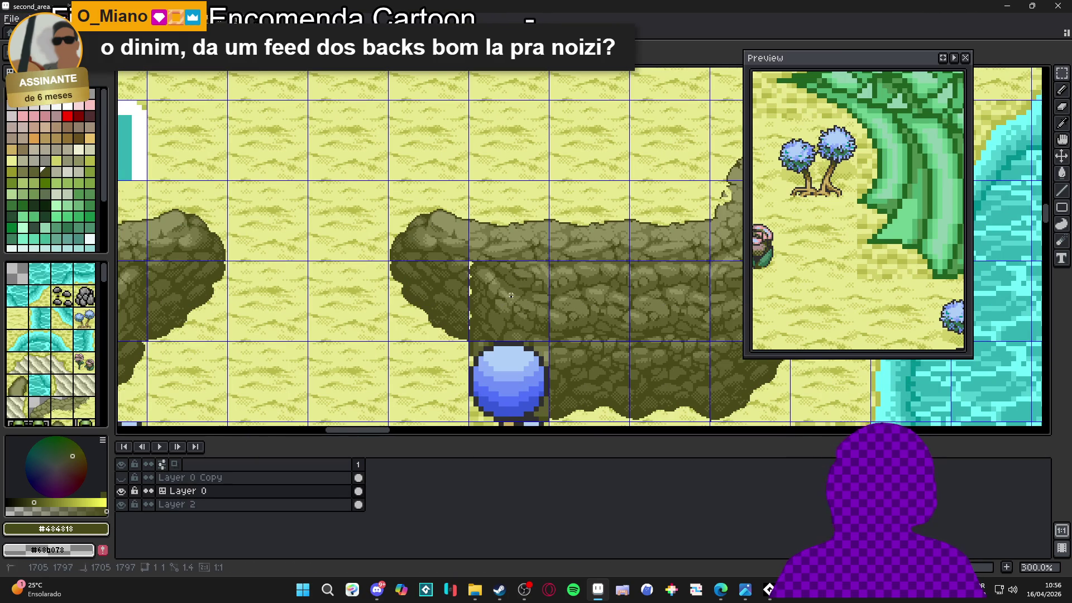
left_click(545, 339)
key("ctrl+z")
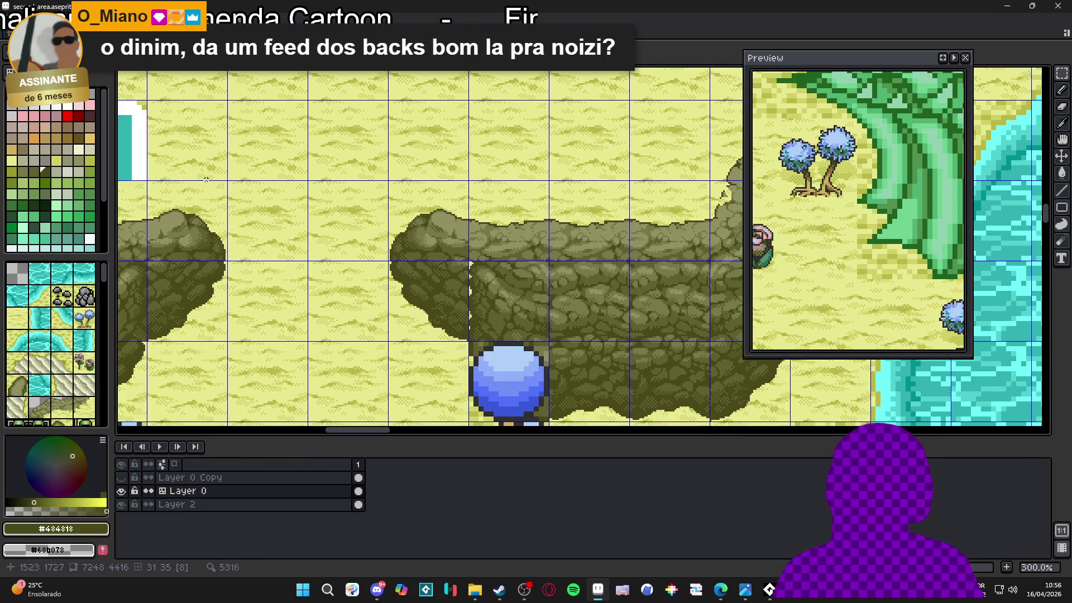
scroll(569, 362, "down", 2)
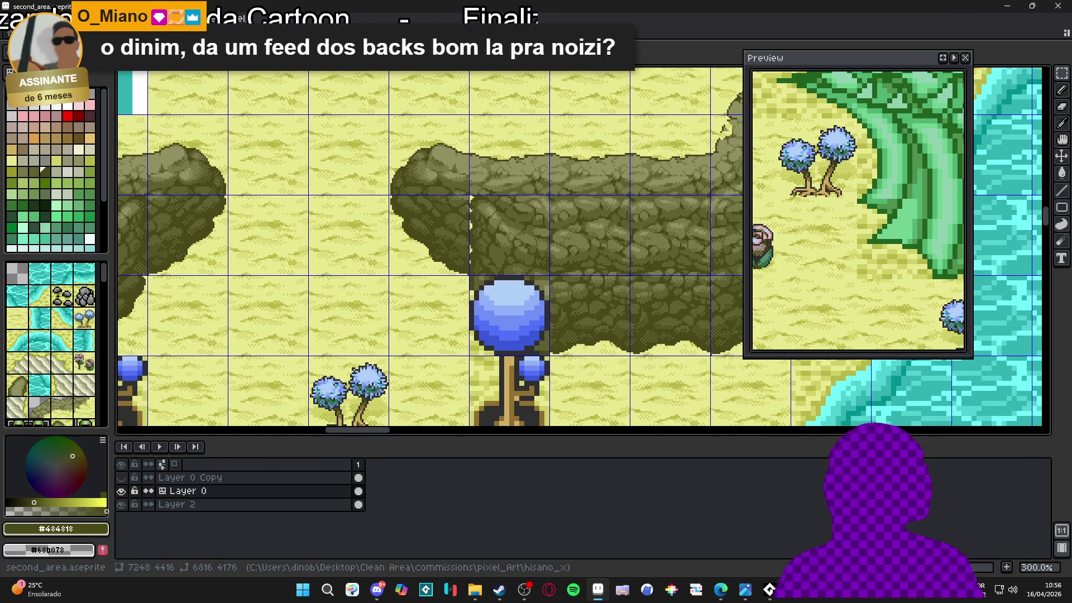
left_click(517, 317)
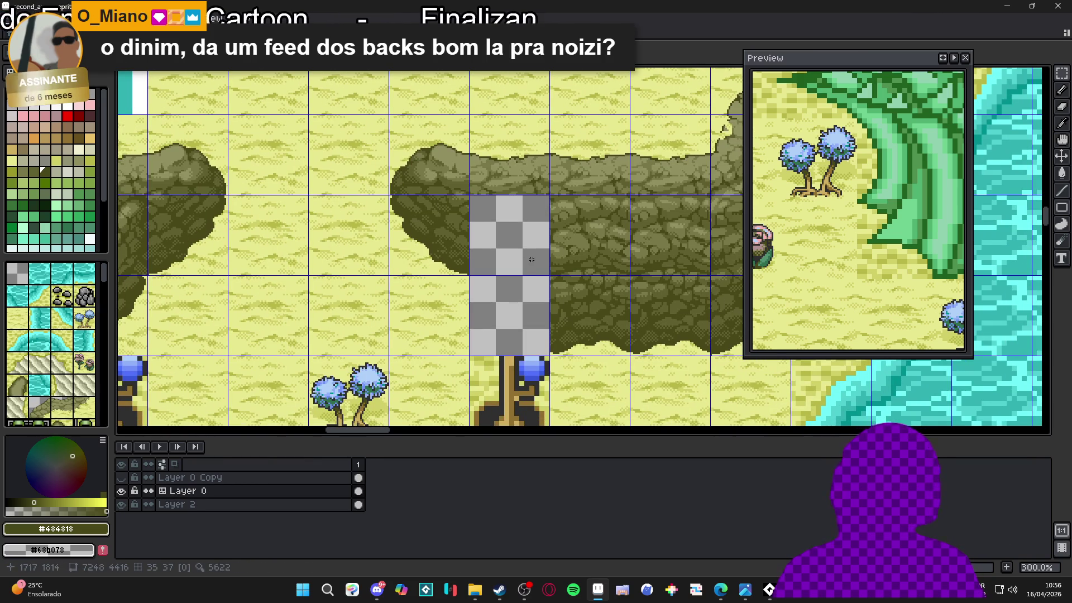
scroll(532, 259, "up", 3)
left_click_drag(622, 259, 495, 256)
left_click_drag(524, 196, 552, 192)
key("Return")
scroll(527, 279, "down", 4)
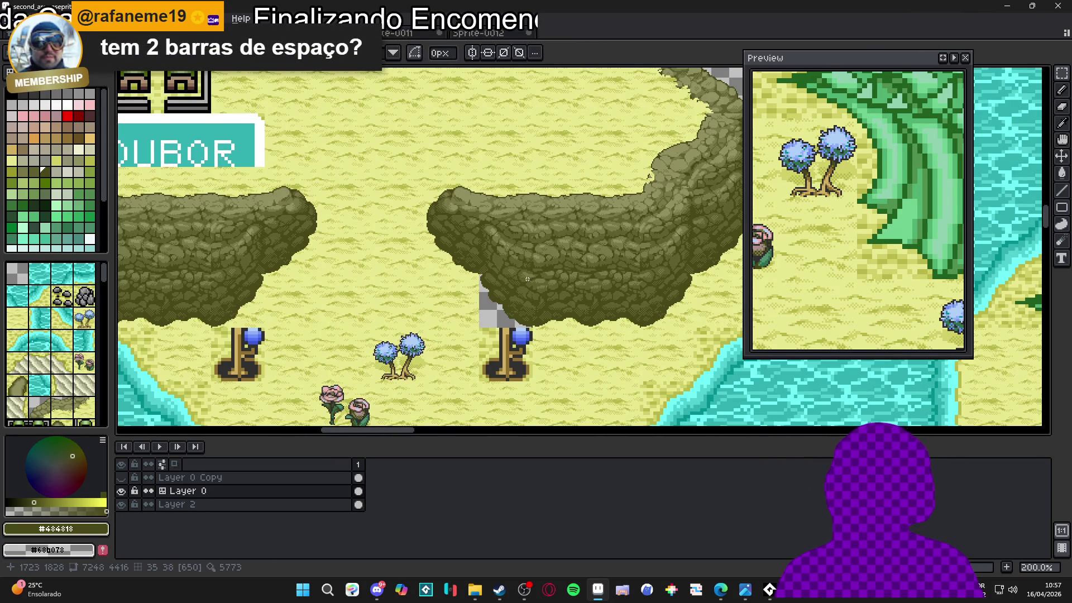
scroll(527, 279, "up", 1)
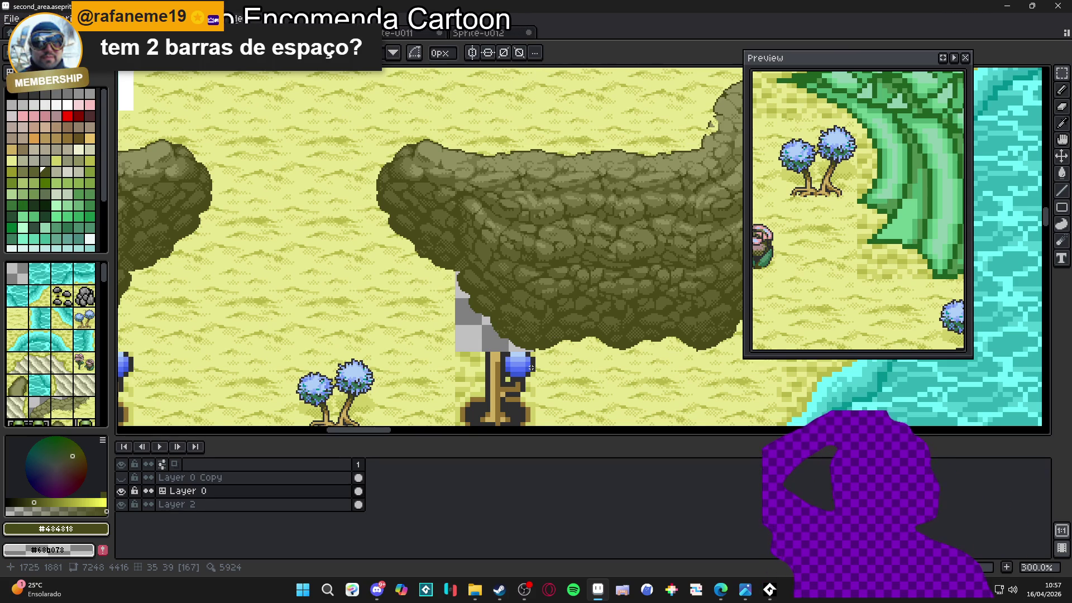
scroll(463, 312, "down", 2)
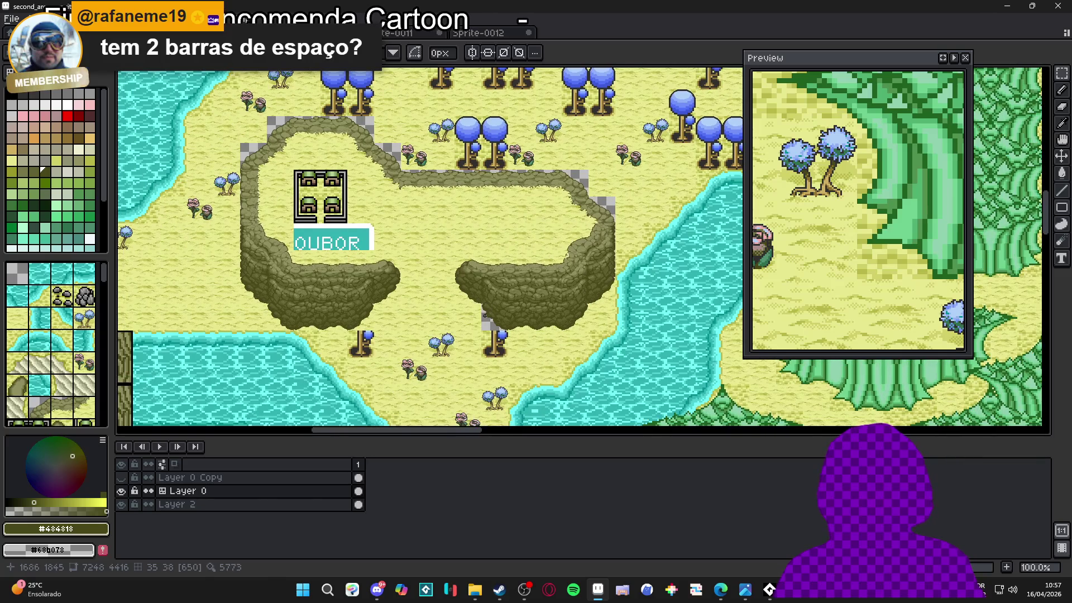
- Magic-wand select the transparent gap next to the lamp post and fill it with sand
scroll(475, 309, "up", 1)
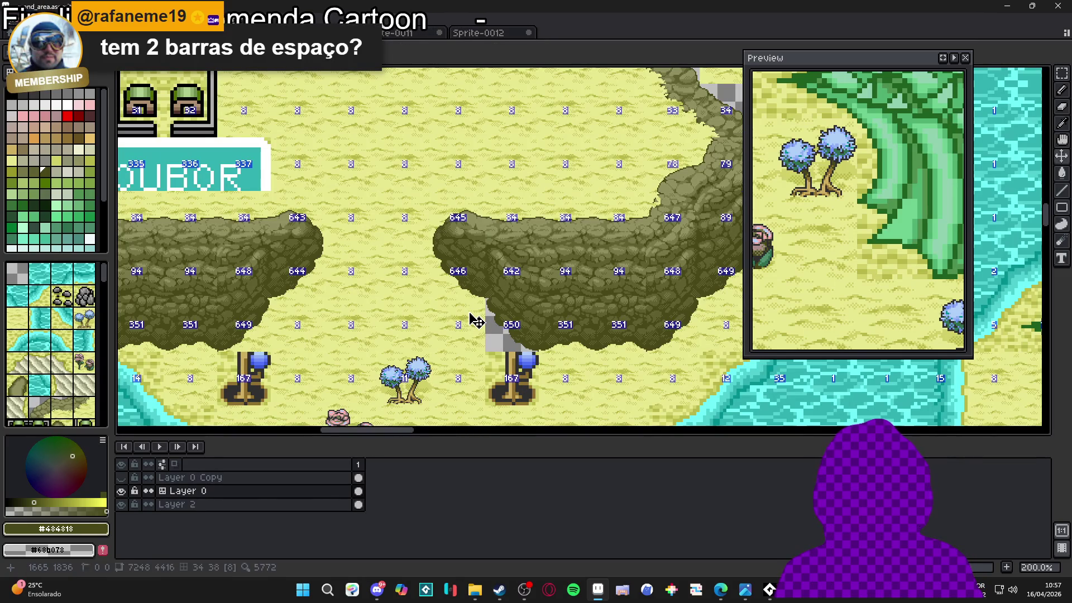
key("ctrl+apostrophe")
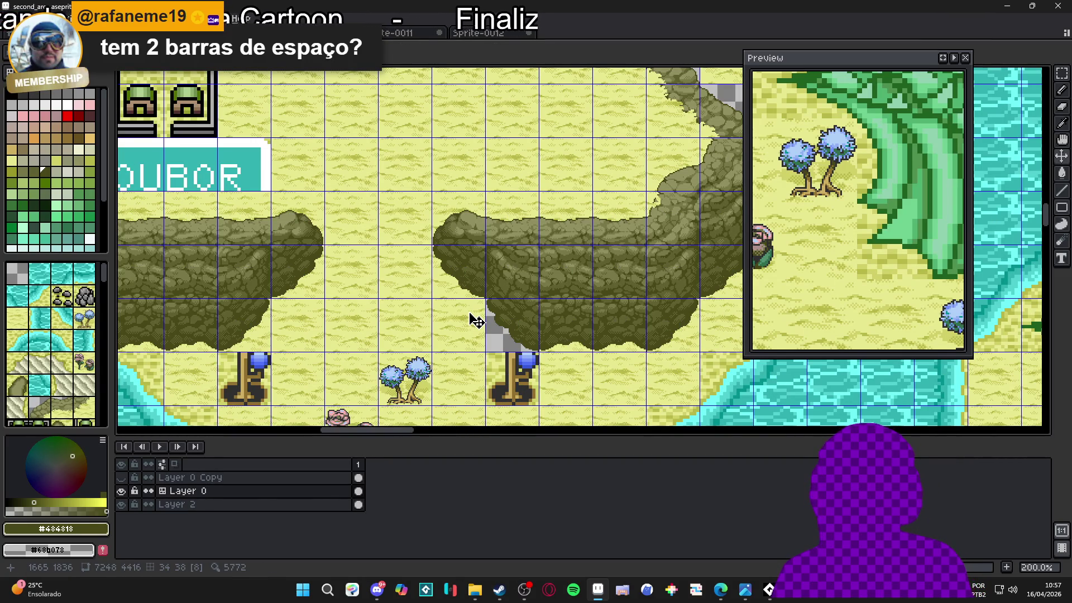
key("m")
scroll(469, 312, "down", 2)
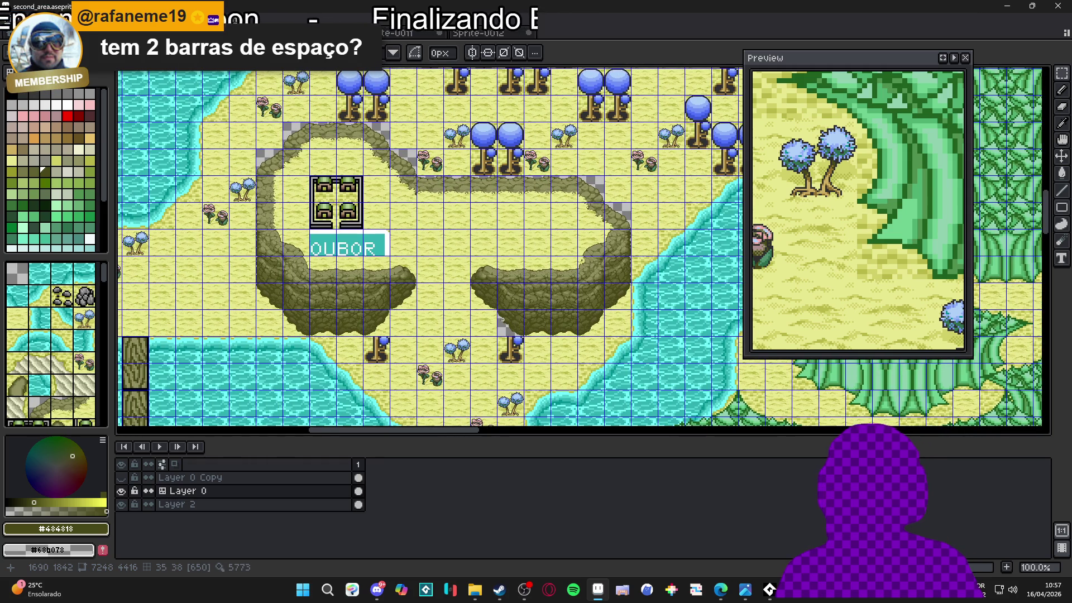
scroll(502, 319, "up", 2)
scroll(508, 315, "down", 1)
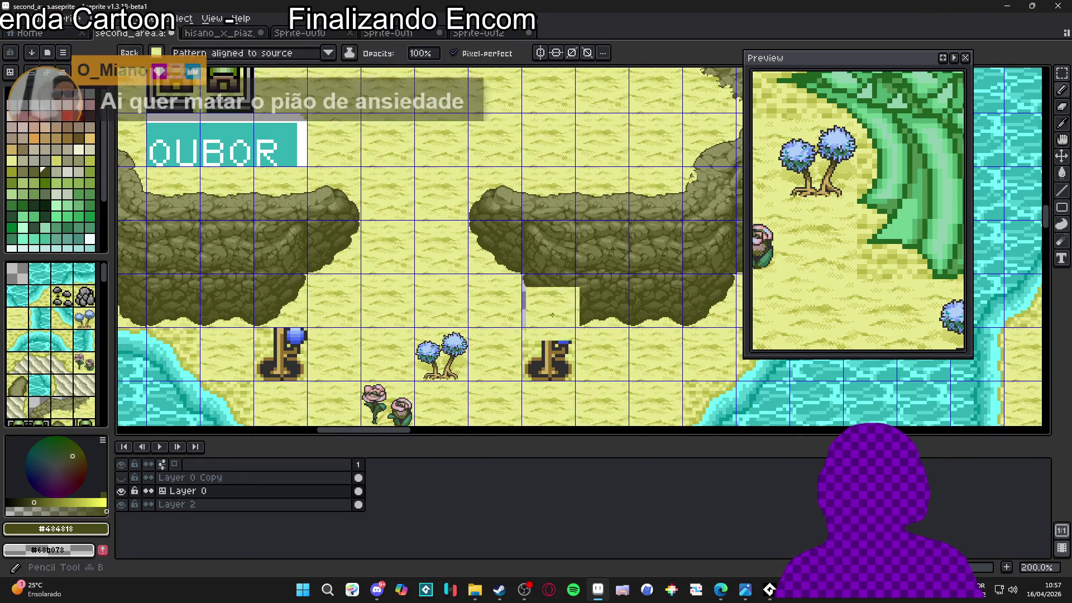
key("w")
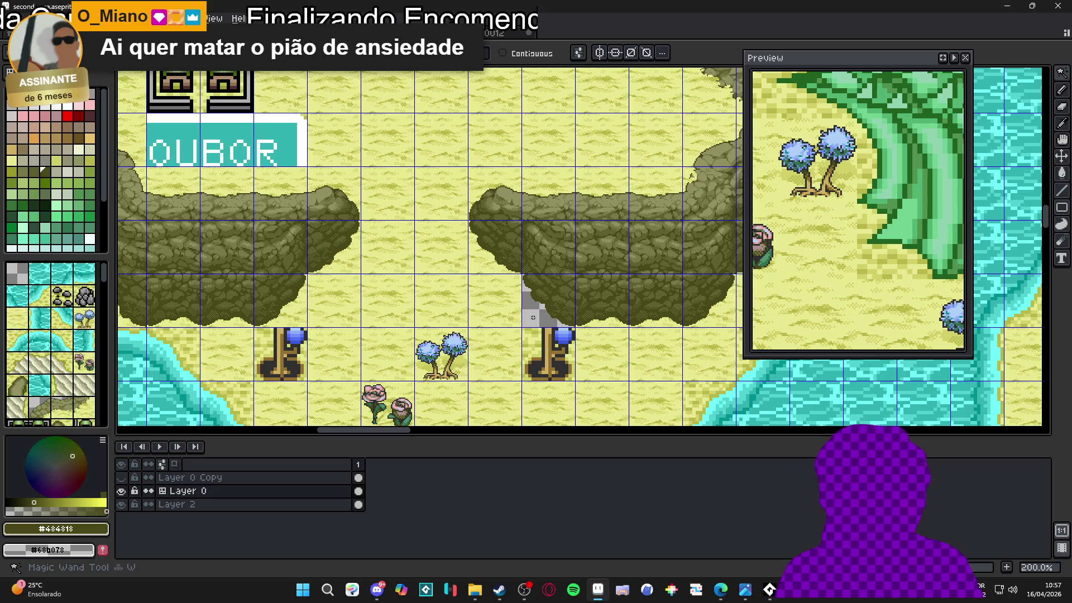
left_click(533, 317)
key("b")
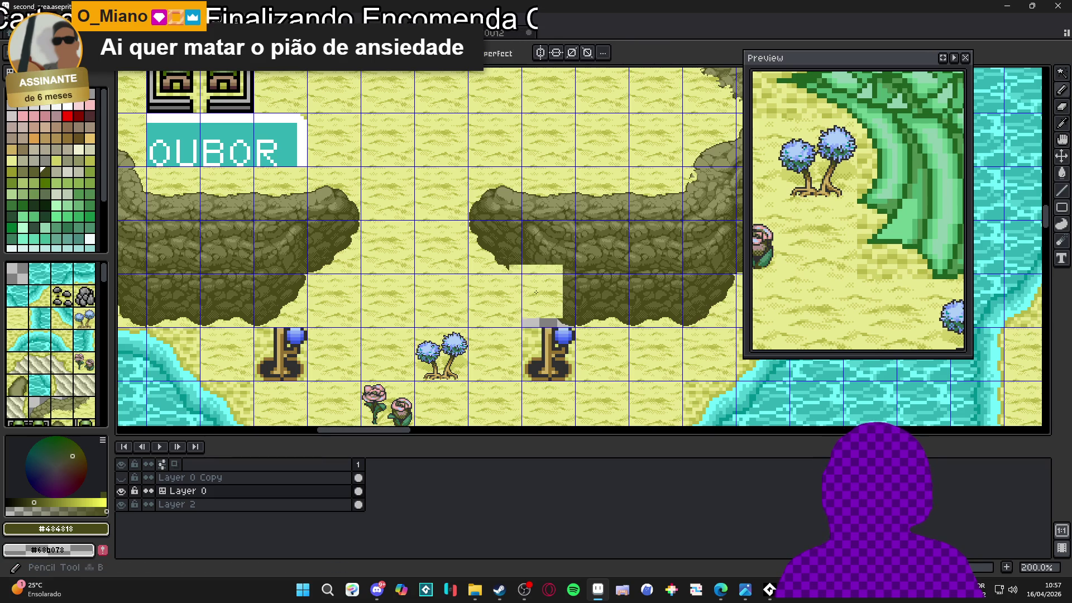
- Select the transparent patch beside the path corner, delete it, and check tile index numbers
scroll(495, 305, "down", 2)
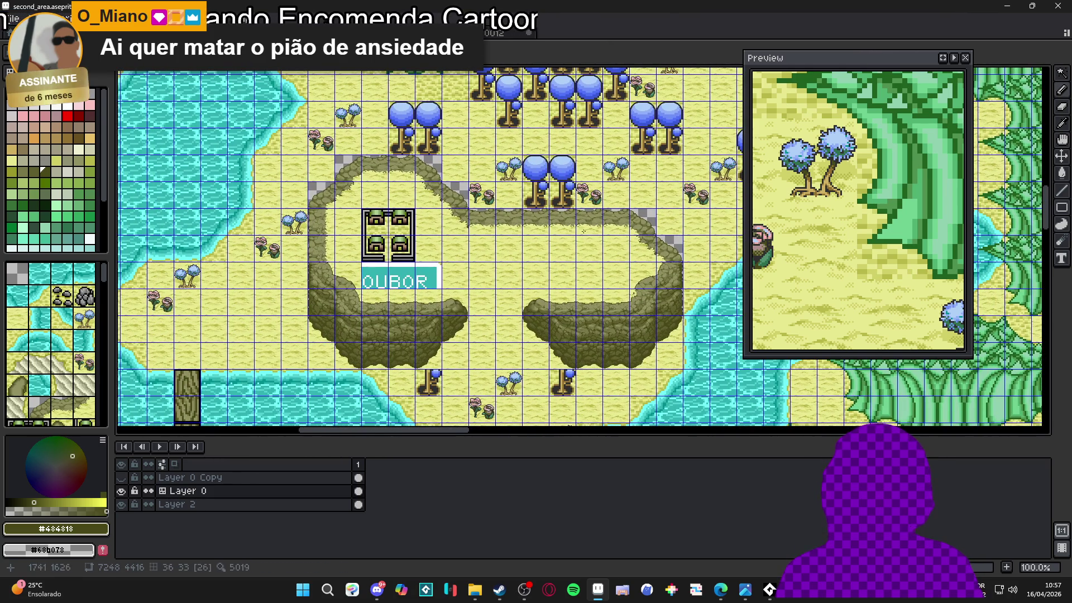
scroll(653, 207, "up", 1)
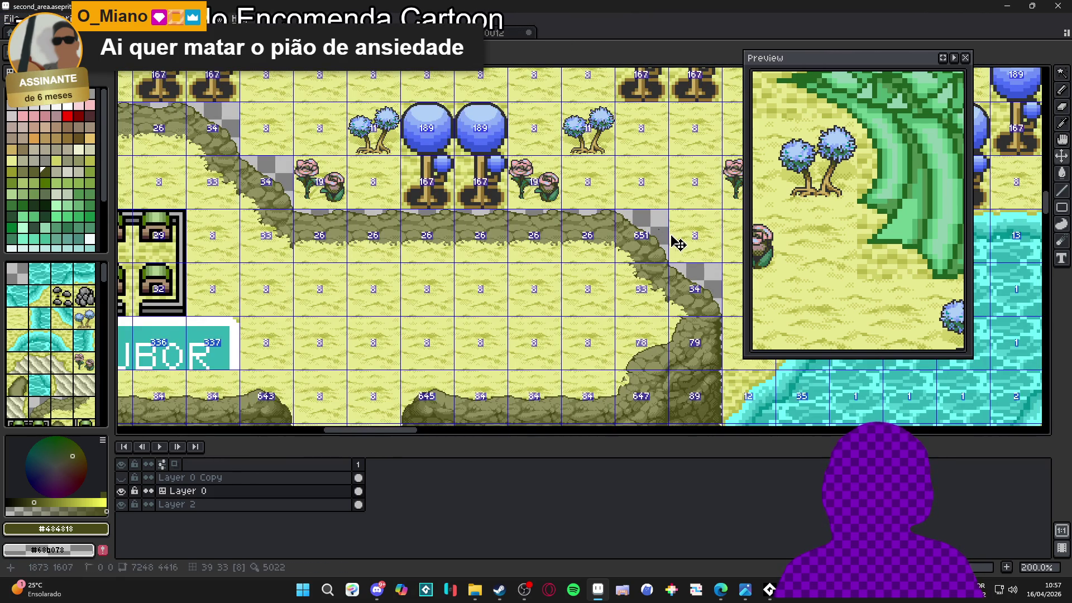
scroll(655, 225, "up", 1)
scroll(656, 225, "up", 1)
key("w")
left_click(650, 228)
key("Delete")
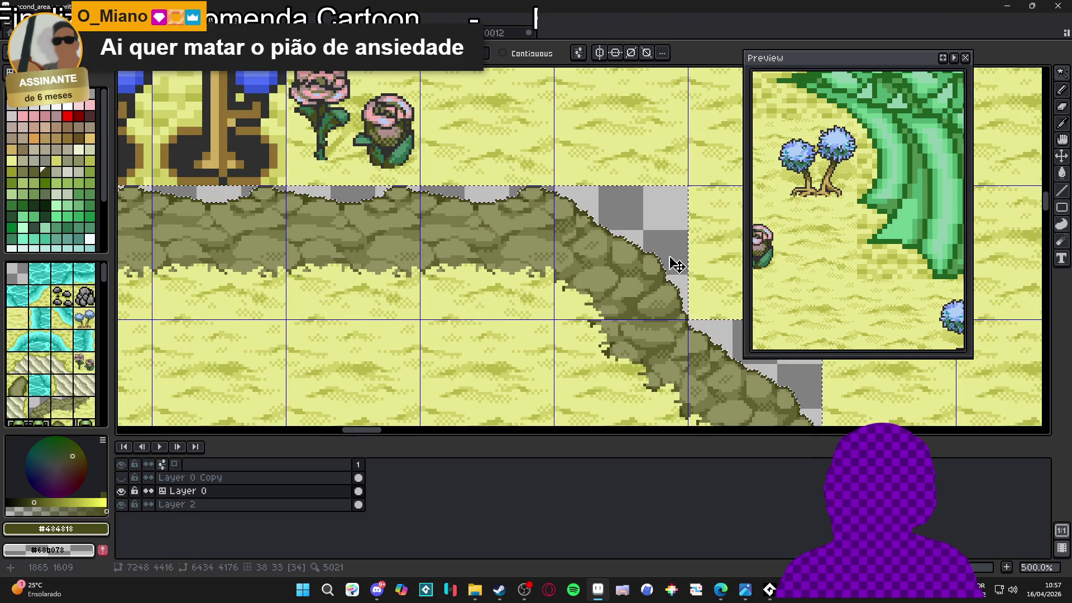
scroll(635, 239, "down", 3)
scroll(574, 260, "down", 1)
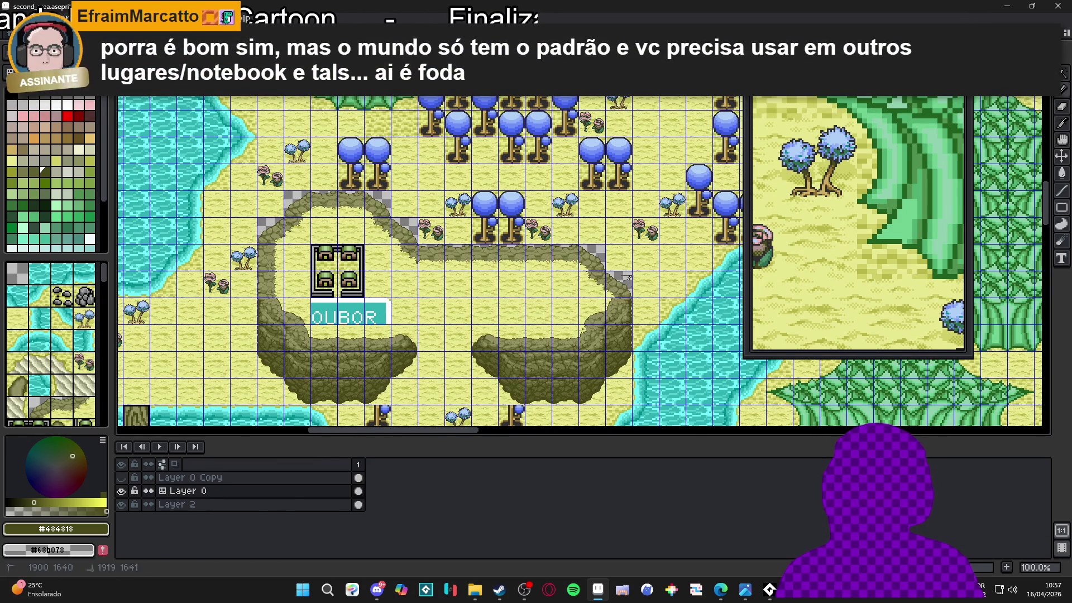
key("Tab")
key("Tab")
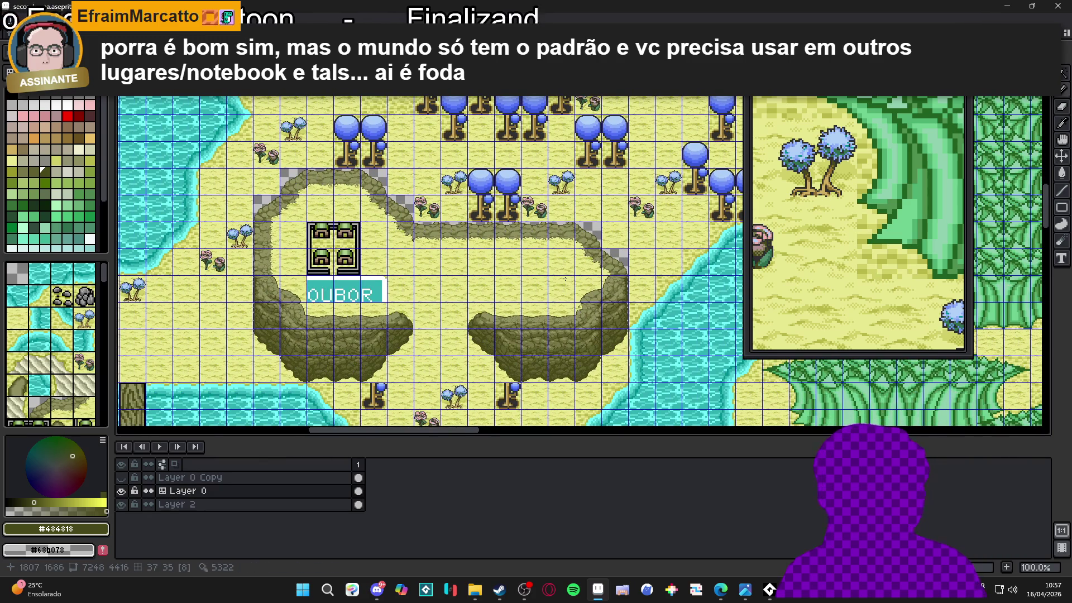
key("m")
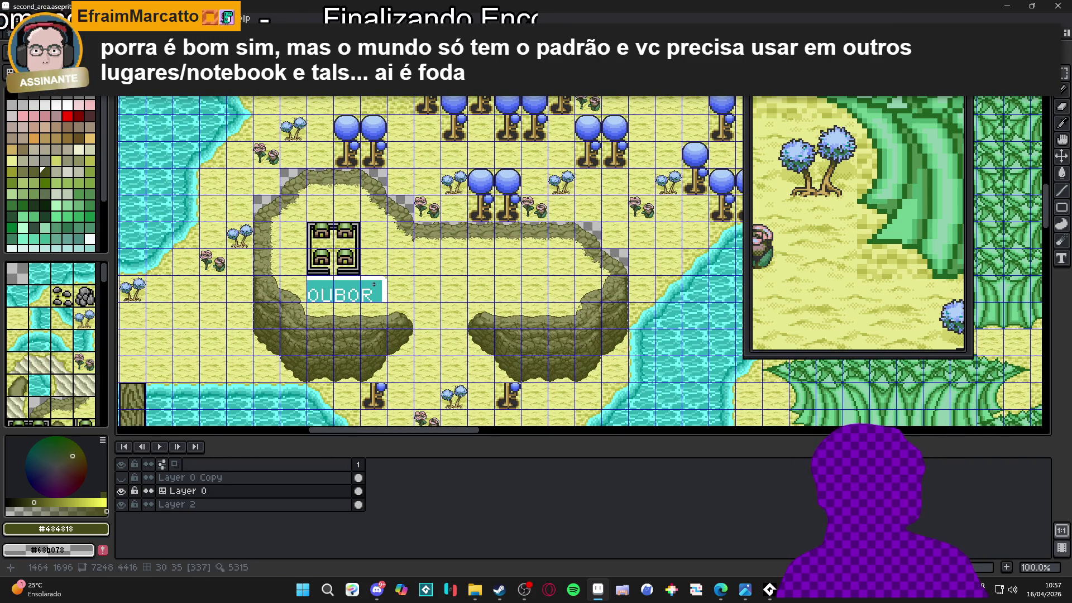
scroll(513, 256, "up", 3)
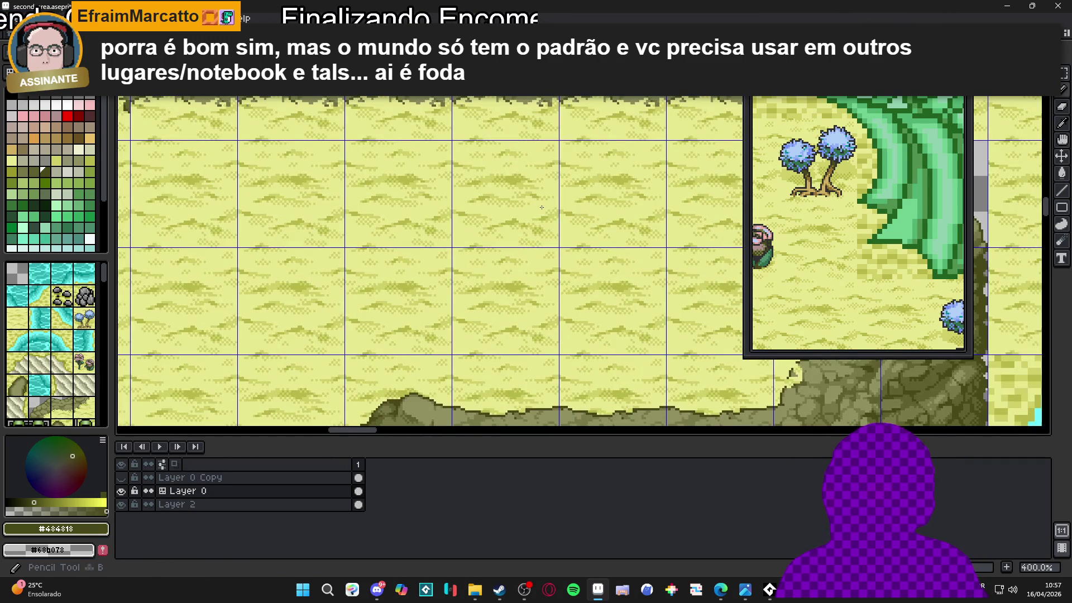
- Pick up the sand tiles beside the path as a brush with Ctrl+B
scroll(512, 255, "down", 2)
left_click(622, 217)
key("ctrl+d")
key("b")
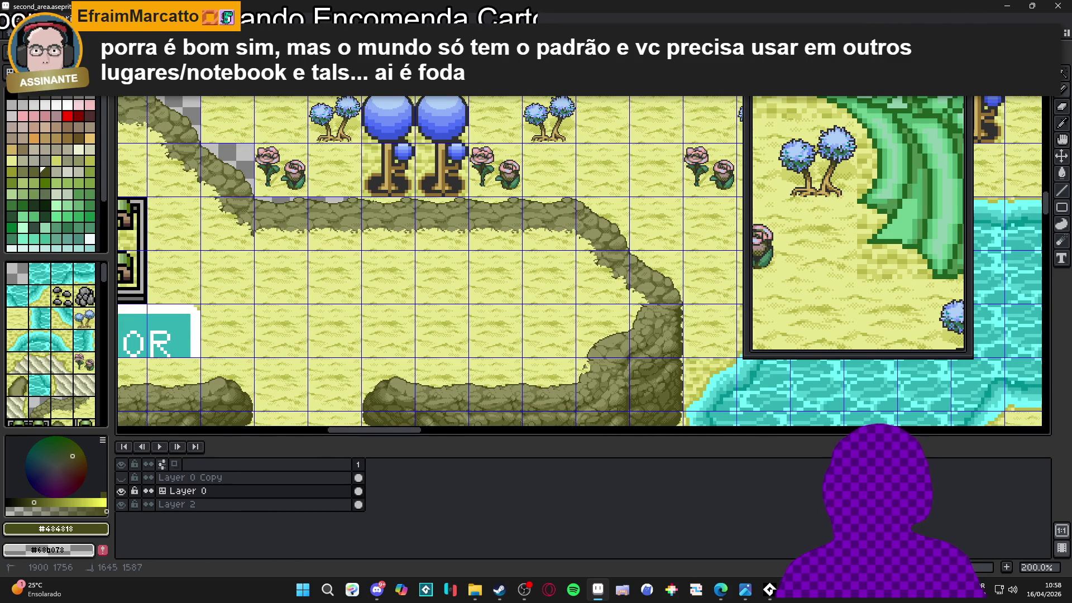
- Hide the tile grid, look over the map, and save second_area.aseprite
mouse_move(273, 205)
left_mouse_down()
mouse_move(629, 314)
mouse_move(581, 262)
mouse_move(362, 240)
mouse_move(323, 280)
mouse_move(307, 344)
mouse_move(368, 191)
left_mouse_up()
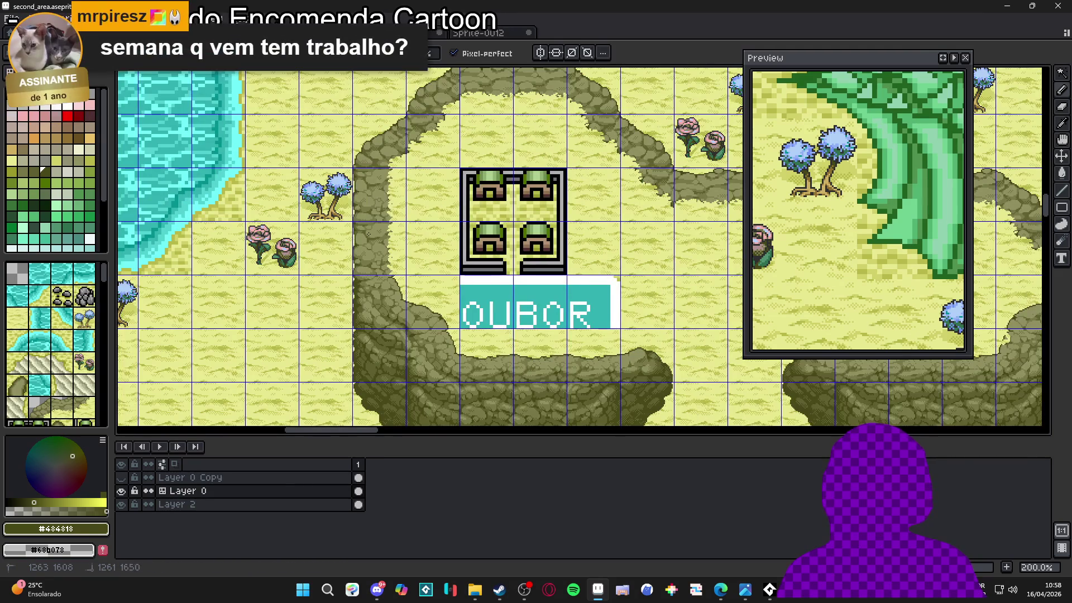
scroll(383, 306, "down", 3)
scroll(439, 306, "down", 1)
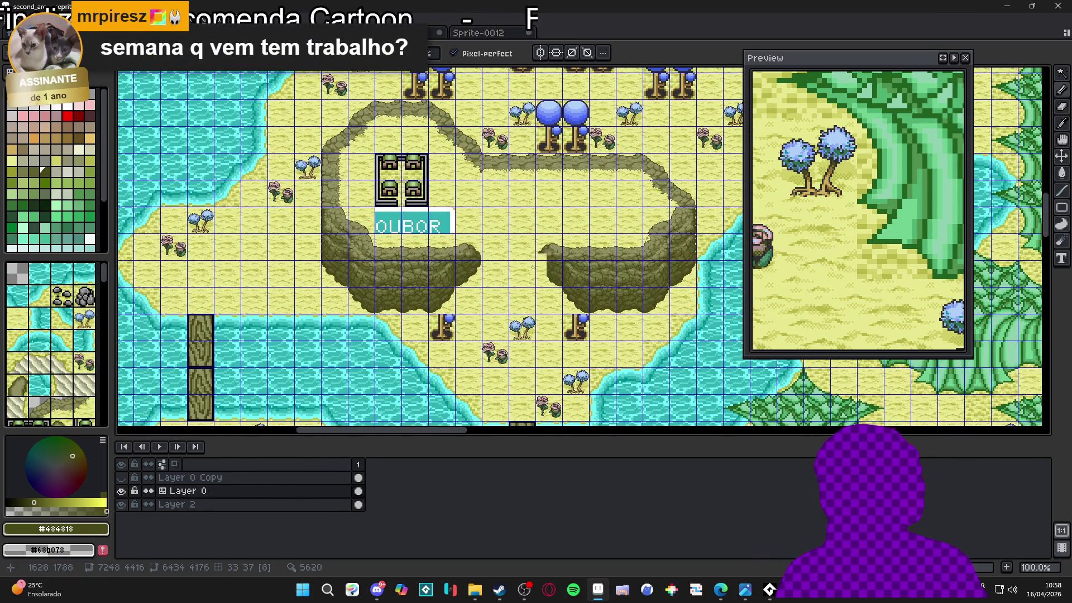
left_click_drag(544, 265, 494, 268)
left_click_drag(516, 151, 584, 216)
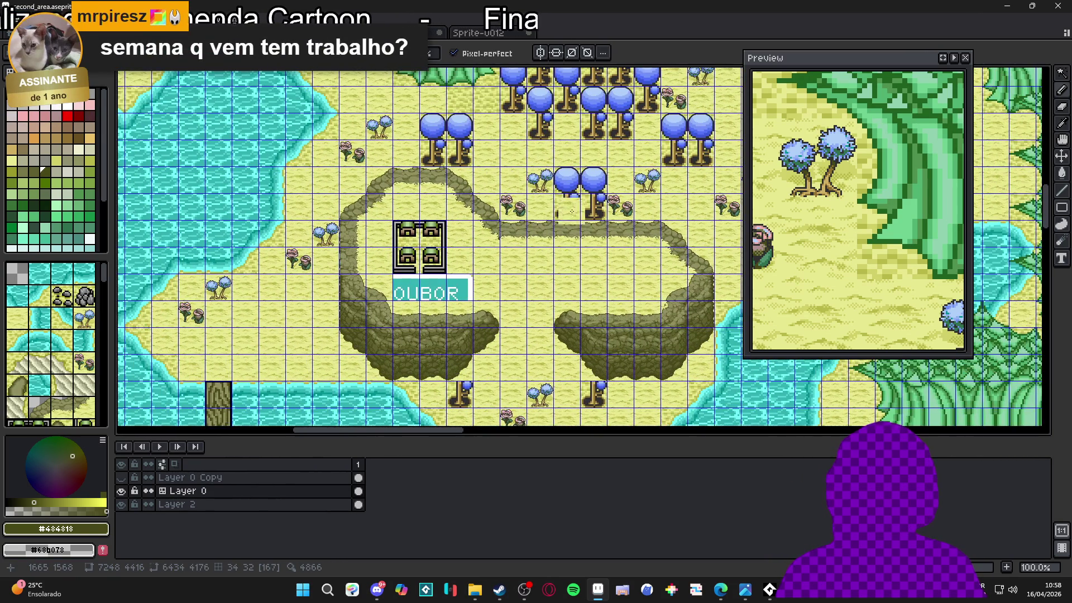
key("ctrl+apostrophe")
scroll(620, 352, "up", 1)
scroll(631, 335, "down", 1)
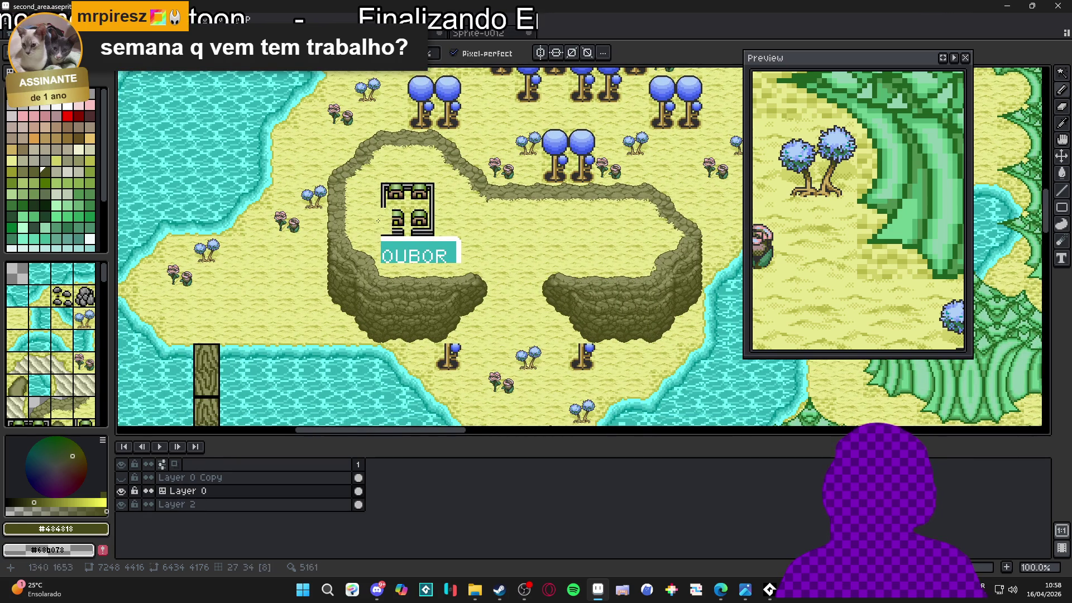
scroll(635, 227, "up", 2)
scroll(544, 295, "down", 2)
scroll(545, 295, "up", 1)
scroll(572, 248, "down", 1)
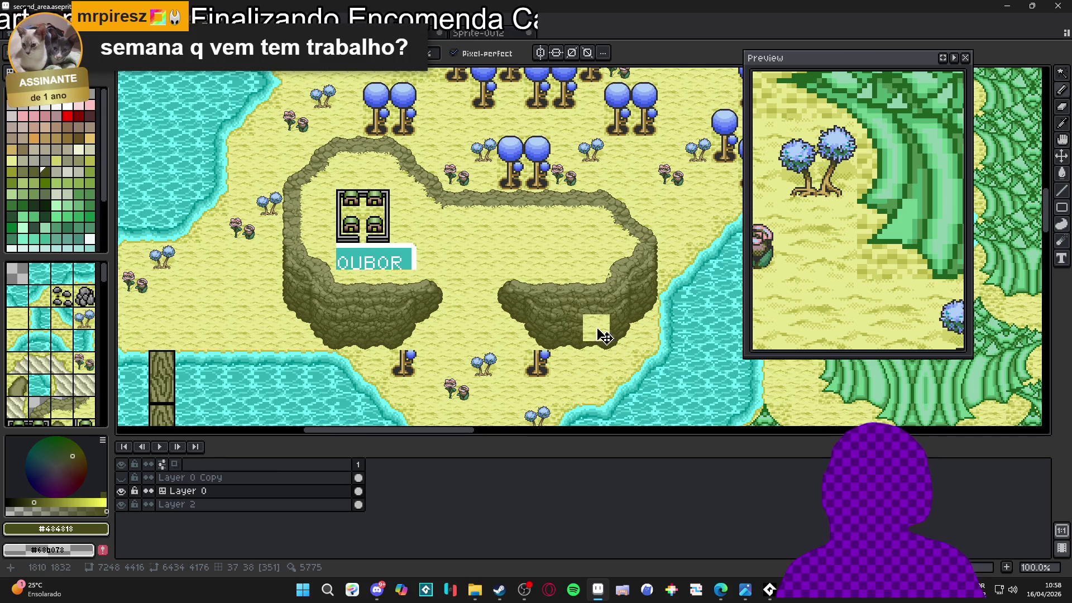
key("ctrl+s")
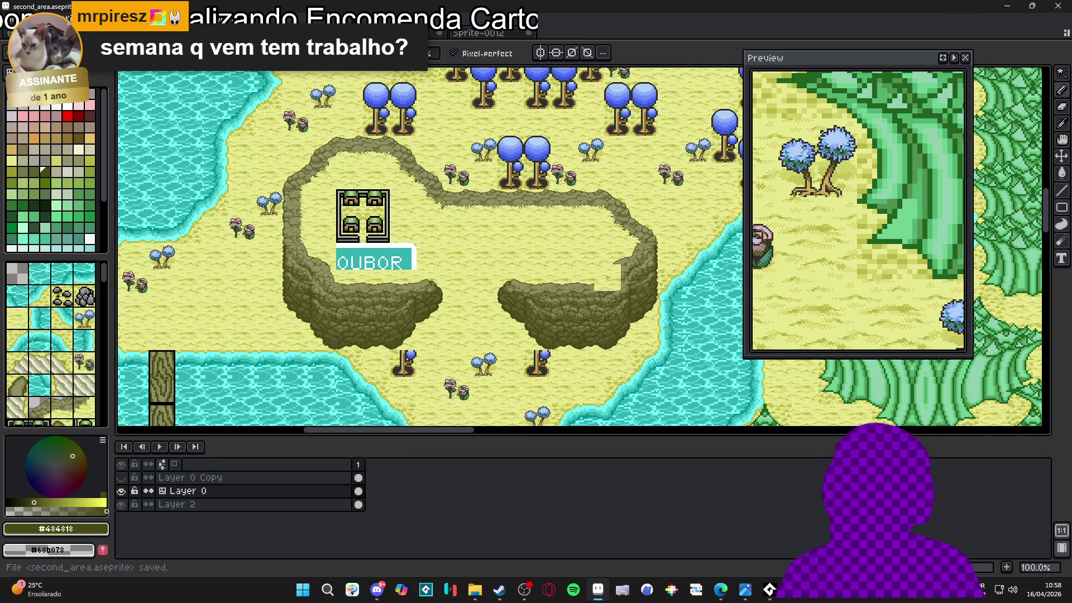
- Switch from the second_area map to Discord's feedback_artistico channel
scroll(589, 266, "down", 1)
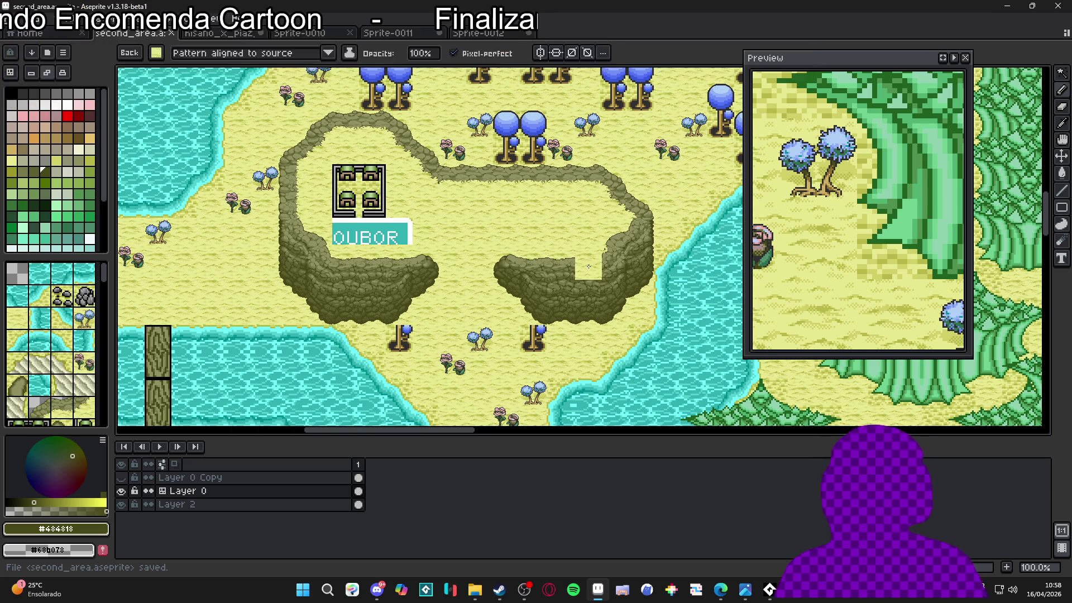
left_click_drag(564, 267, 552, 270)
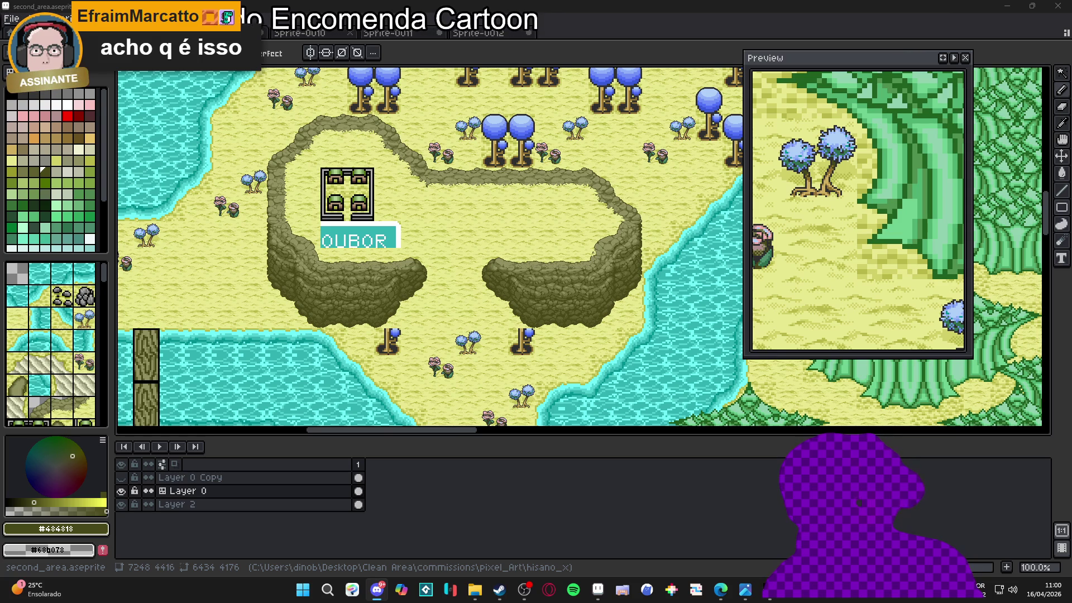
key("alt+Tab")
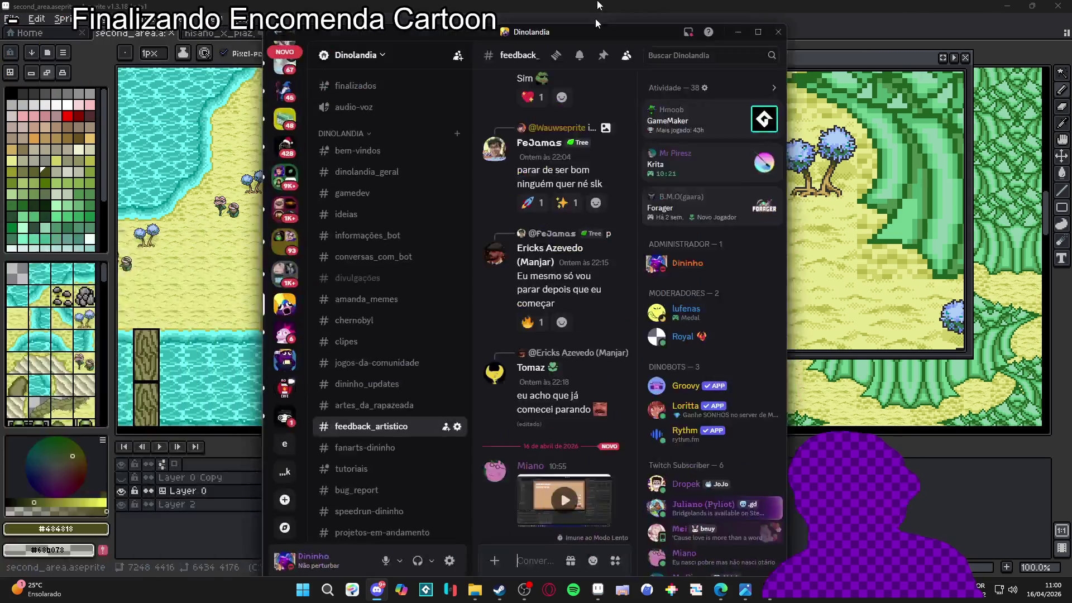
left_click(549, 513)
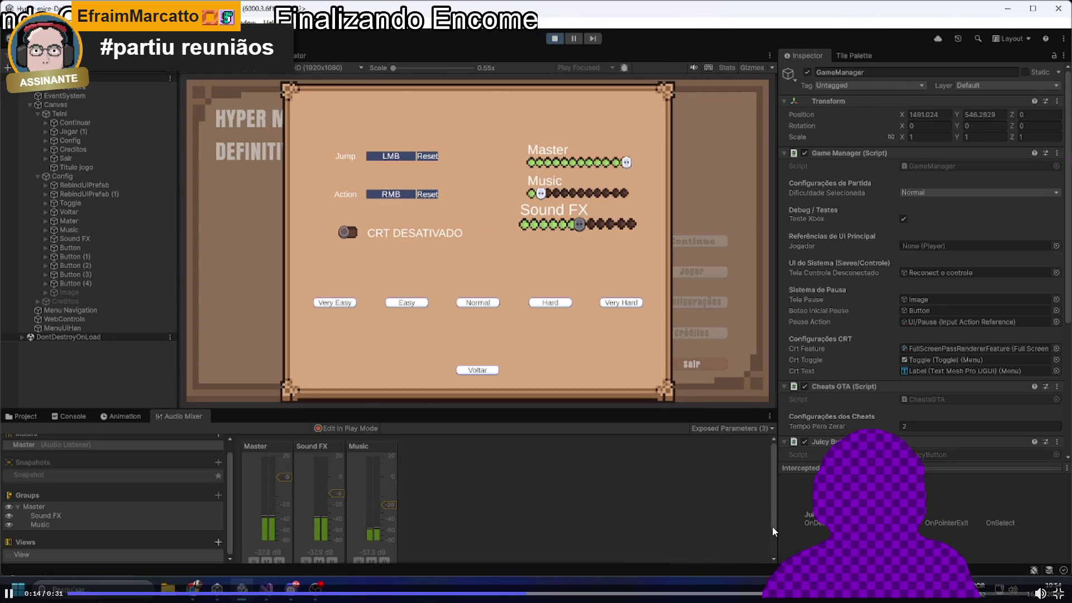
mouse_move(775, 538)
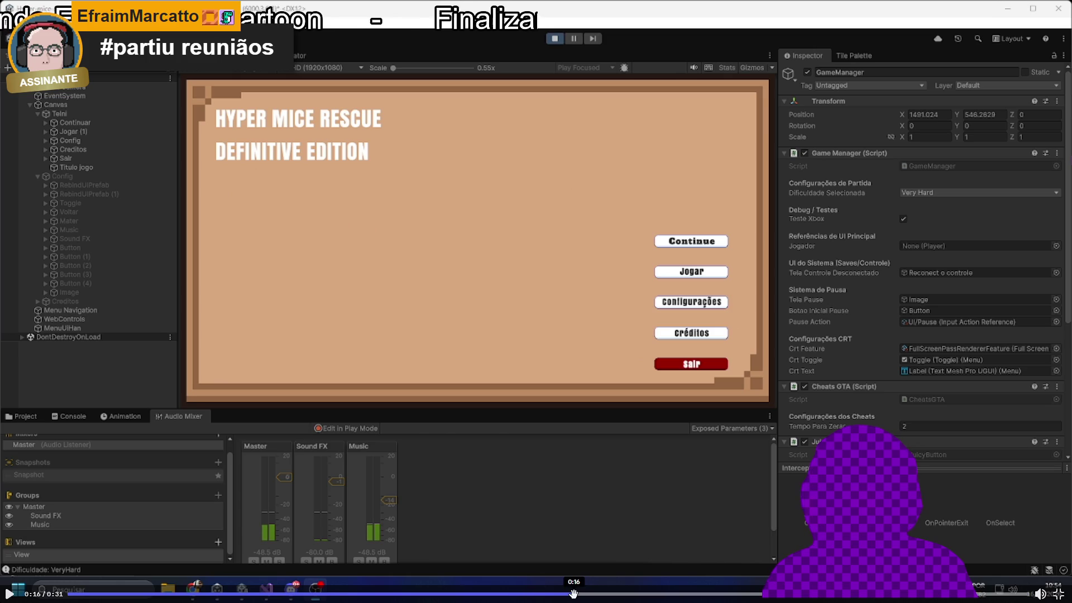
left_click(390, 595)
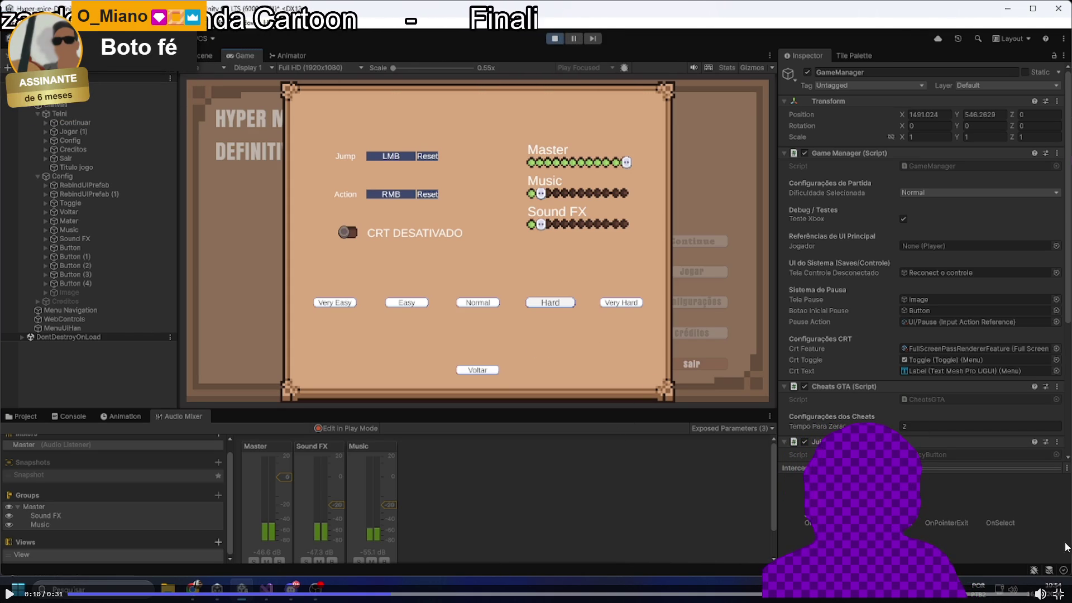
left_click(1059, 593)
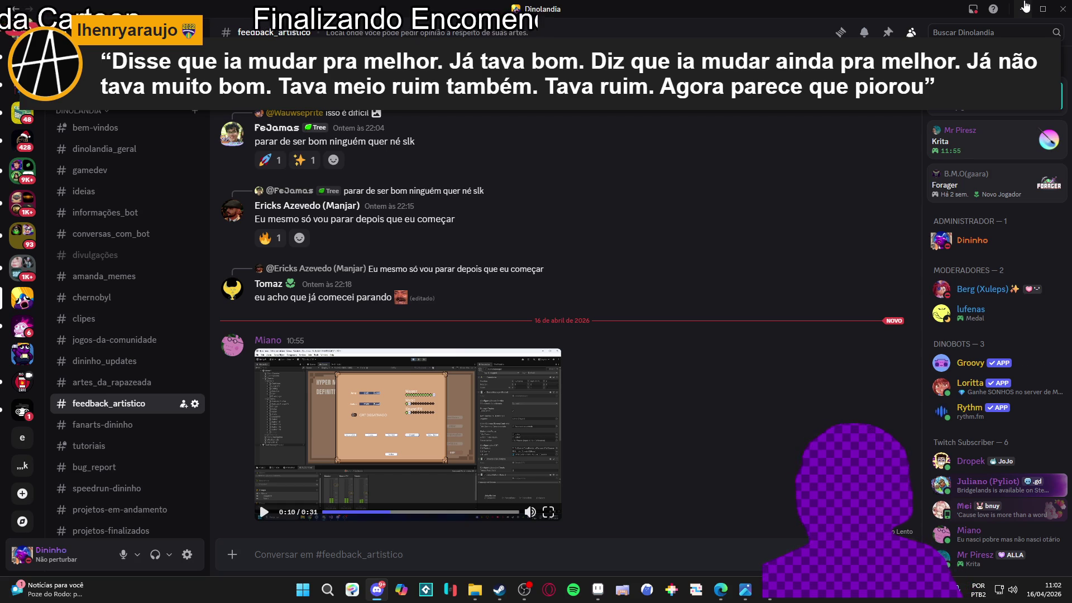
- Glance at #feedback_artistico in Discord, then return to the second_area map in Aseprite
left_click(1025, 7)
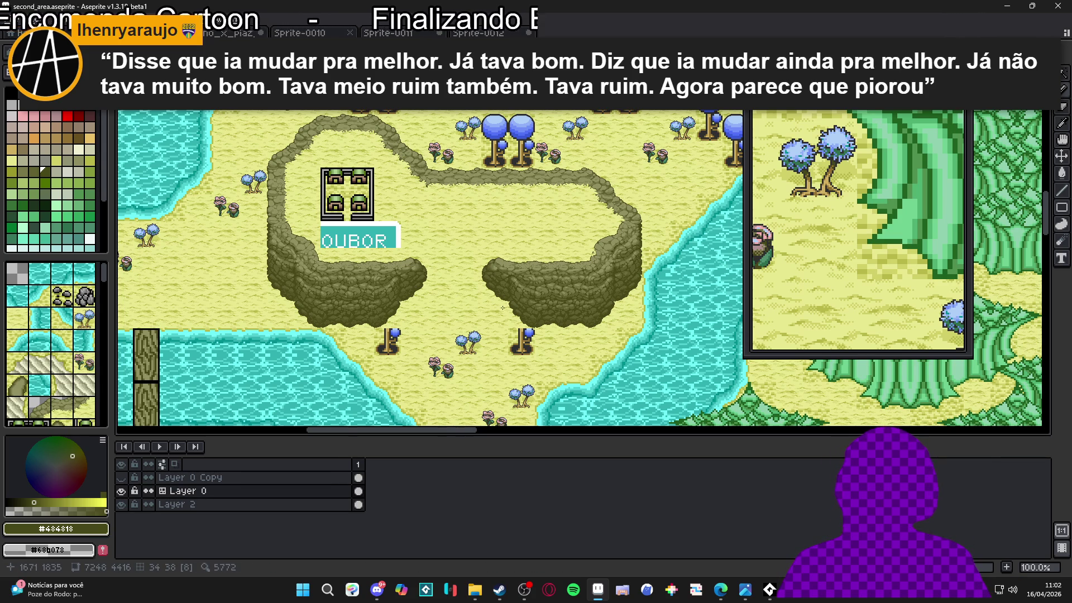
left_click(377, 589)
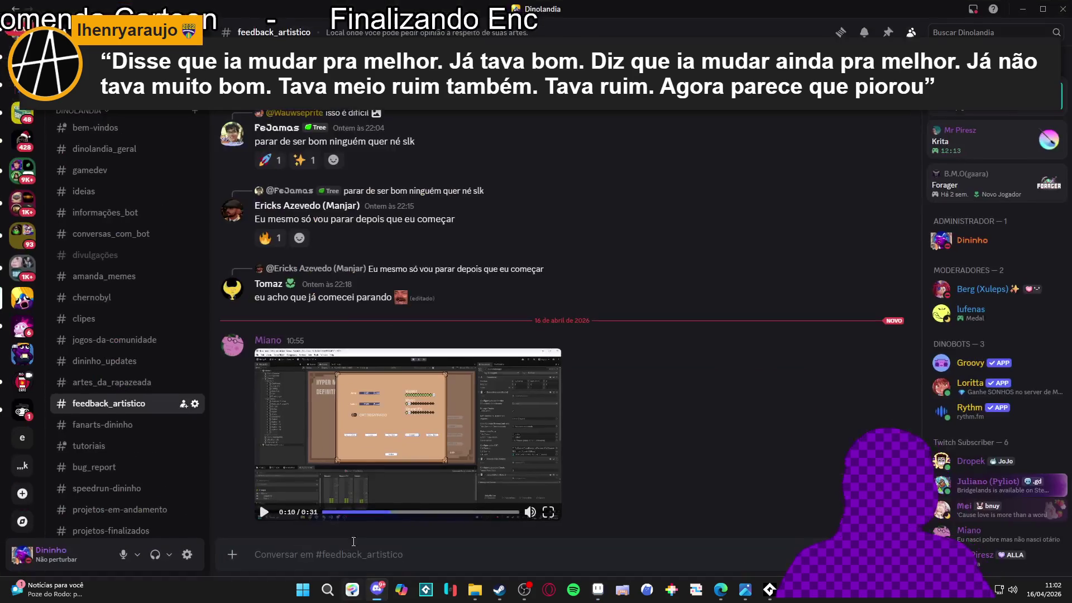
left_click(769, 590)
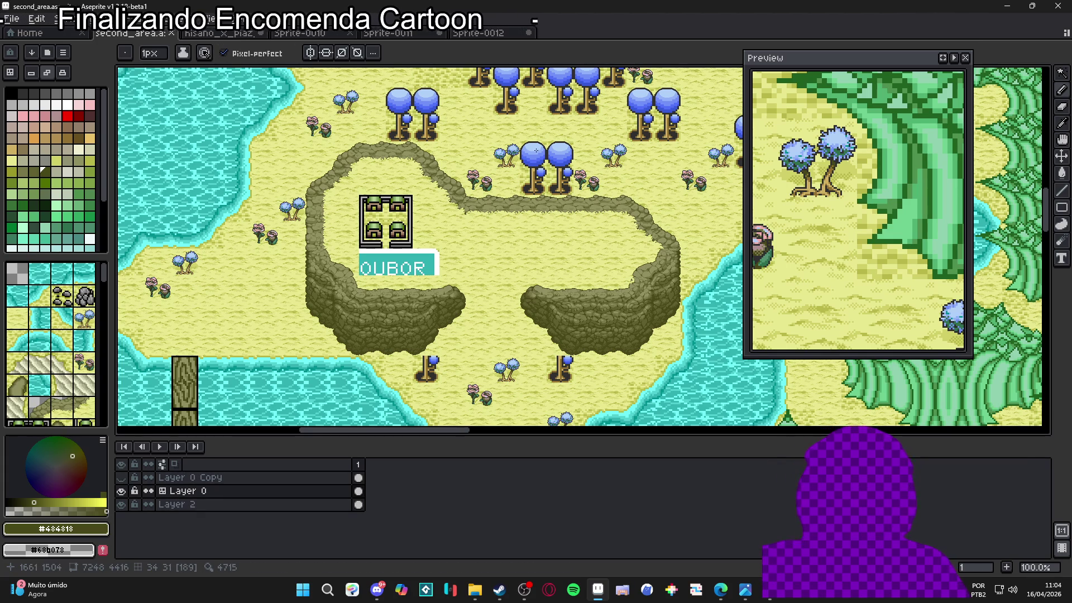
- Zoom and pan around the second_area map to inspect it
scroll(536, 151, "up", 1)
scroll(537, 149, "down", 2)
scroll(540, 147, "up", 1)
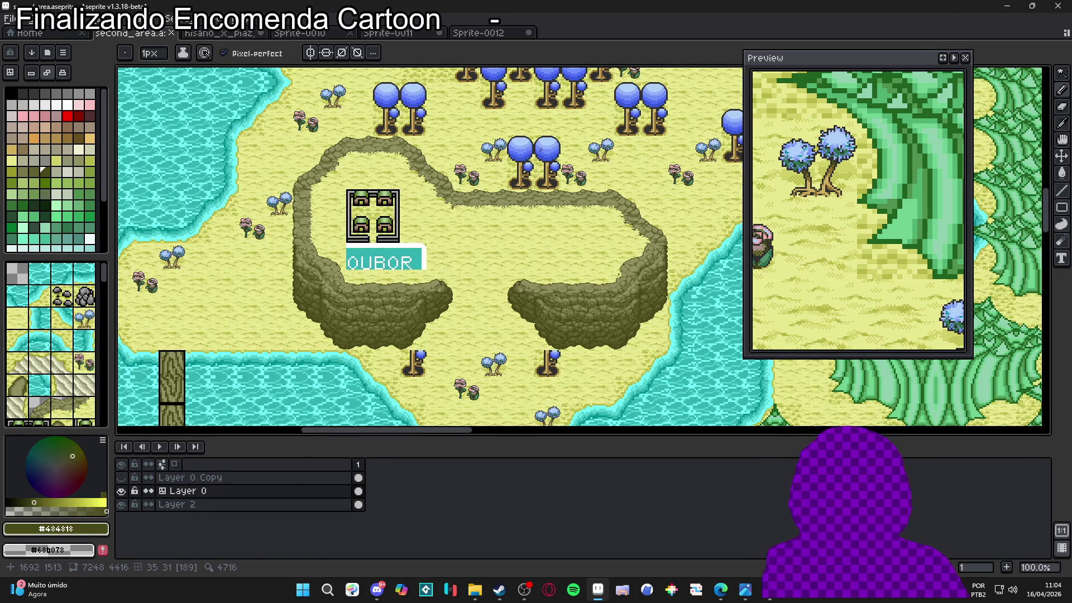
scroll(445, 241, "down", 2)
scroll(446, 241, "up", 2)
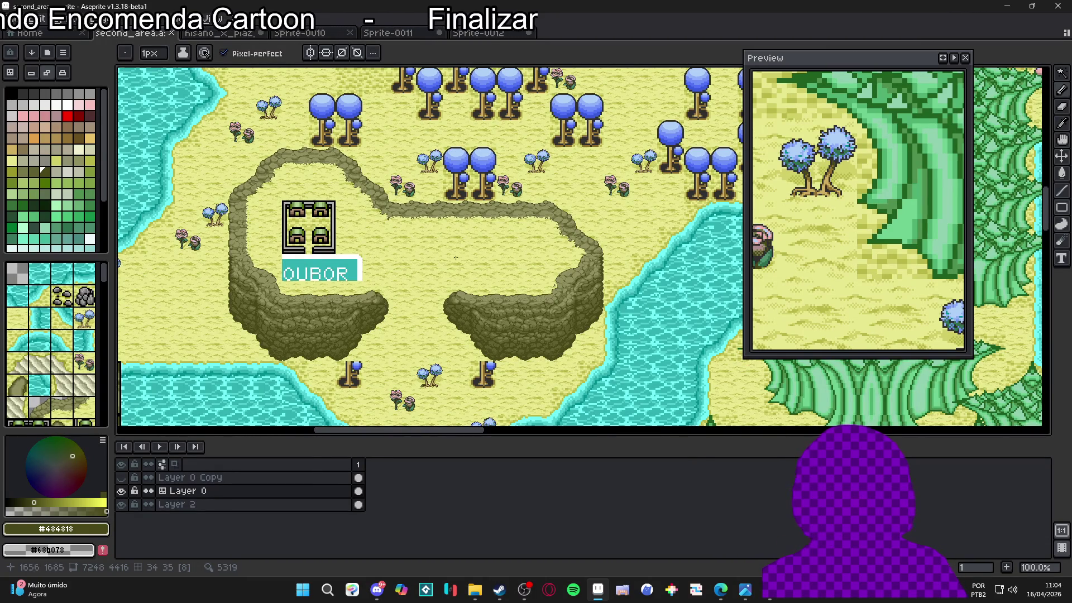
mouse_move(456, 203)
left_mouse_down()
mouse_move(502, 349)
mouse_move(509, 218)
left_mouse_up()
scroll(513, 224, "down", 2)
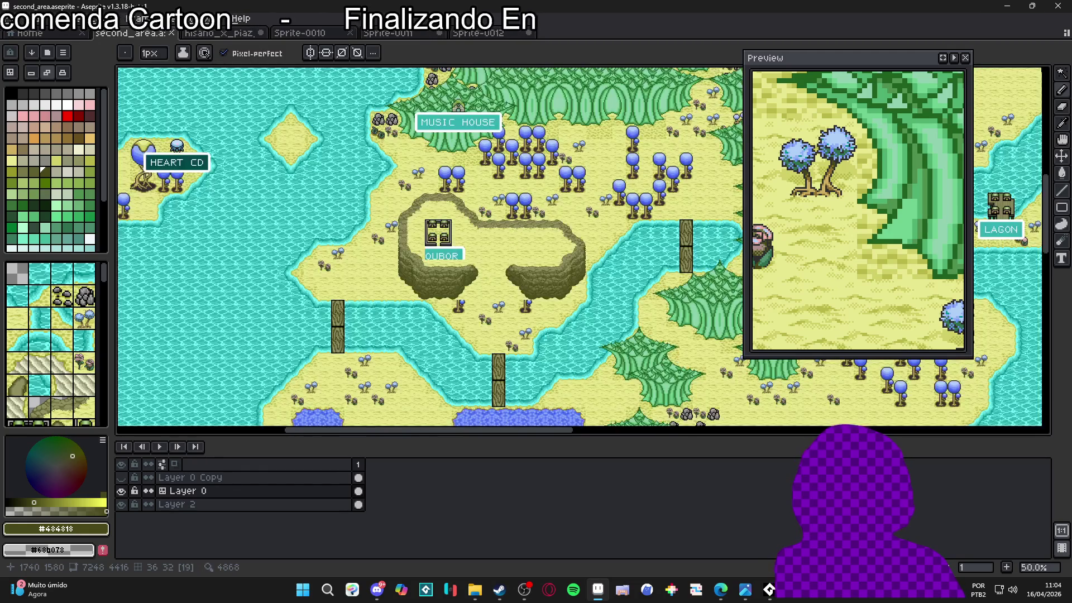
scroll(550, 176, "up", 2)
scroll(580, 246, "down", 1)
scroll(581, 245, "up", 1)
scroll(580, 245, "down", 2)
scroll(580, 245, "up", 2)
left_click_drag(420, 292, 444, 217)
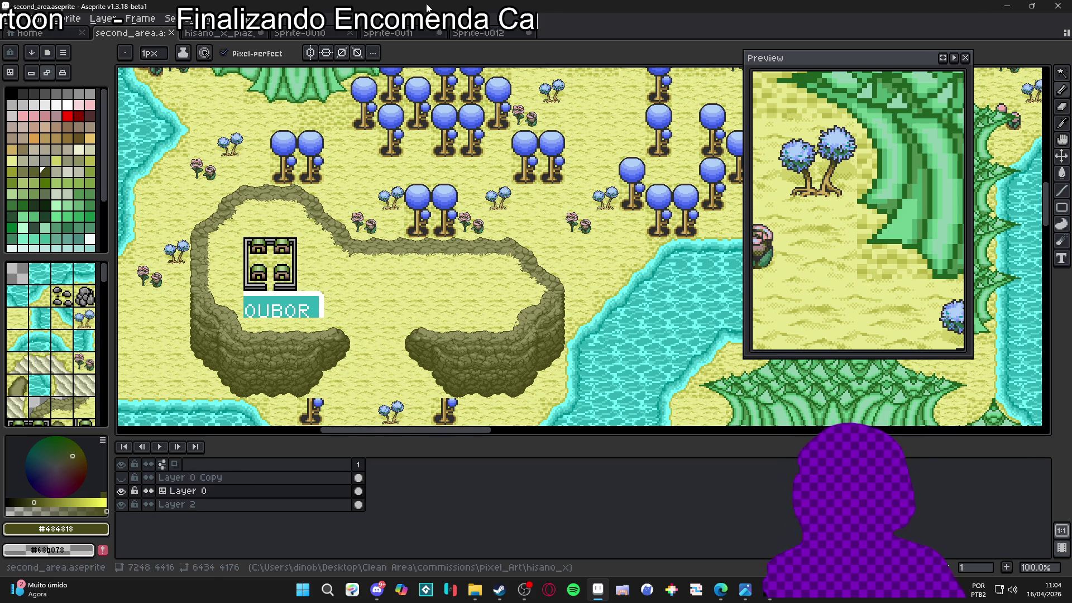
- Flip to the Sprite-0011 tab and back, then bring up File Explorer on the interface folder
left_click(393, 34)
key("ctrl+shift+Tab")
key("ctrl+shift+Tab")
key("ctrl+shift+Tab")
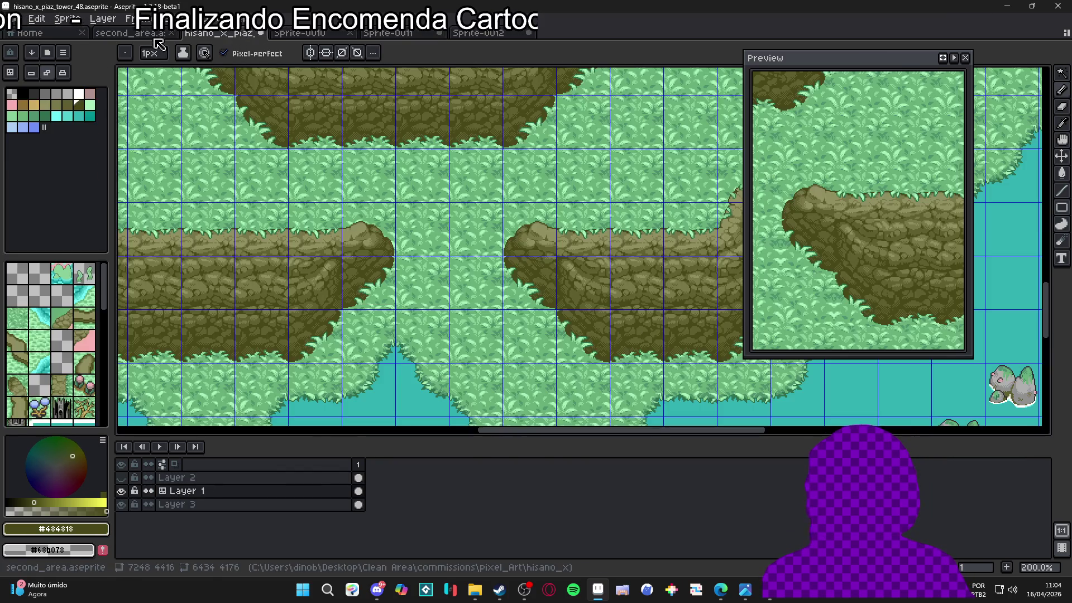
left_click(473, 590)
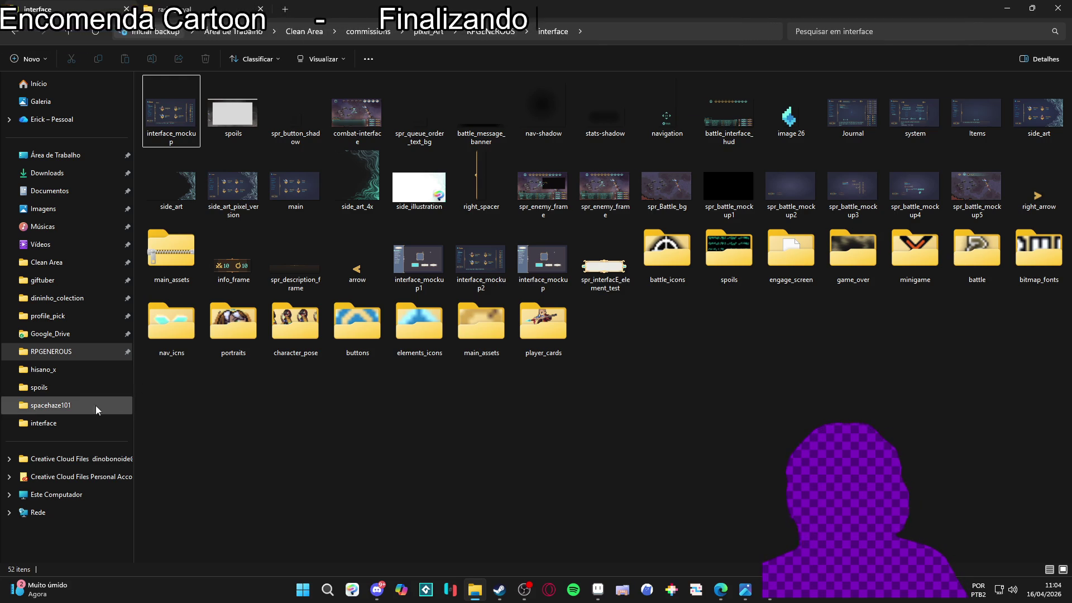
- Browse RPGENEROUS to pixel_Art\hisano_x and open the Minimap_A image
left_click(51, 351)
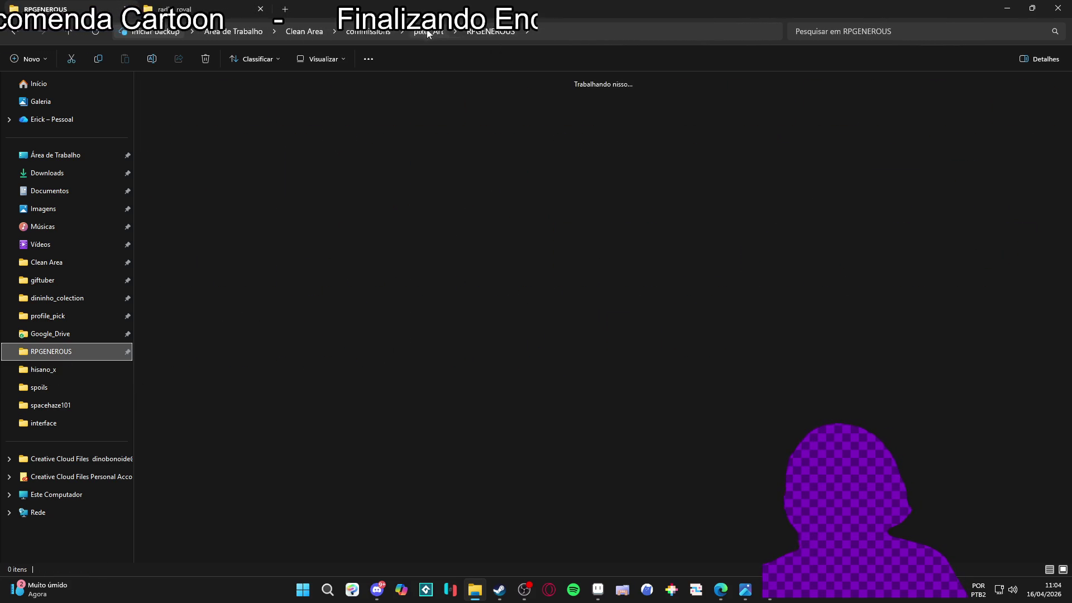
left_click(429, 33)
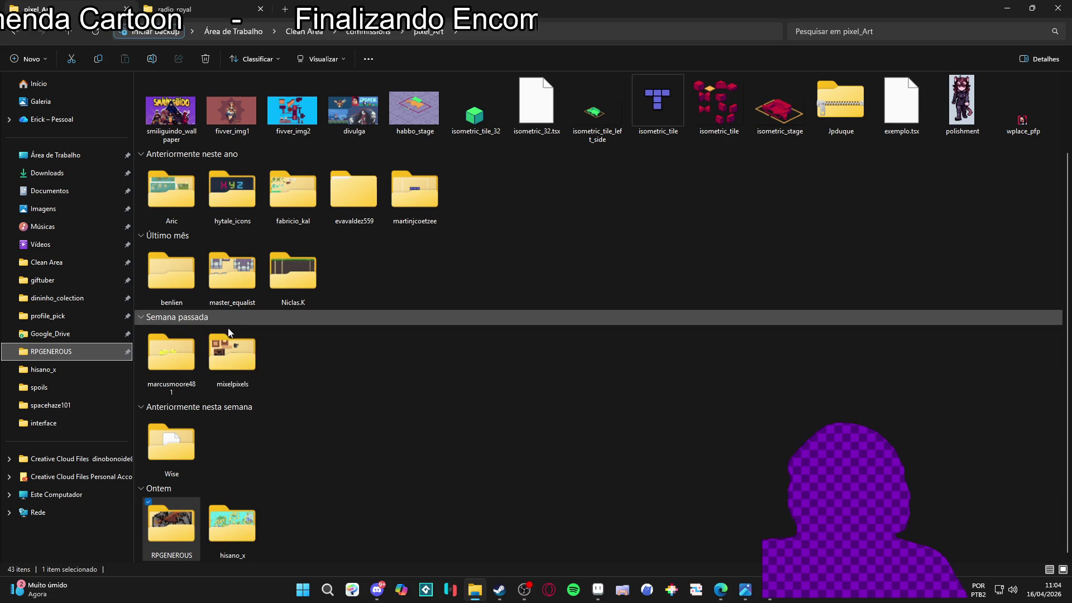
double_click(231, 522)
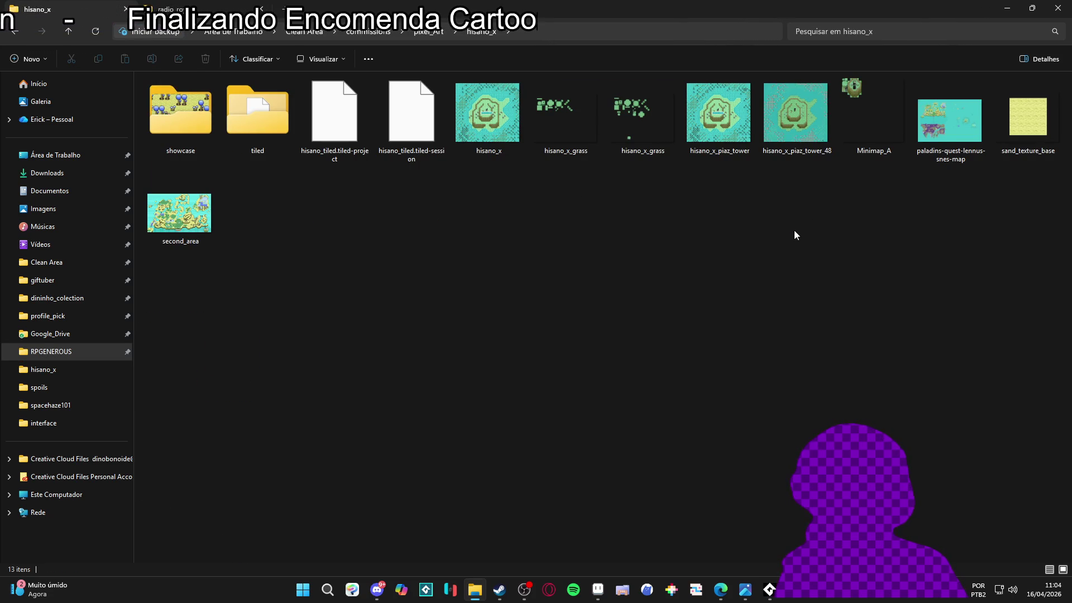
double_click(837, 139)
left_click(889, 115)
- Open Minimap_A.png as a new Aseprite document and show the tile grid
left_click_drag(779, 225, 603, 586)
left_click_drag(584, 31, 584, 34)
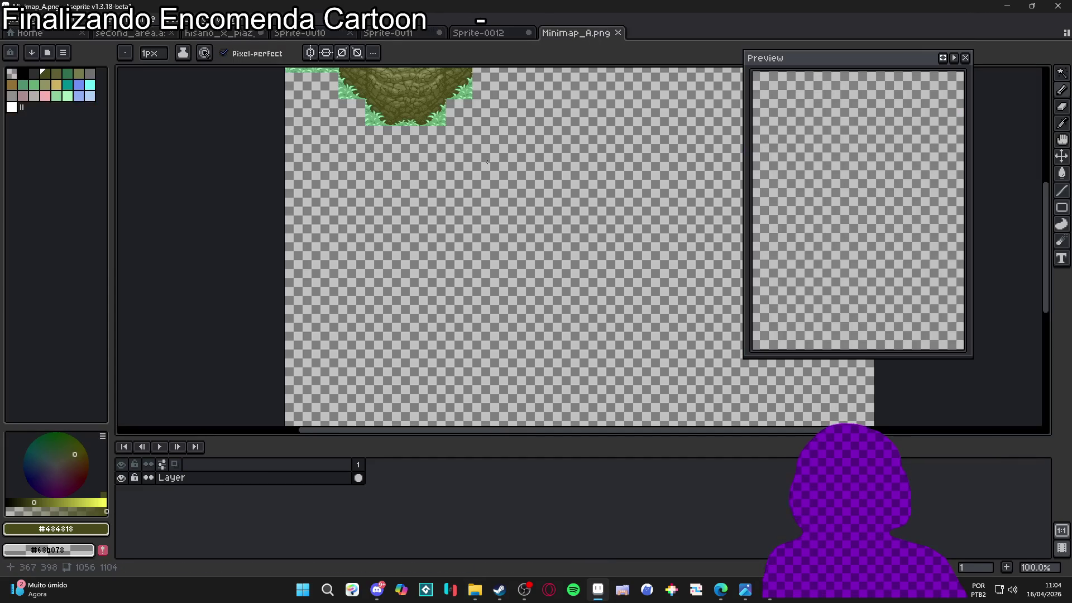
key("ctrl+apostrophe")
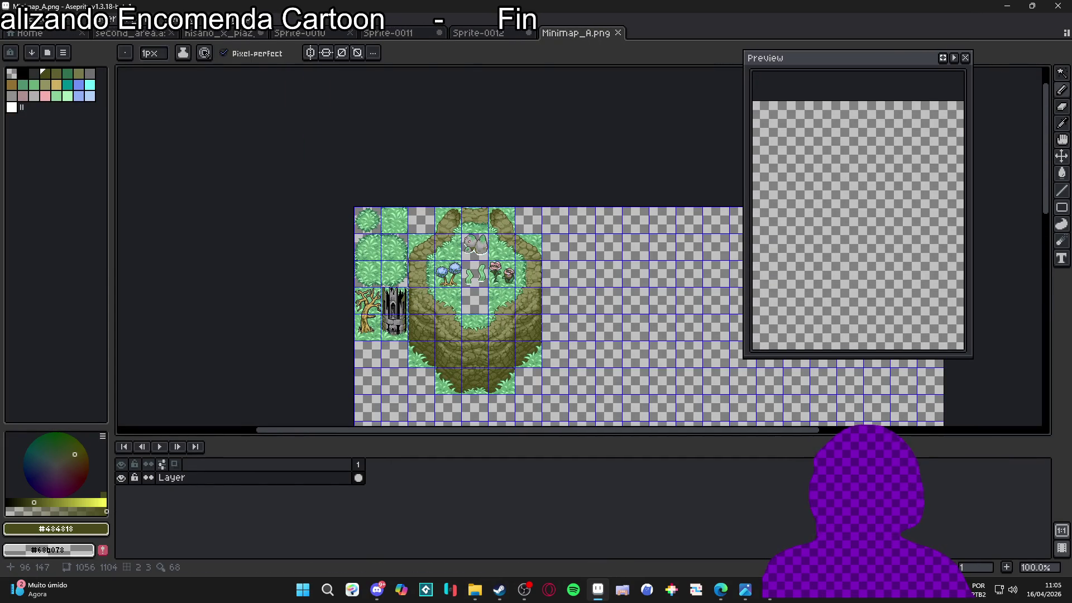
key("m")
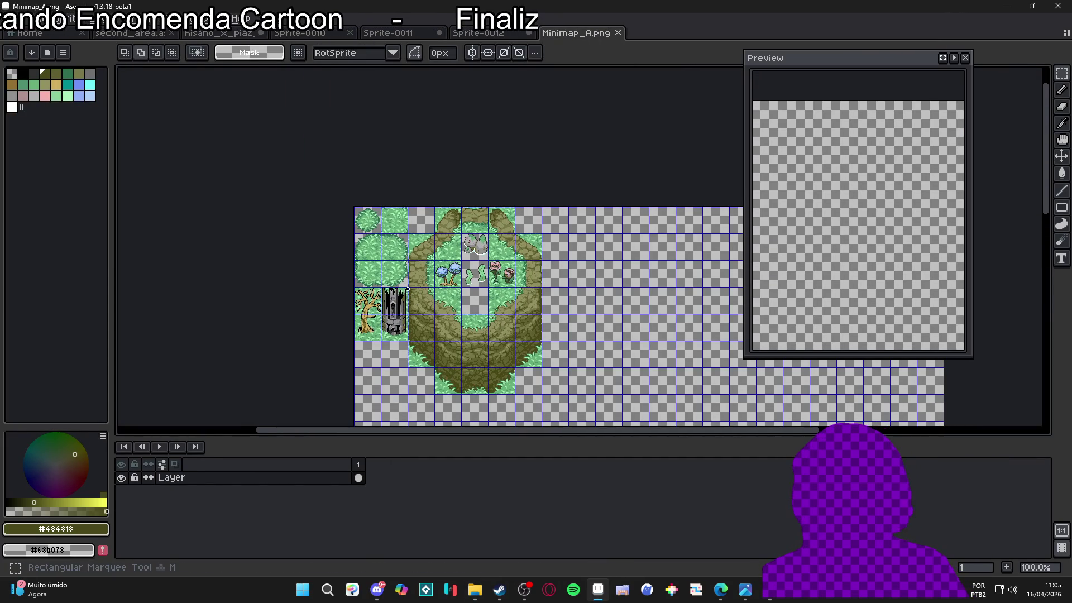
- Zoom in to study Minimap_A's tiles, hide the grid, and return to File Explorer
scroll(383, 248, "up", 2)
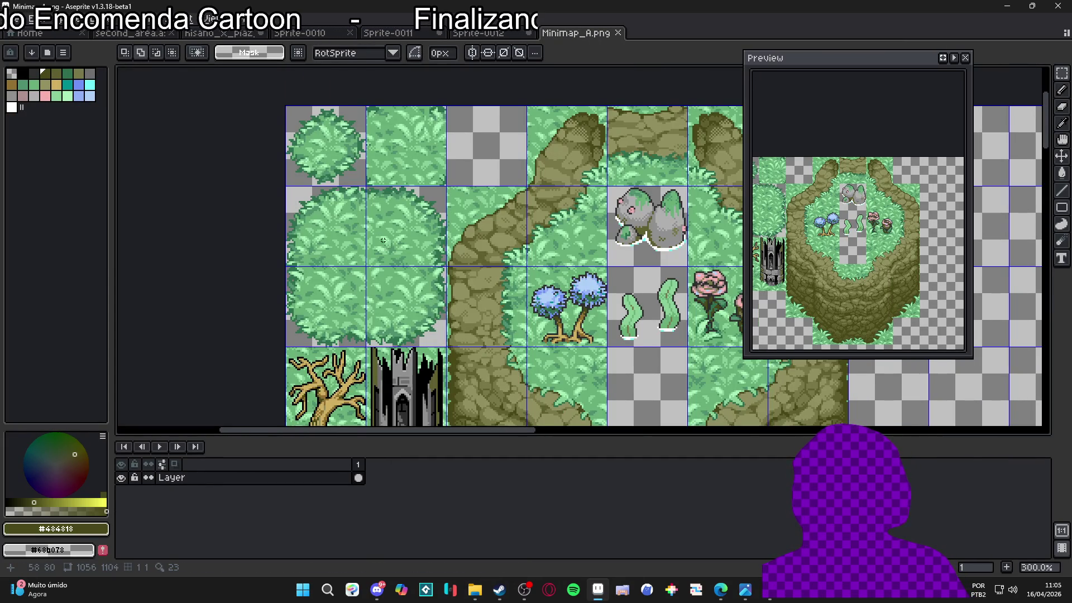
key("ctrl+apostrophe")
key("ctrl+apostrophe")
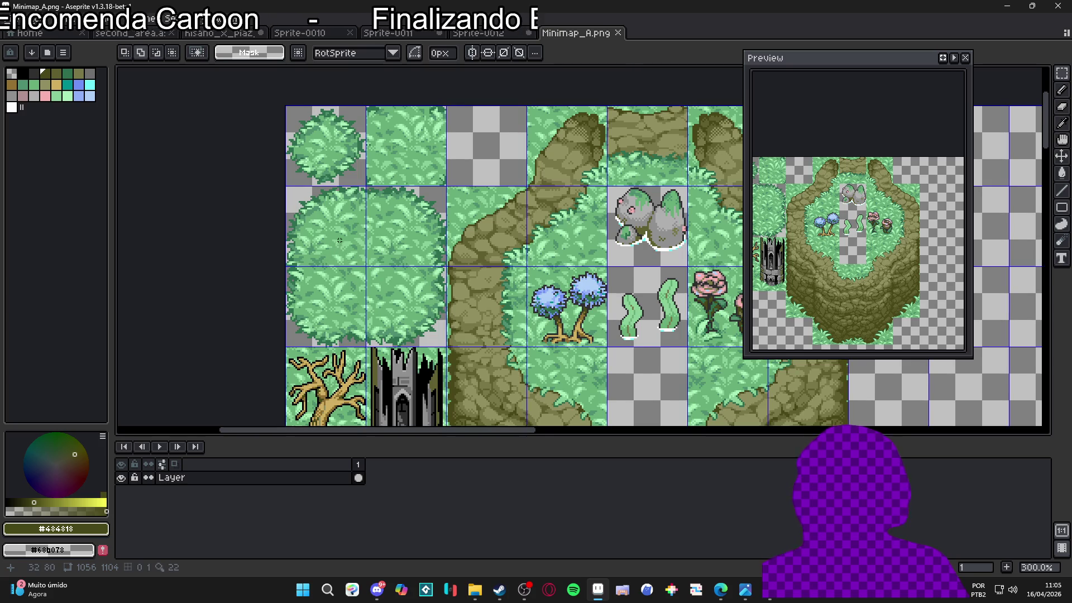
scroll(353, 231, "down", 1)
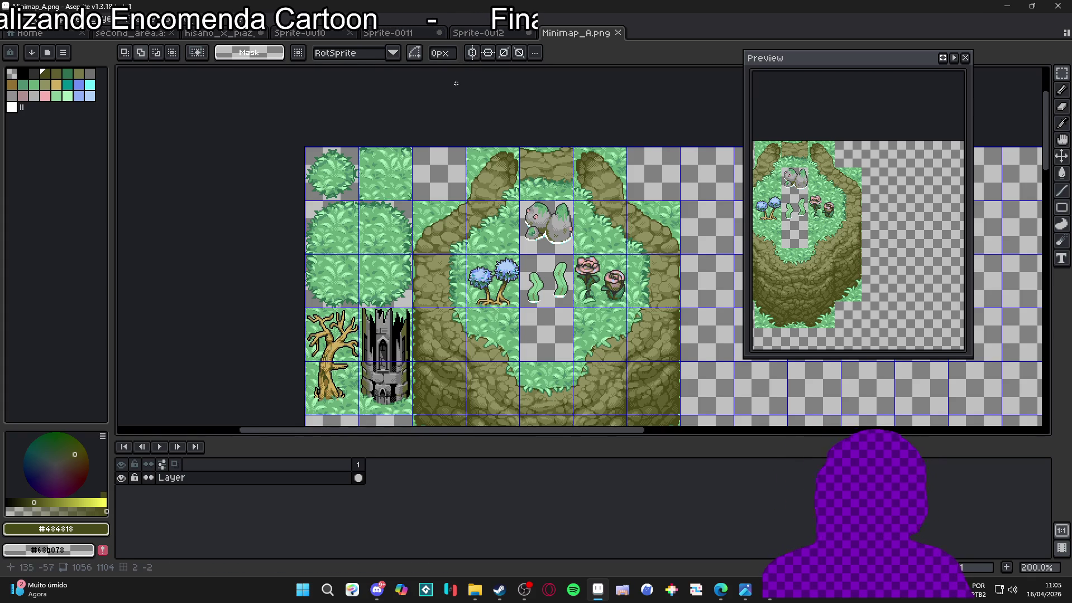
scroll(503, 167, "down", 1)
scroll(505, 179, "up", 1)
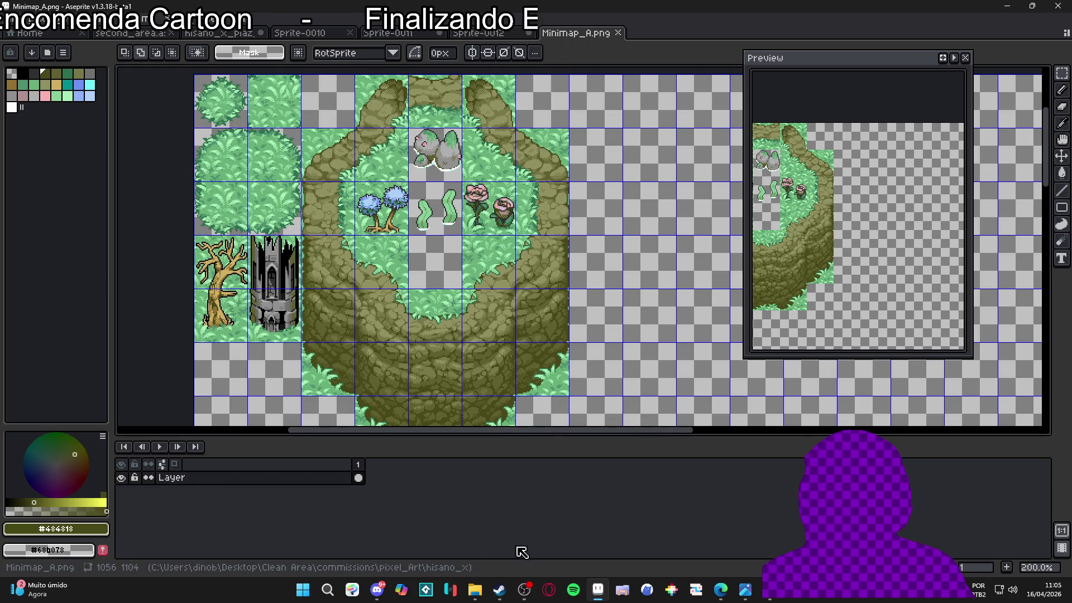
key("alt+Tab")
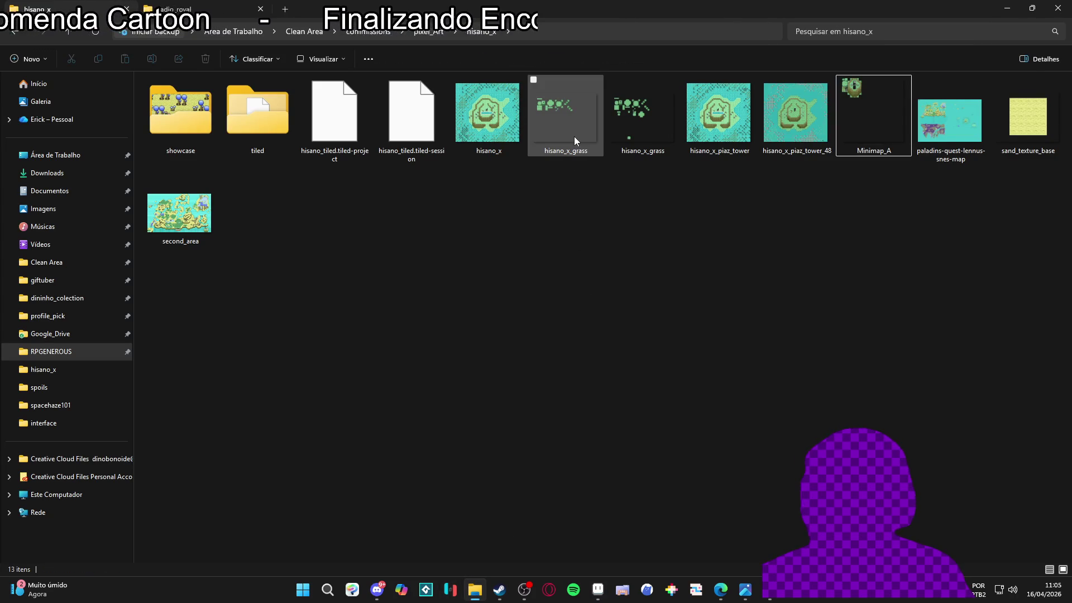
- Open hisano_x_grass in Aseprite, look it over, and close it again
double_click(568, 128)
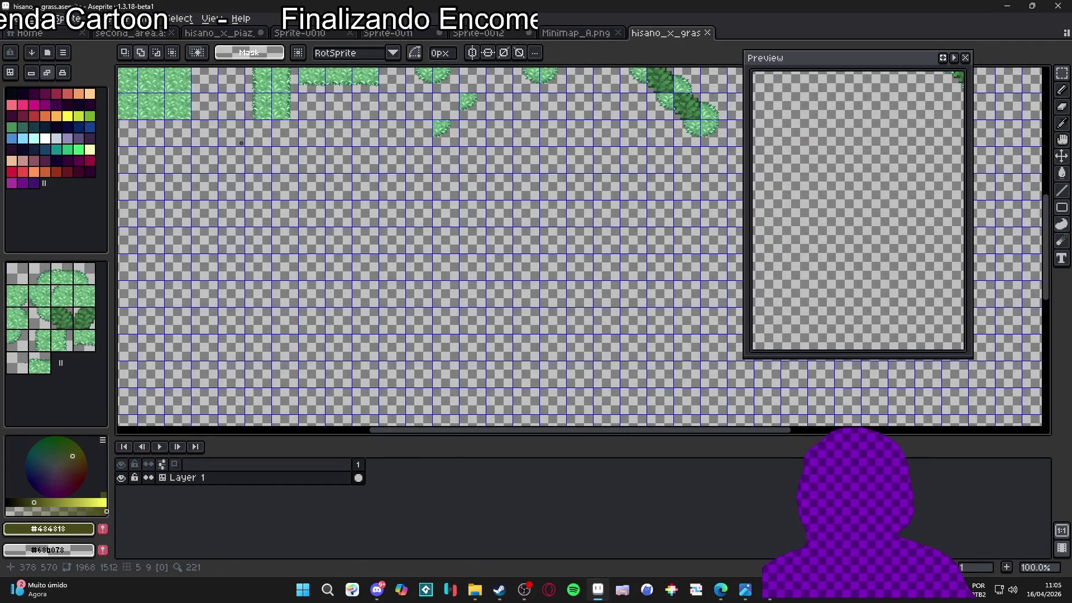
left_click_drag(310, 146, 307, 323)
scroll(454, 320, "down", 1)
scroll(358, 312, "down", 1)
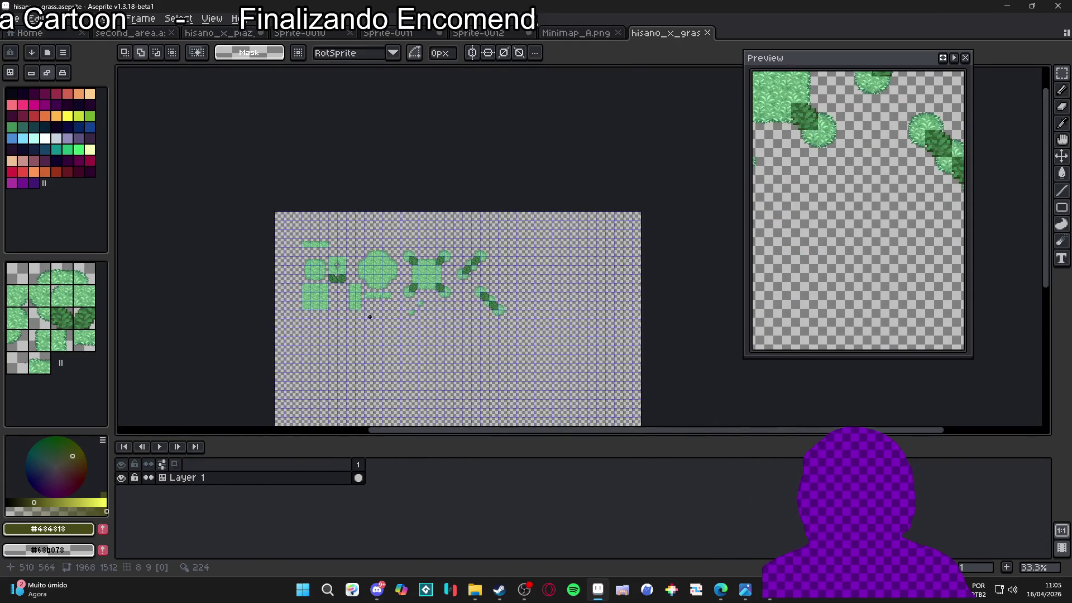
left_click(708, 33)
key("alt+Tab")
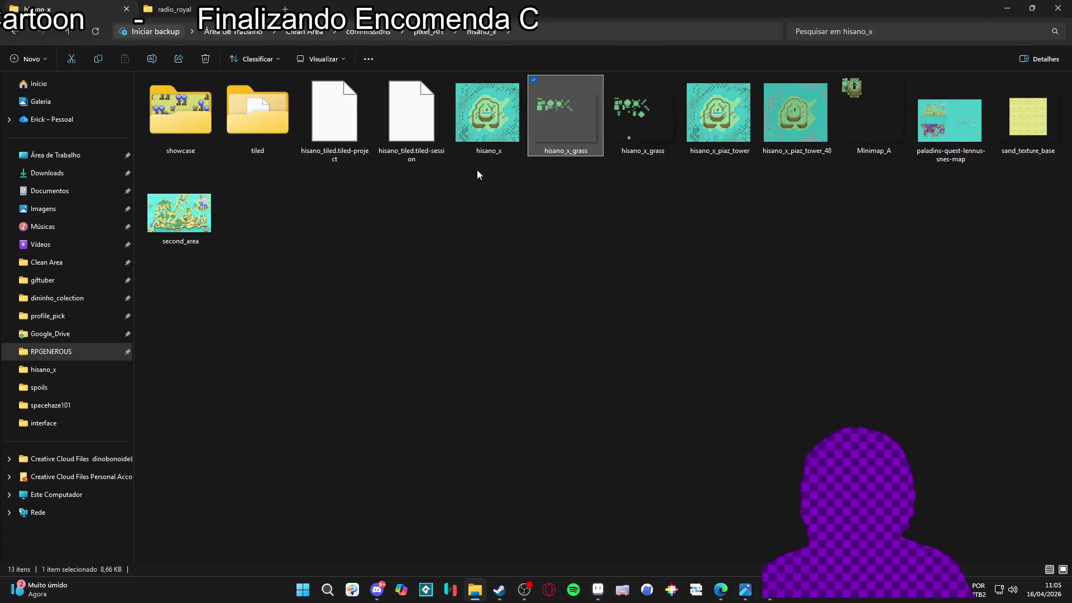
- Preview hisano_x_grass.png in the image viewer, then drag it into Aseprite as a new document
double_click(635, 122)
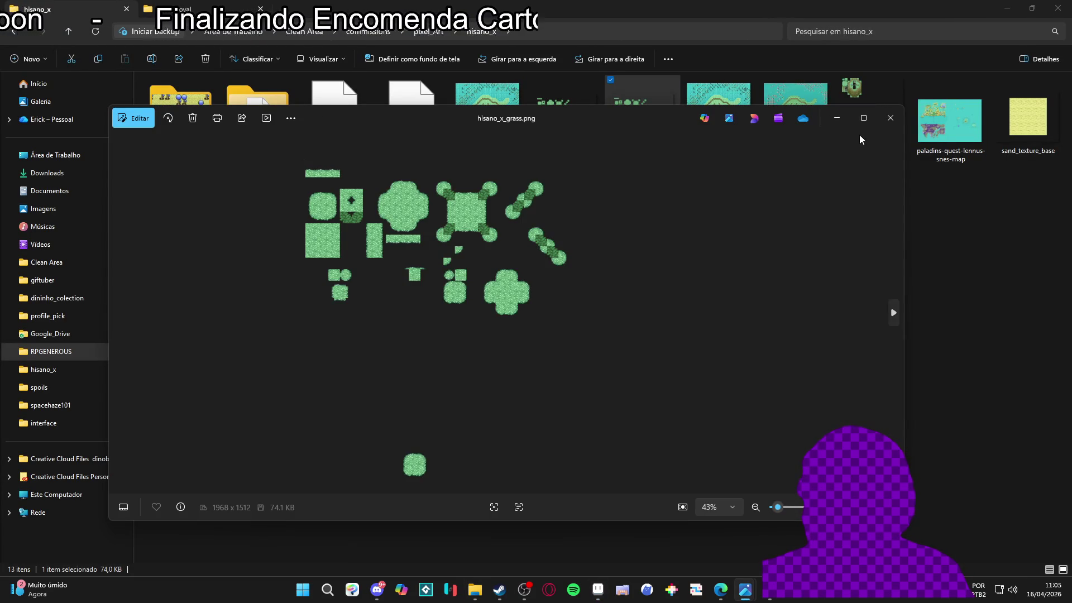
left_click(890, 117)
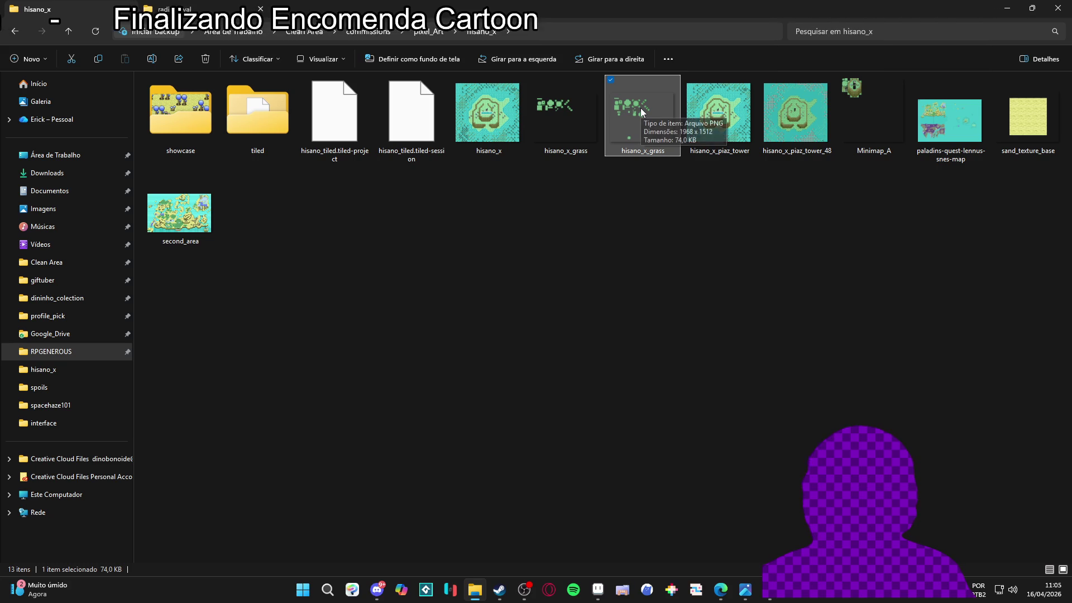
left_click(541, 132)
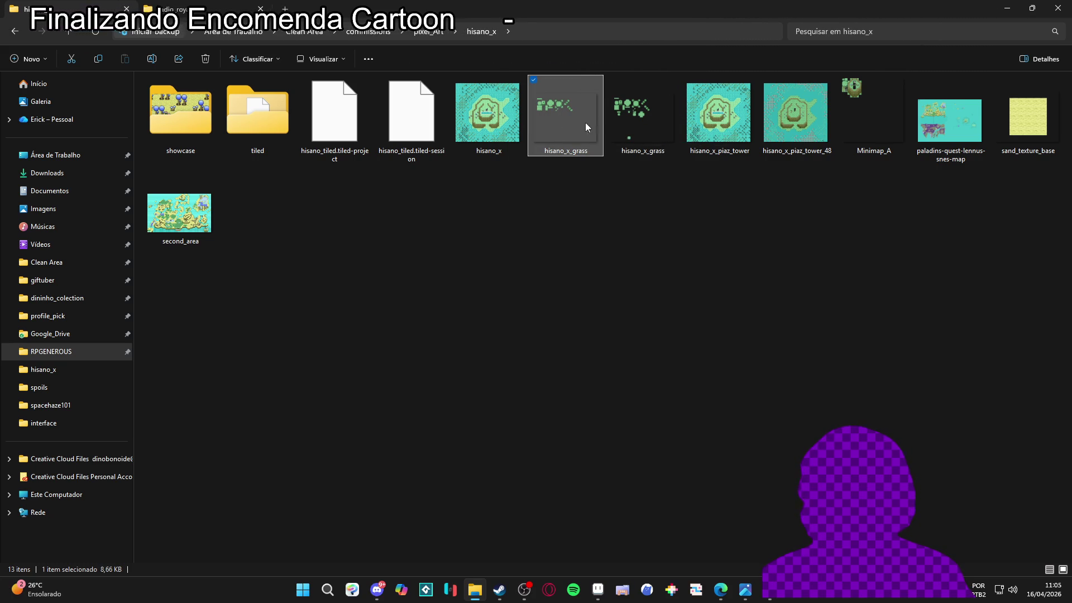
left_click(631, 127)
mouse_move(642, 151)
left_mouse_down()
mouse_move(567, 476)
mouse_move(597, 586)
left_mouse_up()
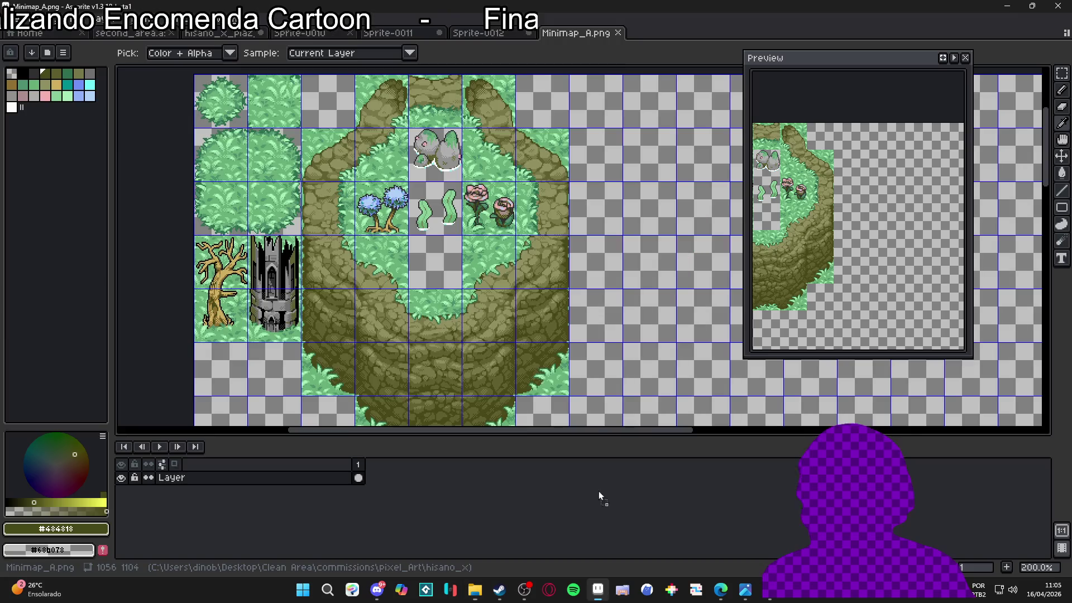
left_click_drag(664, 29, 665, 31)
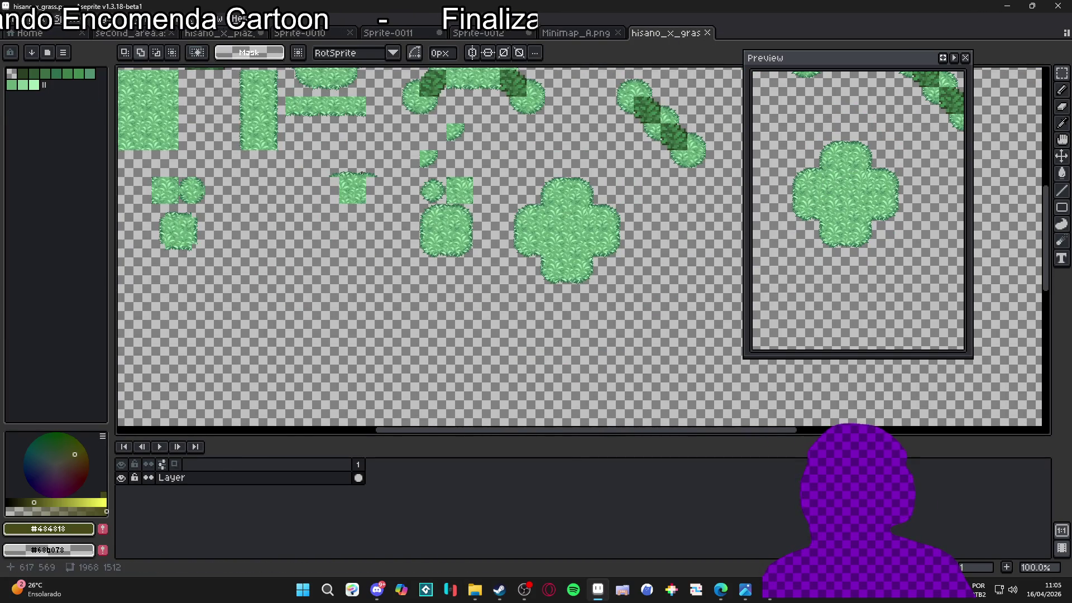
- Duplicate the grass layer into Layer Copy, then undo the duplication
scroll(211, 171, "down", 2)
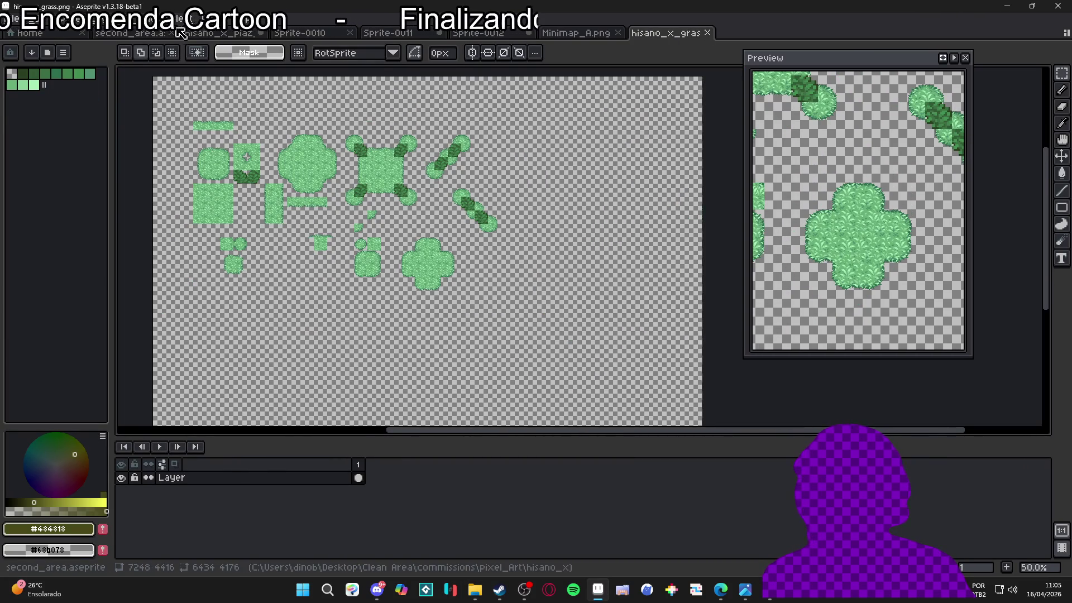
left_click(138, 18)
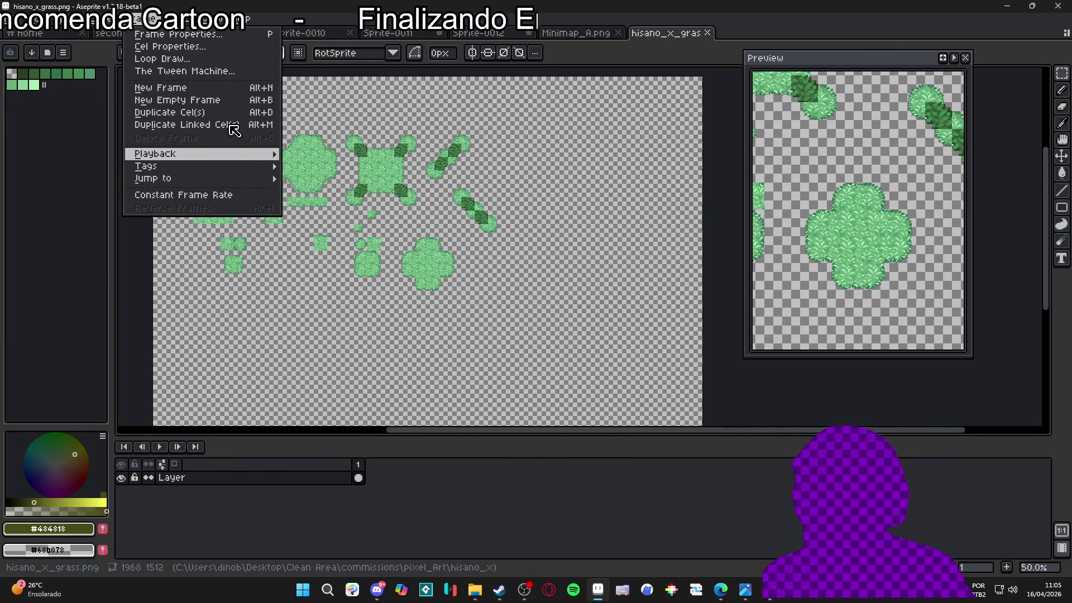
mouse_move(213, 18)
mouse_move(327, 189)
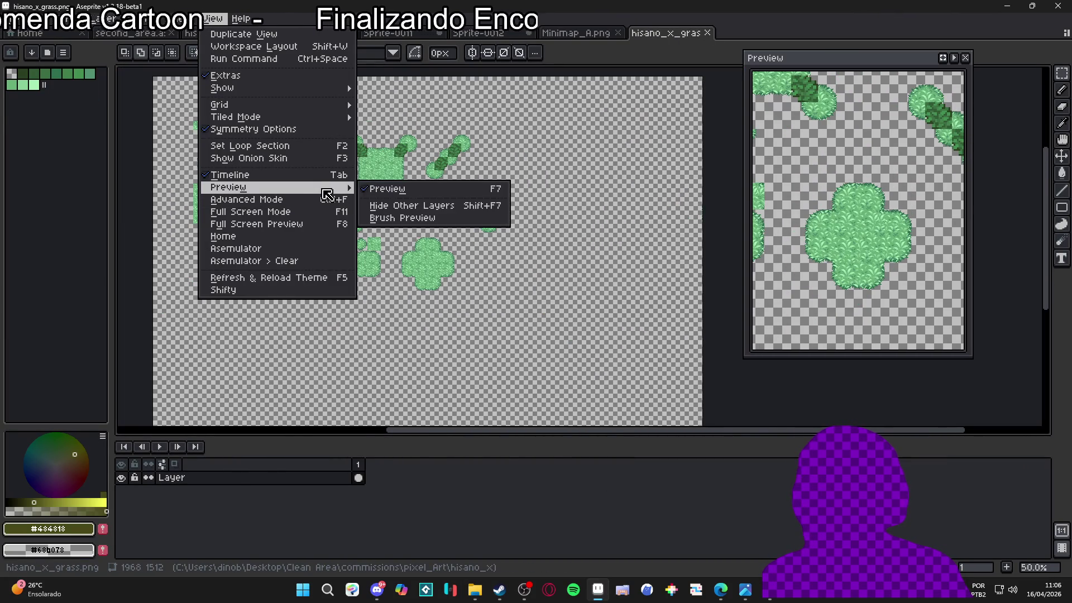
left_click(301, 484)
right_click(298, 478)
left_click(353, 529)
mouse_move(379, 307)
left_mouse_down()
mouse_move(412, 200)
mouse_move(441, 262)
left_mouse_up()
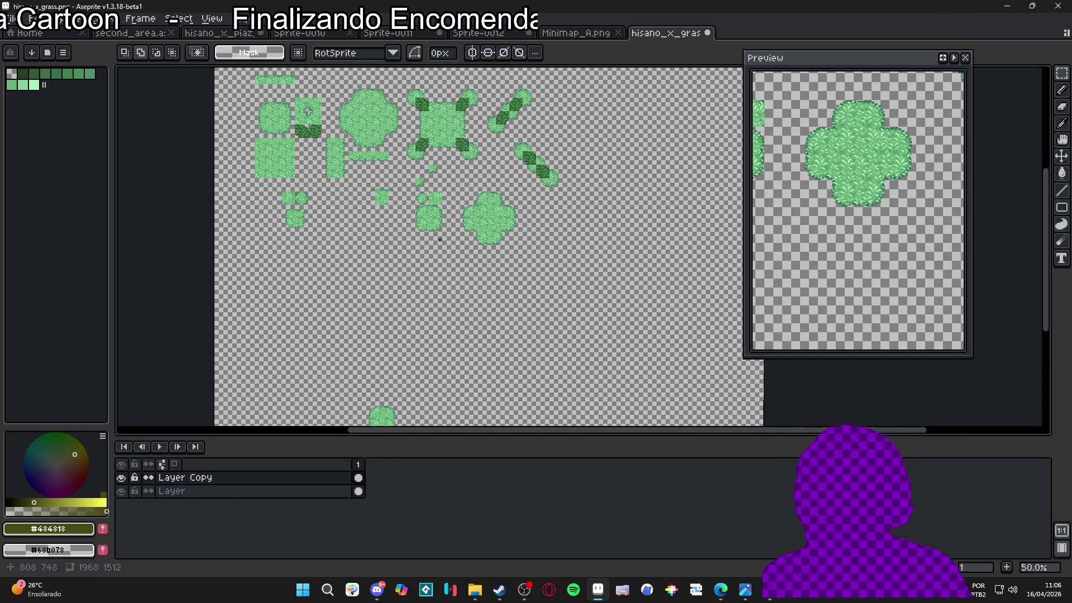
key("v")
scroll(438, 226, "up", 1)
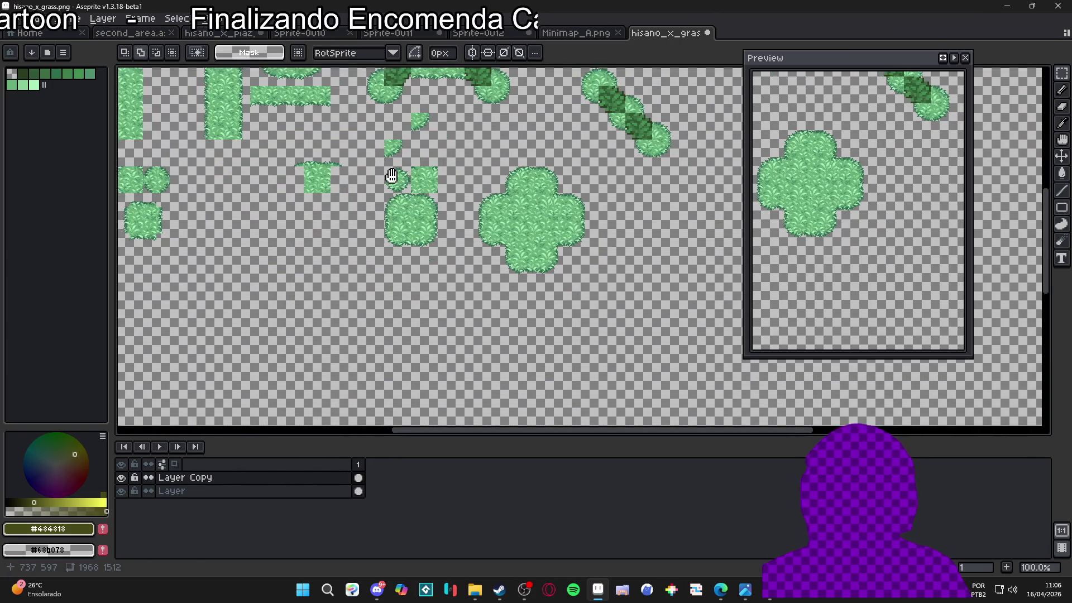
key("ctrl+z")
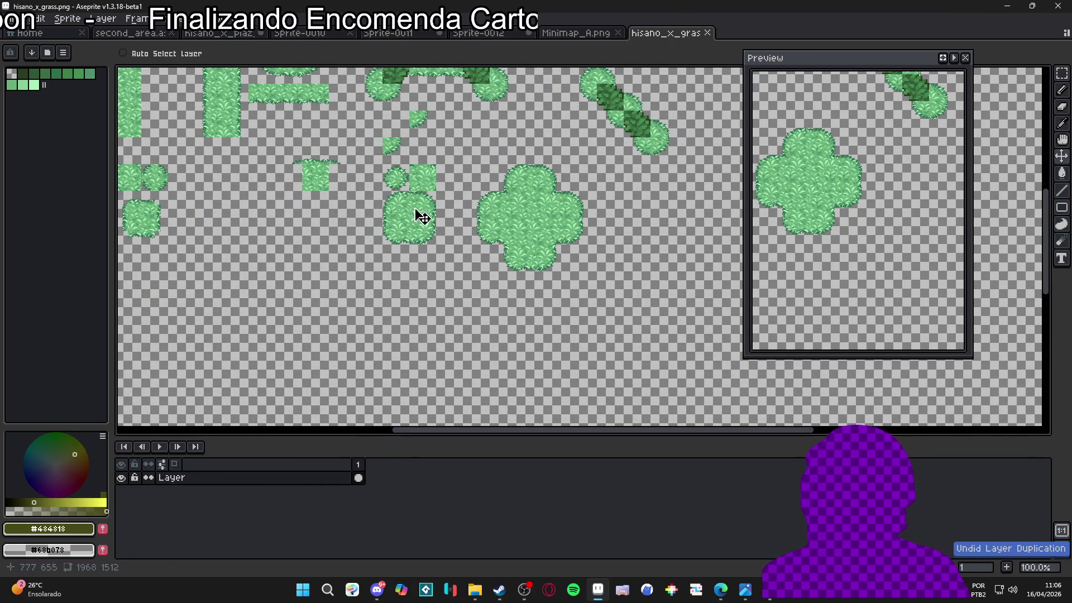
- With the grid shown, marquee-select the small grass patches and cross-shaped bush
key("m")
key("ctrl+apostrophe")
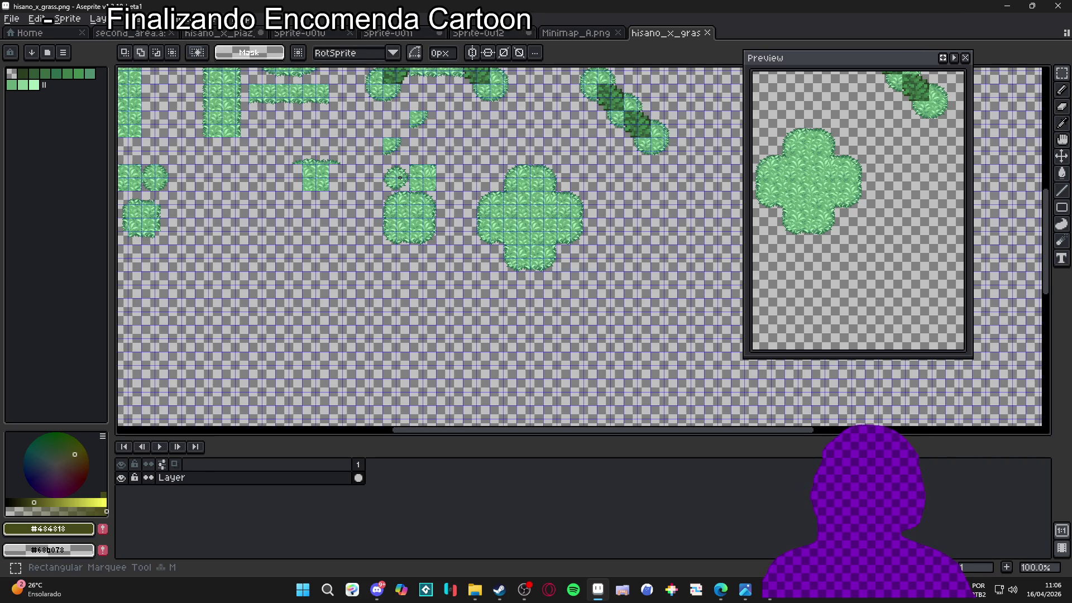
scroll(400, 178, "up", 2)
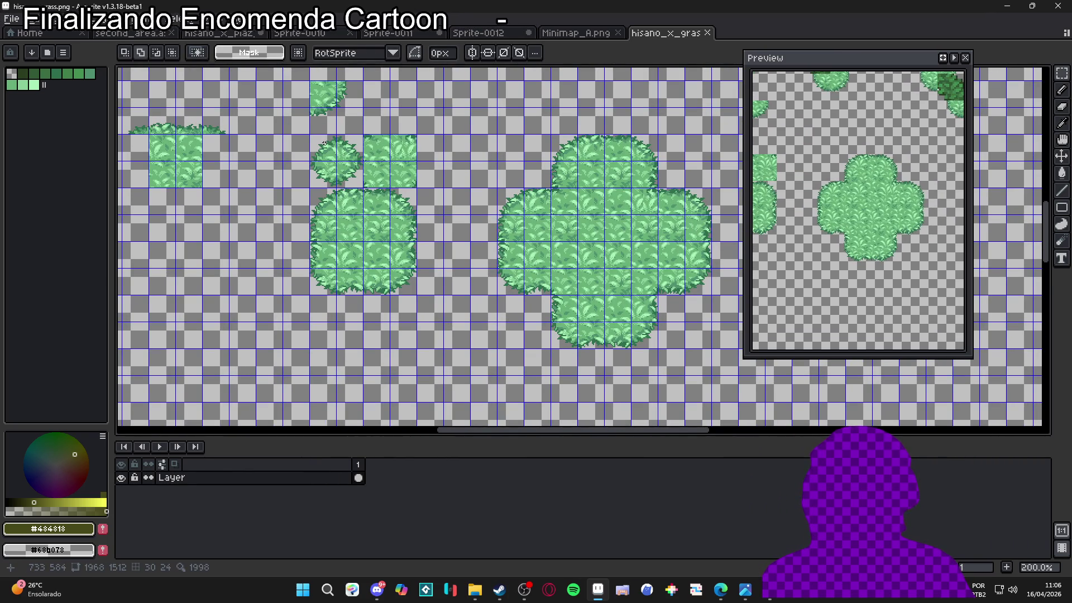
mouse_move(325, 143)
left_mouse_down()
mouse_move(678, 397)
mouse_move(701, 368)
mouse_move(692, 344)
left_mouse_up()
scroll(692, 345, "down", 2)
mouse_move(631, 362)
left_mouse_down()
mouse_move(631, 290)
mouse_move(552, 221)
left_mouse_up()
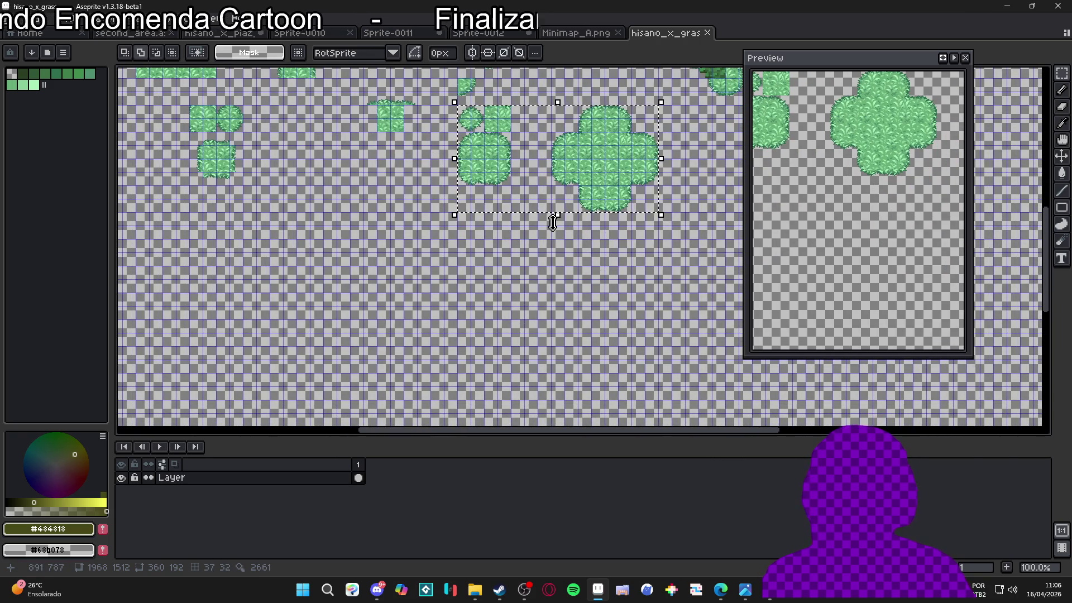
key("ctrl+v")
key("shift+Down")
key("shift+Down")
key("shift+Down")
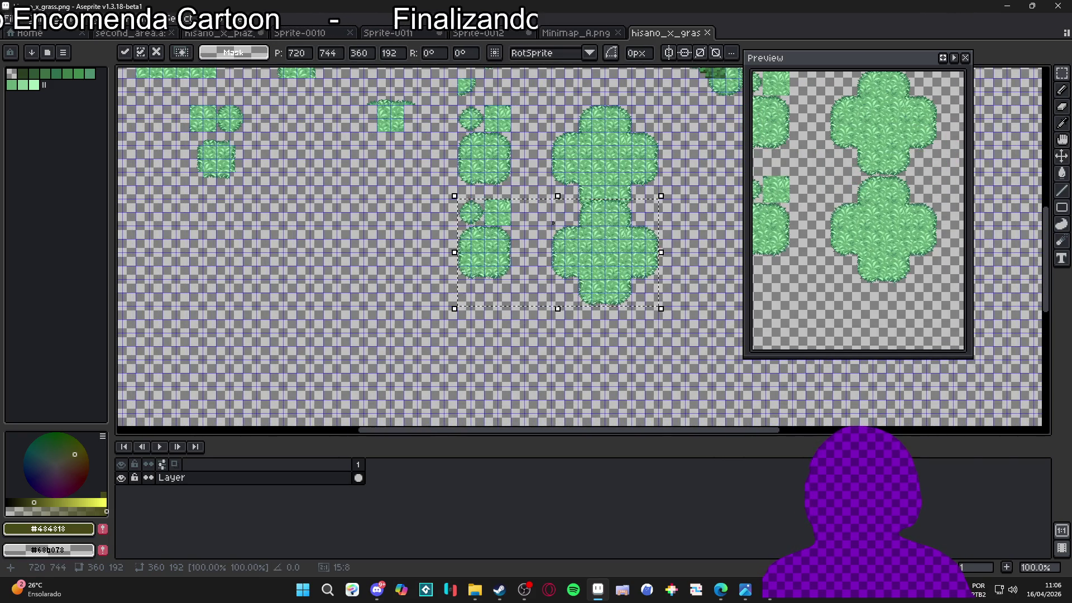
key("Escape")
- Paste the bushes onto a new Layer 1, move them down and left, drop them, and hide the grid
key("shift+ctrl+n")
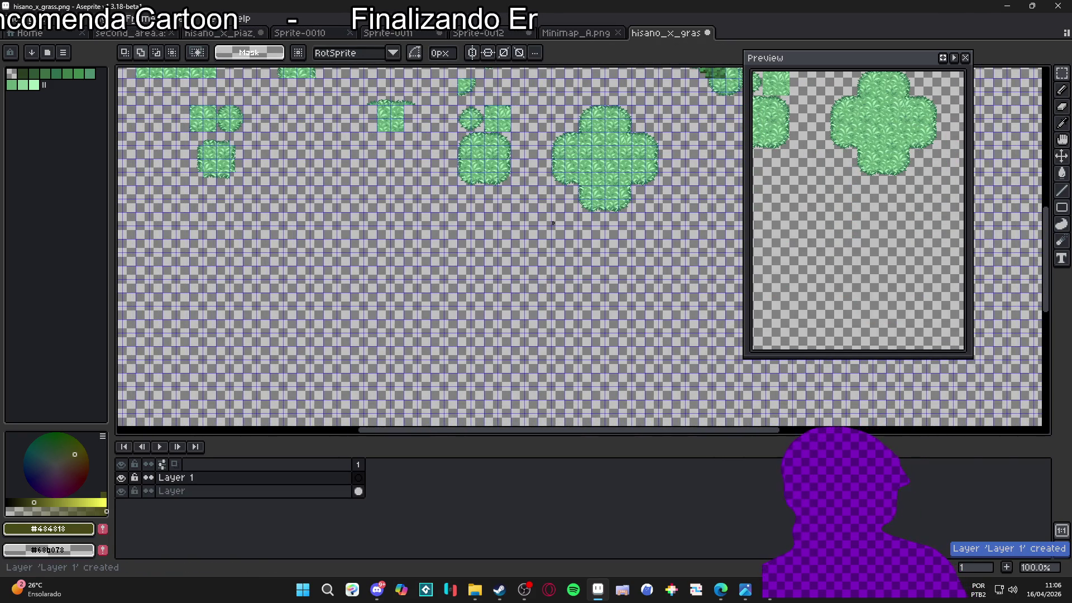
key("ctrl+v")
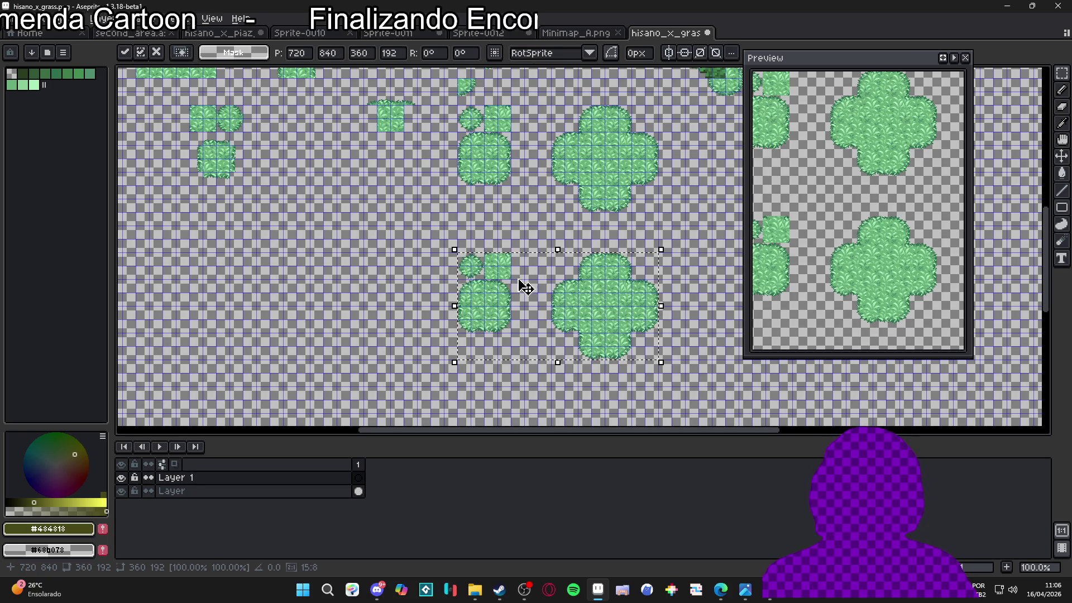
left_click_drag(521, 284, 570, 286)
scroll(602, 291, "down", 2)
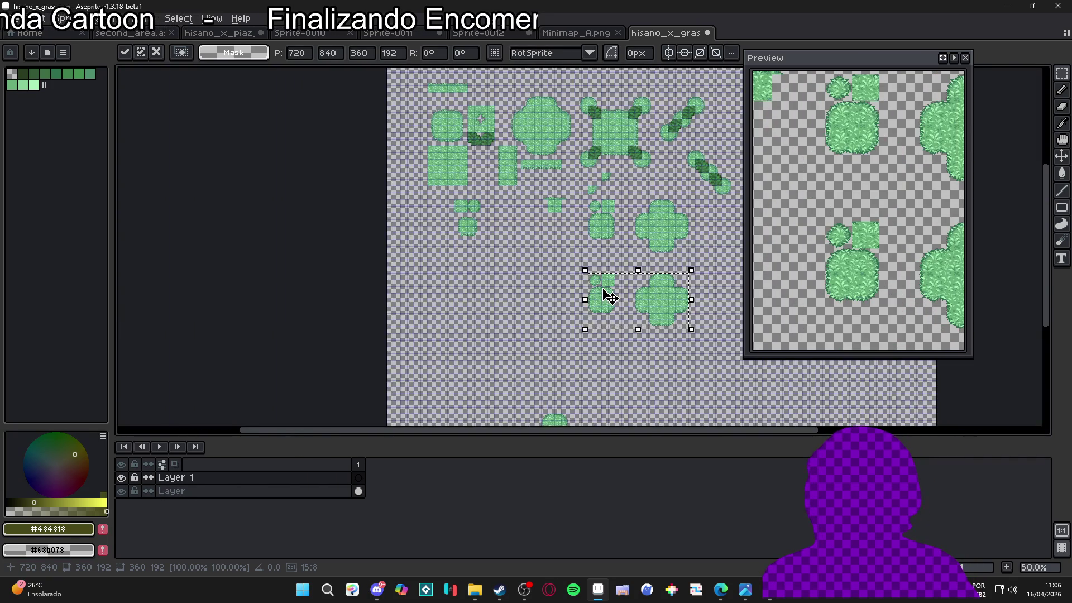
scroll(620, 295, "up", 2)
left_click_drag(622, 297, 615, 288)
key("shift+Left")
key("shift+Left")
key("shift+Left")
key("shift+Right")
key("shift+Right")
key("shift+Right")
key("shift+Left")
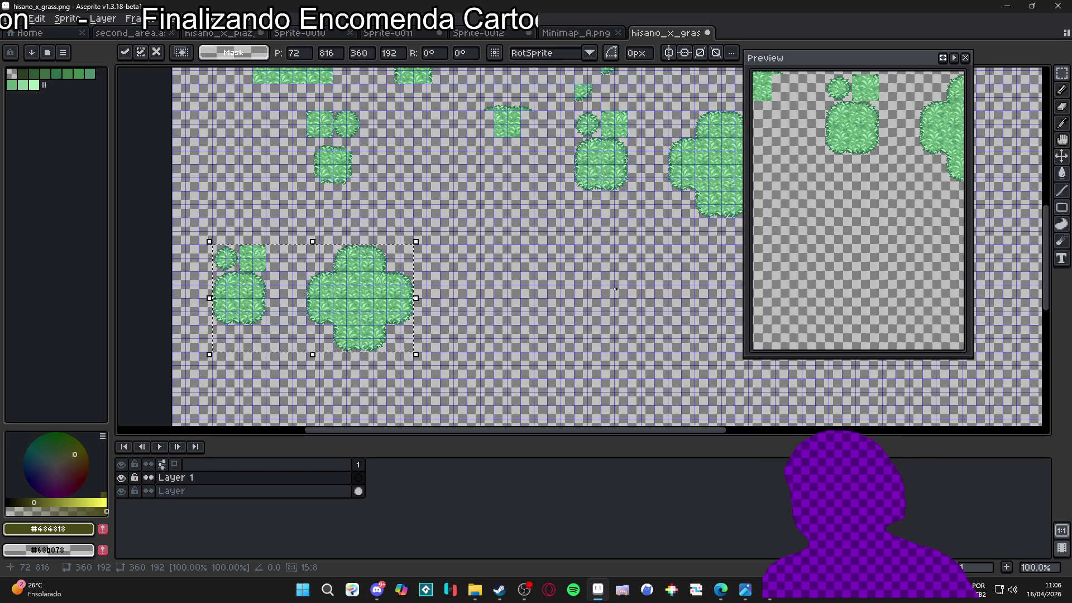
key("ctrl+d")
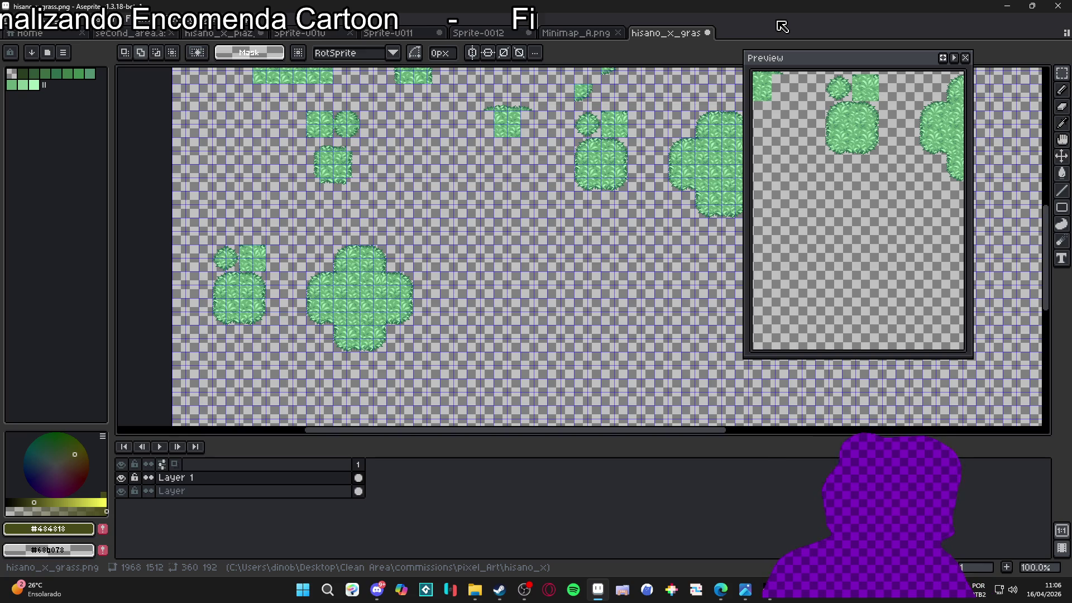
left_click_drag(327, 232, 427, 239)
key("ctrl+apostrophe")
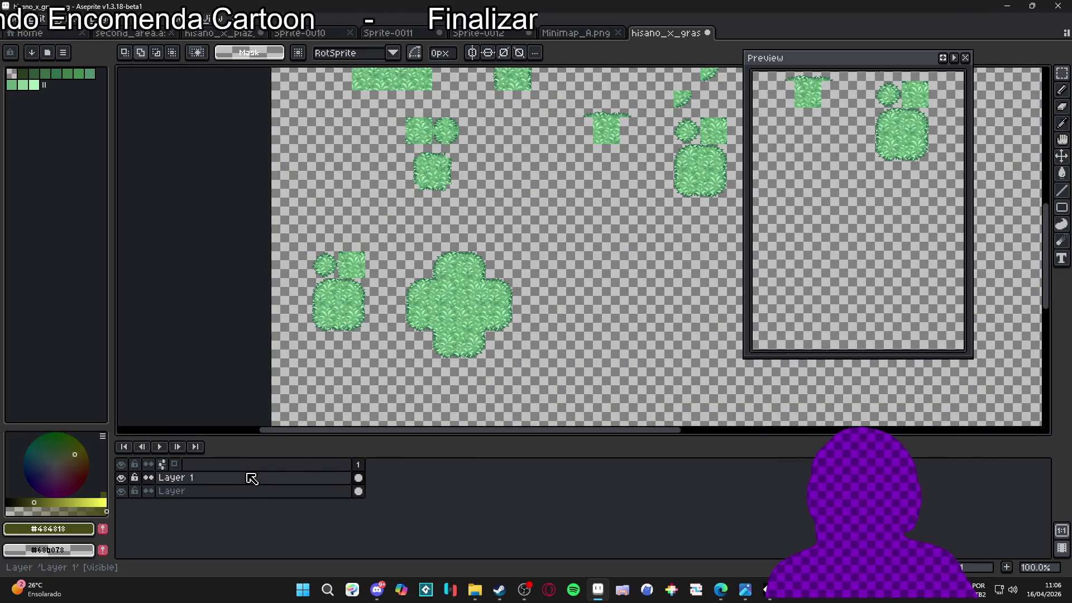
- Convert Layer 1 to a tilemap layer with a 24×24 tileset
right_click(249, 477)
mouse_move(301, 513)
left_click(383, 545)
left_click(624, 362)
right_click(260, 477)
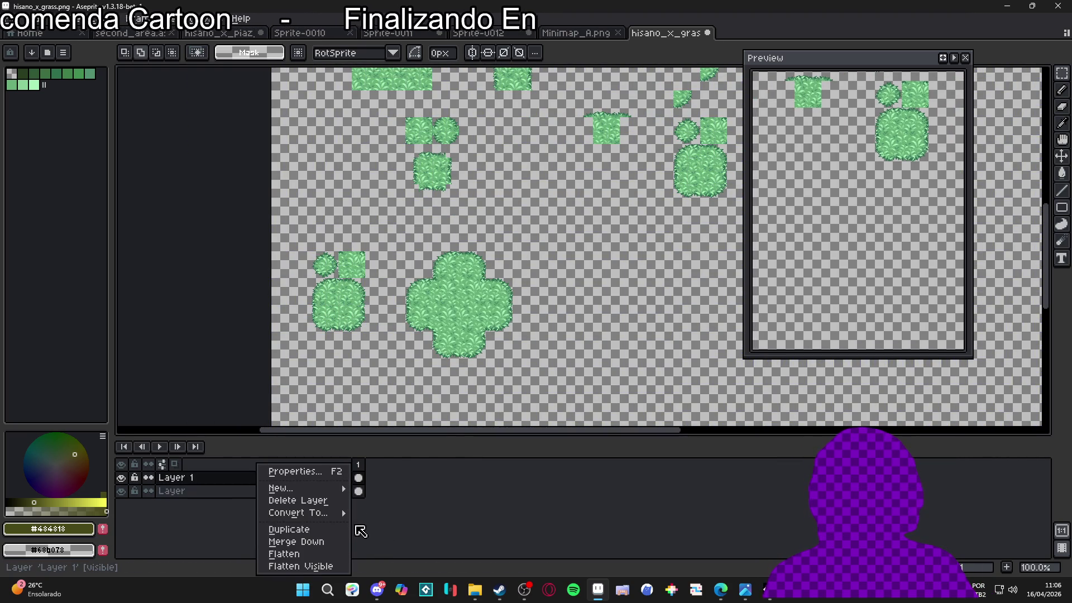
mouse_move(335, 512)
left_click(383, 544)
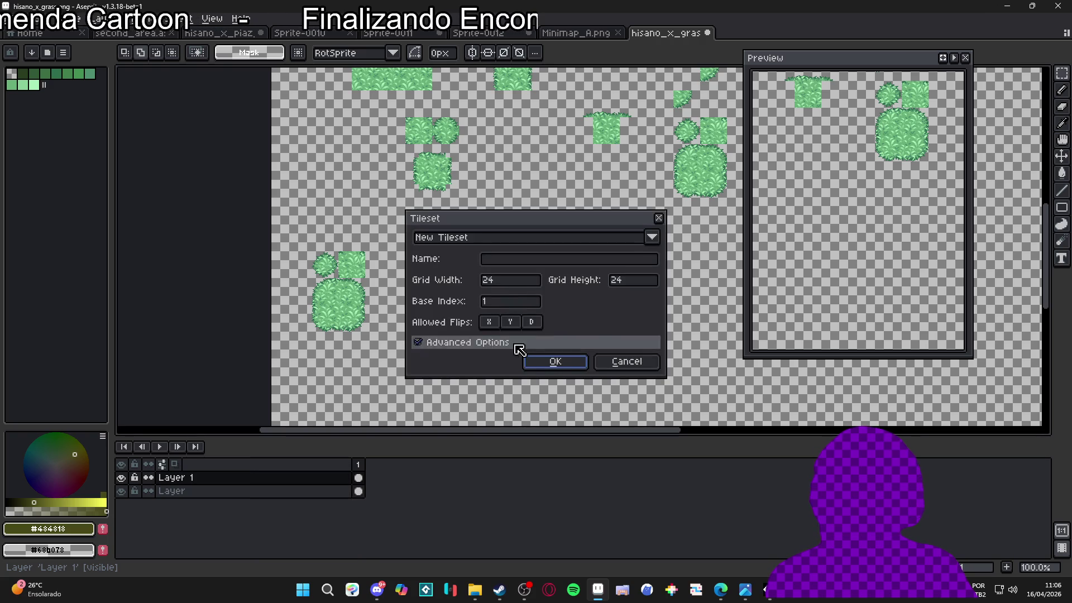
left_click(565, 363)
scroll(432, 321, "up", 1)
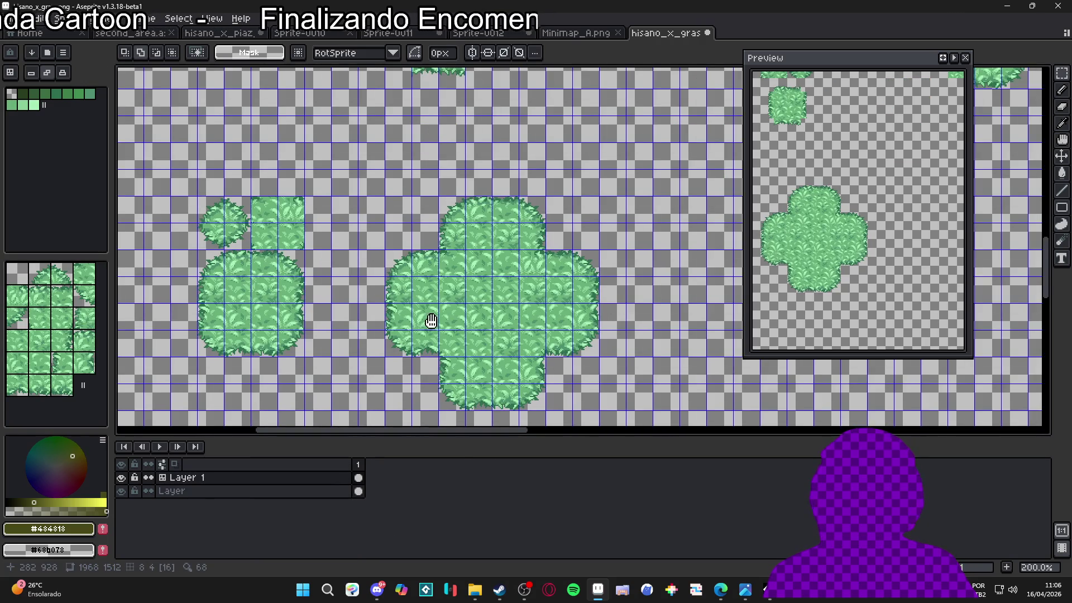
scroll(432, 321, "left", 1)
- Rename Layer 1 to 'sand'
left_click(286, 480)
double_click(287, 483)
type("sand")
key("Return")
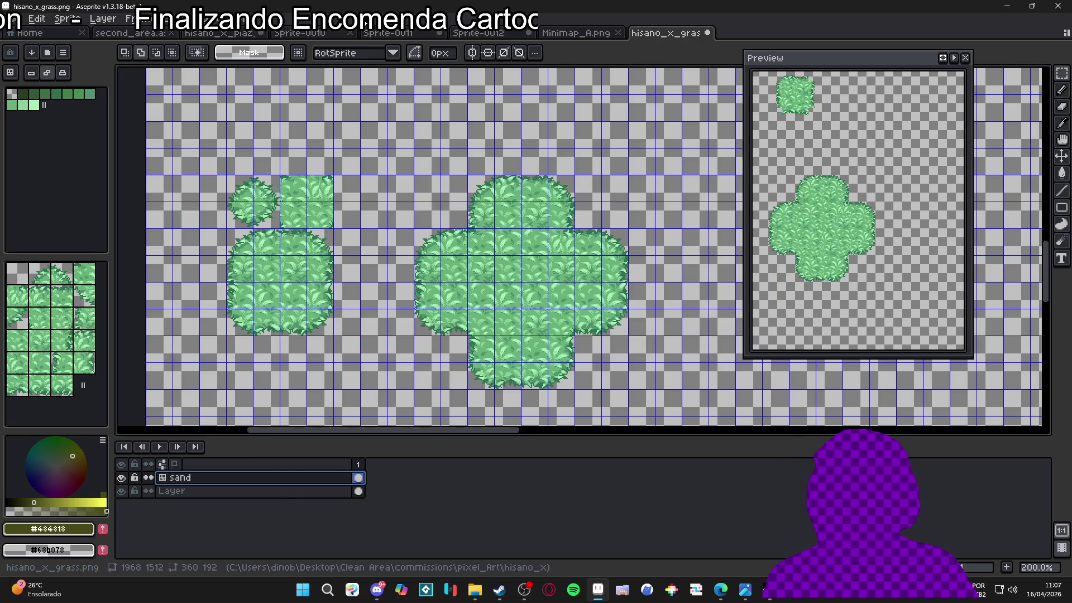
left_click(579, 37)
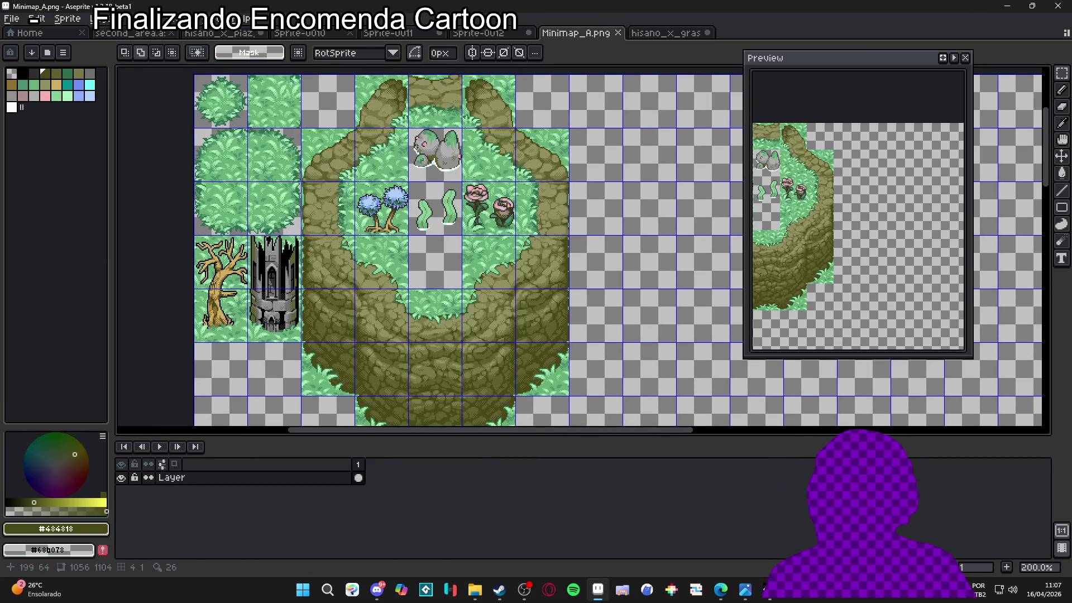
left_click(484, 36)
left_click(397, 33)
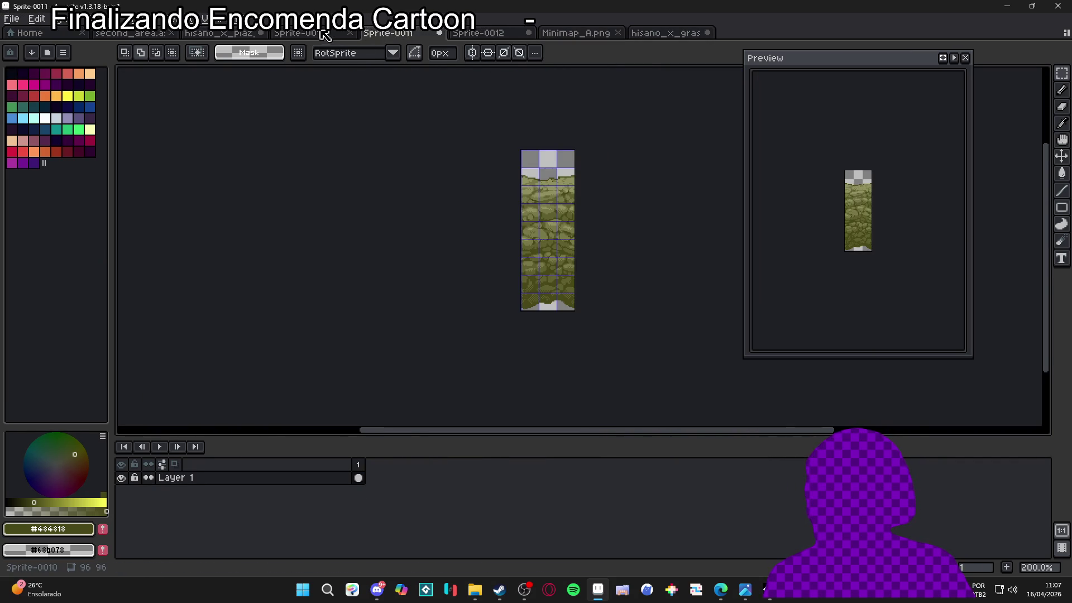
left_click(326, 35)
left_click(218, 34)
left_click(130, 33)
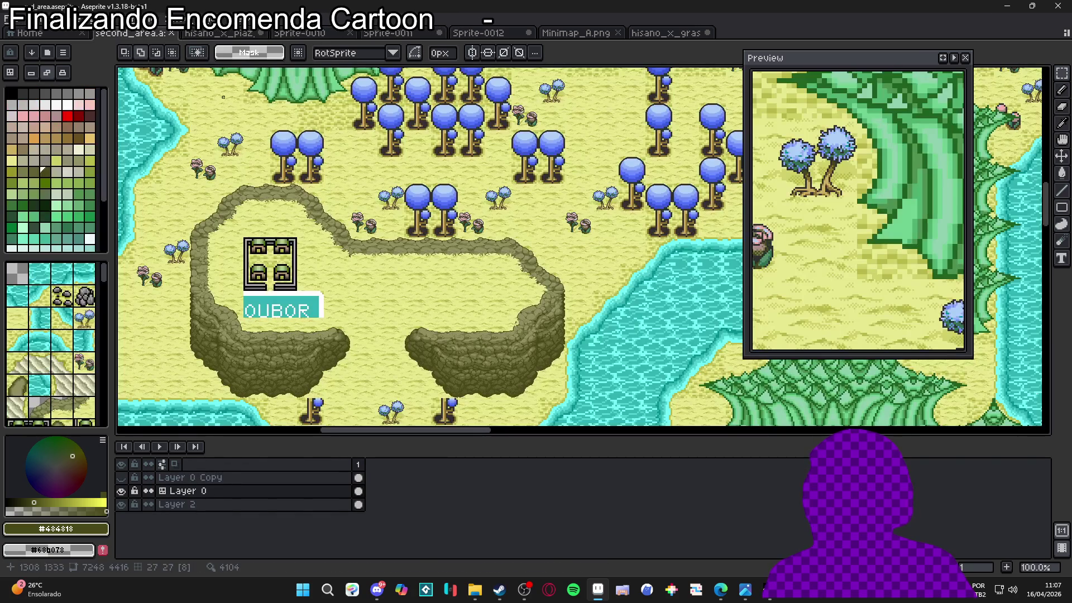
key("ctrl+apostrophe")
key("m")
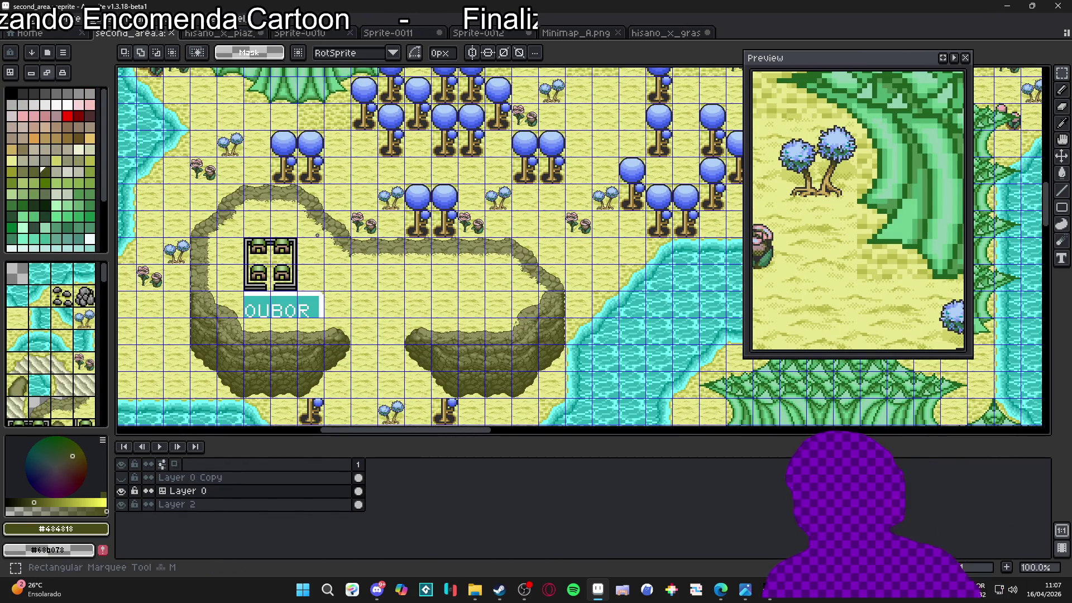
scroll(404, 322, "up", 1)
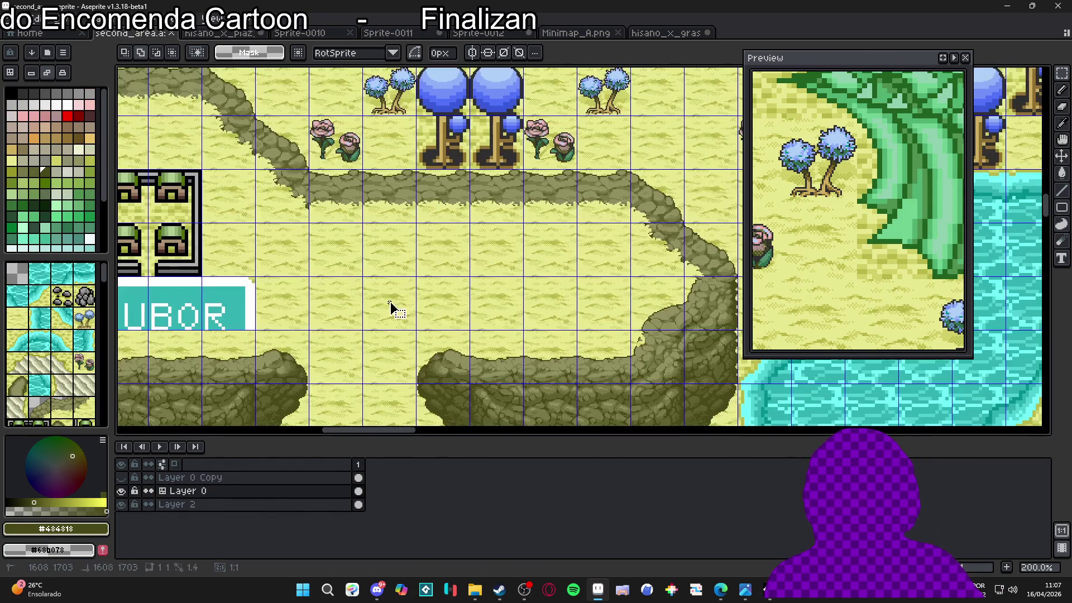
key("ctrl+Tab")
scroll(389, 298, "down", 2)
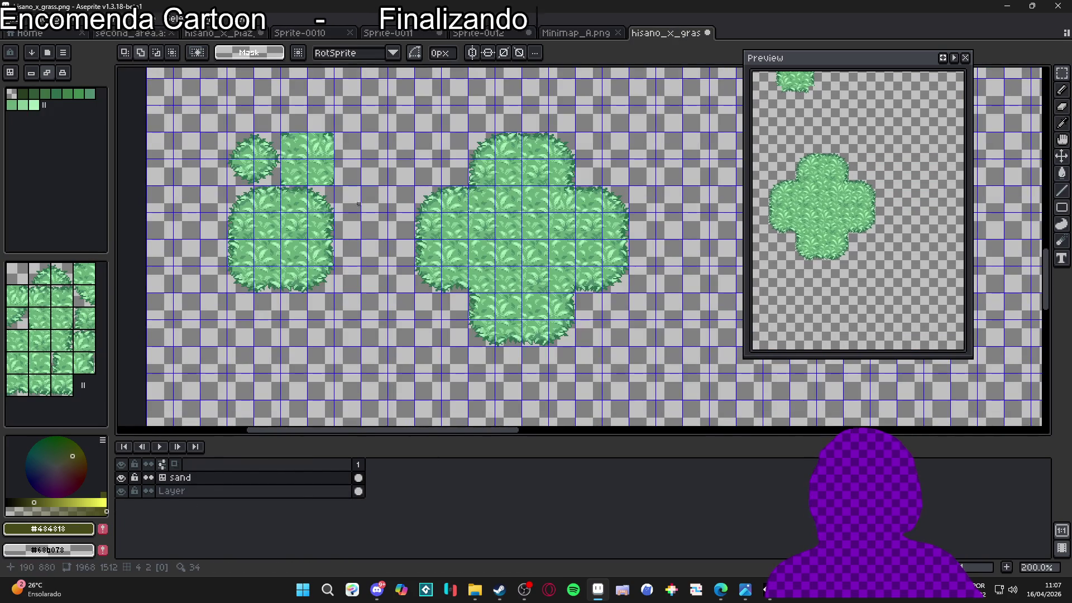
left_click(19, 19)
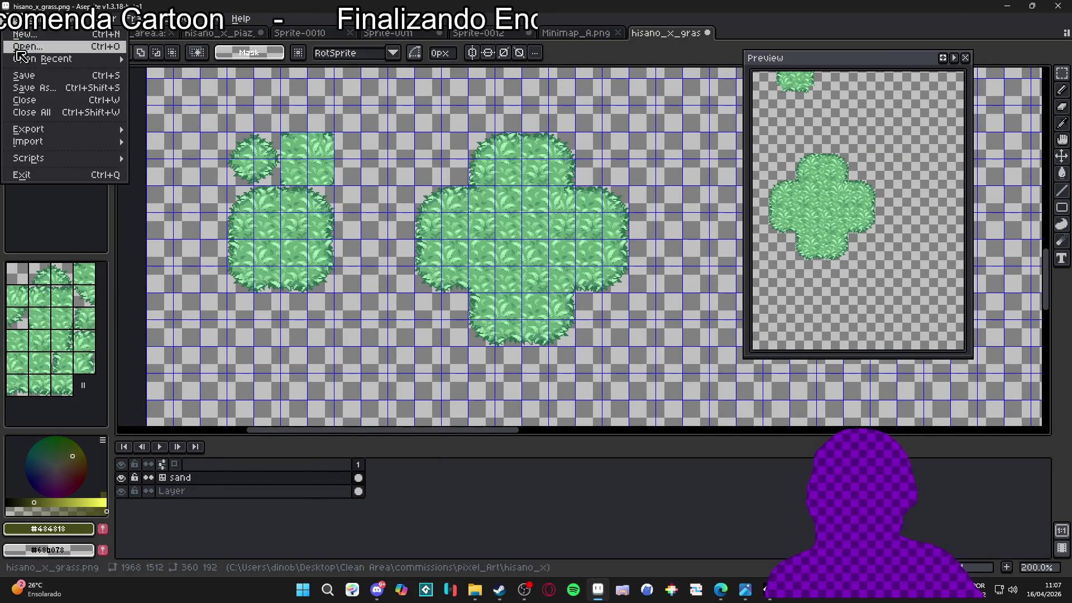
- Save the sprite in Aseprite format as hisano_textures.aseprite
left_click(25, 88)
left_click(732, 431)
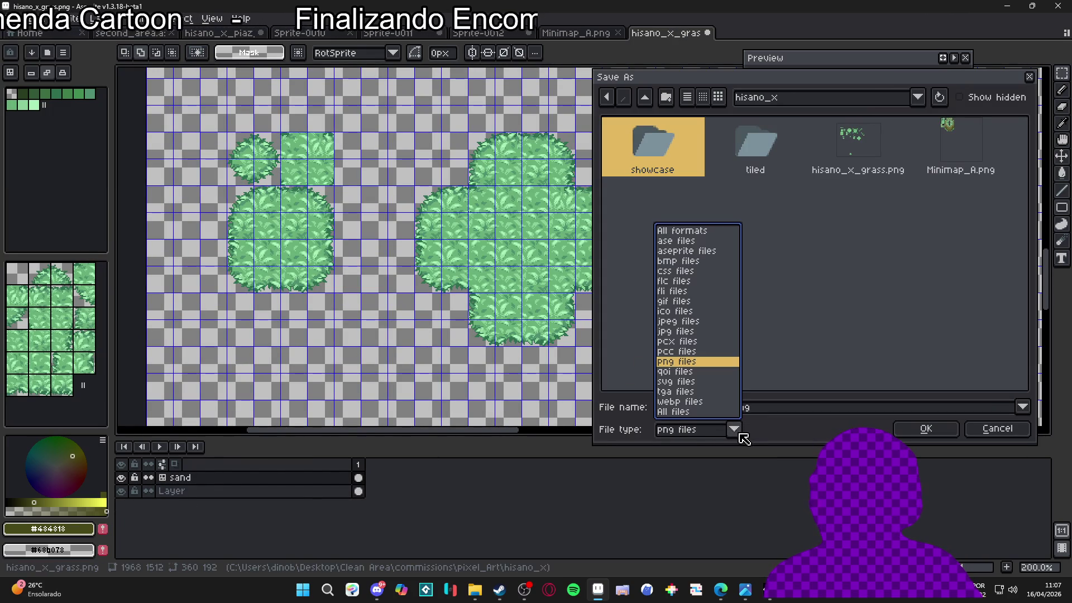
left_click(708, 251)
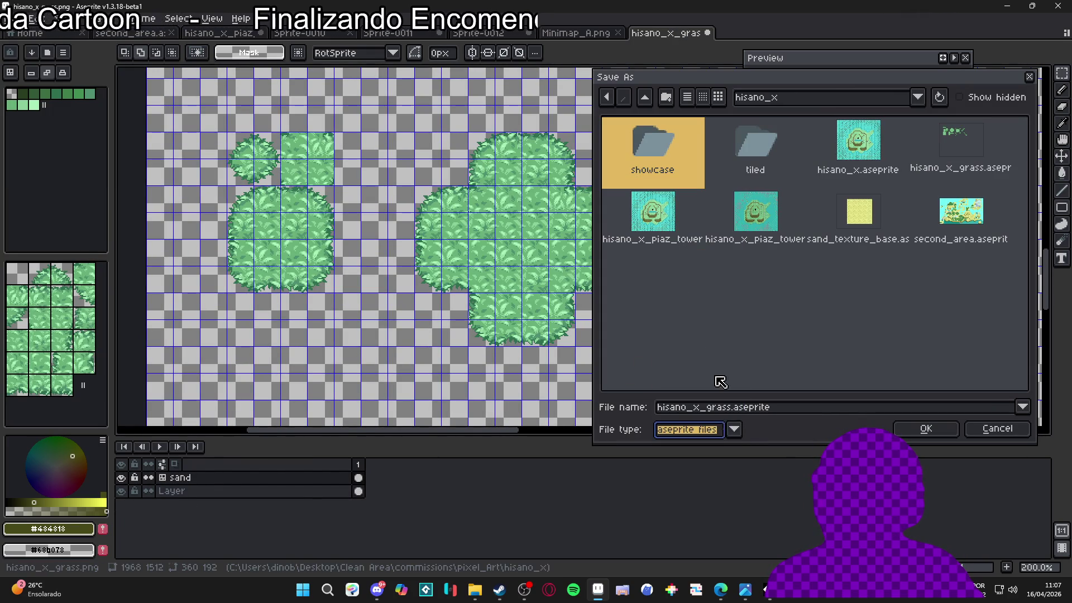
left_click_drag(733, 409, 702, 413)
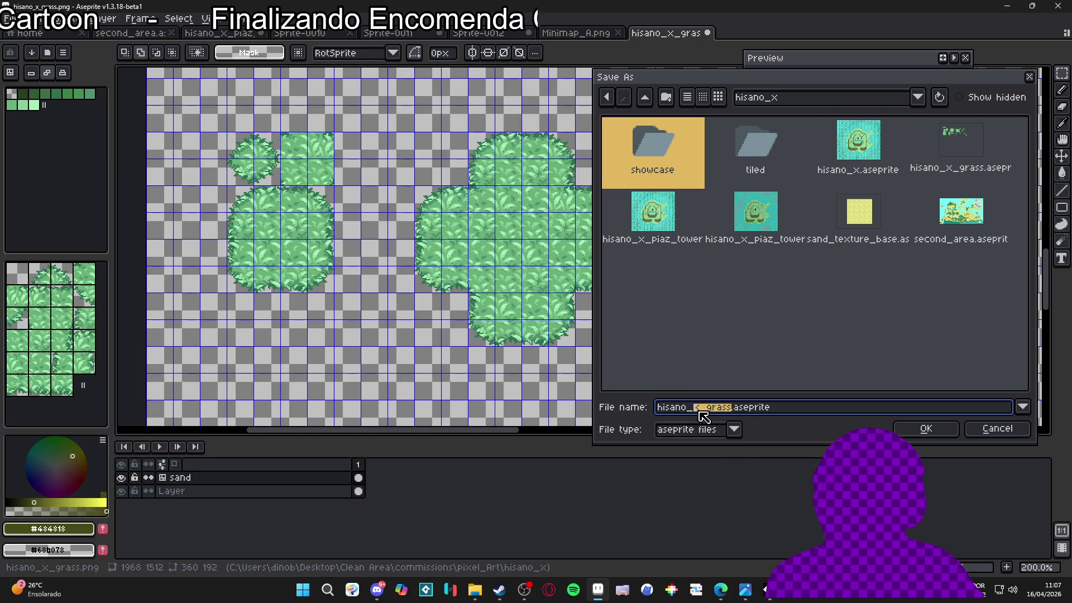
type("textures")
key("Return")
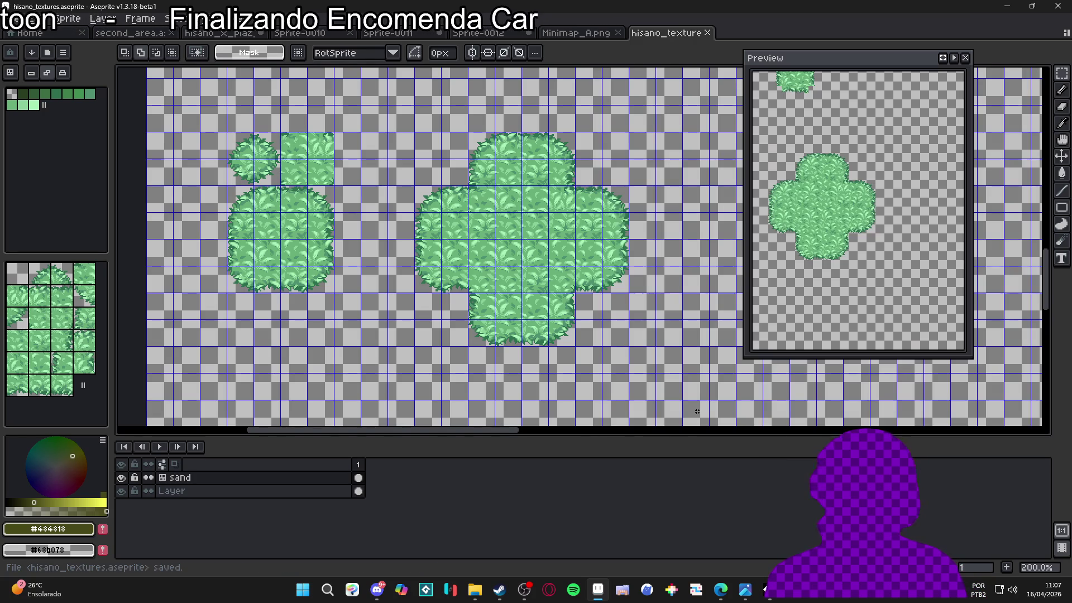
- Paste a sand tile into the cross's centre and commit it, then undo it
key("ctrl+v")
scroll(572, 252, "up", 3)
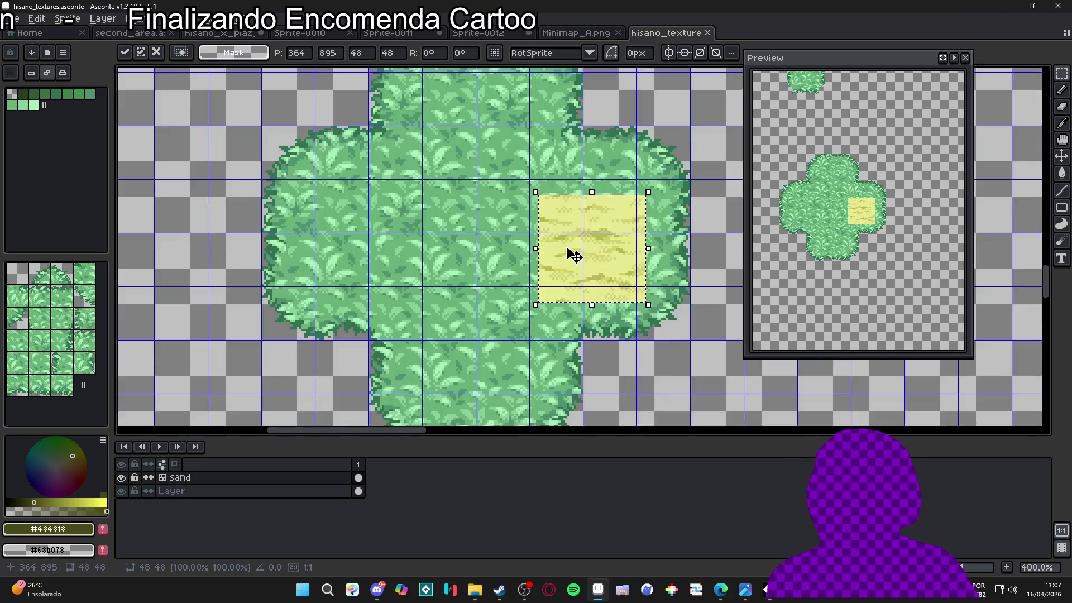
mouse_move(613, 294)
left_mouse_down()
mouse_move(614, 318)
mouse_move(518, 311)
left_mouse_up()
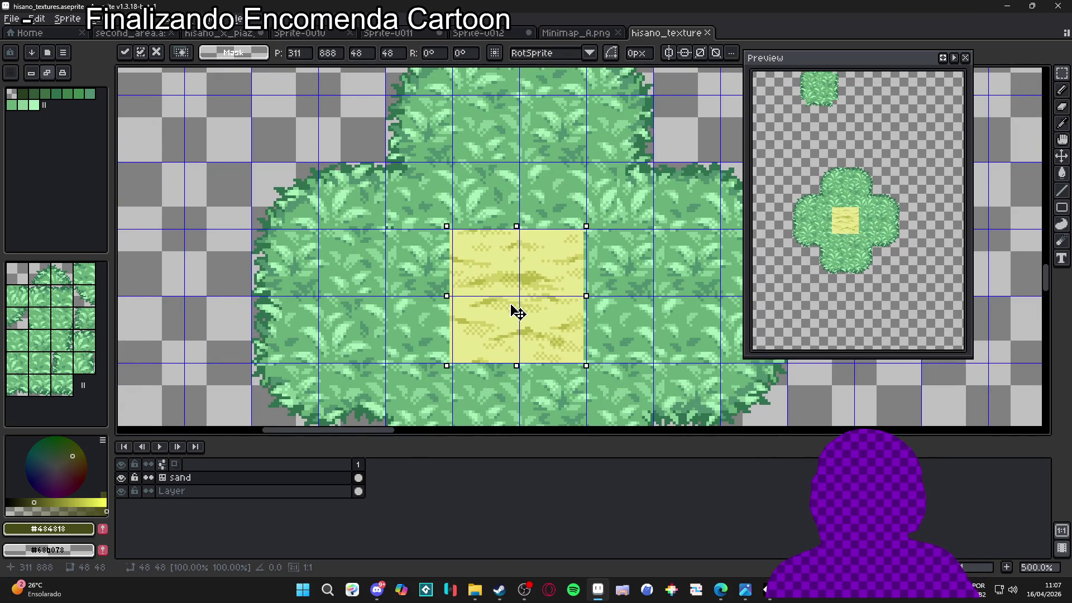
key("Return")
scroll(518, 311, "down", 3)
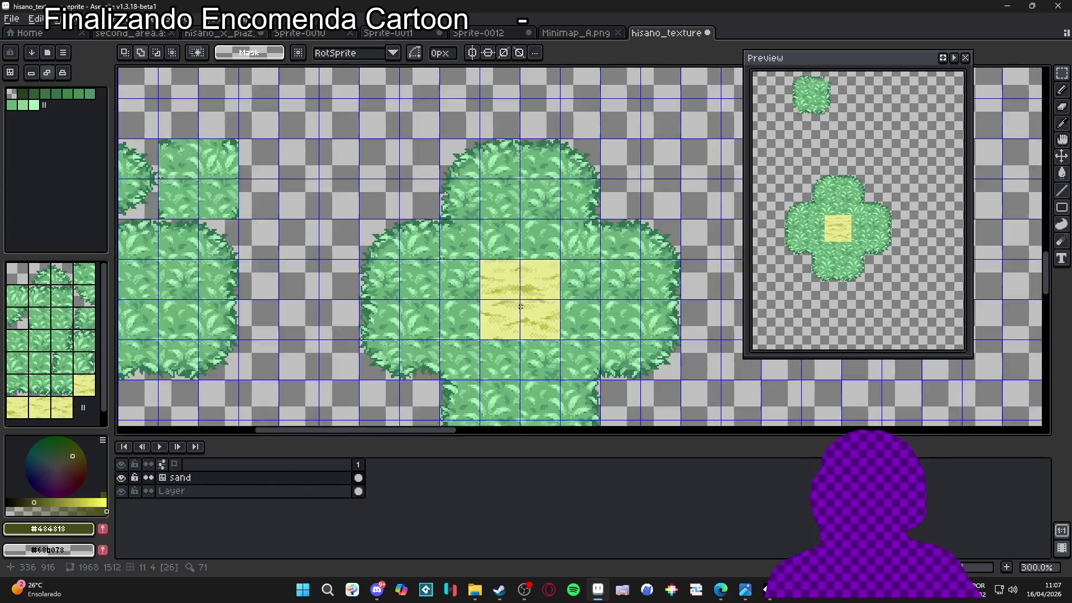
key("ctrl+z")
key("ctrl+z")
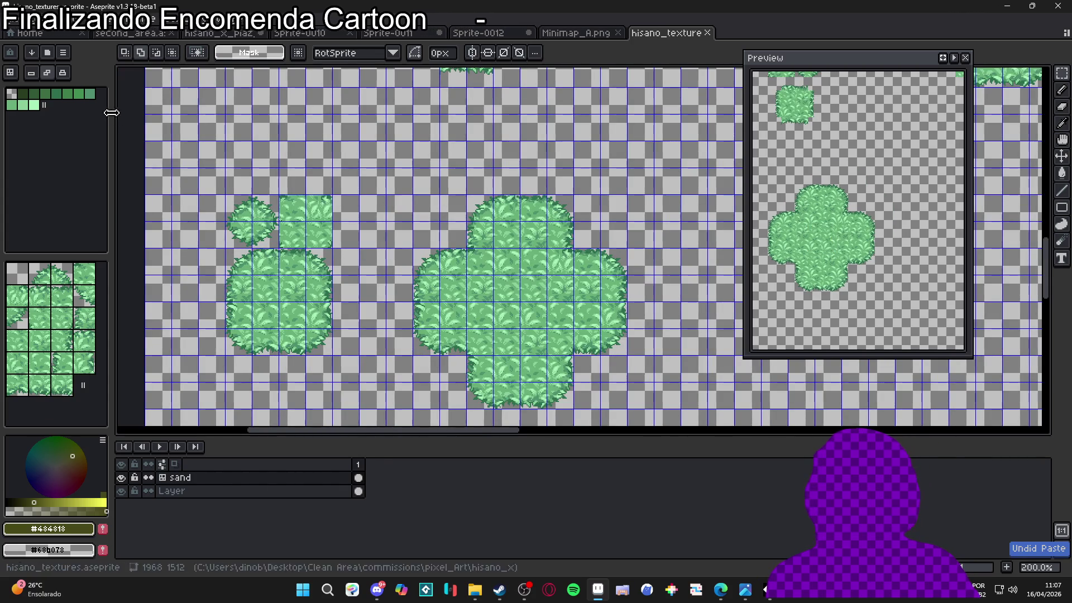
- Paste the sand tile again lower-left, commit it, then undo that placement
scroll(491, 288, "up", 2)
key("ctrl+v")
mouse_move(584, 274)
left_mouse_down()
mouse_move(535, 334)
mouse_move(548, 337)
left_mouse_up()
key("Return")
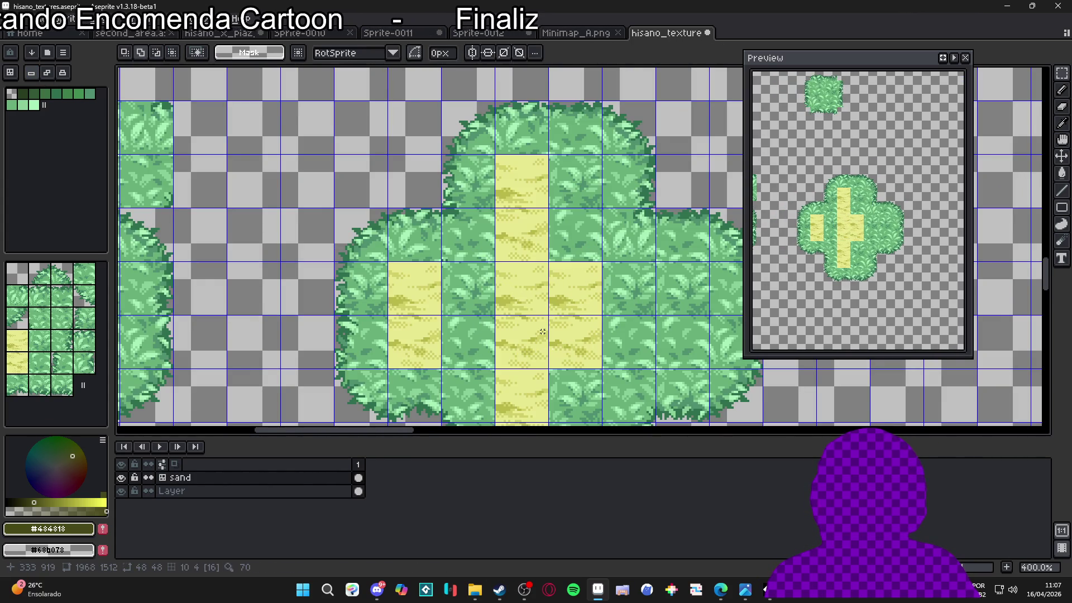
scroll(542, 332, "down", 1)
scroll(566, 282, "left", 5)
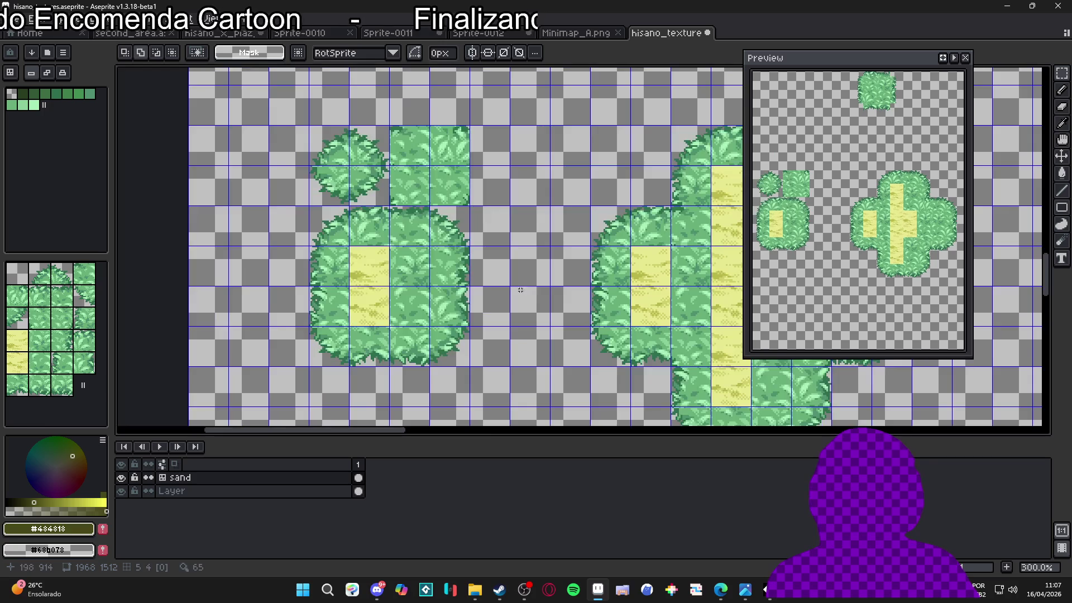
key("ctrl+z")
key("ctrl+z")
- Paste a 24x24 sand tile over the cross bush's left grass edge at 240, 888
scroll(413, 240, "up", 2)
key("ctrl+v")
mouse_move(502, 275)
left_mouse_down()
mouse_move(370, 300)
mouse_move(379, 304)
left_mouse_up()
key("Return")
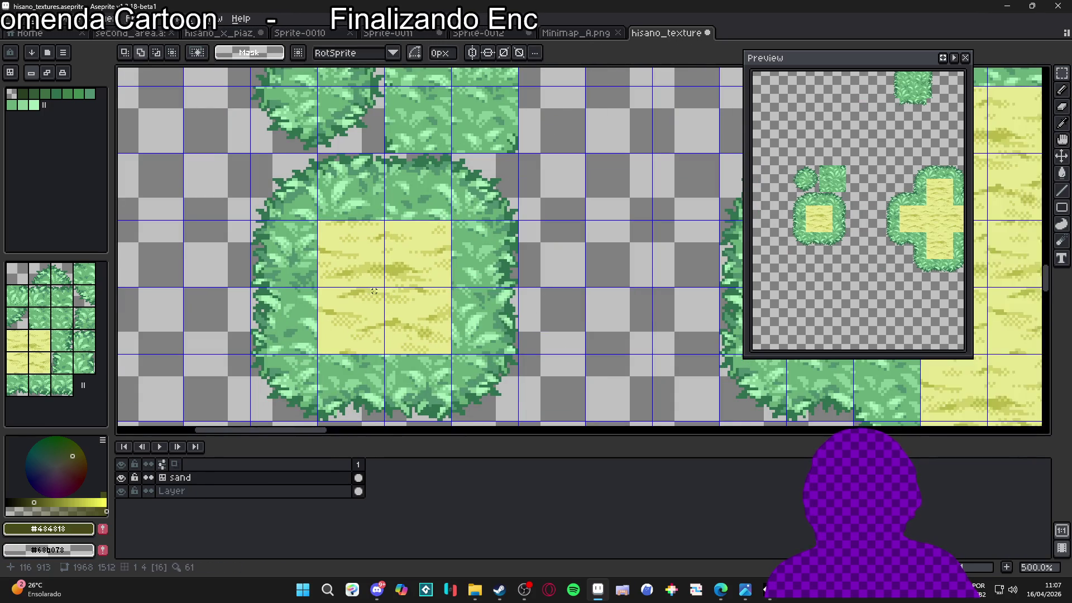
scroll(487, 280, "down", 3)
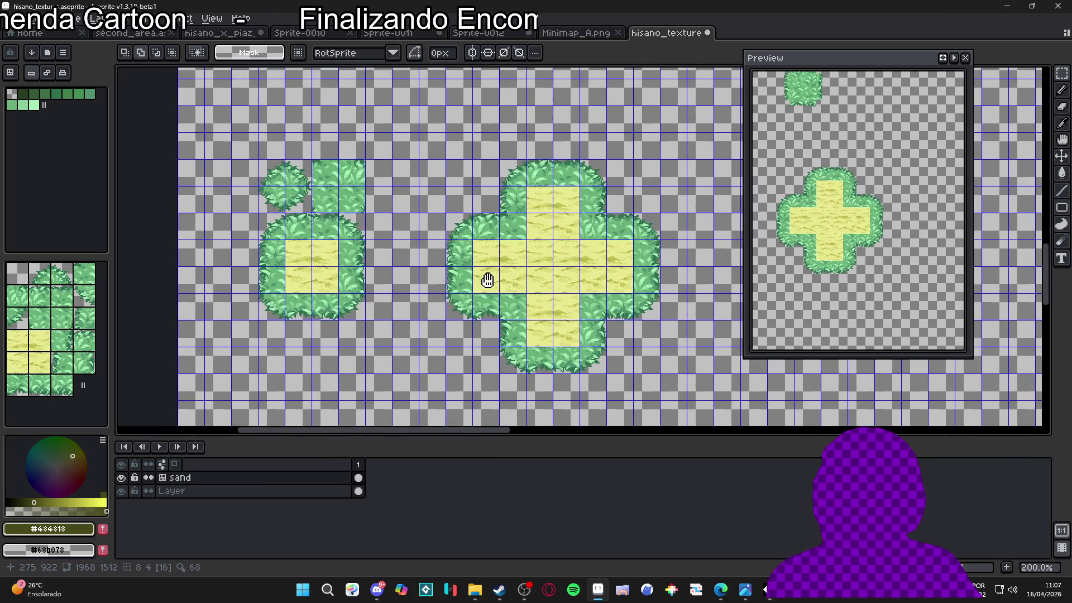
- Bring both grass patches into view and marquee-select a single sand cell in the cross
left_click_drag(487, 281, 503, 290)
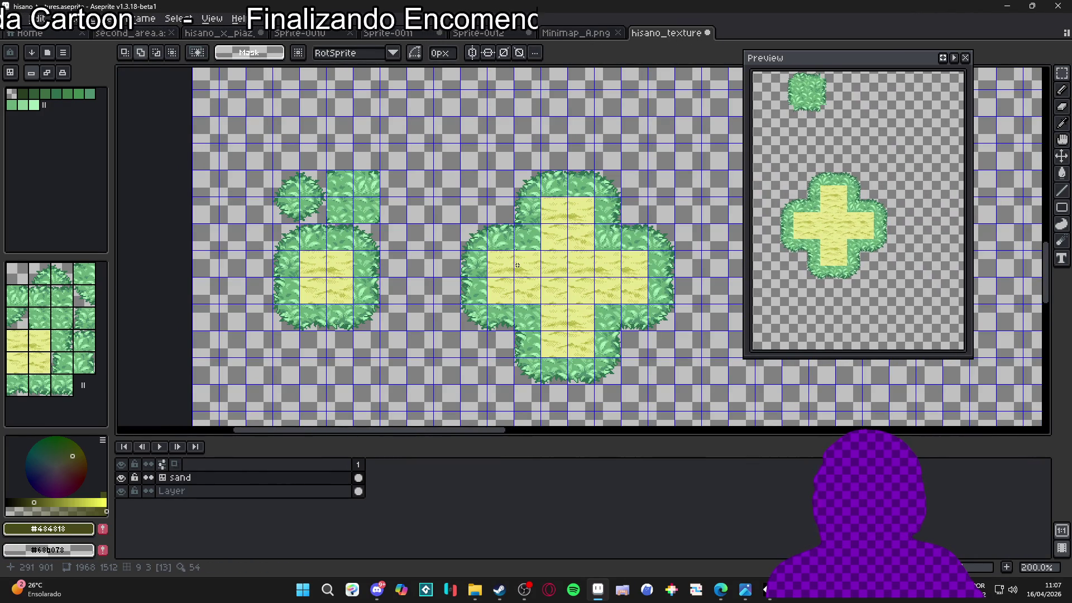
left_click_drag(501, 278, 543, 302)
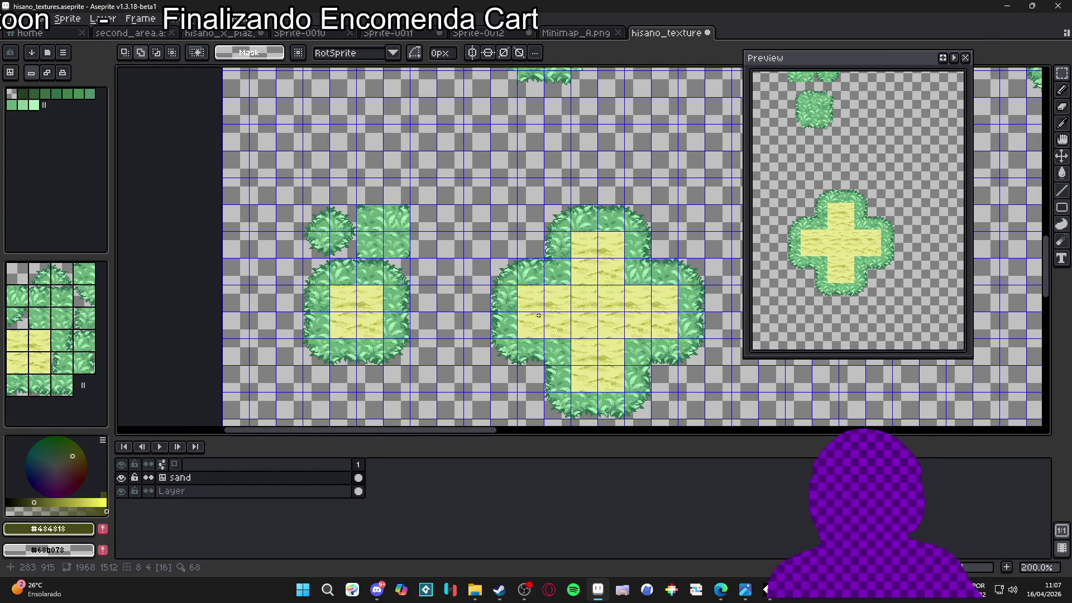
left_click_drag(533, 302, 555, 306)
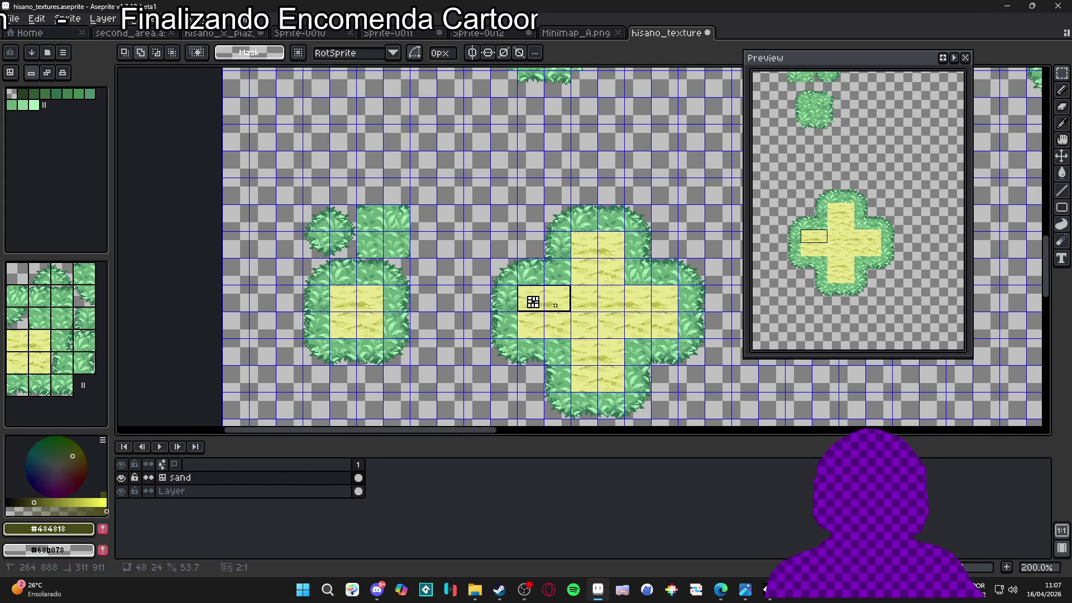
left_click(556, 330)
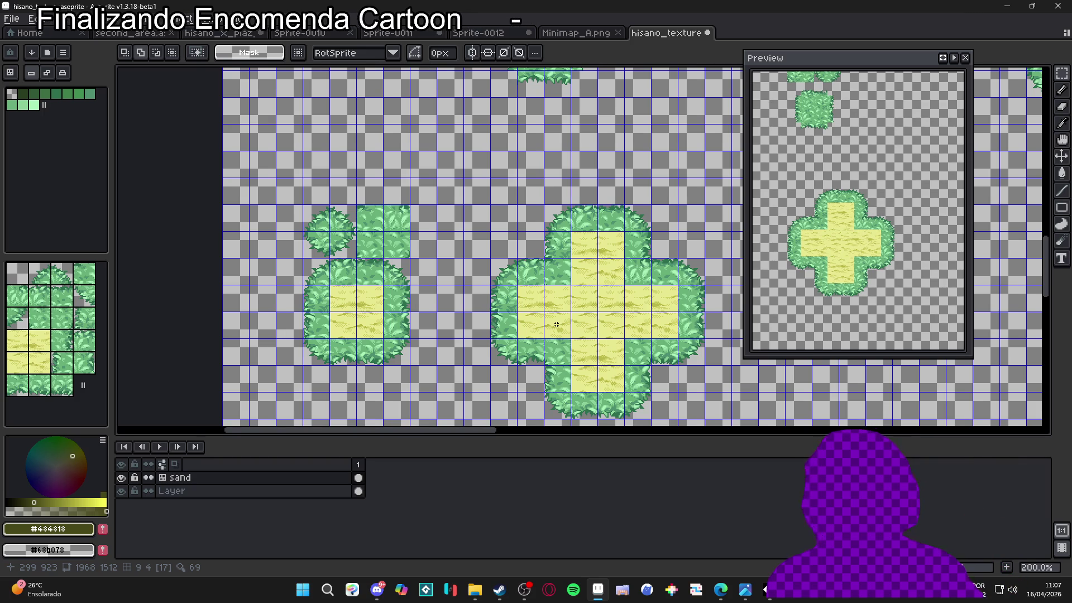
scroll(556, 325, "up", 1)
mouse_move(557, 297)
left_mouse_down()
mouse_move(443, 303)
mouse_move(488, 304)
left_mouse_up()
key("Return")
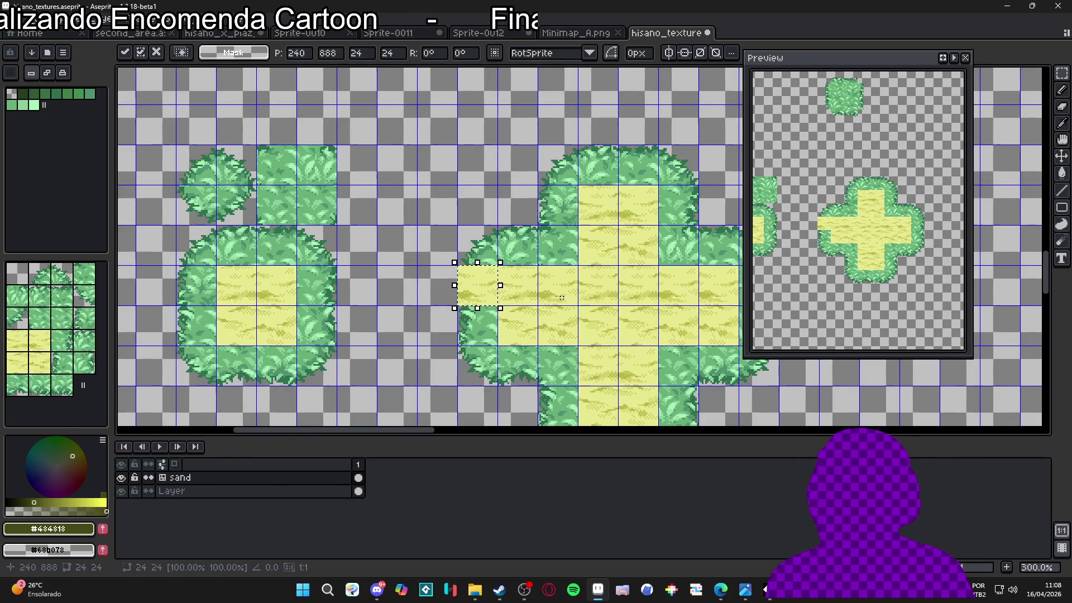
- With the tile Pencil, sample sand tile 12 and paint it over several cross bush cells
key("b")
left_click(84, 318)
left_click(455, 325)
left_click(551, 324, "alt")
left_click(477, 325)
left_click_drag(512, 311, 488, 289)
left_click(491, 337)
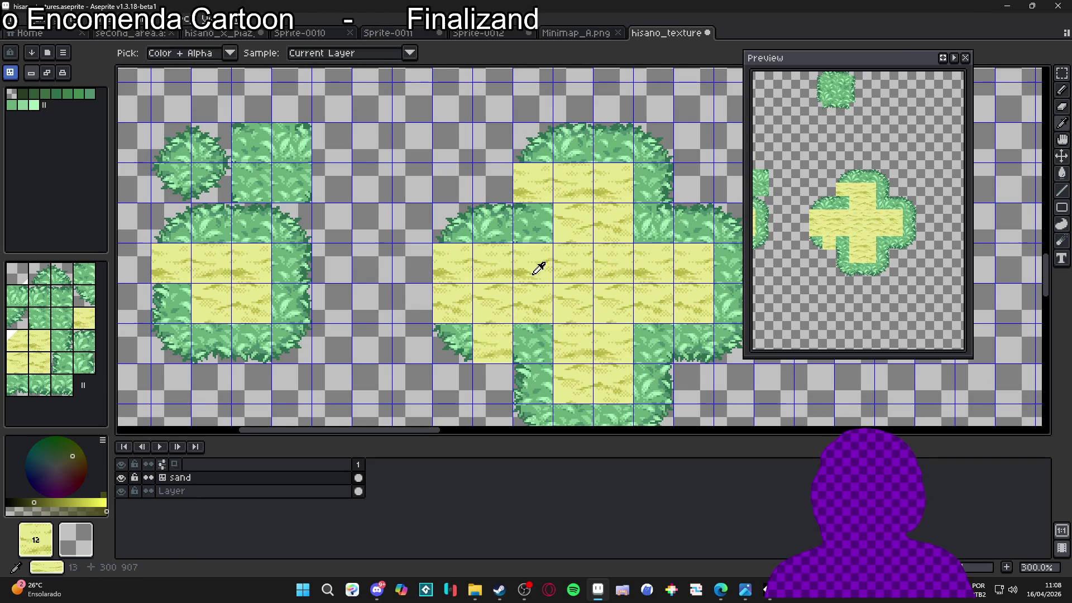
left_click_drag(554, 355, 528, 323)
left_click(505, 313)
left_click(537, 401)
left_click(588, 352)
- Sample sand tile 13 and paint sand over the cross's bottom-arm cells
left_click(507, 352)
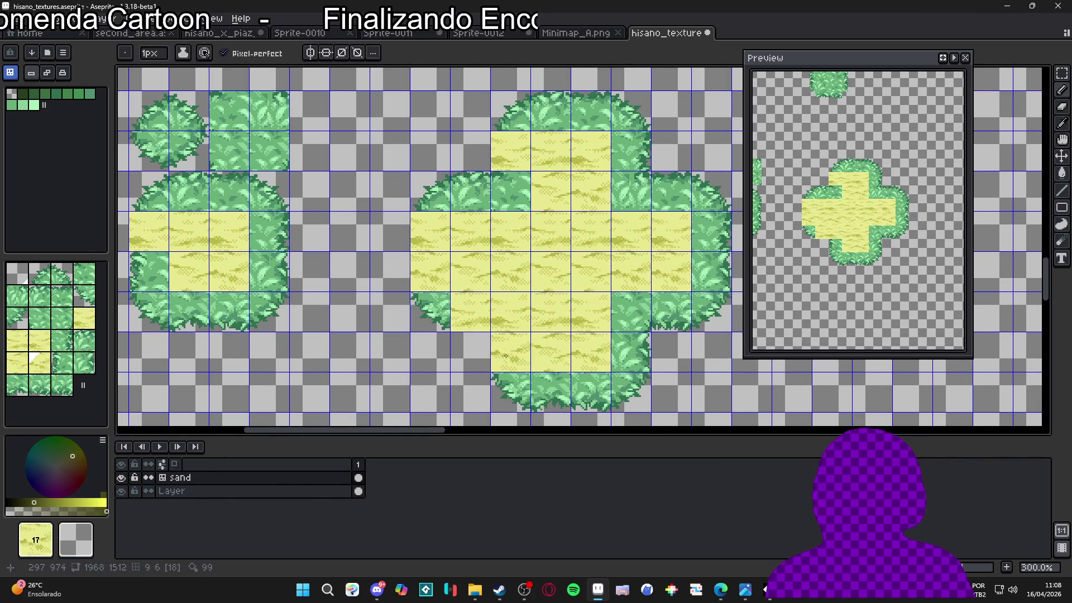
left_click(557, 322, "alt")
left_click(551, 392)
left_click(591, 392)
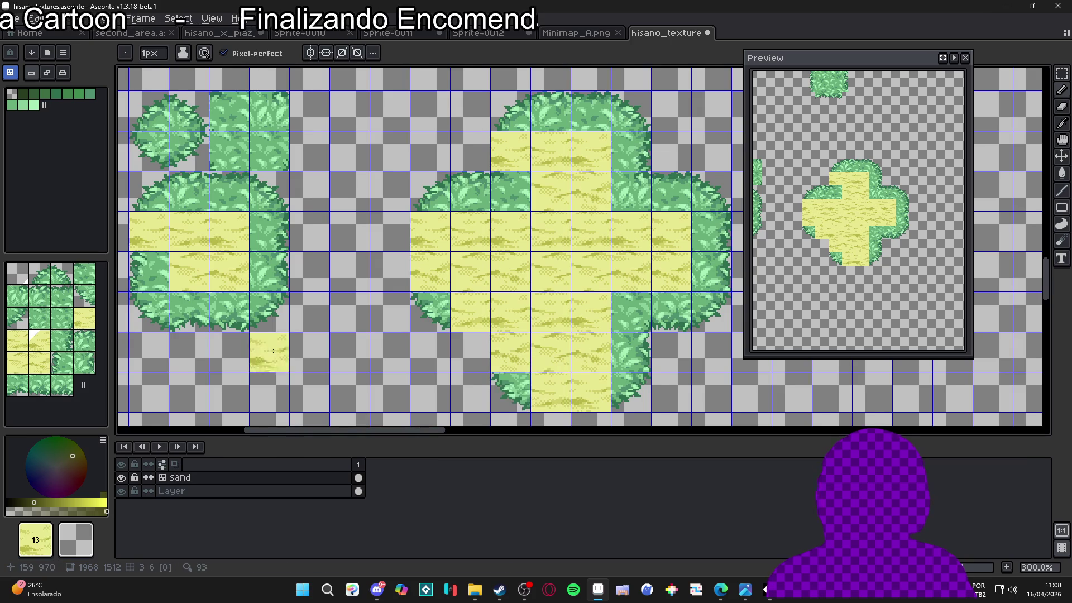
left_click_drag(328, 354, 348, 328)
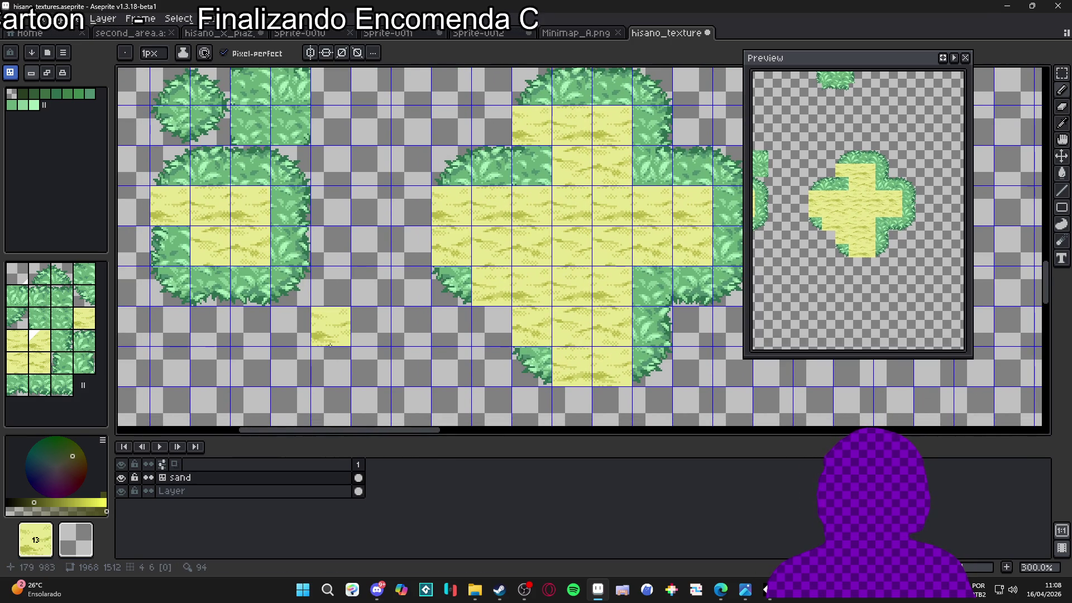
left_click(533, 367)
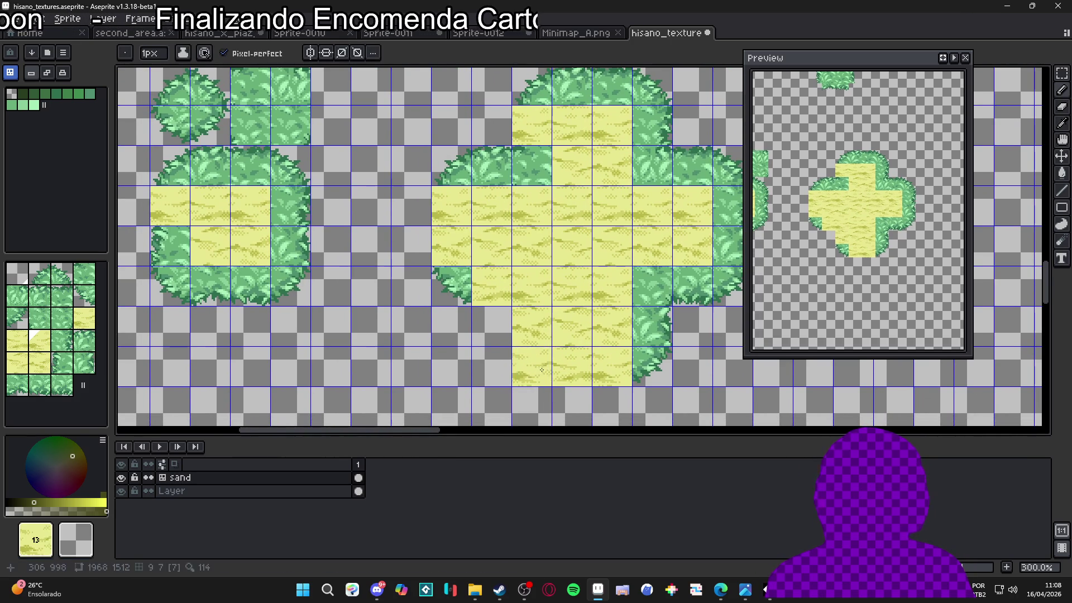
left_click_drag(710, 385, 671, 379)
- Show the tile grid and undo the painted sand to restore the bush edges
key("v")
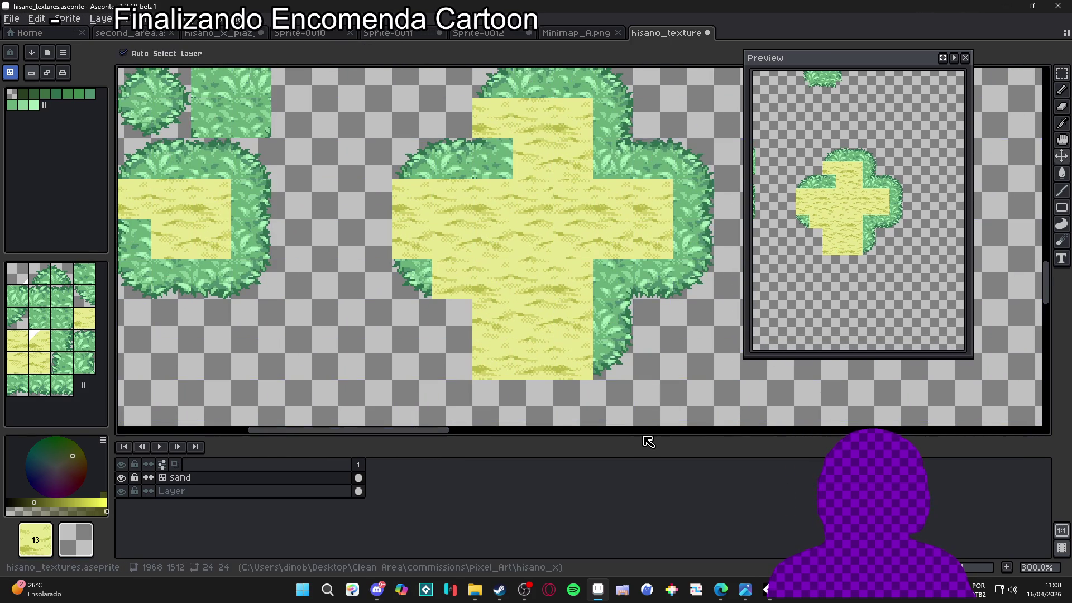
key("ctrl+apostrophe")
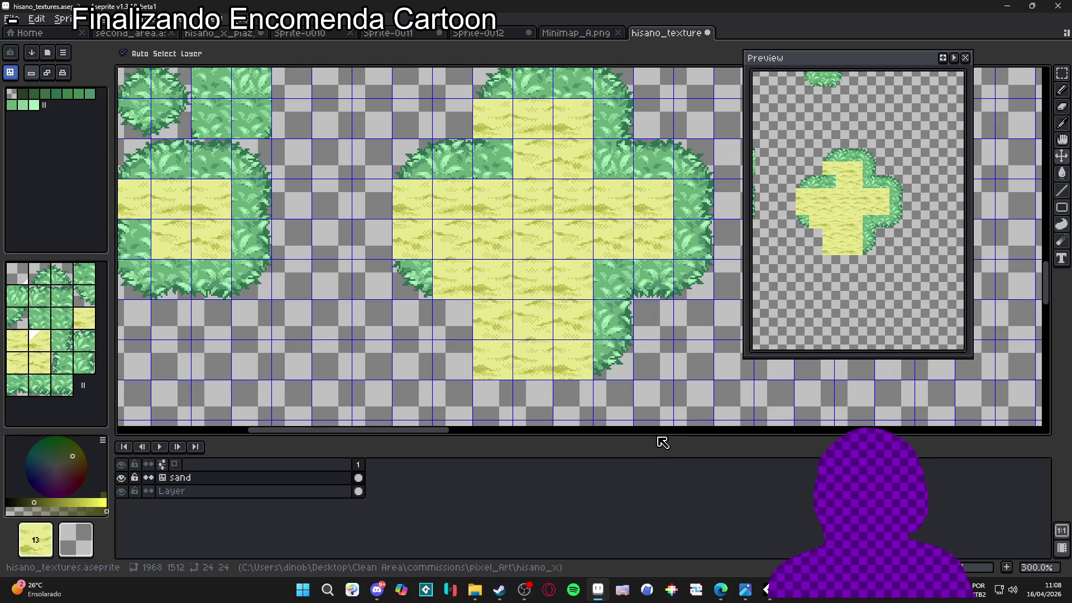
key("b")
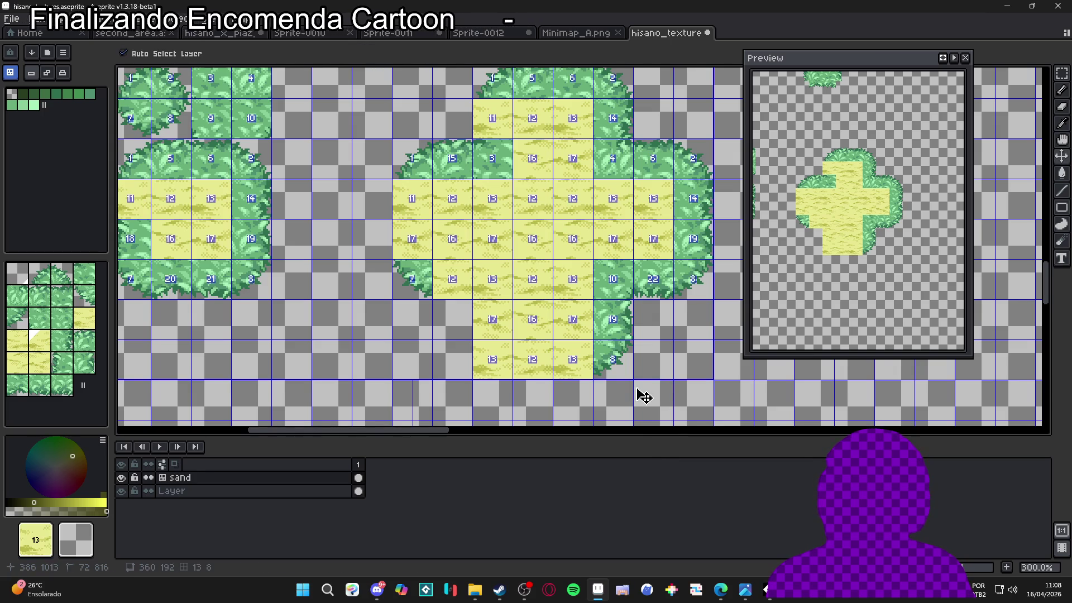
key("ctrl+z")
key("ctrl+z")
key("ctrl+z")
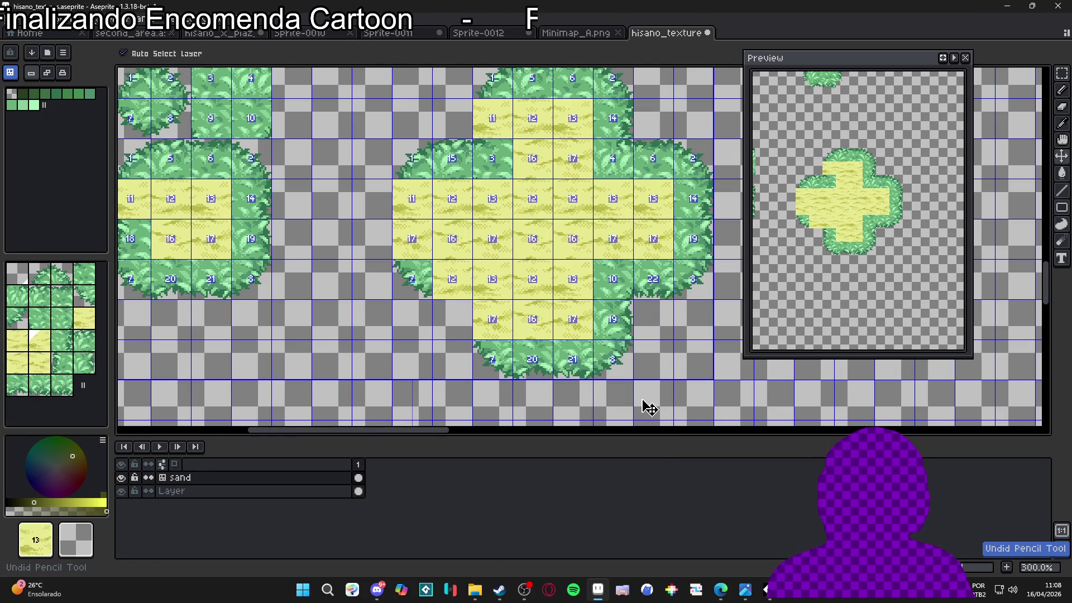
key("ctrl+z")
key("ctrl+z")
key("ctrl+z")
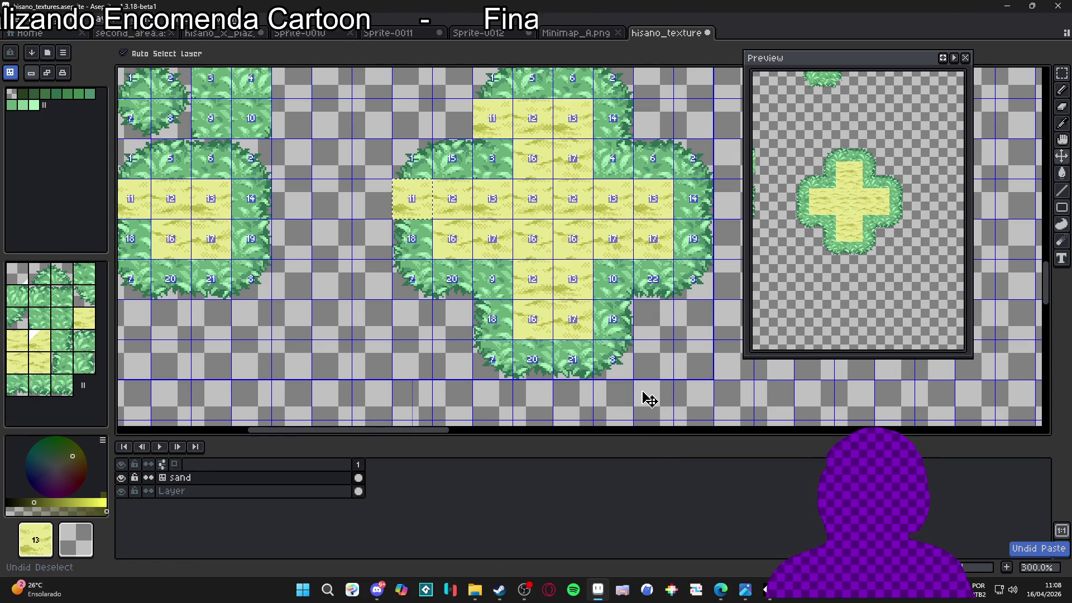
- Marquee the square patch's sand tiles in pixel mode and nudge them right, then deselect
key("m")
key("ctrl+apostrophe")
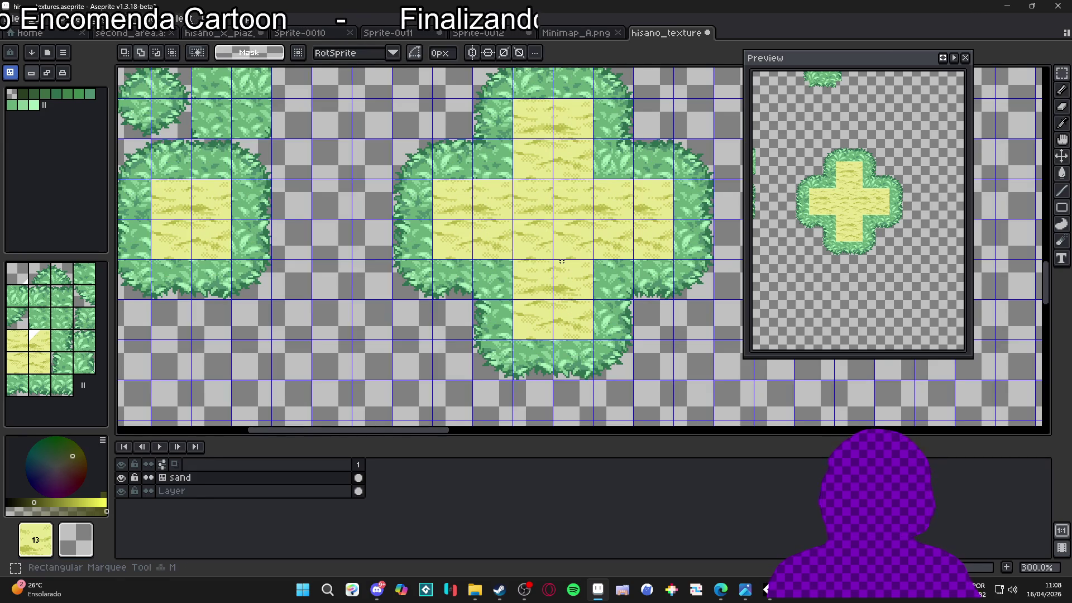
key("ctrl+apostrophe")
key("ctrl+apostrophe")
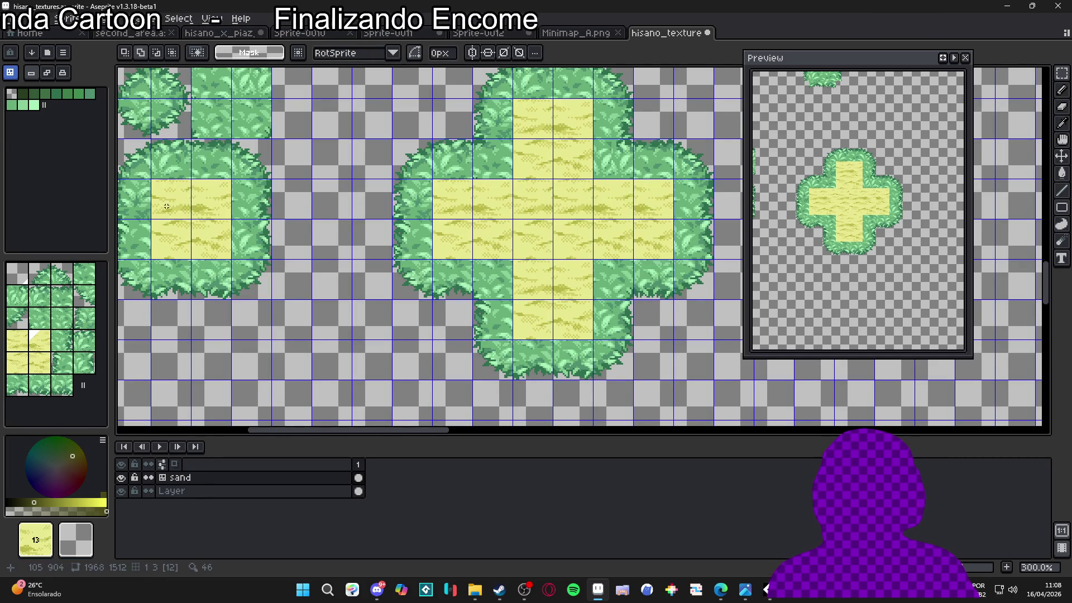
left_click_drag(171, 180, 210, 244)
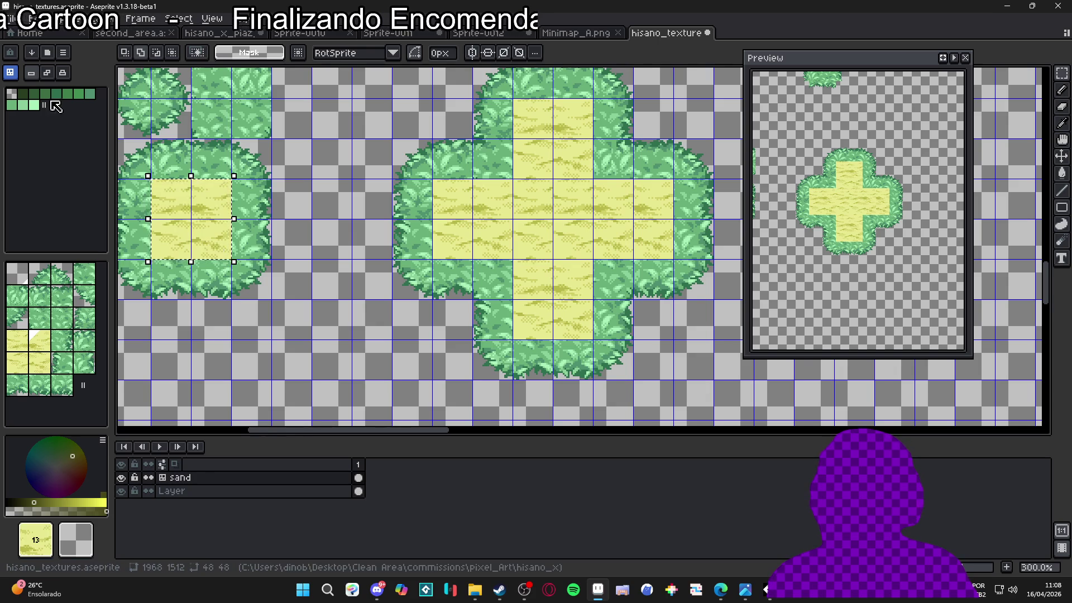
key("space+Tab")
key("Right")
key("Right")
key("Right")
key("ctrl+d")
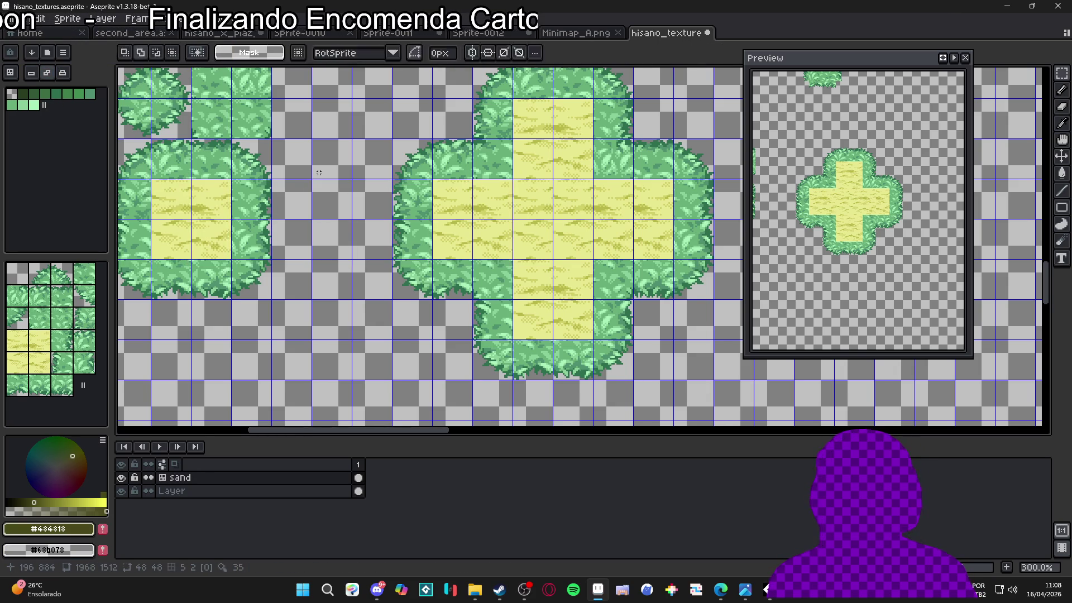
- Shift a 48x48 sand block two tiles right along the cross's horizontal arm
mouse_move(208, 198)
left_mouse_down()
mouse_move(214, 244)
mouse_move(577, 247)
left_mouse_up()
key("ctrl+d")
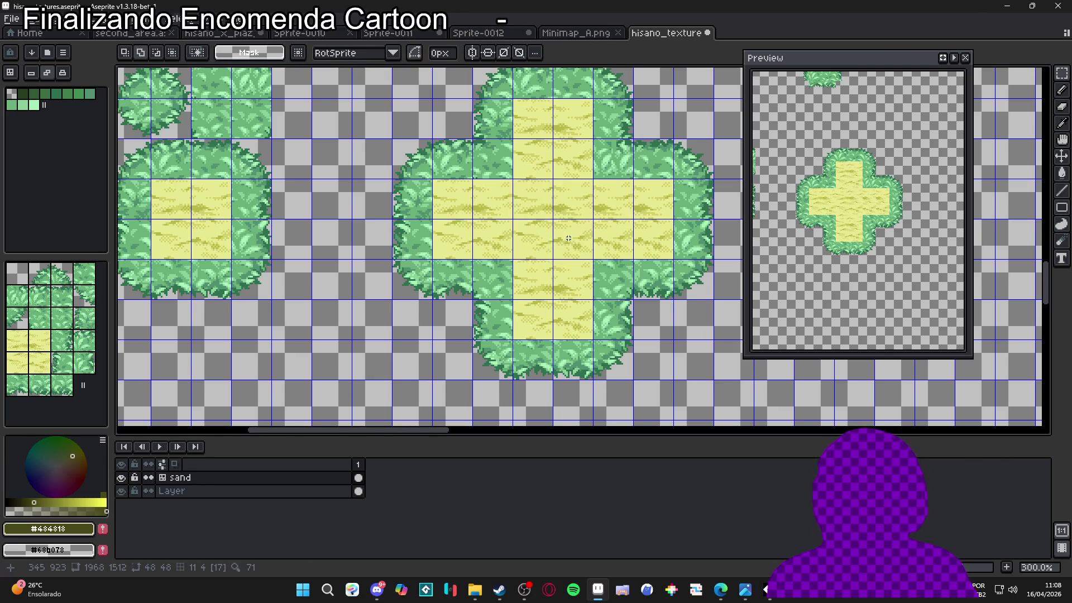
scroll(568, 238, "down", 1)
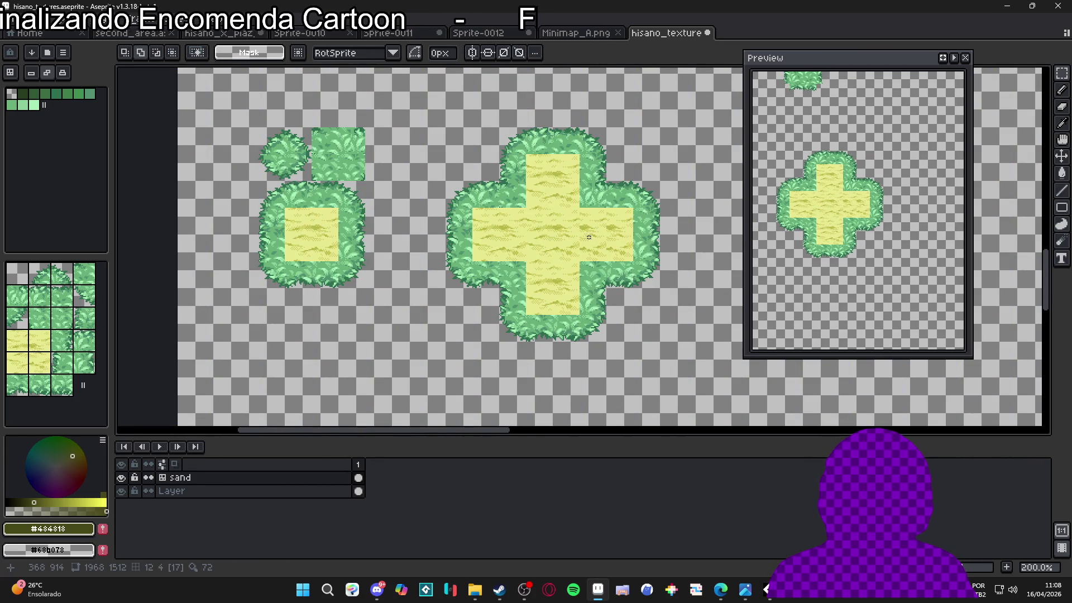
scroll(581, 236, "up", 1)
mouse_move(518, 217)
left_mouse_down()
mouse_move(564, 263)
mouse_move(667, 256)
left_mouse_up()
scroll(636, 264, "up", 3)
key("Return")
scroll(549, 274, "down", 3)
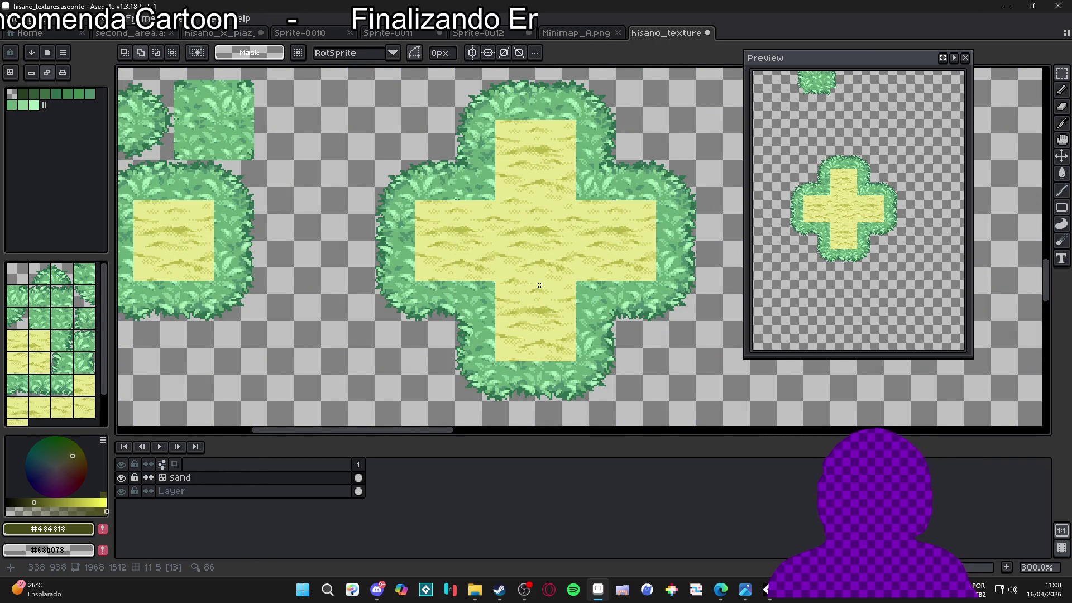
scroll(539, 284, "down", 1)
mouse_move(427, 276)
left_mouse_down()
mouse_move(427, 262)
mouse_move(454, 263)
left_mouse_up()
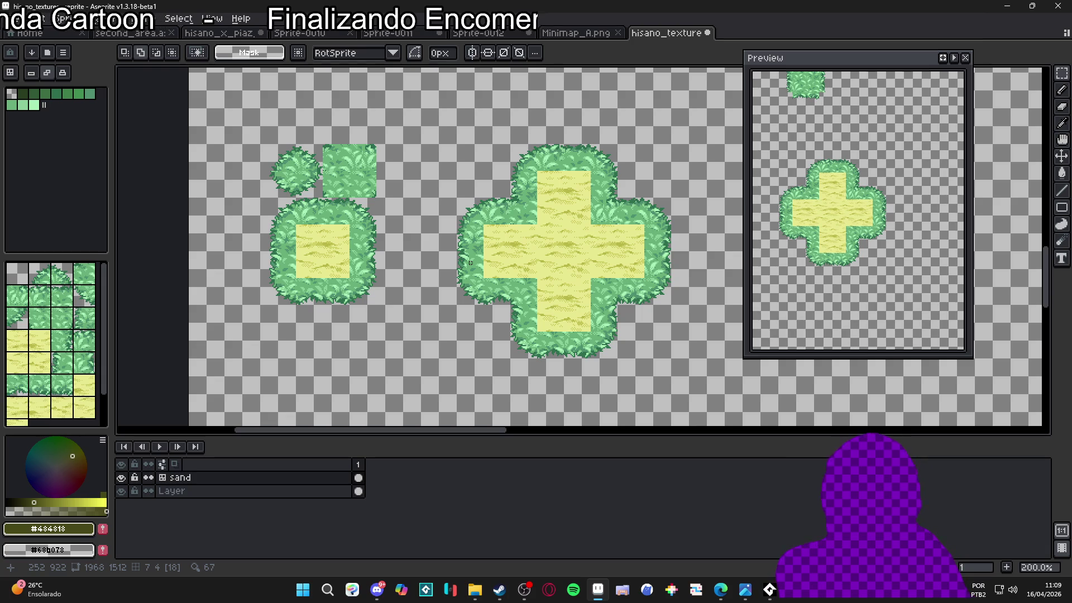
right_click(347, 478)
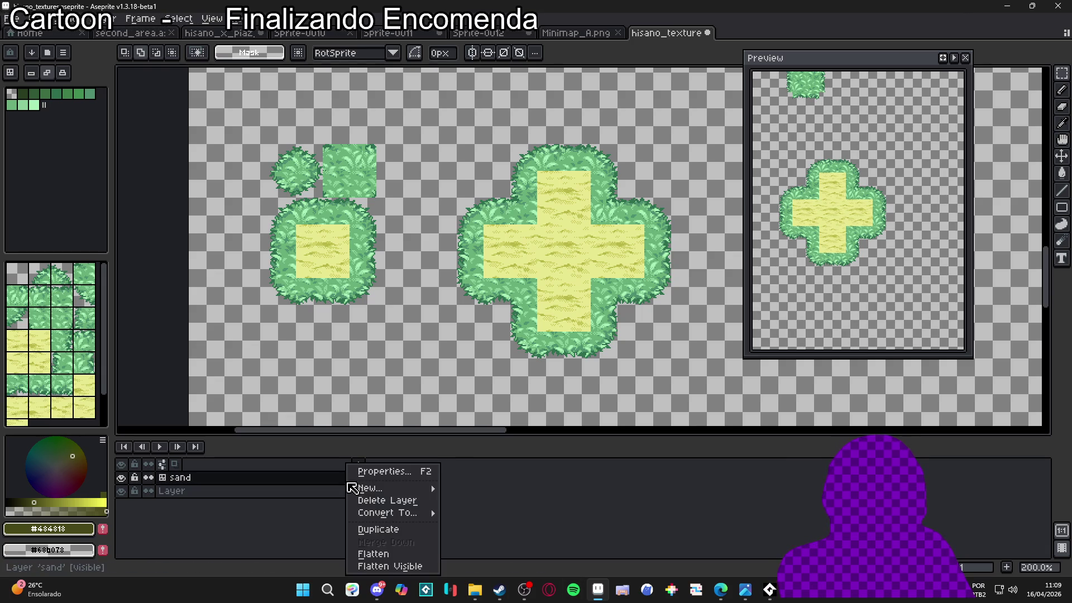
- Convert the sand layer to a regular layer, then back to a tilemap with New Tileset
mouse_move(398, 513)
left_click(480, 530)
right_click(337, 477)
left_click(487, 541)
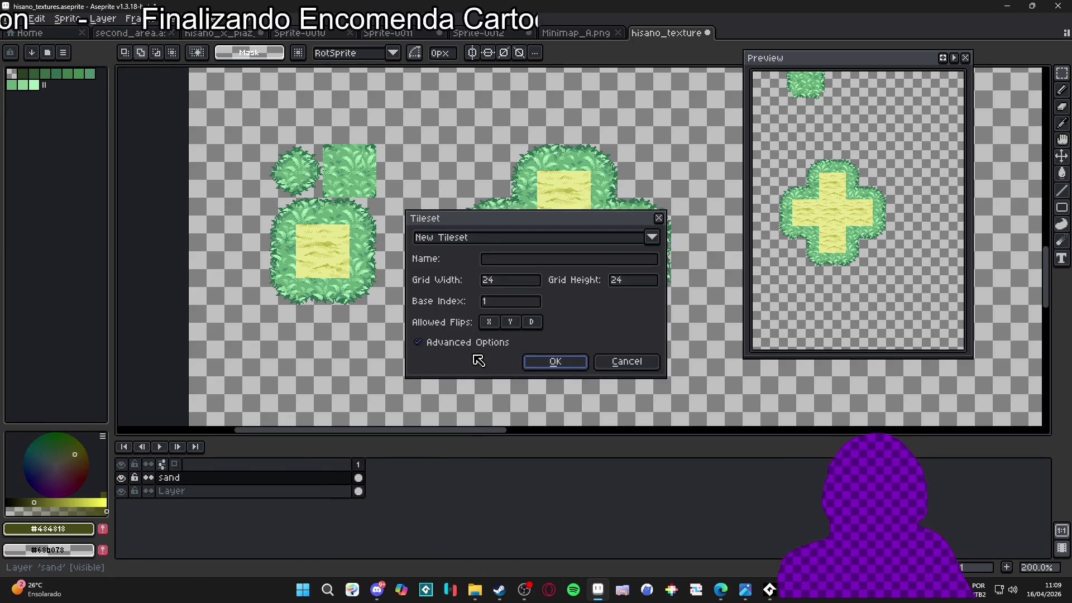
left_click(528, 240)
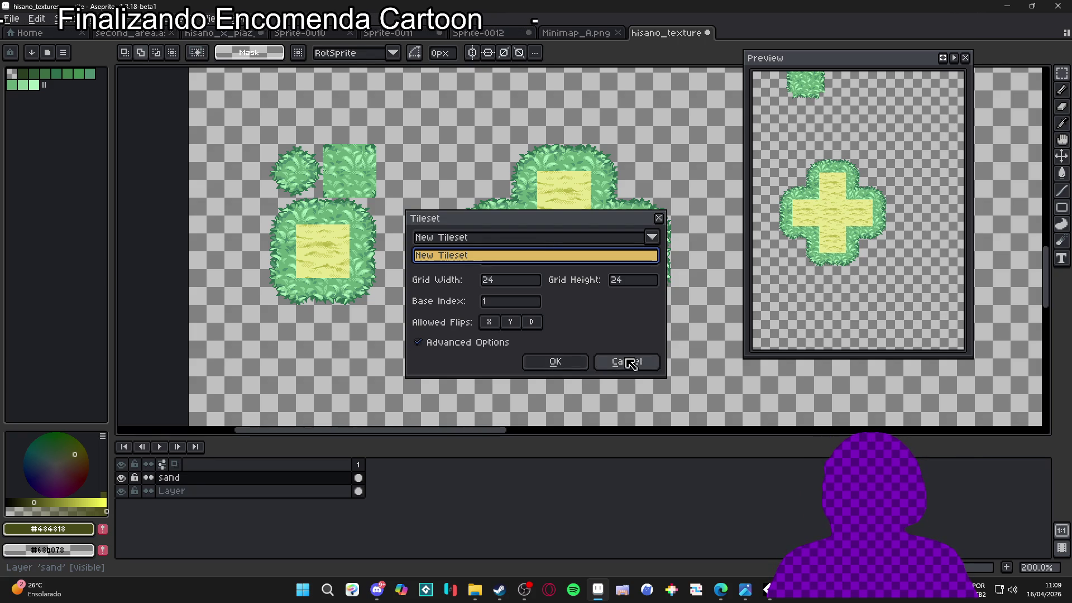
left_click(564, 361)
scroll(509, 256, "down", 2)
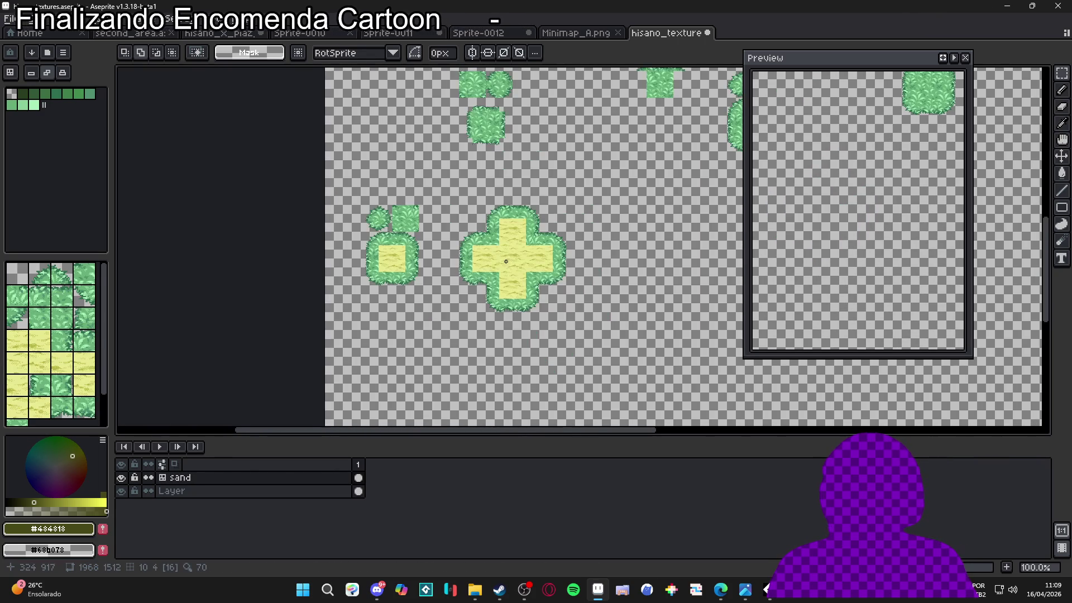
scroll(535, 275, "up", 2)
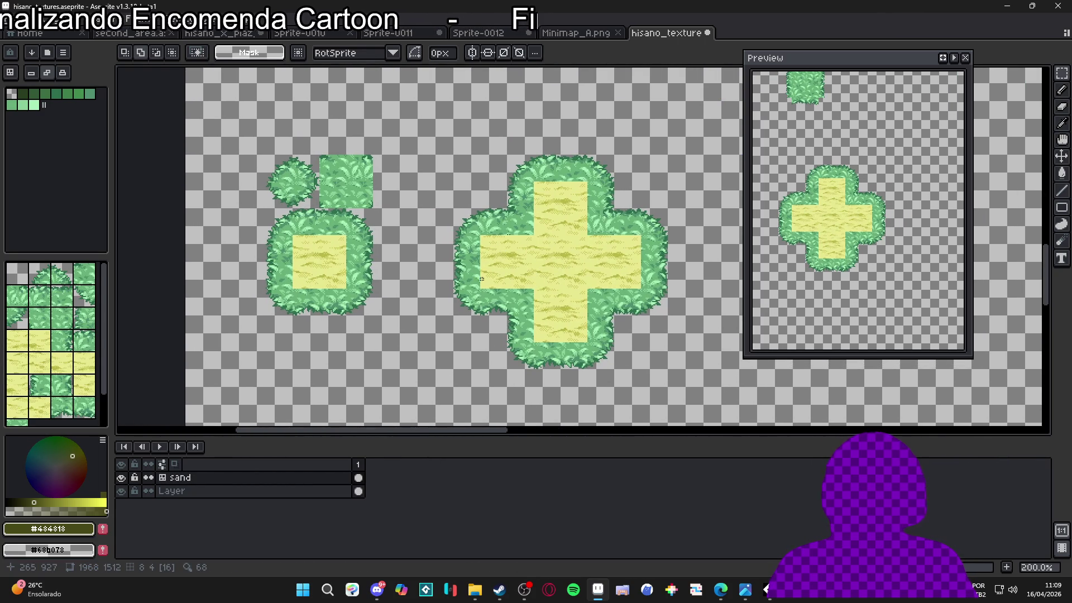
- Turn the cross-centre sand tiles into a custom brush and stamp a block at the cross's top
key("ctrl+apostrophe")
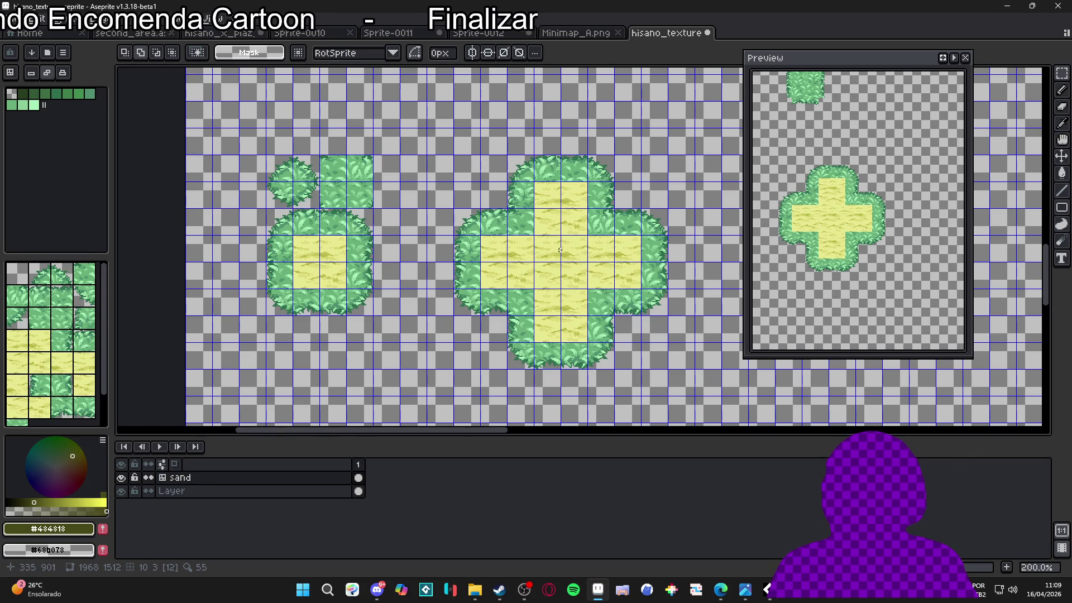
left_click_drag(548, 251, 586, 280)
key("ctrl+b")
left_click(575, 197)
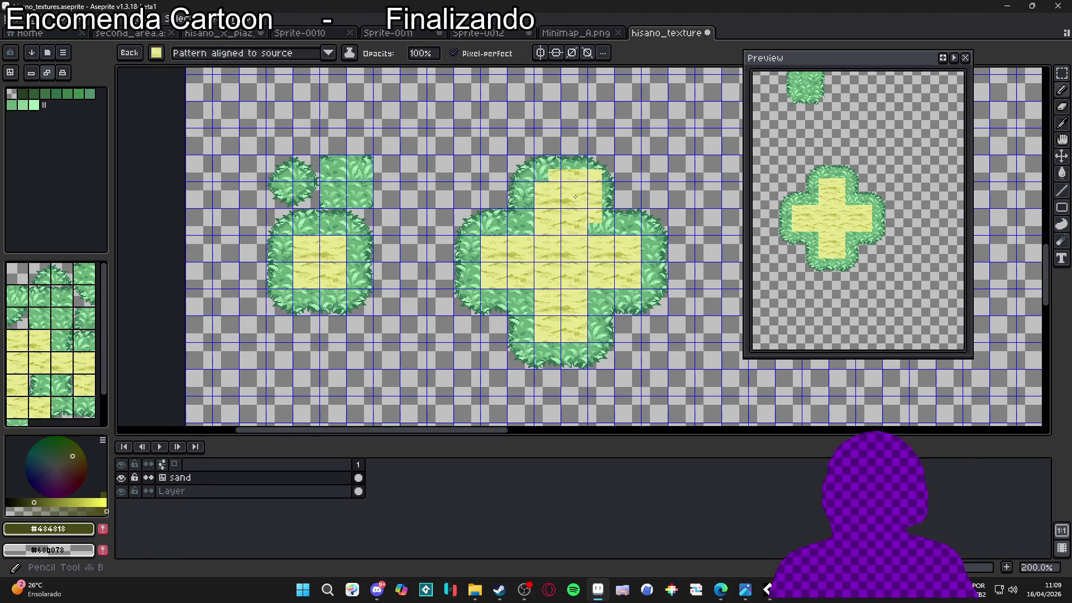
- Make a double-height sand brush from the upper-left tiles and paint it across the cross
key("m")
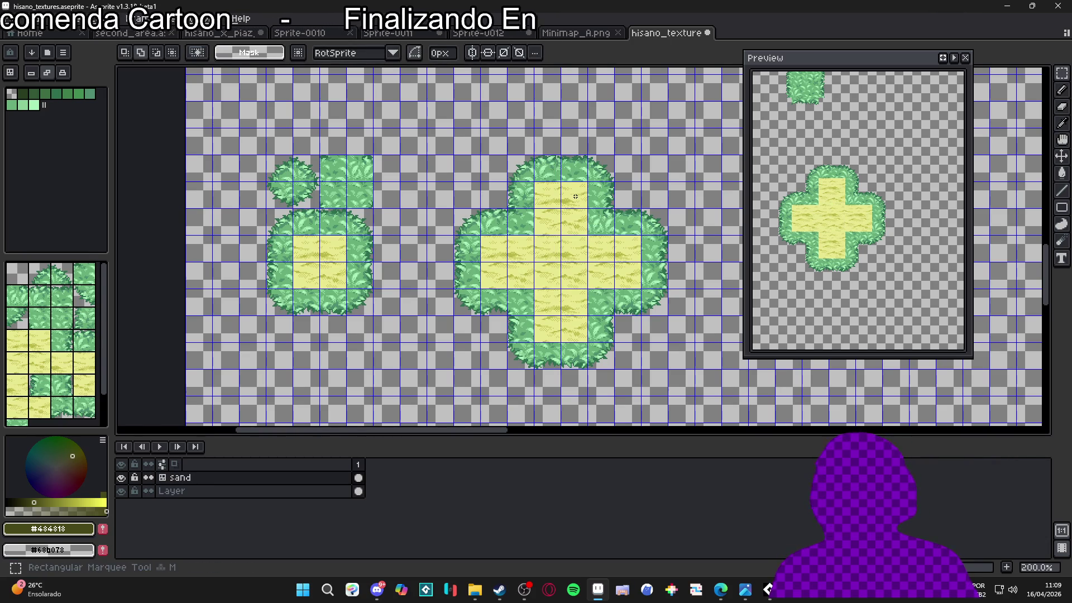
mouse_move(521, 172)
left_mouse_down()
mouse_move(487, 239)
mouse_move(452, 238)
left_mouse_up()
mouse_move(467, 302)
left_mouse_down()
mouse_move(487, 314)
mouse_move(502, 307)
mouse_move(539, 360)
mouse_move(617, 312)
mouse_move(647, 318)
mouse_move(665, 291)
mouse_move(664, 223)
left_mouse_up()
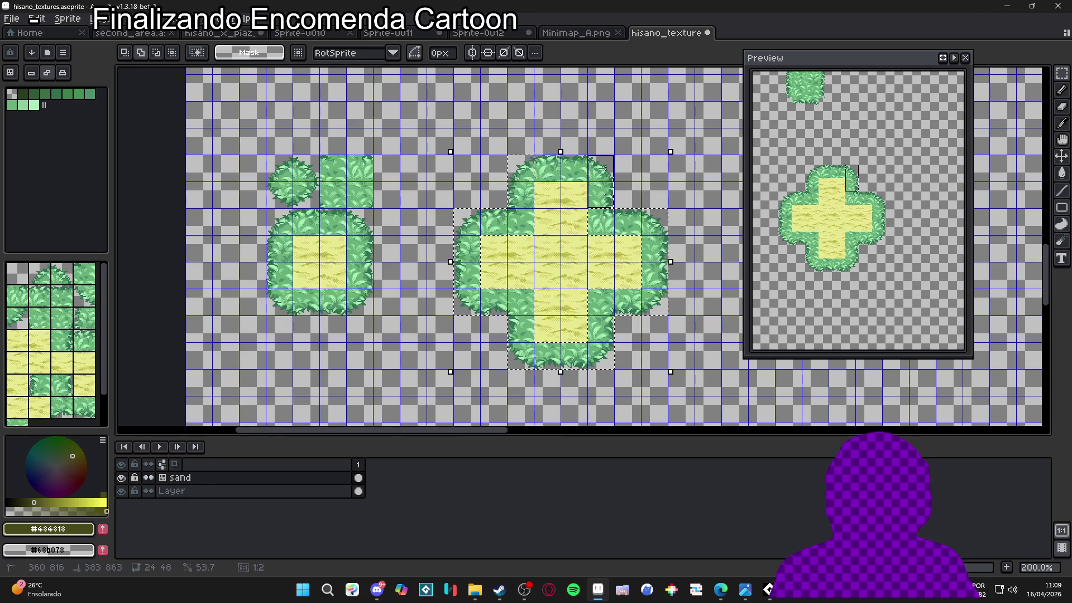
key("ctrl+b")
left_click(573, 192)
mouse_move(574, 192)
left_mouse_down()
mouse_move(492, 262)
mouse_move(609, 313)
mouse_move(700, 250)
left_mouse_up()
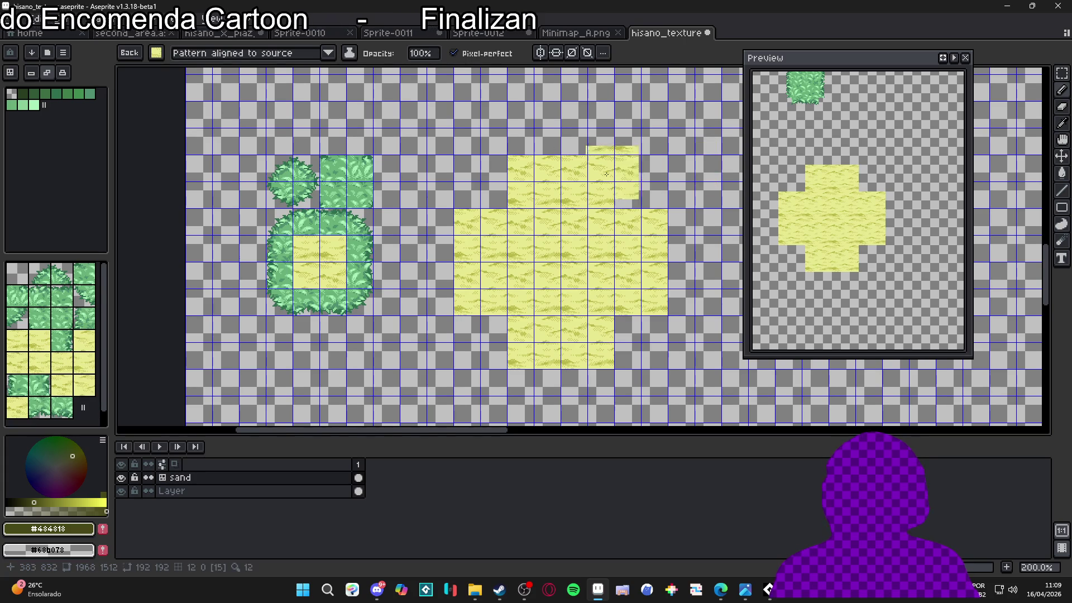
scroll(519, 175, "down", 1)
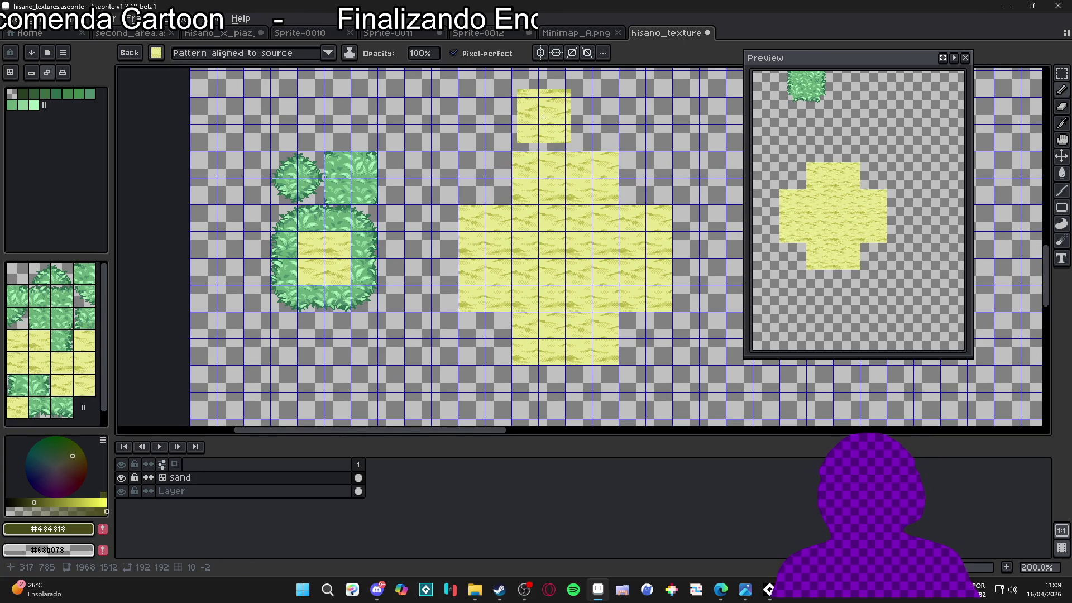
key("Escape")
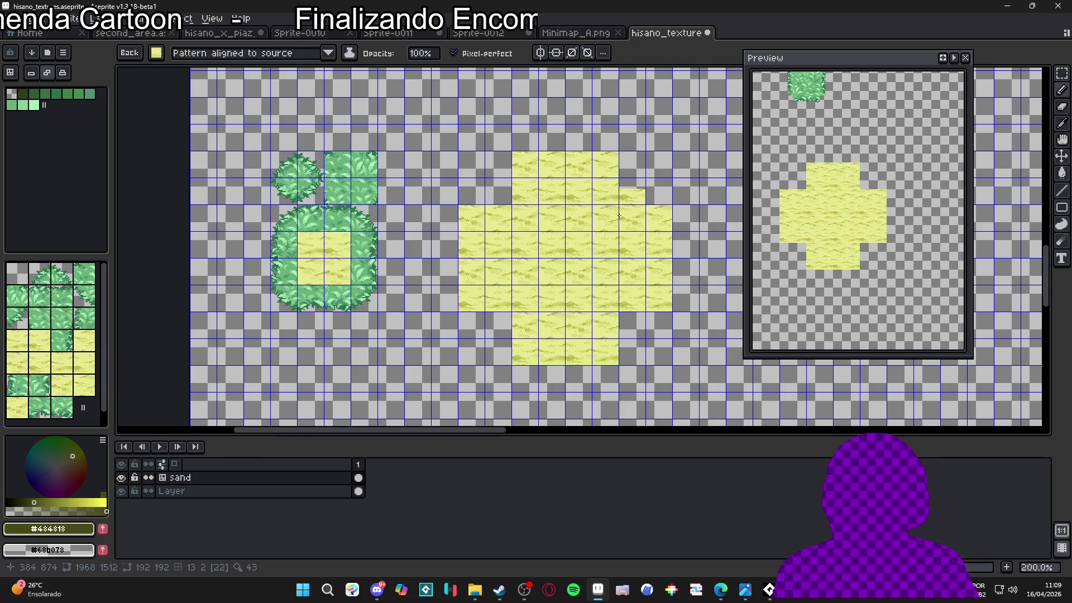
- Eyedrop the darker sand yellow #b8b848 as foreground colour and restore the cross's grass border
scroll(548, 160, "up", 4)
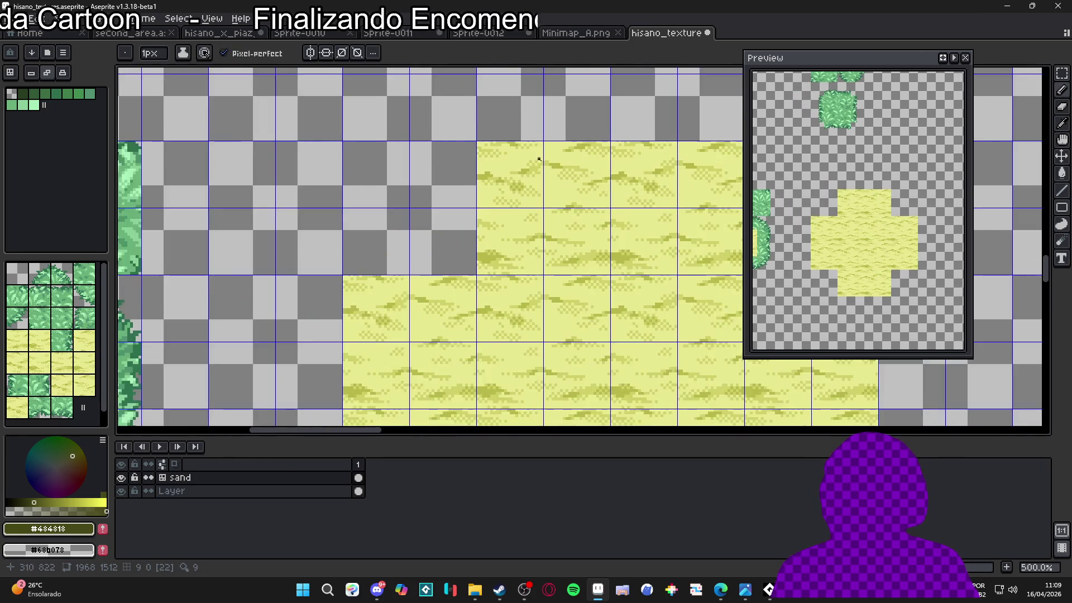
key("i")
left_click(560, 162)
left_click(562, 158, "alt")
scroll(558, 156, "down", 3)
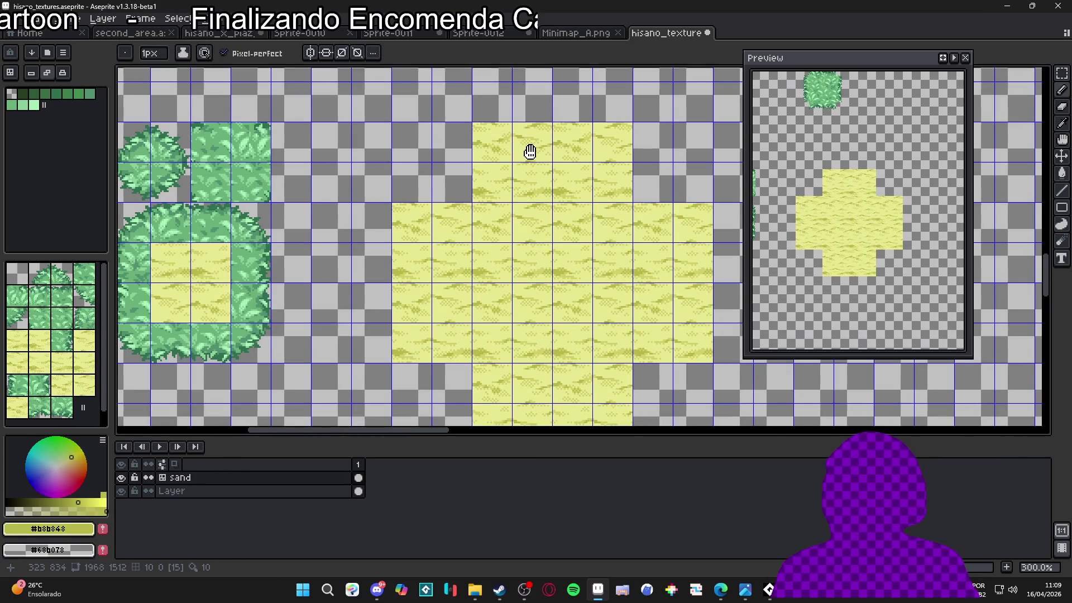
left_click_drag(530, 152, 530, 150)
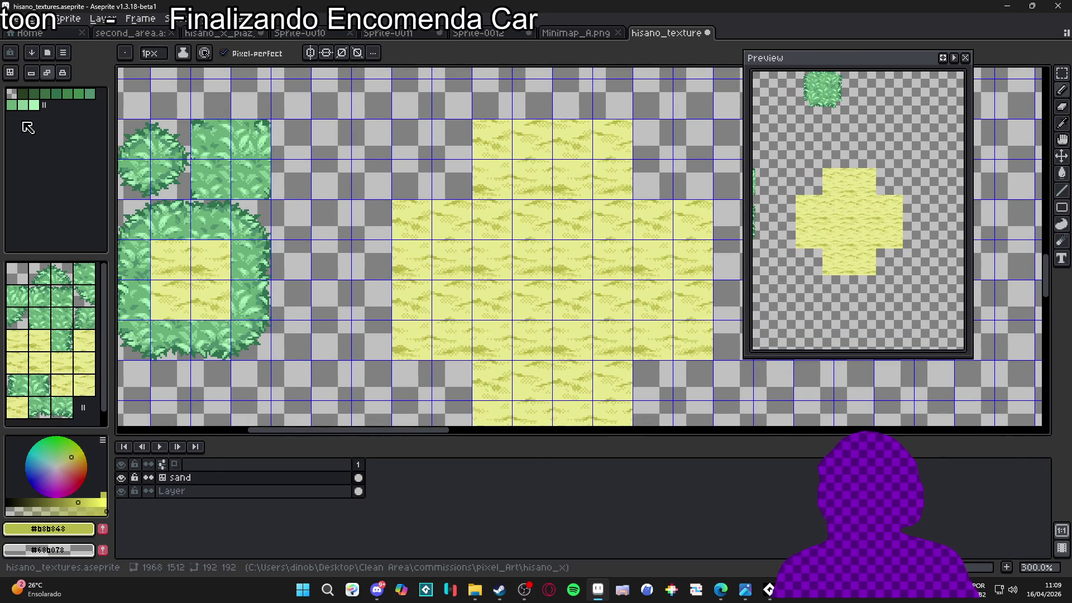
scroll(455, 158, "down", 1)
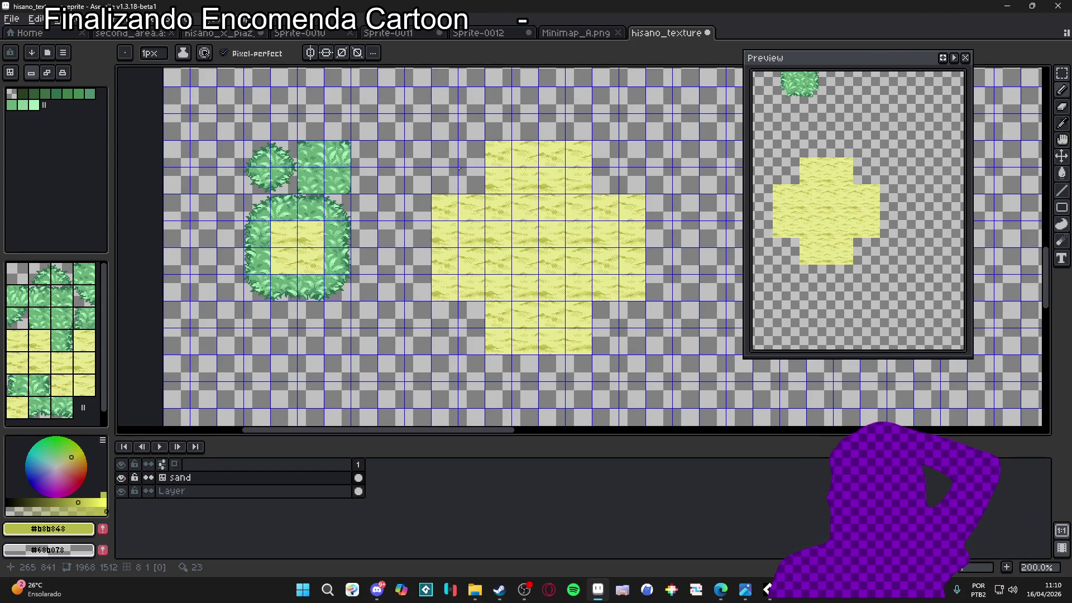
key("ctrl")
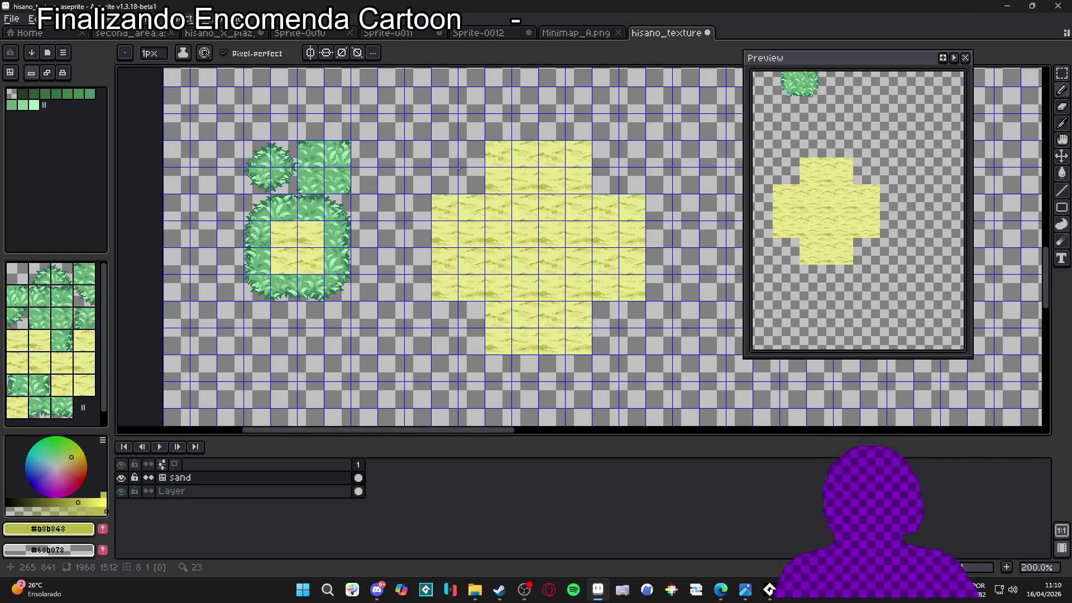
key("ctrl+apostrophe")
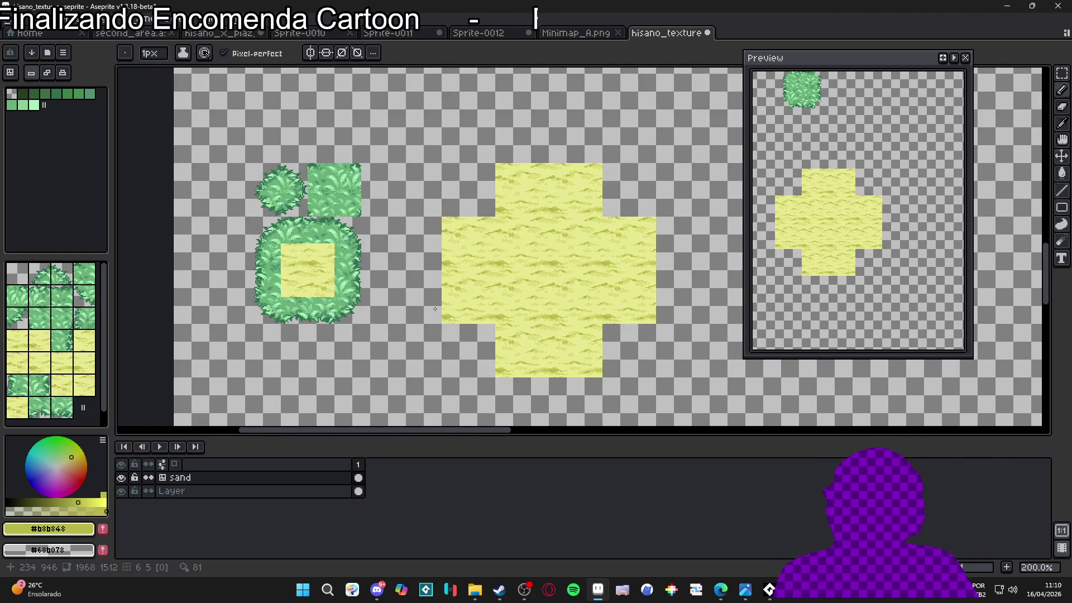
left_click(598, 342)
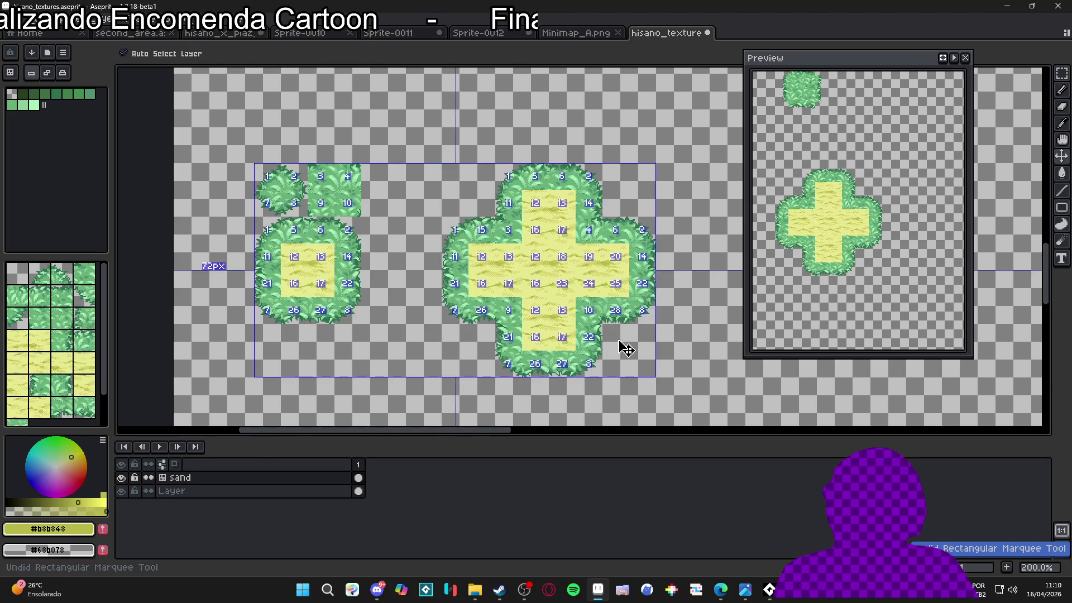
key("ctrl")
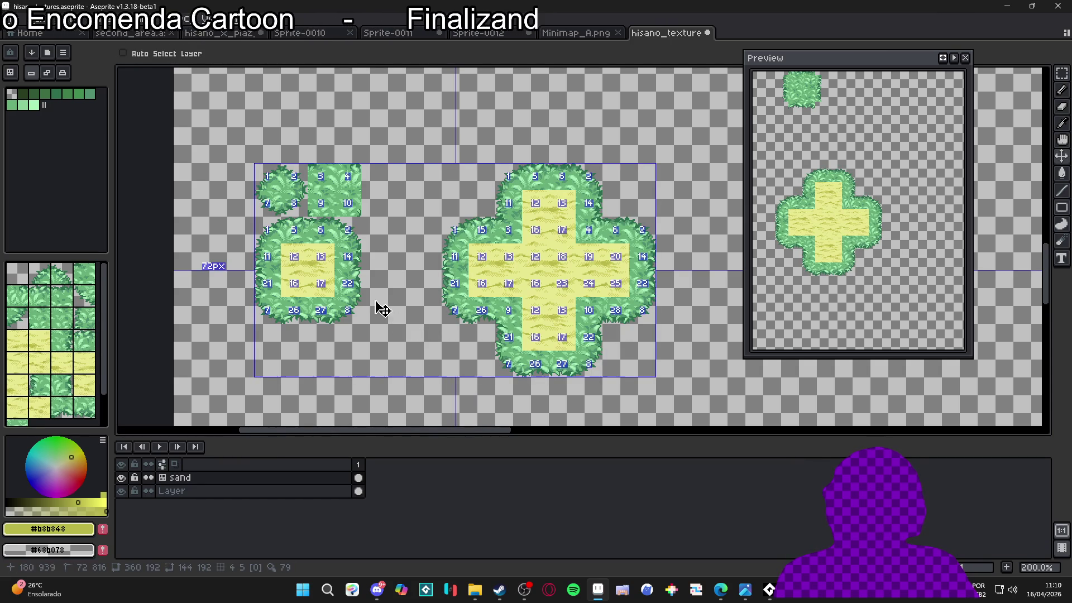
key("ctrl+apostrophe")
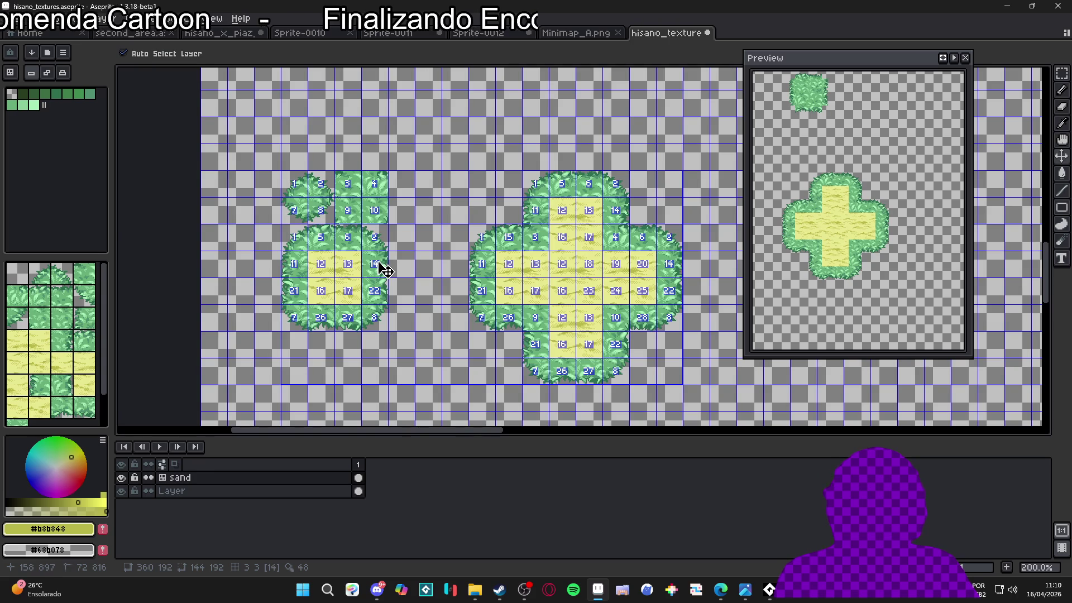
key("m")
mouse_move(297, 245)
left_mouse_down()
mouse_move(413, 273)
mouse_move(385, 249)
left_mouse_up()
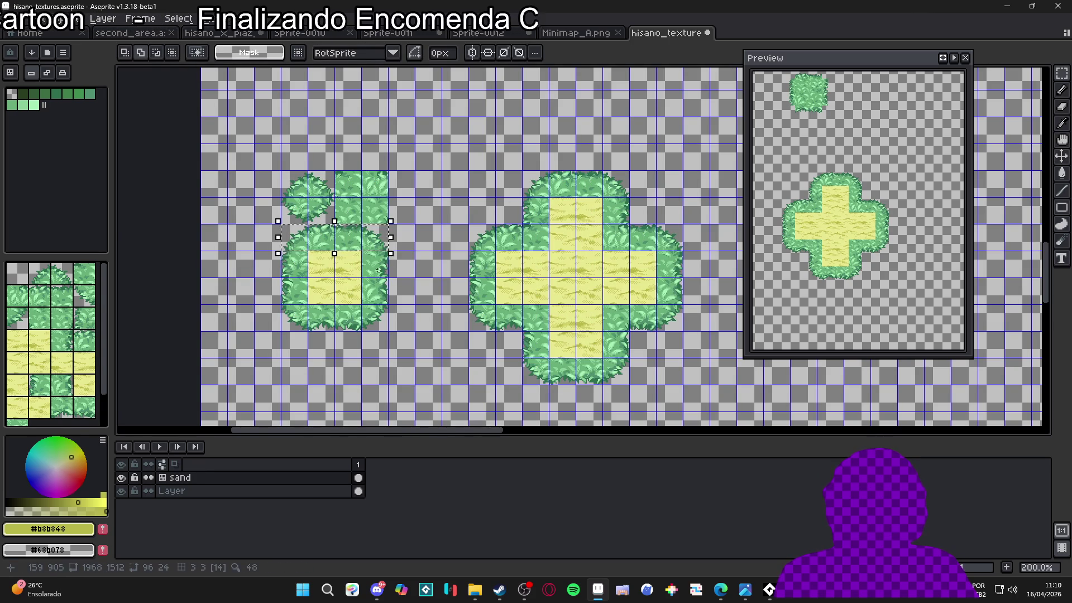
left_click(519, 194)
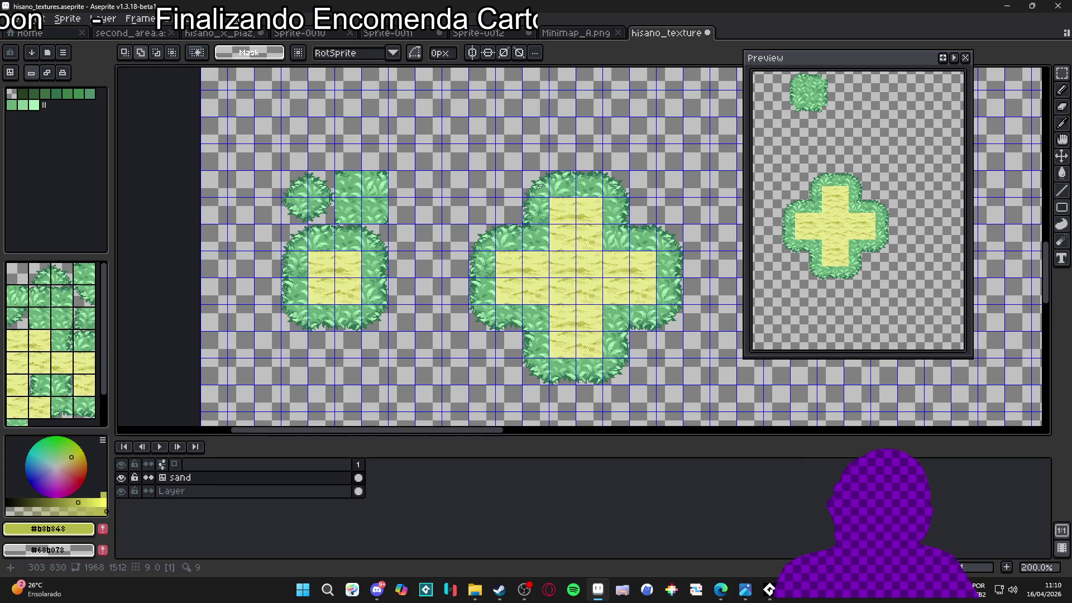
key("b")
scroll(532, 240, "up", 2)
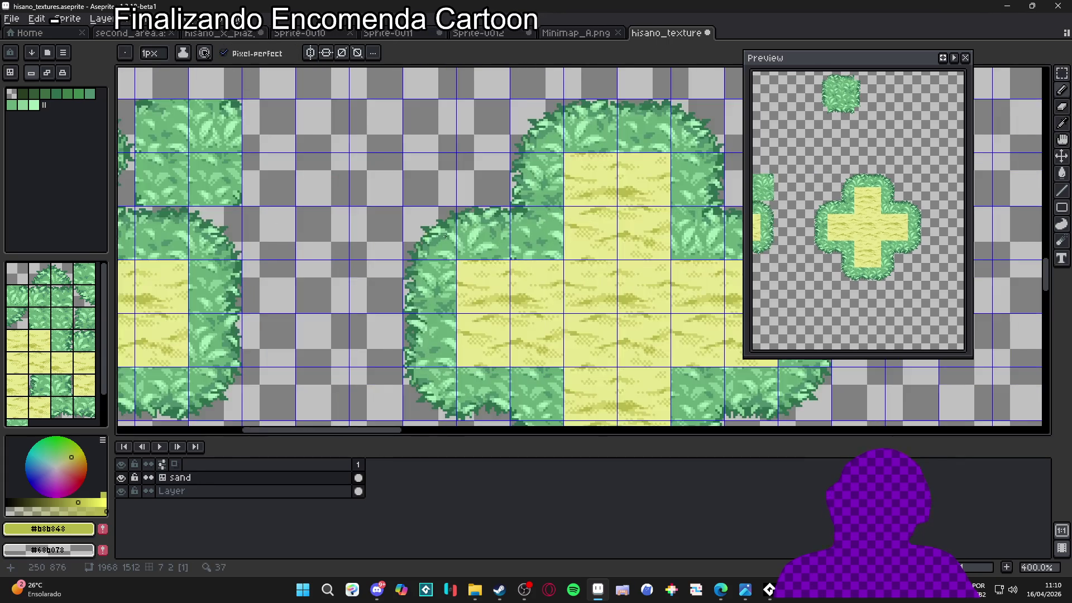
scroll(518, 238, "down", 2)
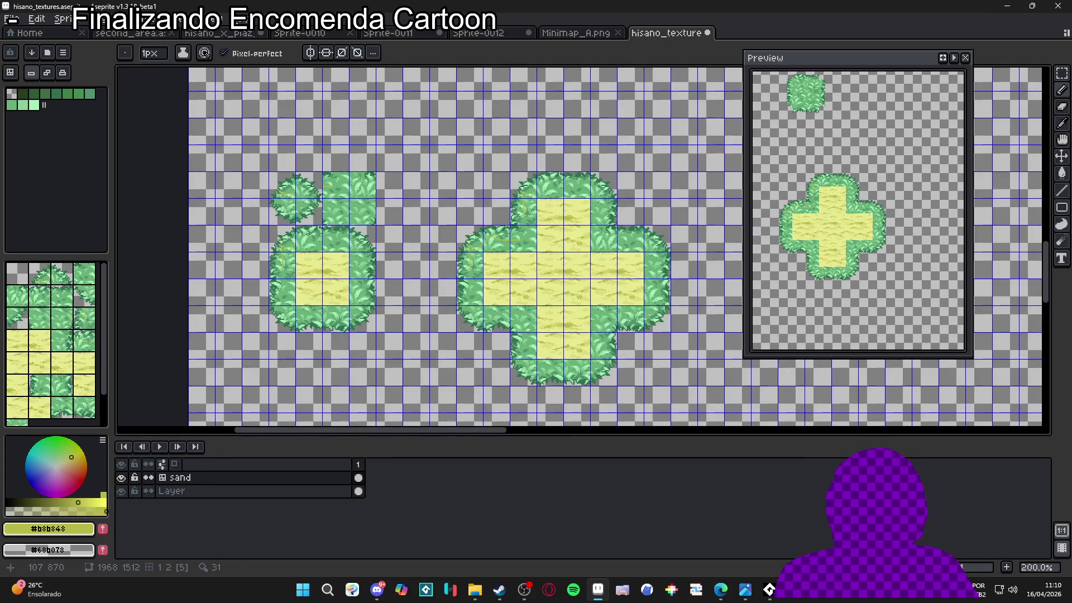
key("v")
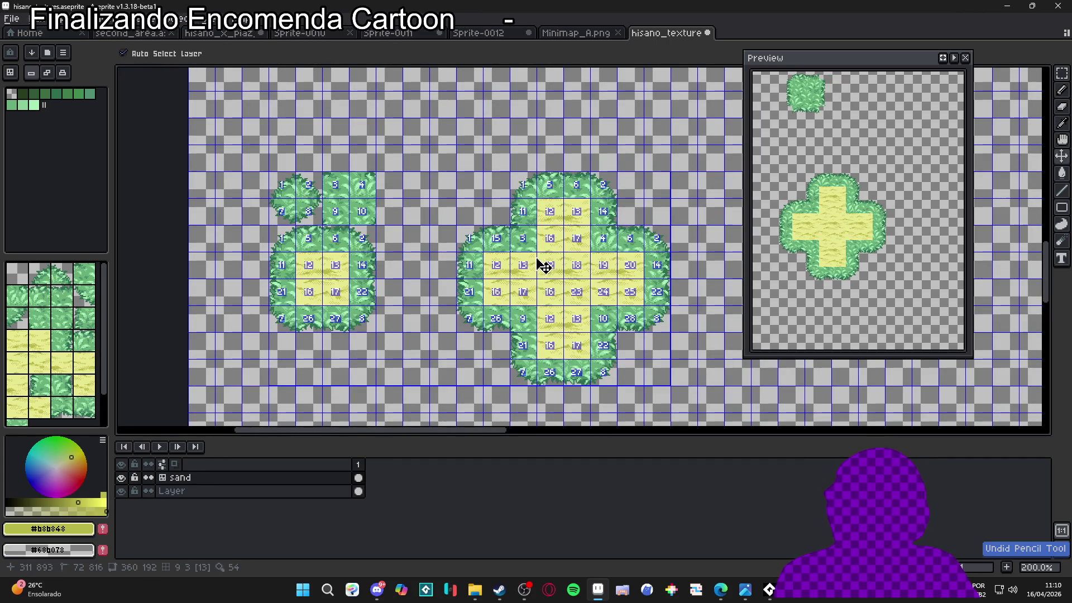
key("b")
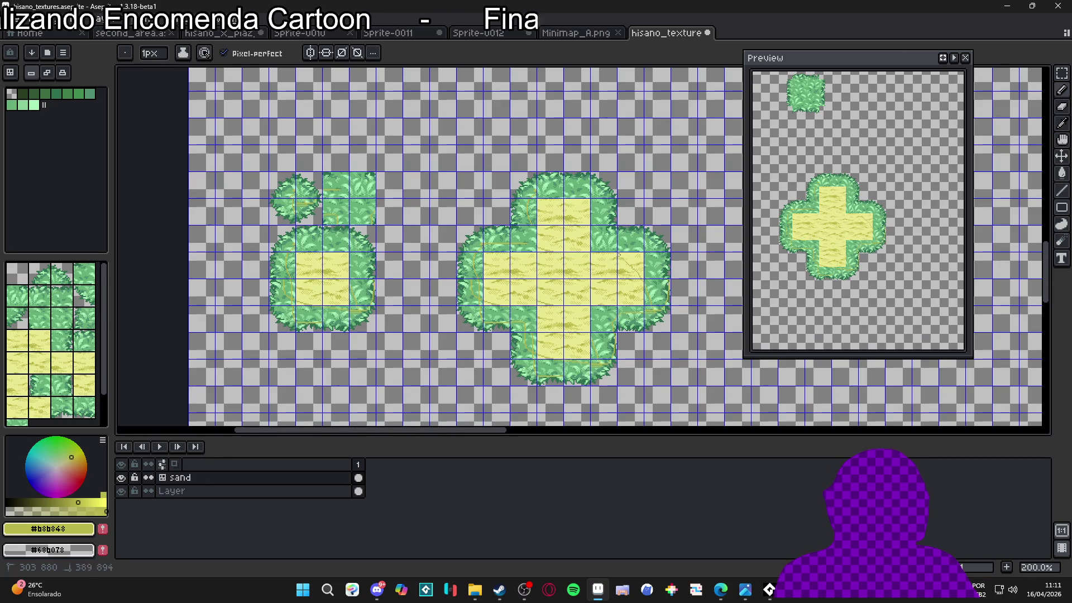
key("v")
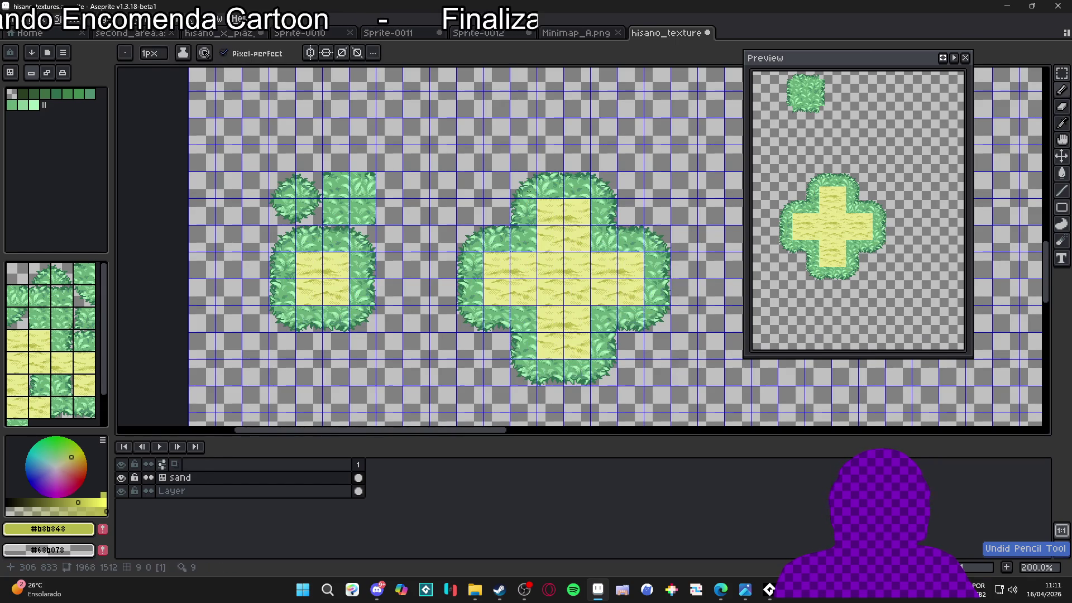
key("b")
left_click_drag(513, 175, 608, 196)
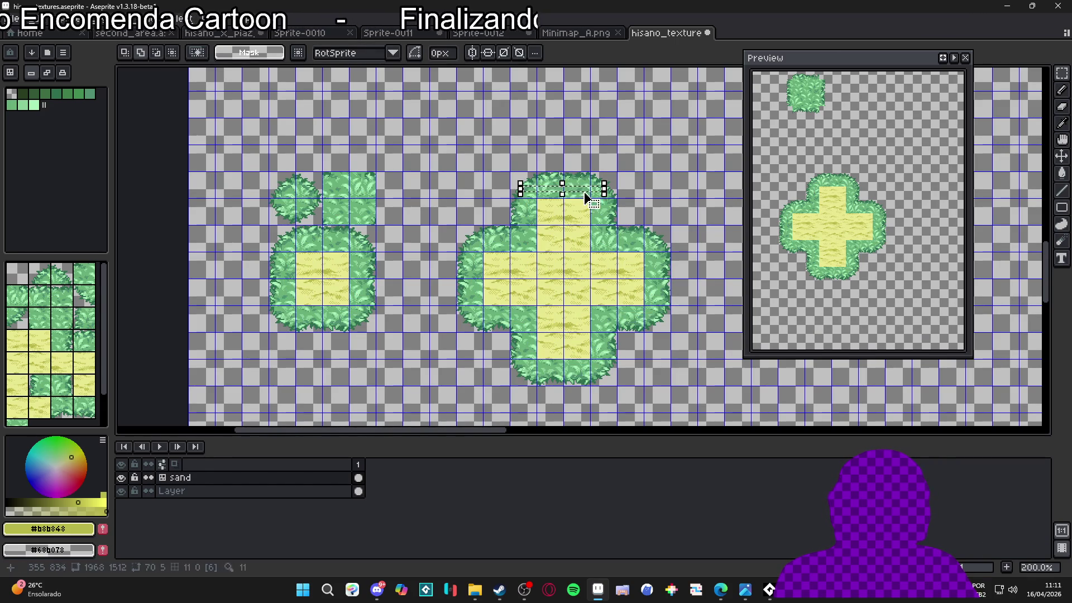
key("b")
key("ctrl+d")
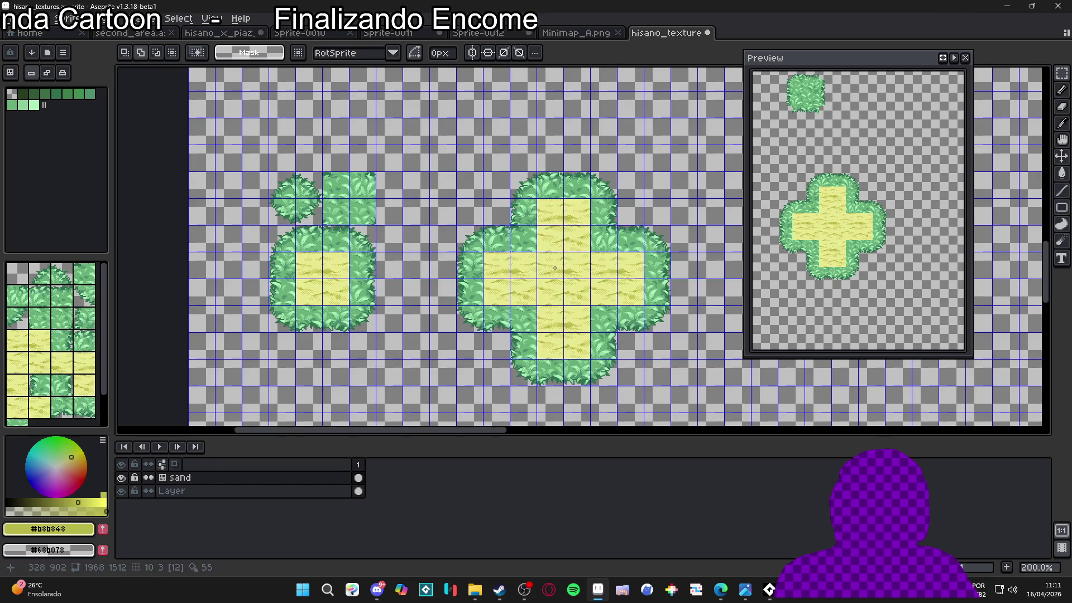
key("b")
key("m")
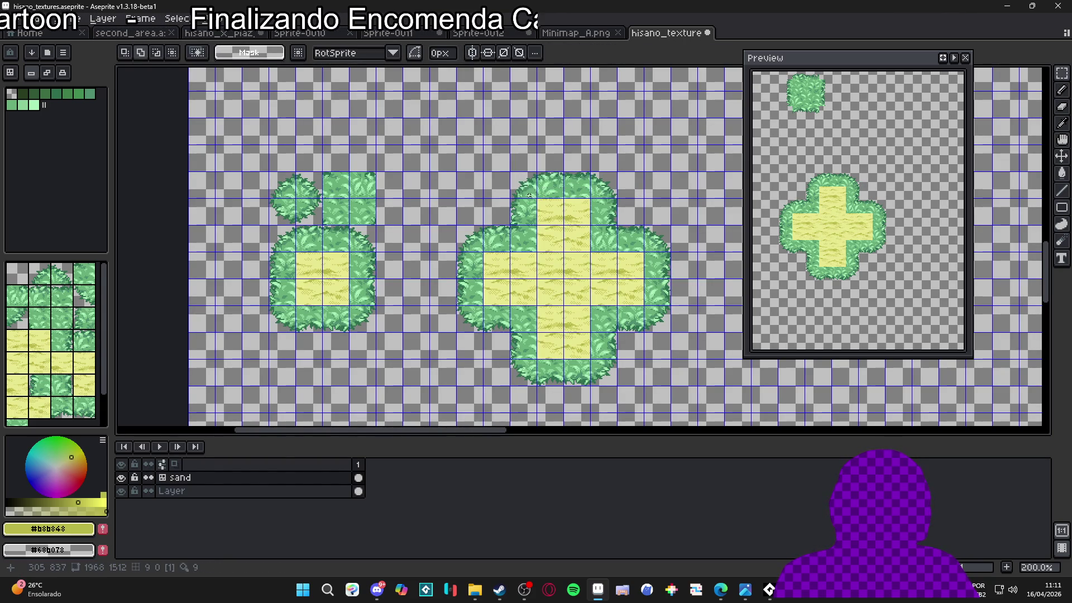
key("b")
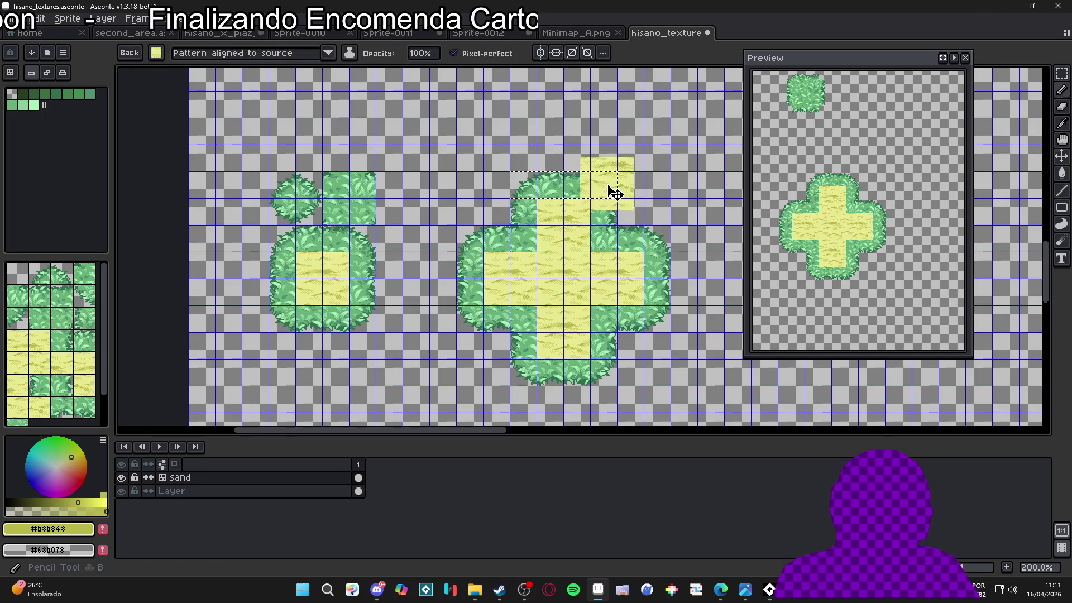
left_click(611, 187)
key("ctrl+z")
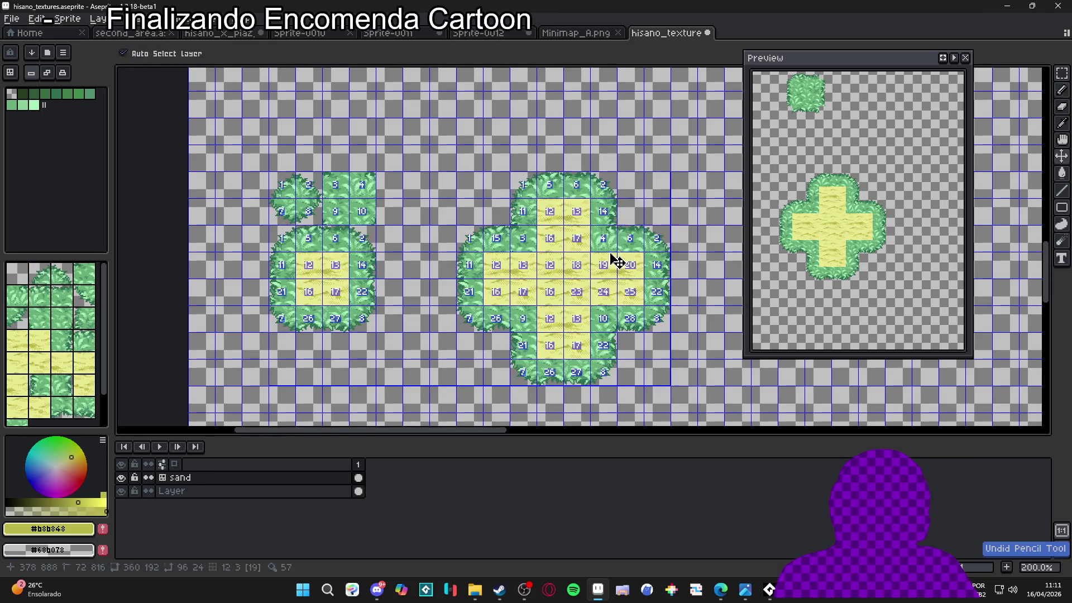
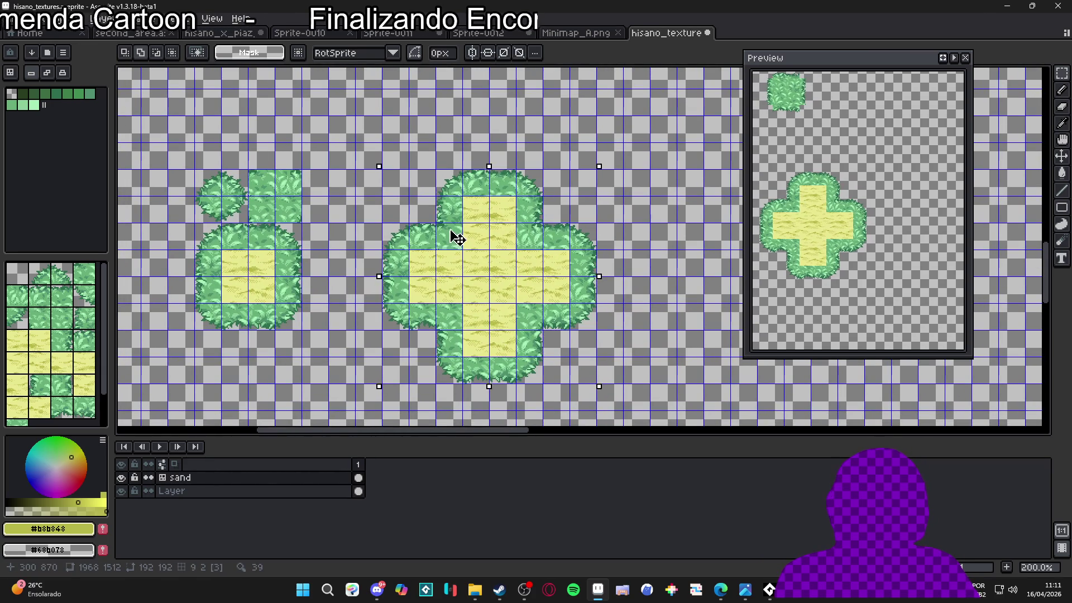
- Undo the green grass borders to get back to plain sand tiles
key("b")
key("ctrl+z")
key("ctrl+z")
key("ctrl+z")
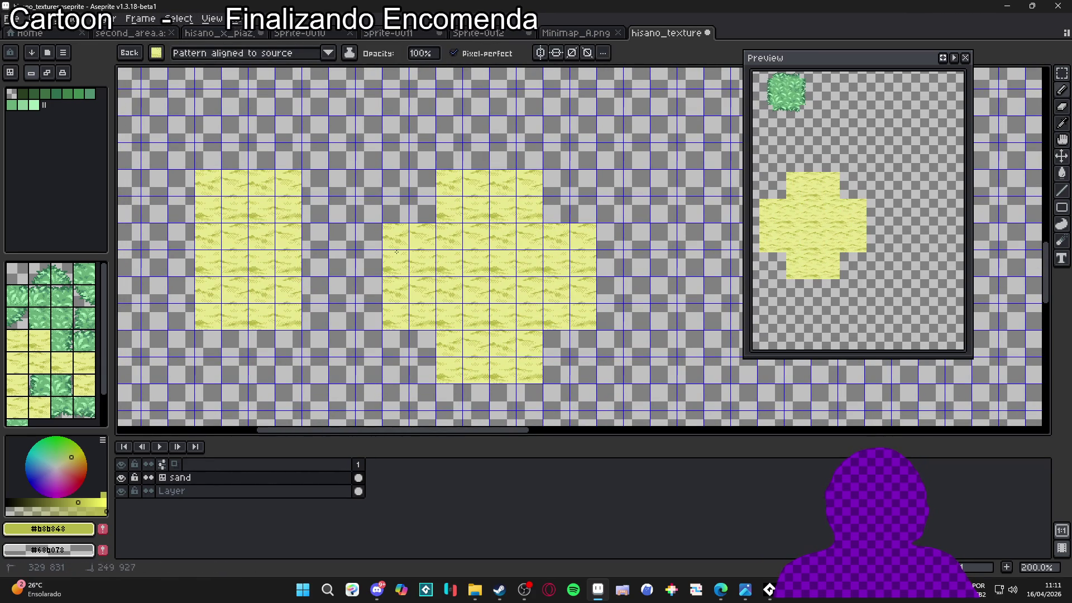
key("ctrl+z")
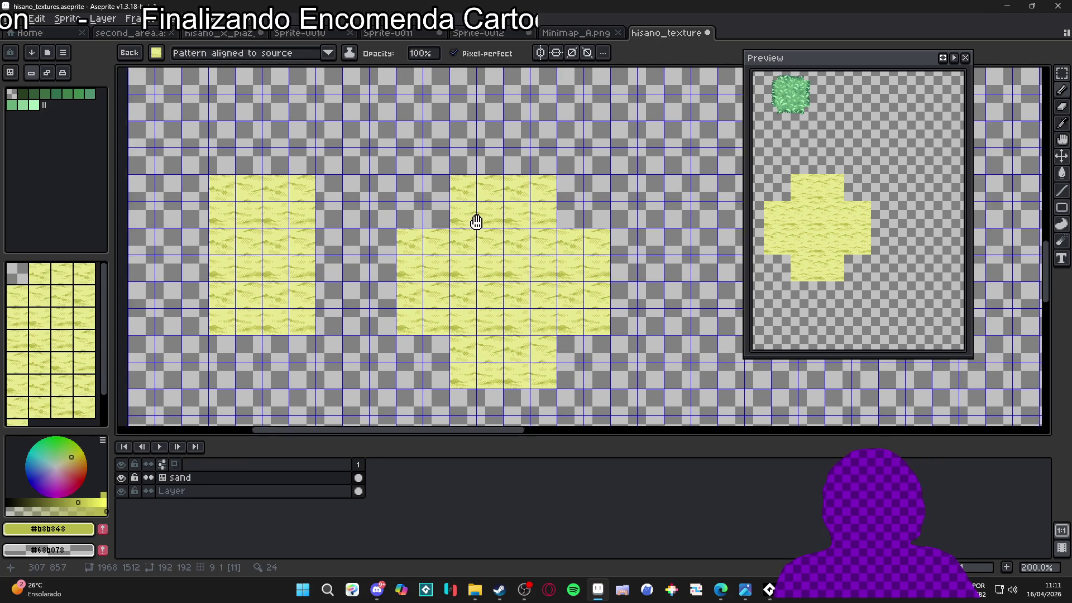
- Eyedrop the light sand colour from the tile
key("b")
scroll(492, 188, "up", 4)
scroll(497, 193, "up", 3)
scroll(502, 189, "down", 3)
scroll(546, 177, "up", 1)
scroll(547, 177, "up", 2)
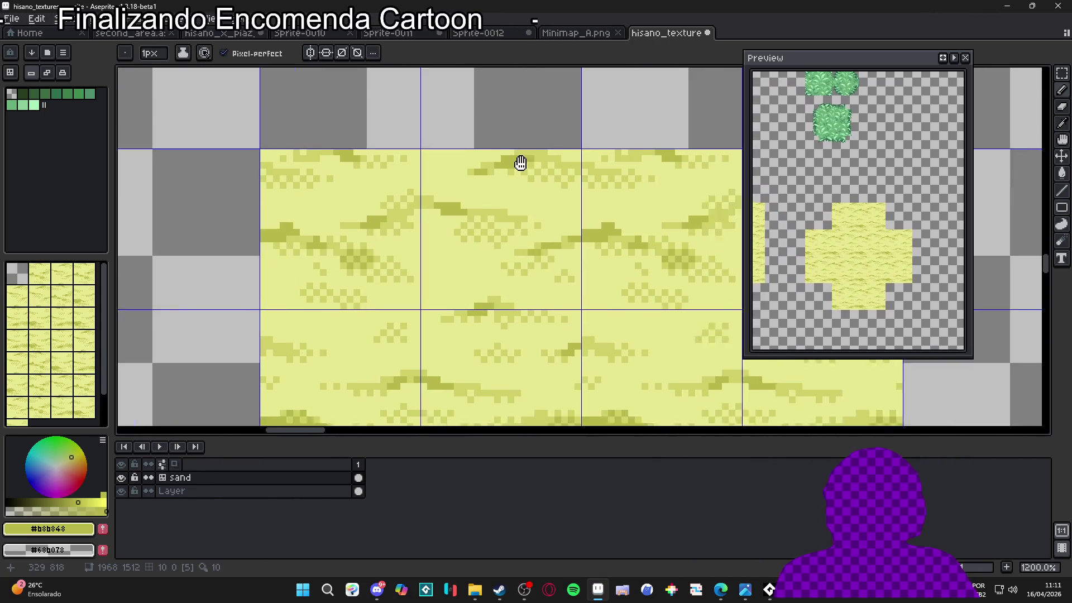
key("i")
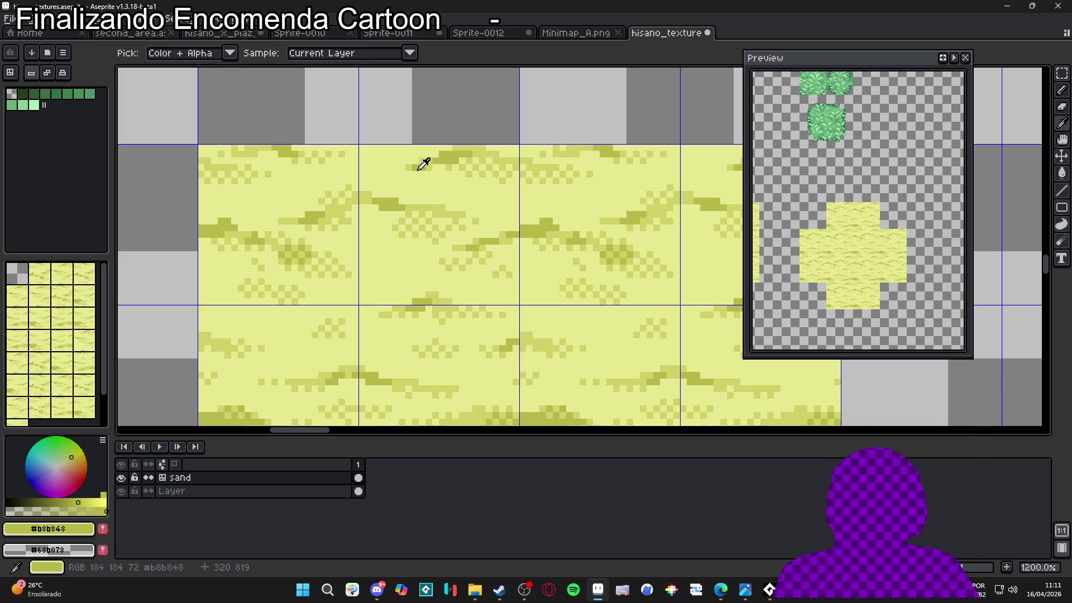
left_click(416, 163, "alt")
left_click_drag(415, 163, 537, 180)
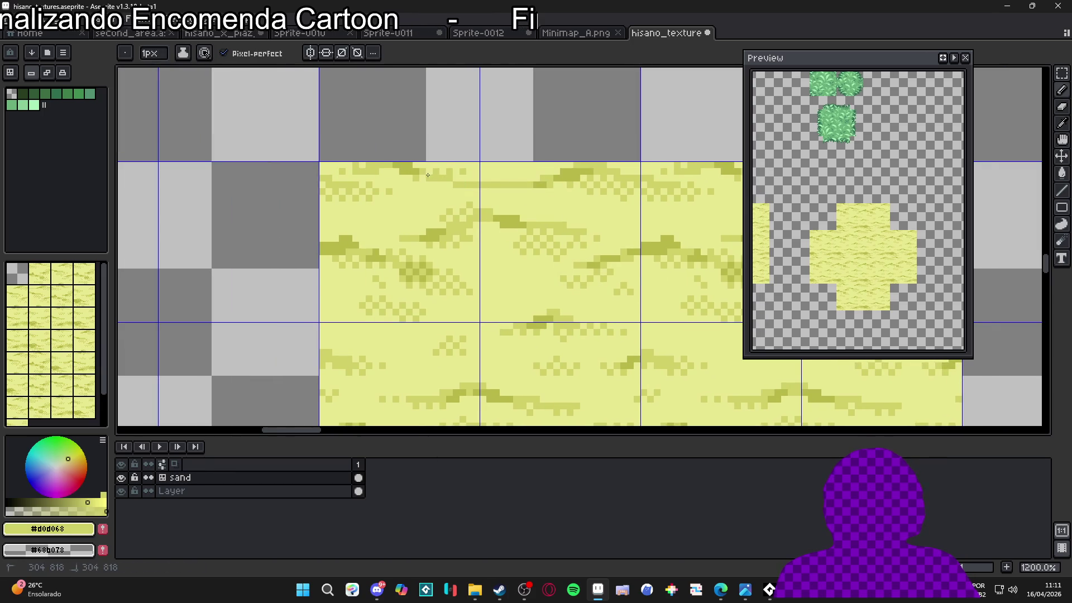
- Round off the sand tile's top corners with an 8px eraser
key("e")
key("plus")
key("plus")
key("plus")
mouse_move(347, 203)
left_mouse_down()
mouse_move(353, 179)
mouse_move(400, 189)
mouse_move(598, 167)
mouse_move(605, 186)
mouse_move(648, 177)
mouse_move(685, 190)
mouse_move(701, 210)
mouse_move(672, 170)
left_mouse_up()
scroll(383, 193, "down", 2)
scroll(400, 209, "down", 1)
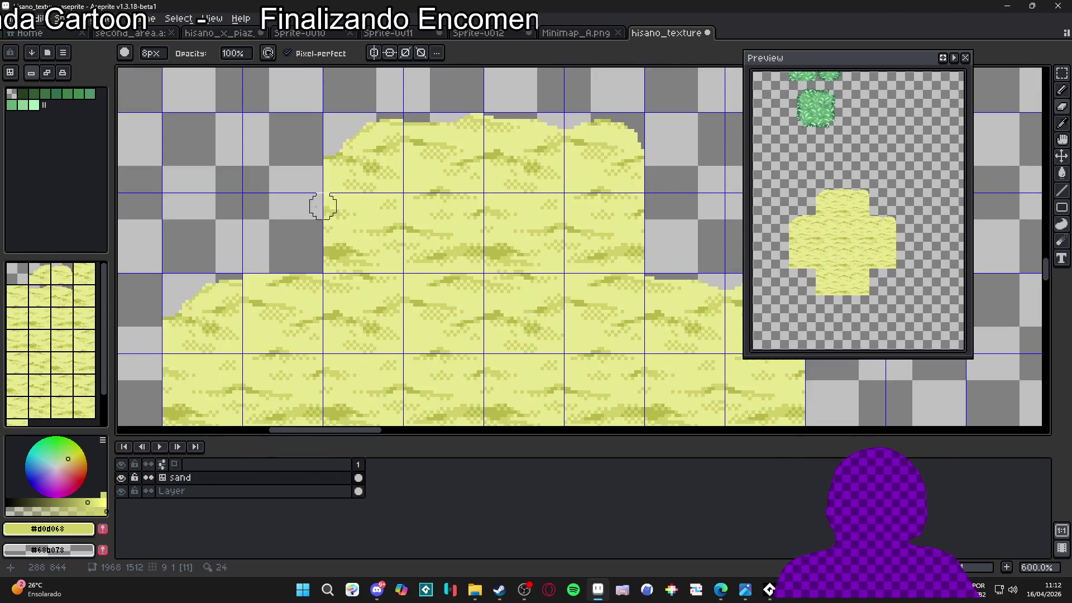
- Nibble into the sand's left edge, then shrink the brush to 2px
scroll(399, 209, "left", 3)
left_click_drag(439, 188, 443, 273)
key("minus")
key("minus")
key("minus")
key("minus")
key("minus")
key("minus")
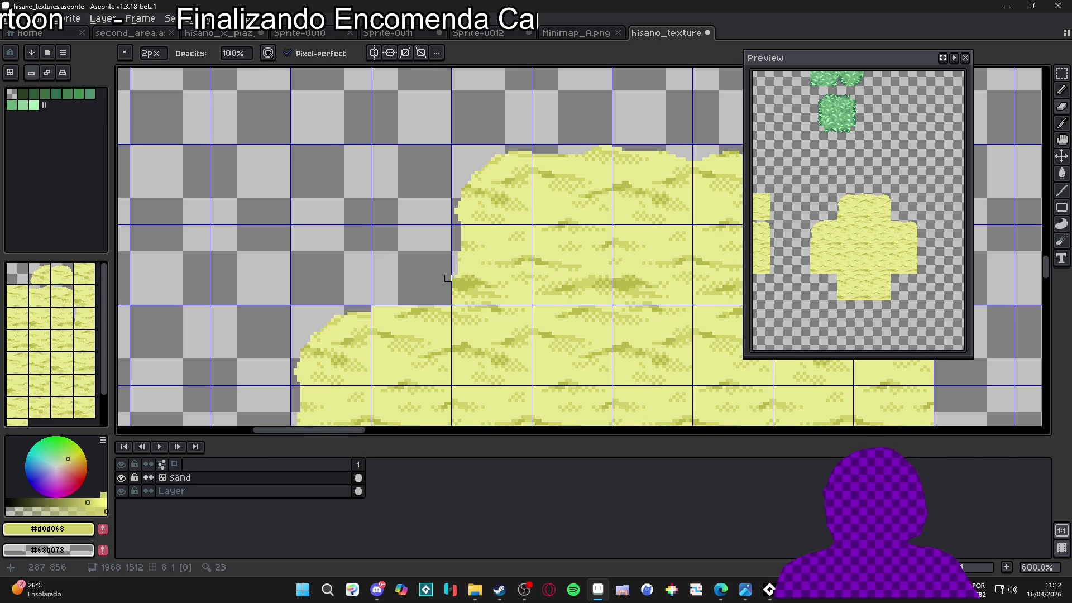
key("minus")
scroll(386, 310, "down", 1)
left_click_drag(386, 310, 350, 220)
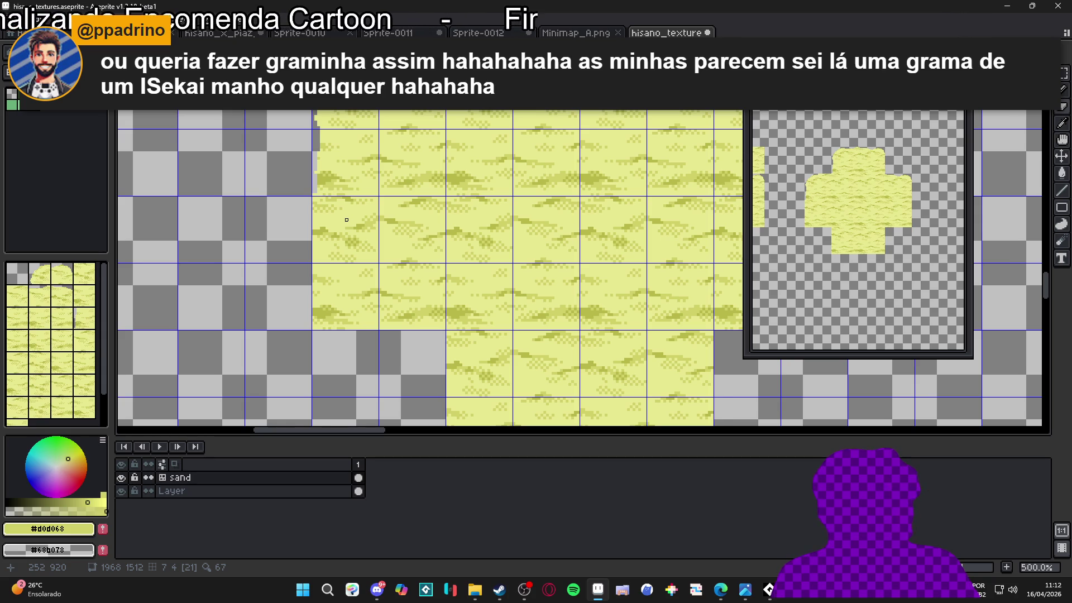
scroll(347, 220, "down", 1)
scroll(335, 224, "up", 6)
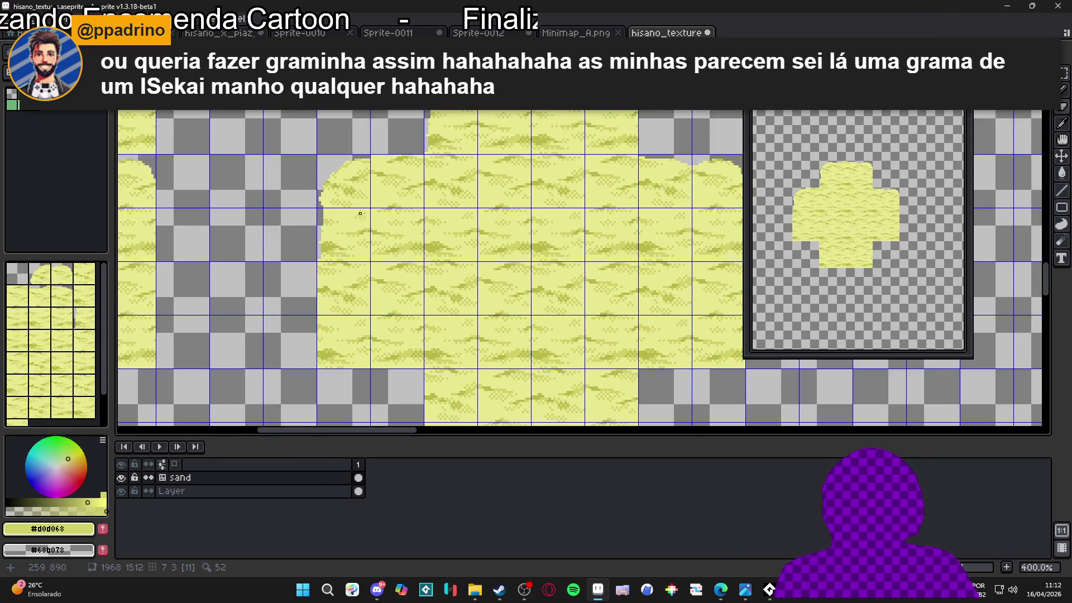
- Paint light #c8c890 pixels along the sand's border, undoing one stray stroke
left_click(322, 220, "alt")
mouse_move(322, 229)
left_mouse_down()
mouse_move(322, 263)
mouse_move(306, 207)
mouse_move(314, 245)
left_mouse_up()
key("ctrl+z")
left_click_drag(322, 282, 322, 264)
scroll(328, 252, "down", 5)
scroll(329, 252, "up", 3)
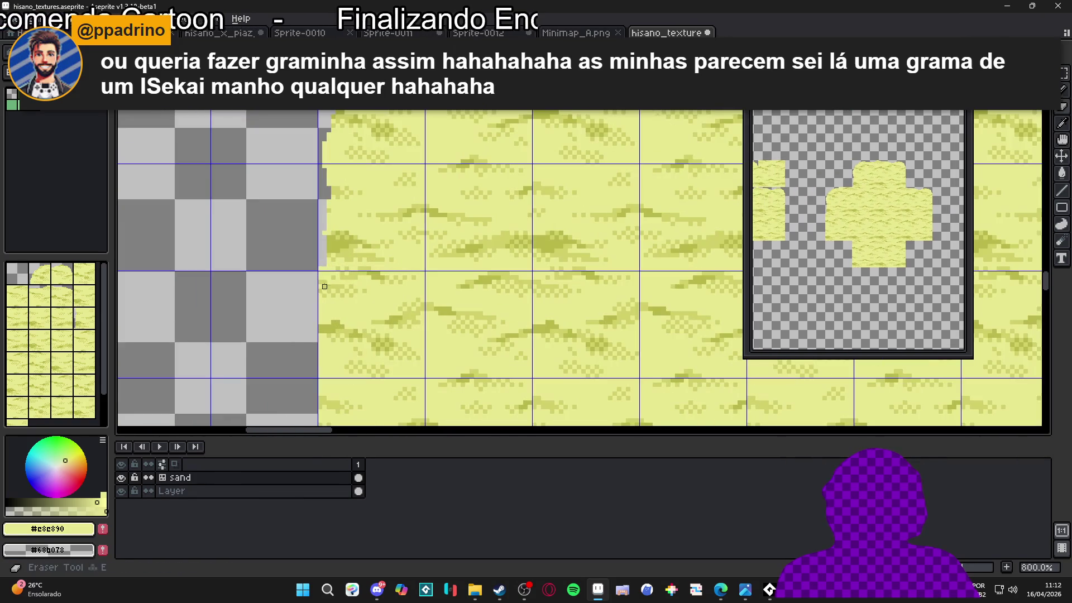
scroll(322, 230, "down", 3)
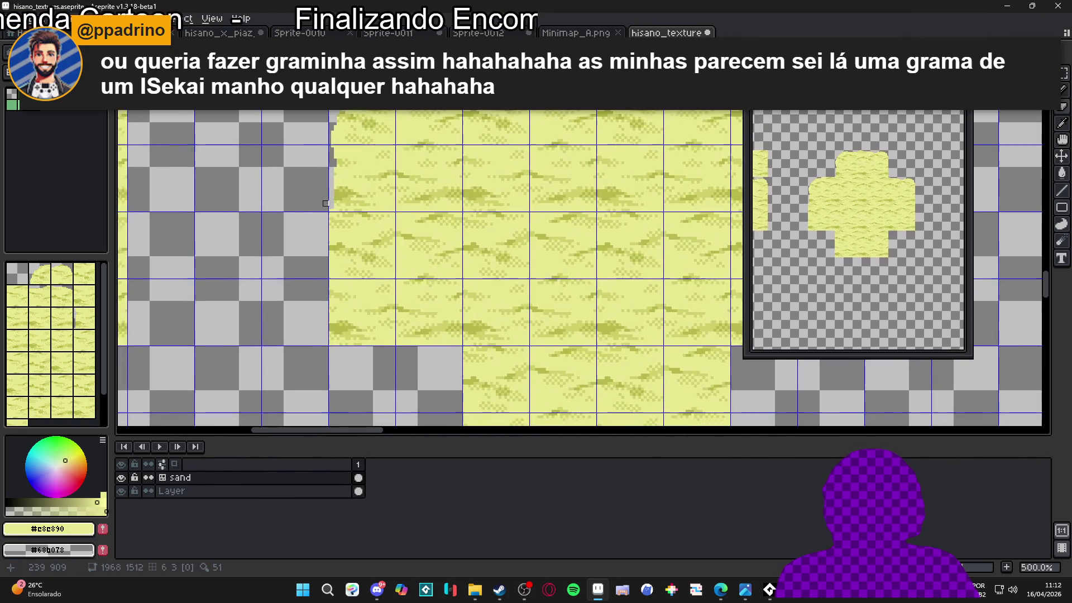
scroll(331, 223, "up", 3)
scroll(313, 257, "down", 2)
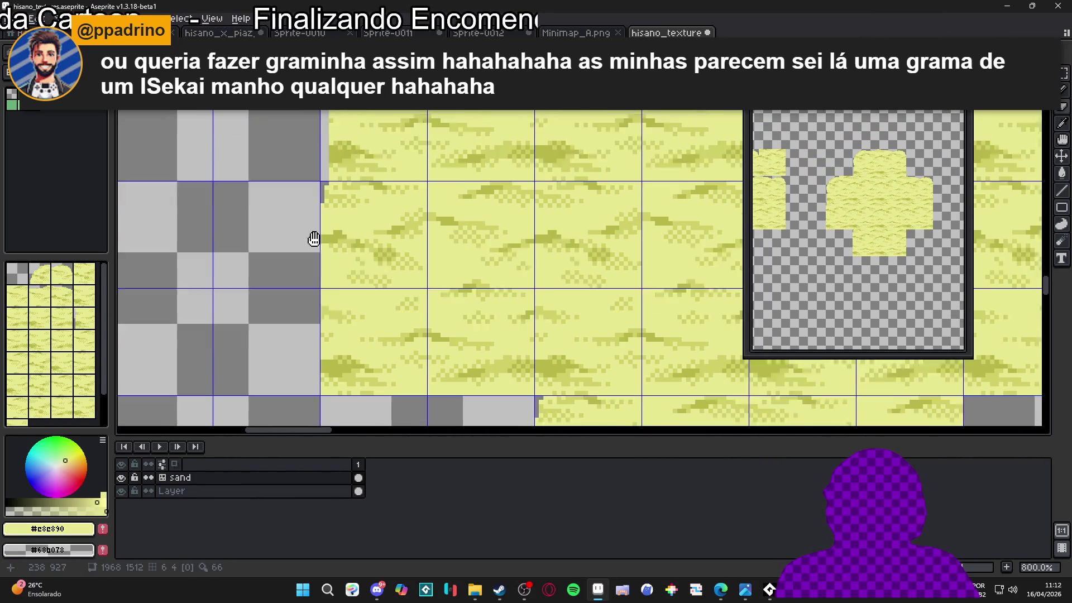
- Erase a ragged line down the left edge and trim the right edge
mouse_move(316, 274)
left_mouse_down()
mouse_move(323, 335)
mouse_move(341, 356)
mouse_move(335, 344)
mouse_move(349, 358)
mouse_move(527, 358)
left_mouse_up()
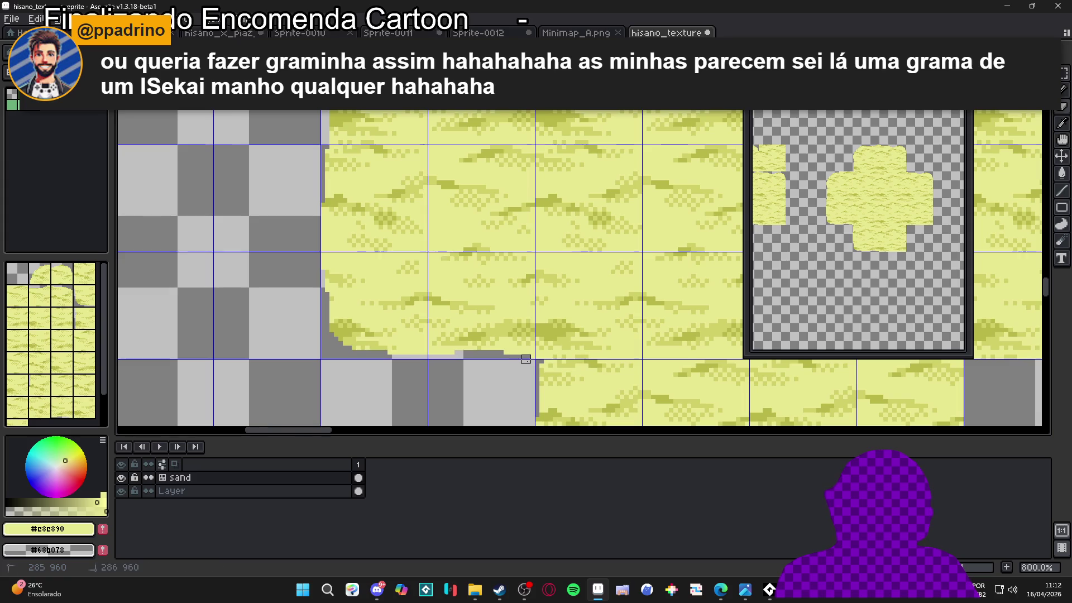
scroll(533, 341, "down", 4)
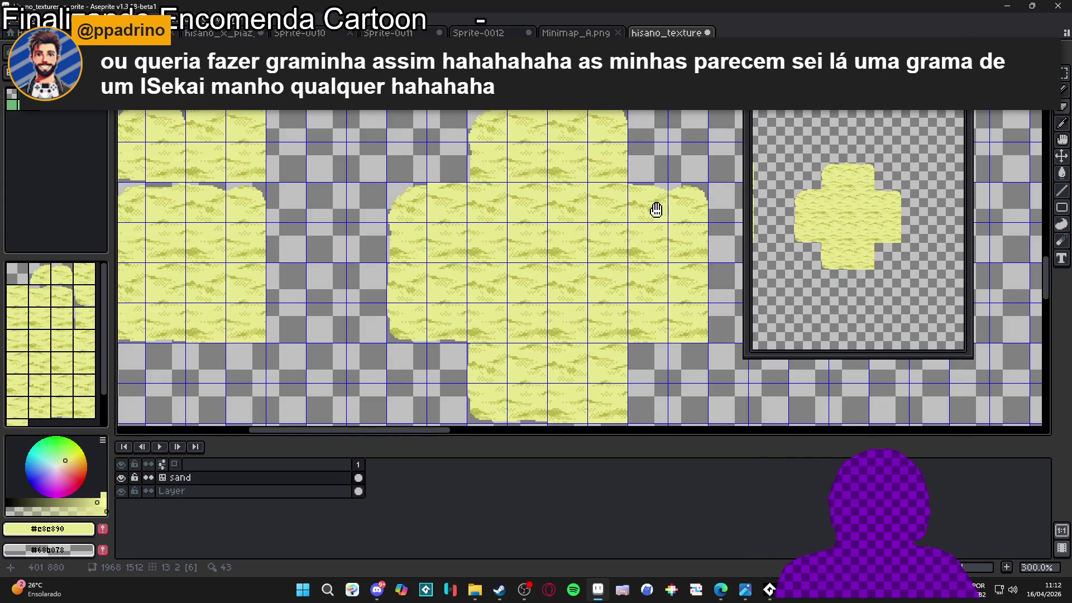
scroll(656, 208, "up", 3)
mouse_move(611, 247)
left_mouse_down()
mouse_move(601, 199)
mouse_move(622, 232)
left_mouse_up()
scroll(622, 229, "up", 1)
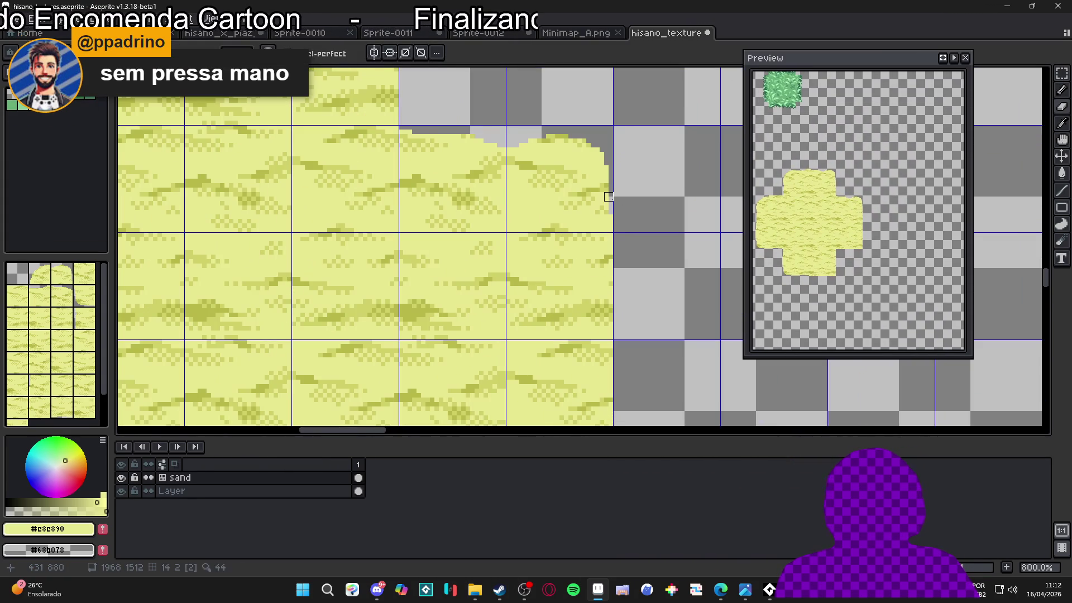
mouse_move(613, 201)
left_mouse_down()
mouse_move(618, 300)
mouse_move(606, 195)
left_mouse_up()
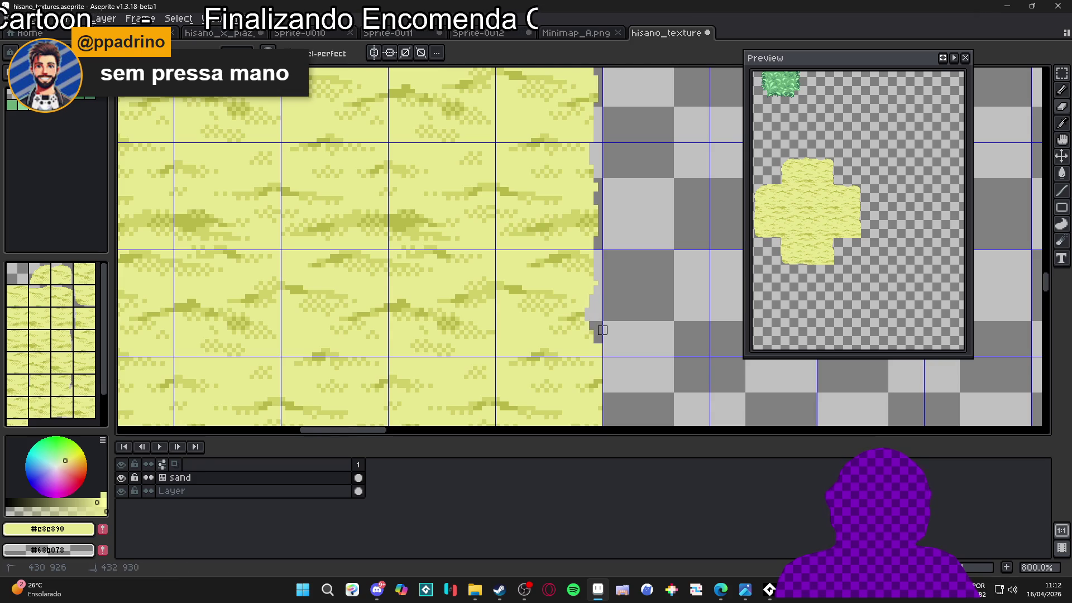
- Erase an uneven bottom-right edge on the sand shape
scroll(599, 244, "down", 2)
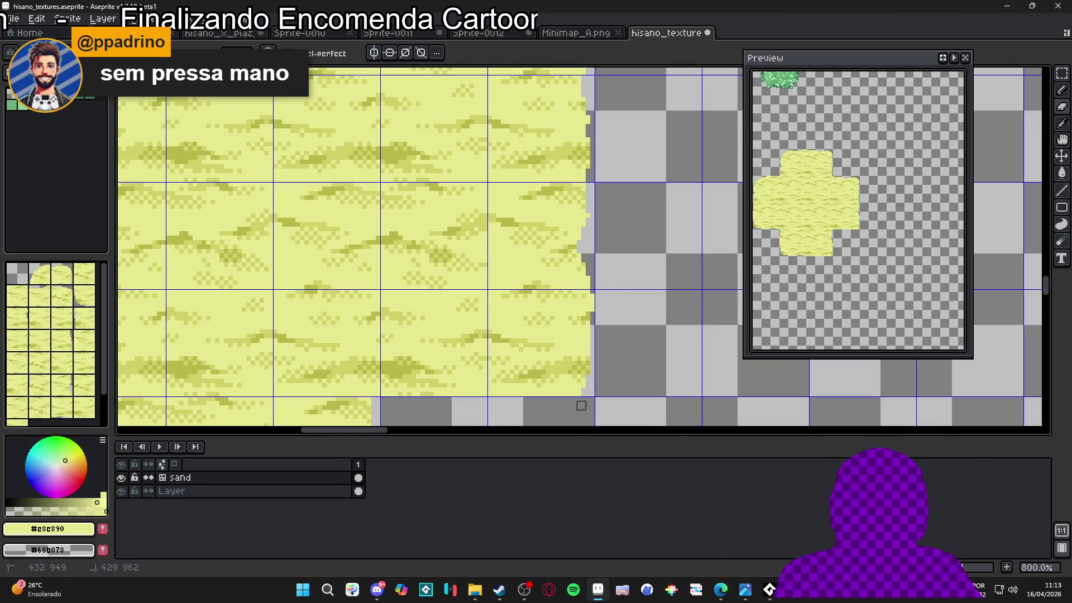
left_click_drag(581, 393, 398, 396)
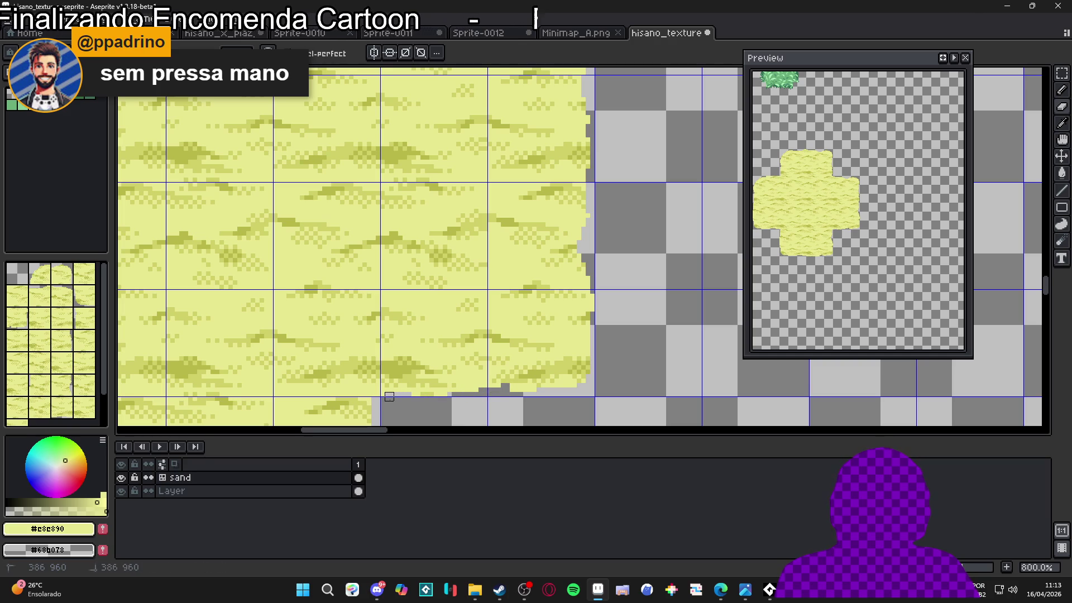
scroll(427, 338, "up", 1)
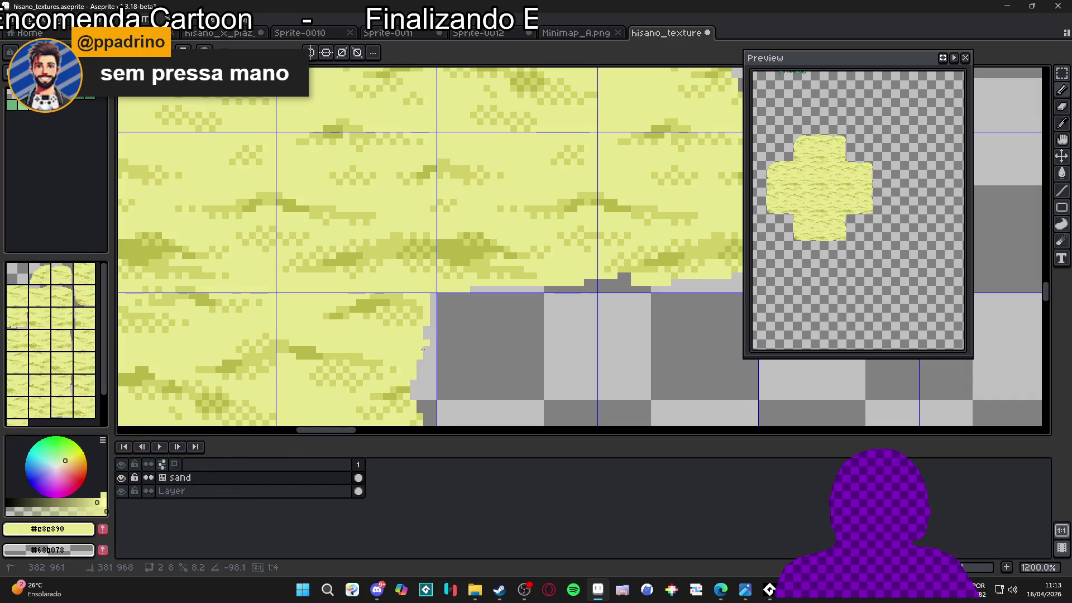
key("shift")
scroll(432, 296, "down", 3)
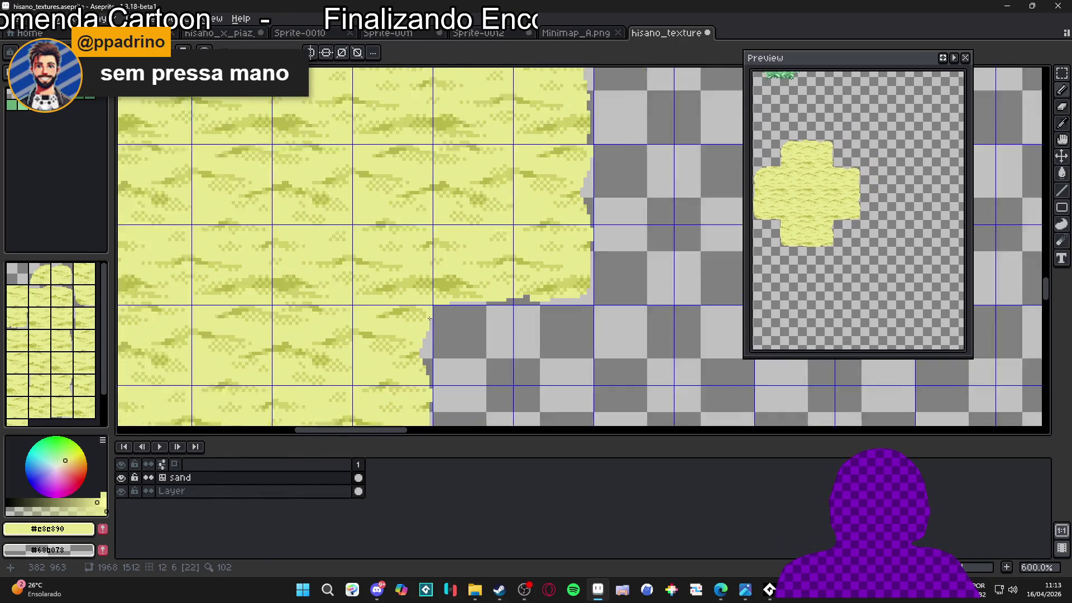
scroll(574, 248, "up", 4)
- Cut the lower-right corner into a stepped curve and chip the bottom edge
mouse_move(573, 248)
left_mouse_down()
mouse_move(589, 236)
mouse_move(572, 258)
mouse_move(591, 221)
left_mouse_up()
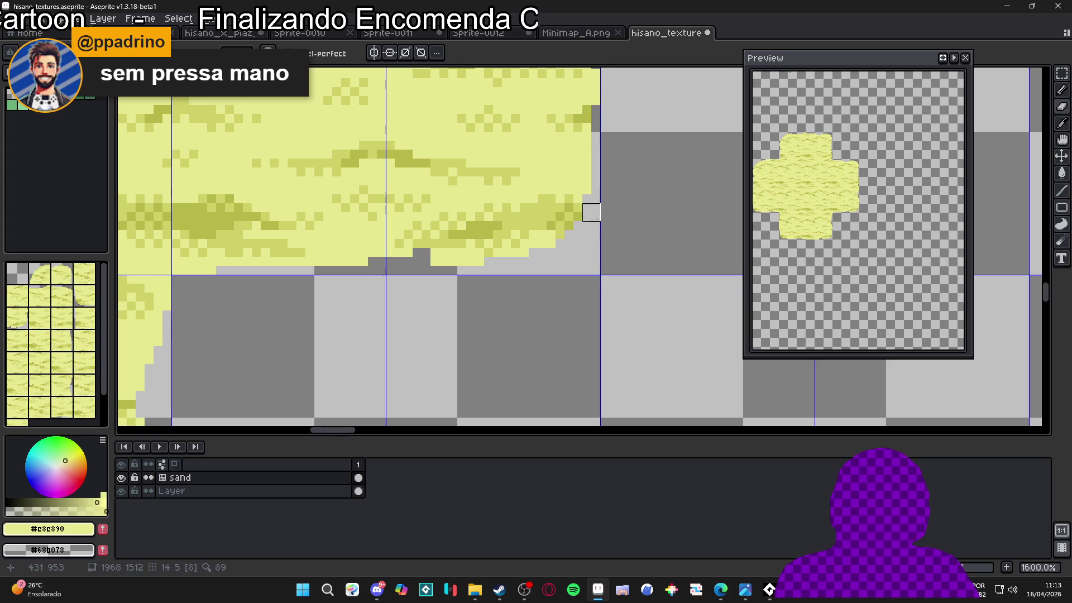
scroll(591, 218, "down", 4)
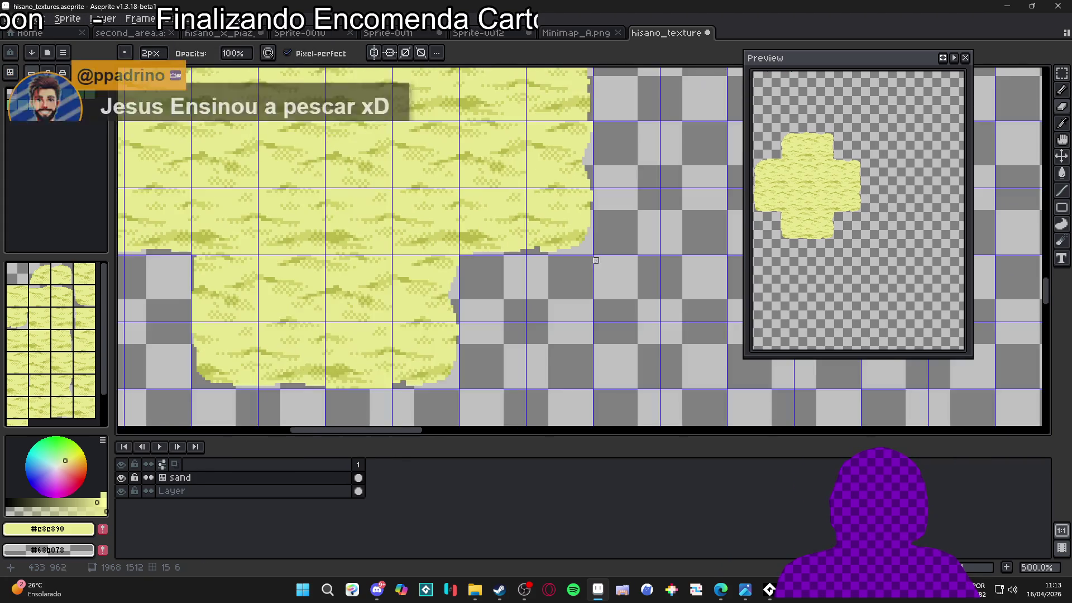
scroll(531, 348, "up", 4)
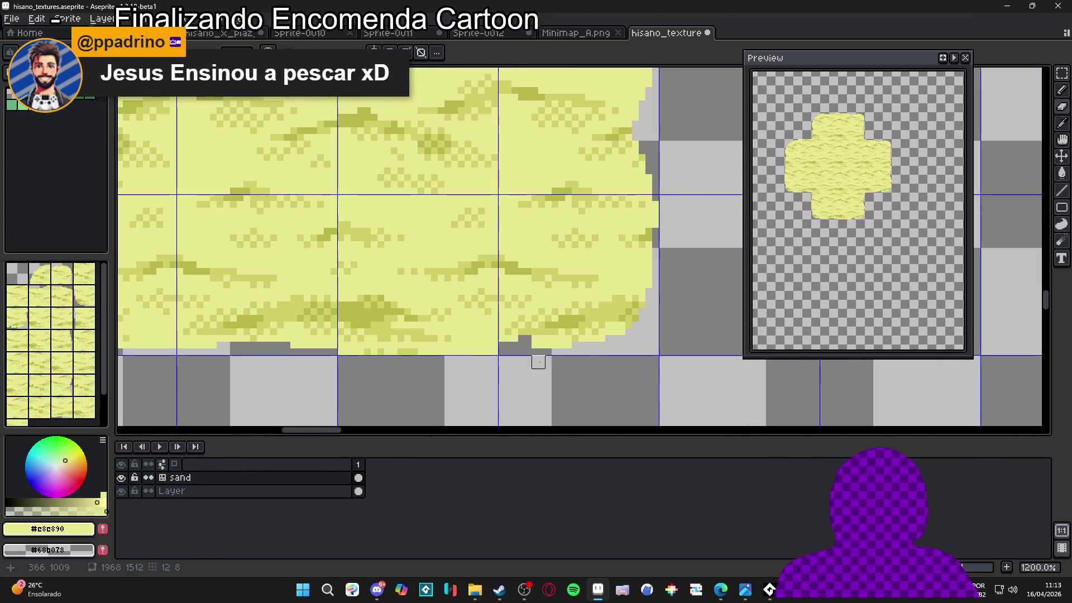
left_click_drag(498, 355, 459, 354)
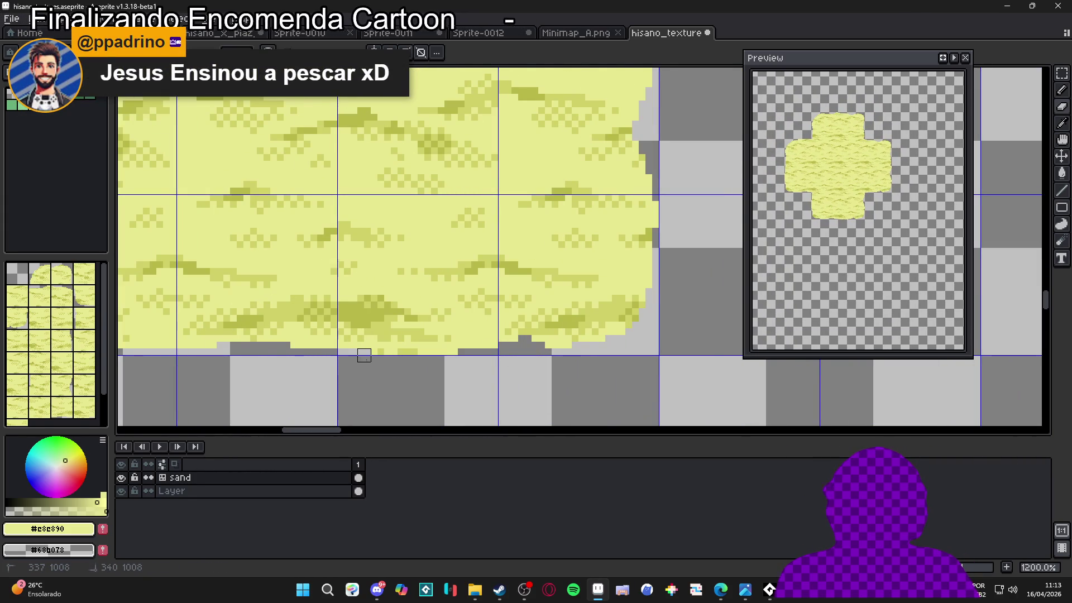
scroll(364, 356, "down", 5)
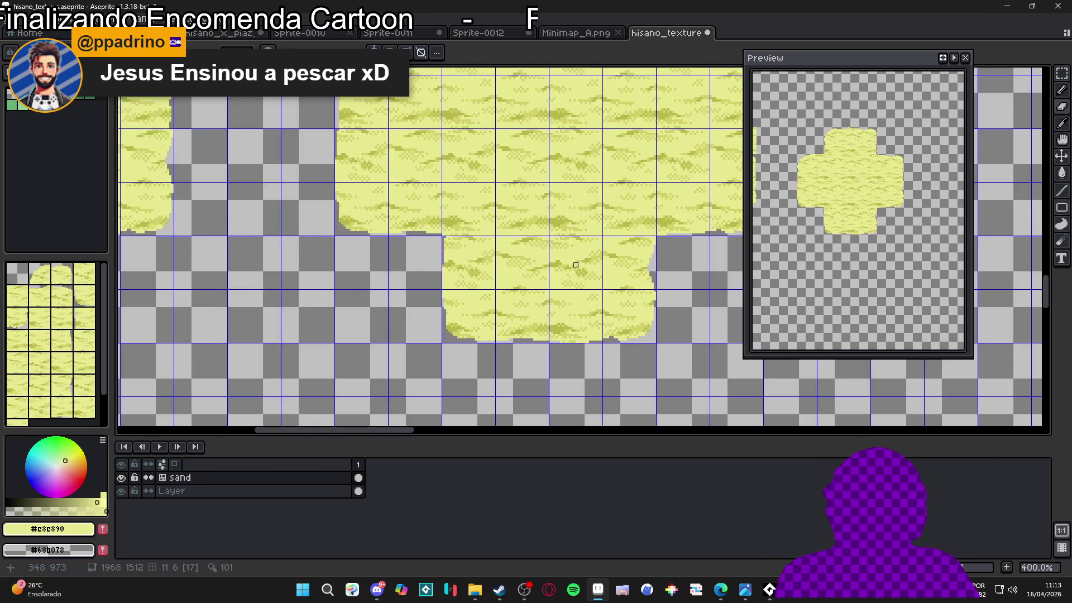
scroll(558, 268, "up", 1)
scroll(478, 263, "down", 1)
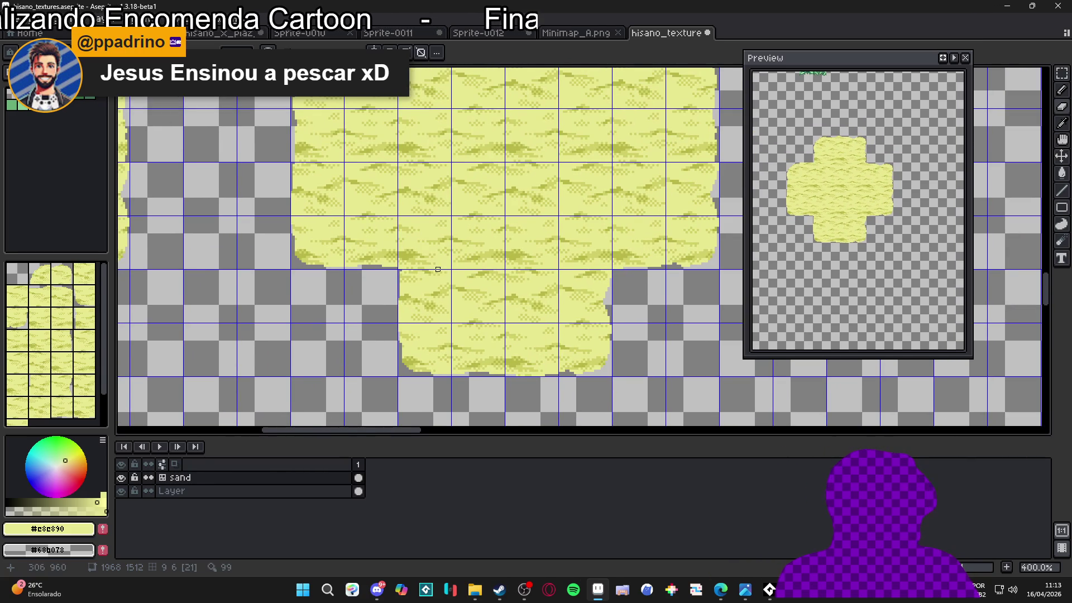
scroll(437, 269, "down", 2)
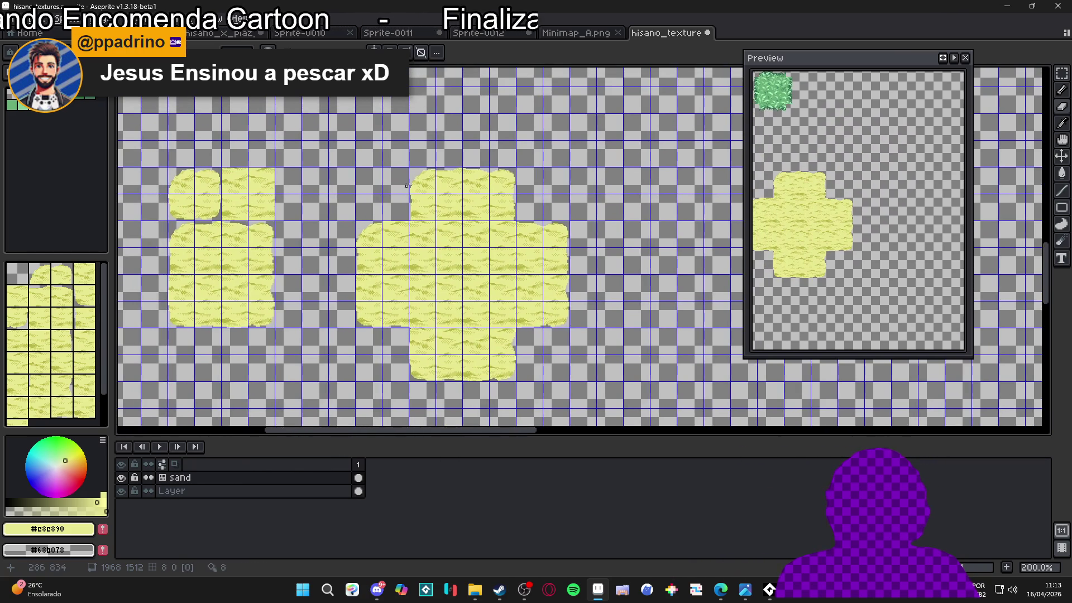
- Erase the stray yellow pixels along the sand cross's left and bottom edges
scroll(406, 188, "up", 4)
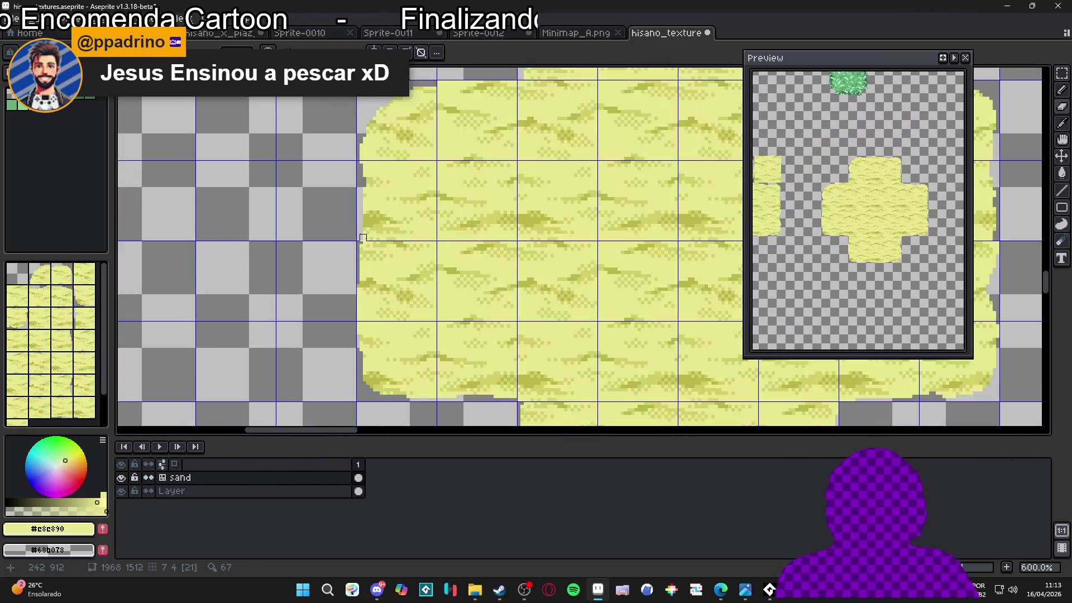
scroll(360, 244, "up", 3)
left_click_drag(355, 328, 367, 221)
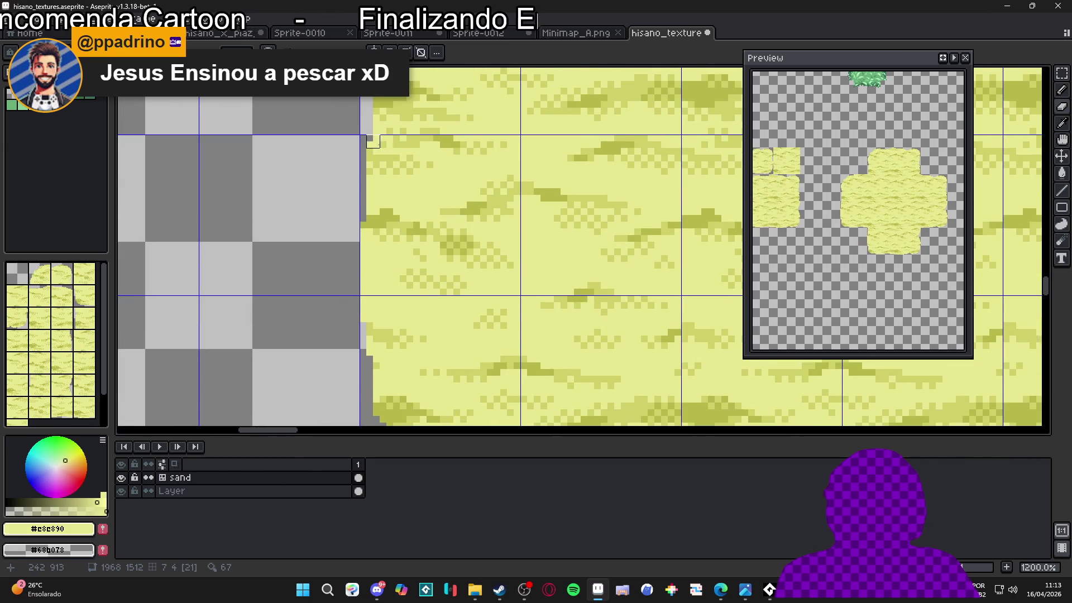
left_click_drag(373, 141, 378, 179)
left_click_drag(363, 254, 363, 302)
left_click_drag(370, 402, 354, 433)
mouse_move(365, 268)
left_mouse_down()
mouse_move(366, 342)
mouse_move(378, 359)
mouse_move(591, 389)
left_mouse_up()
scroll(611, 392, "down", 1)
scroll(611, 391, "up", 3)
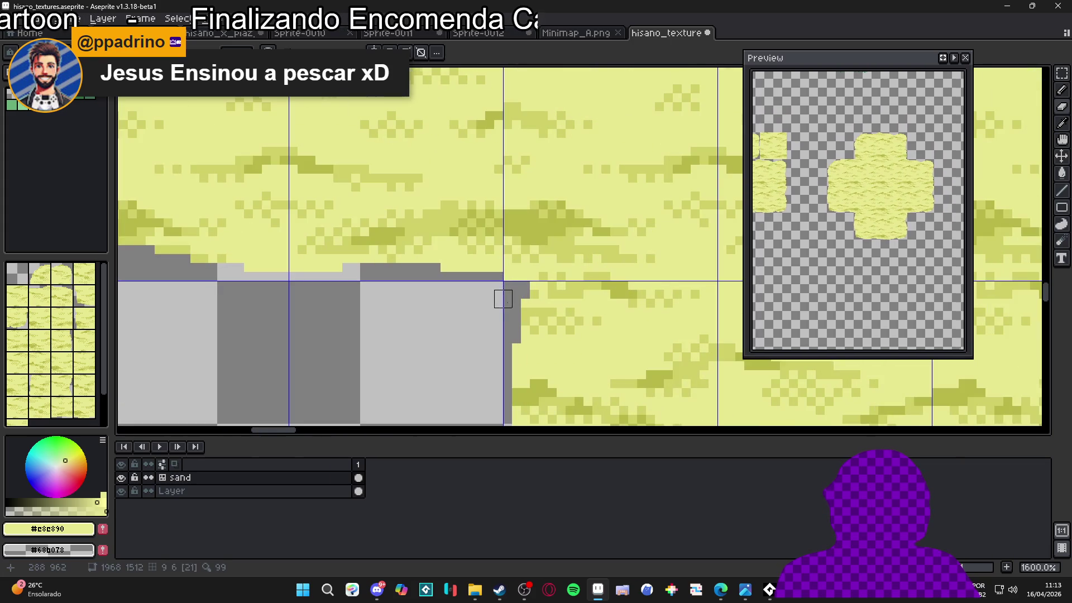
- Pick olive #b8b848 as the pencil colour, then switch to the Minimap_A.png document
key("b")
scroll(528, 293, "down", 3)
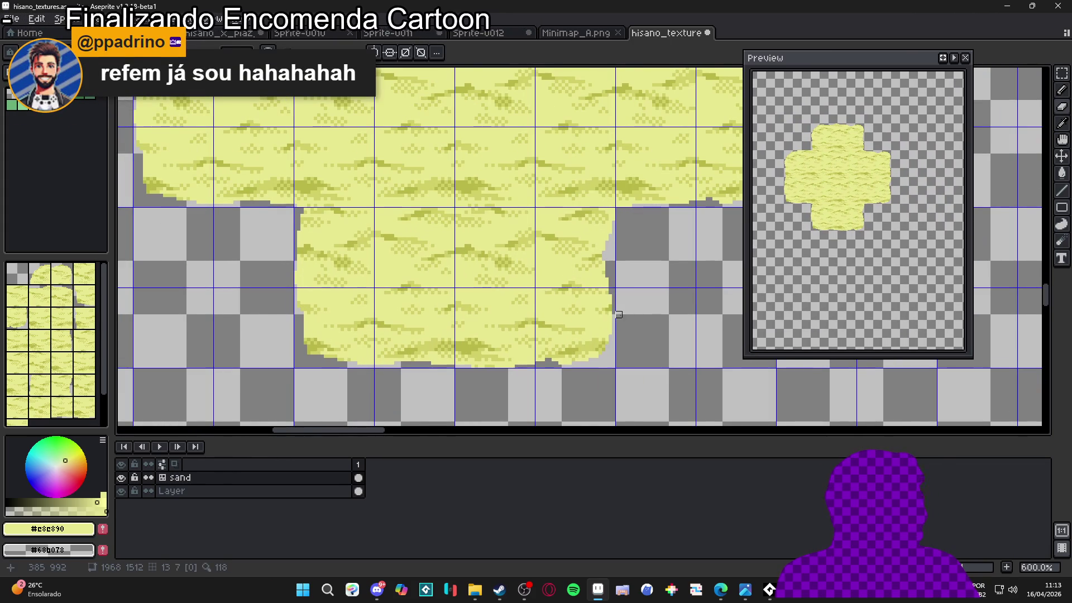
scroll(625, 323, "down", 2)
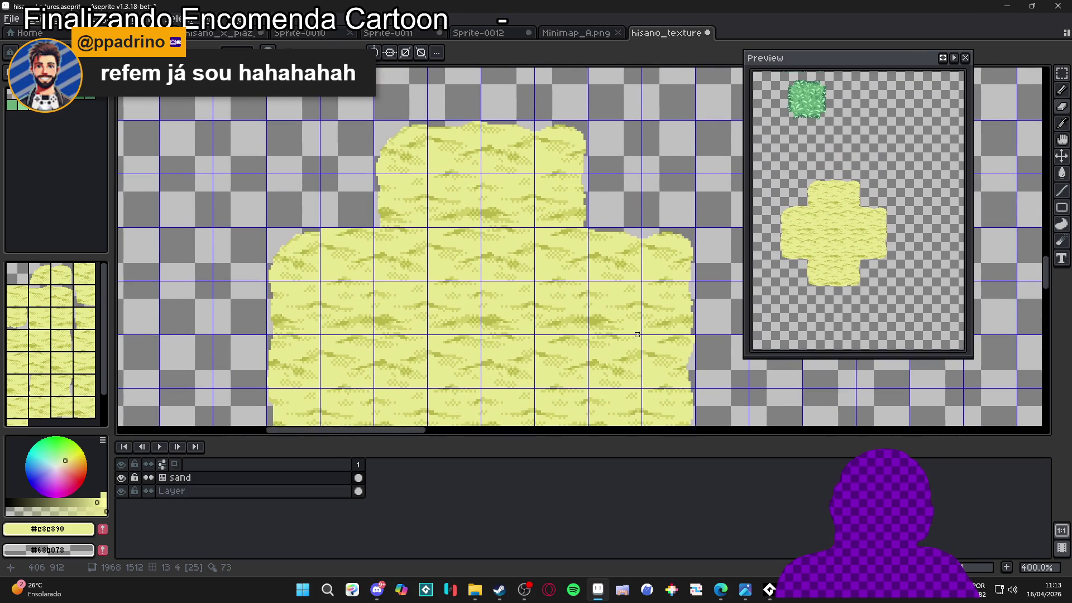
scroll(585, 209, "up", 5)
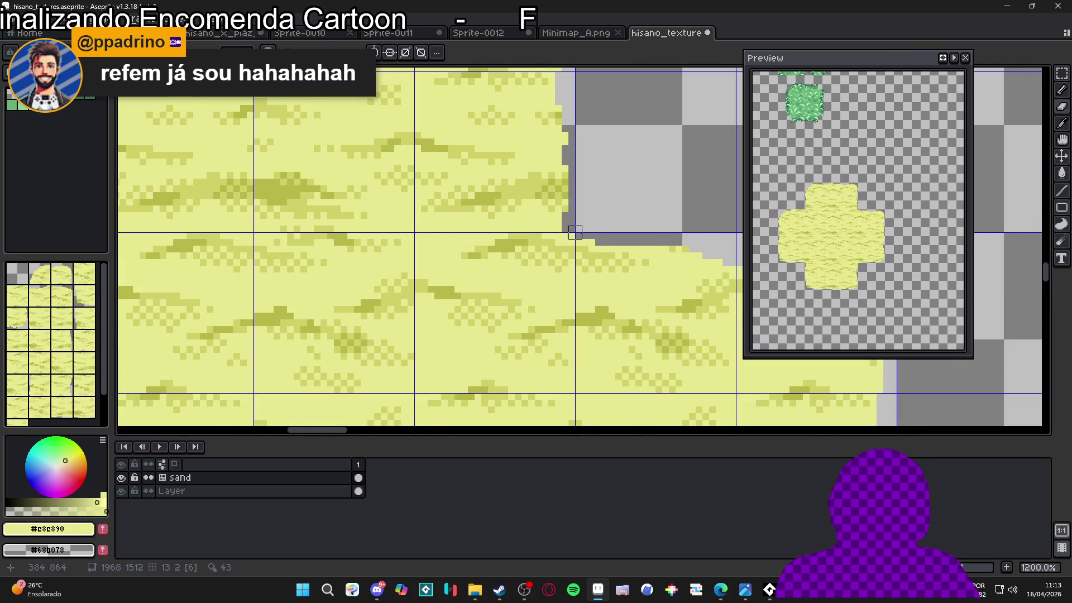
scroll(575, 232, "down", 6)
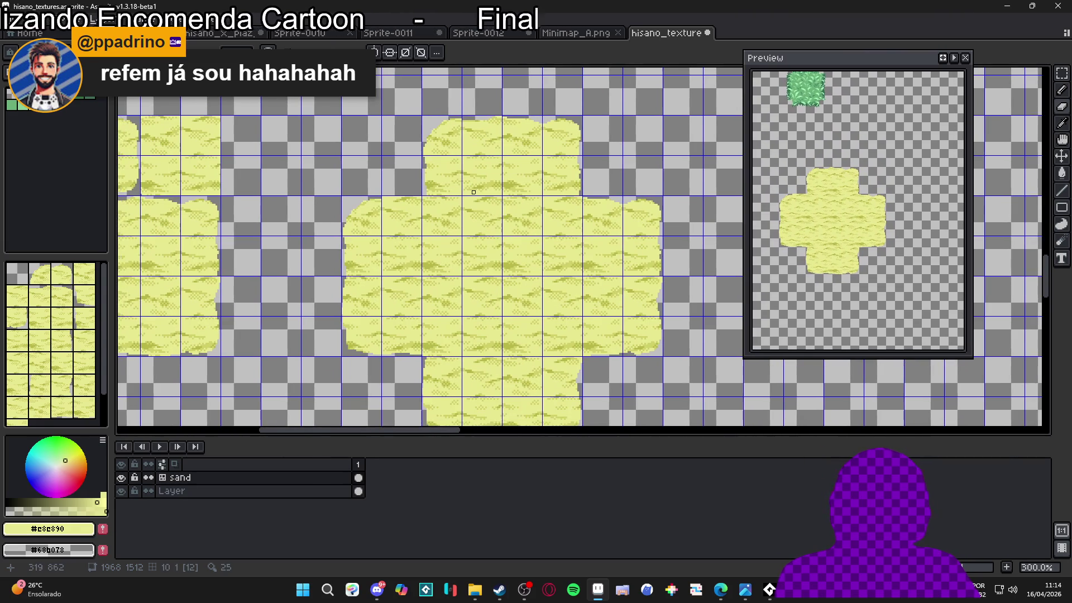
scroll(475, 192, "down", 1)
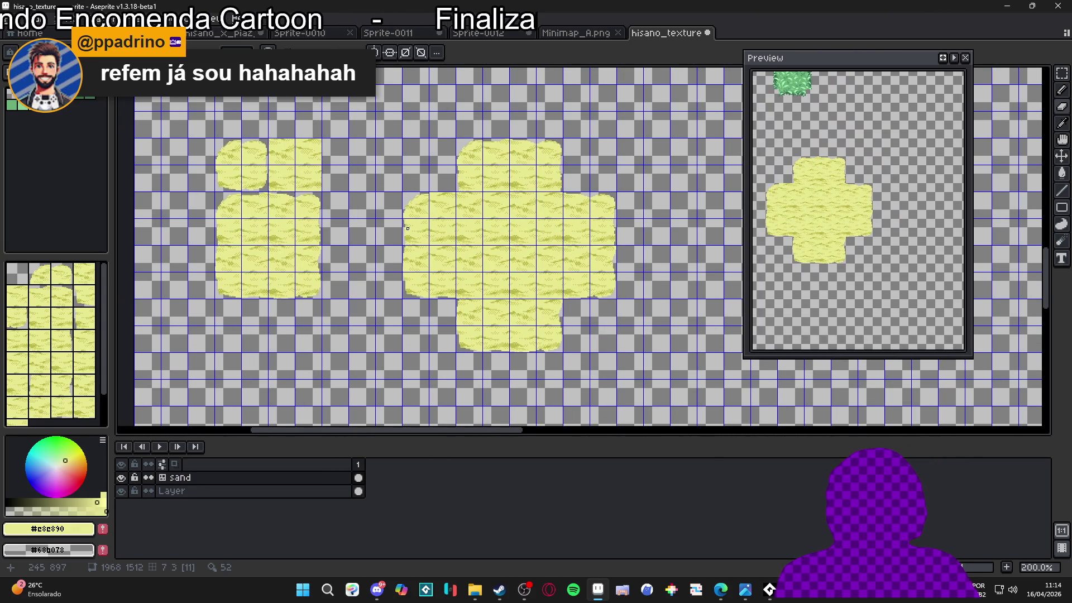
scroll(462, 195, "up", 1)
scroll(462, 195, "down", 1)
scroll(475, 290, "up", 4)
left_click(474, 298, "alt")
scroll(479, 294, "down", 3)
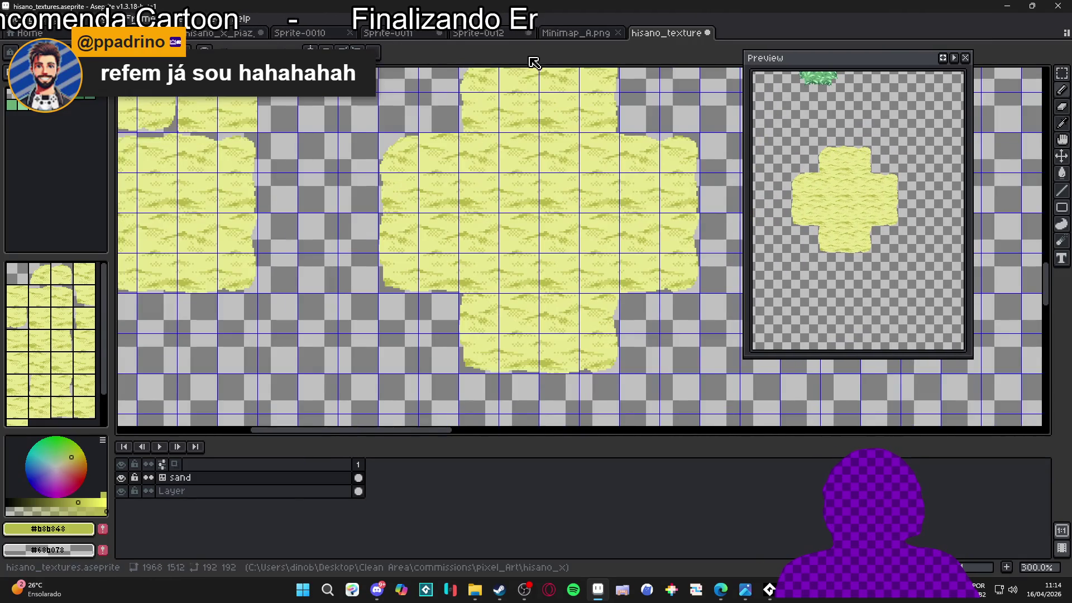
left_click(558, 33)
- Step back through the open documents to the second_area desert map
left_click(477, 33)
left_click(388, 33)
left_click(299, 33)
left_click(224, 33)
left_click(128, 33)
scroll(335, 245, "down", 1)
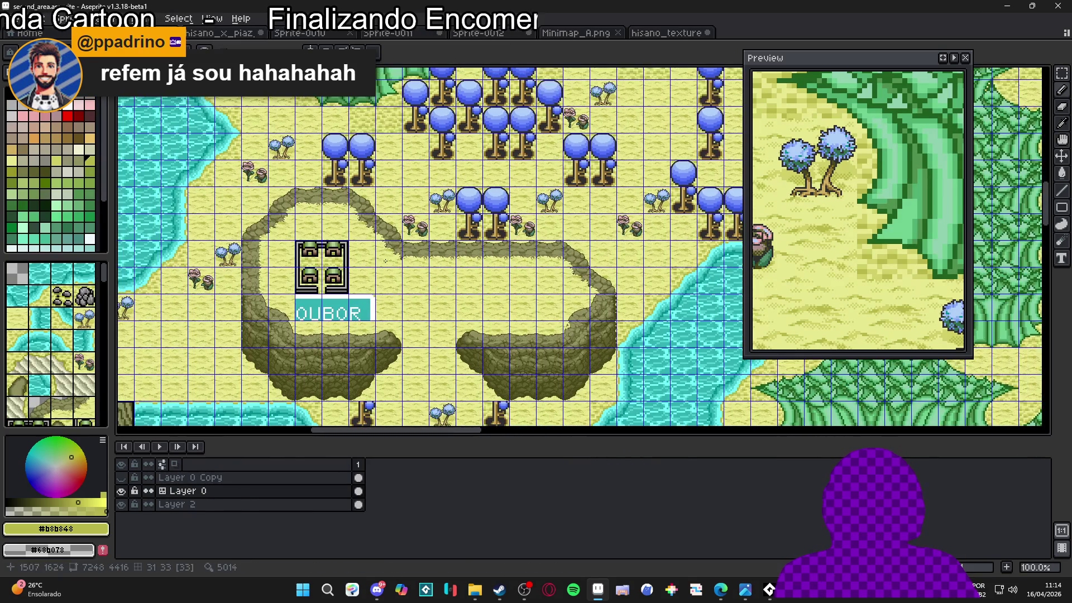
scroll(329, 203, "up", 4)
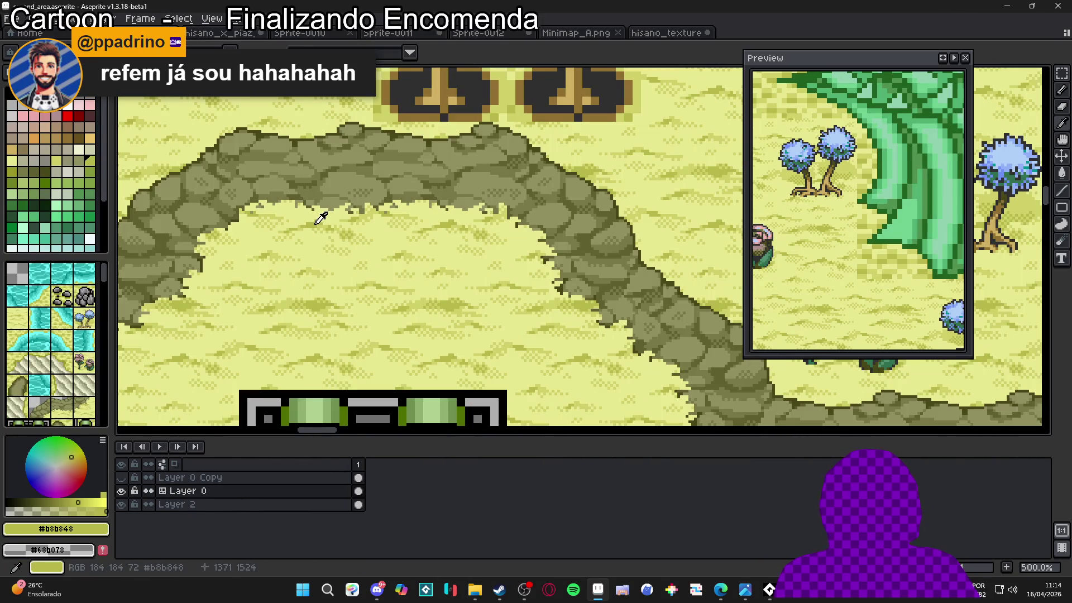
- Try dark palette colours, undo a test stroke, and eyedrop #606030 from the rock edge
left_click(34, 172)
scroll(335, 169, "up", 2)
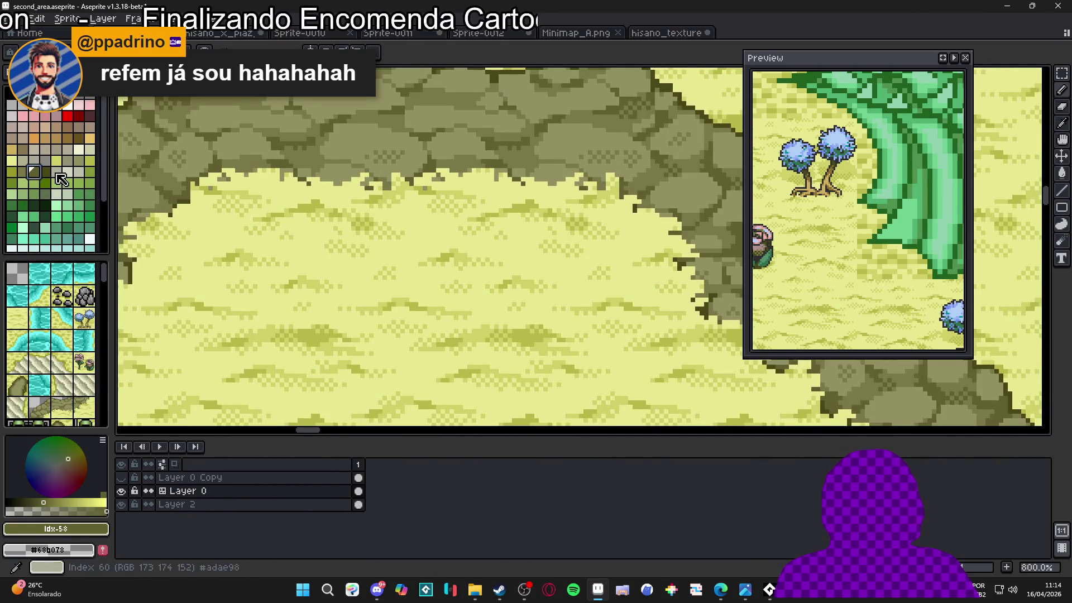
left_click(22, 172)
left_click_drag(362, 214, 349, 187)
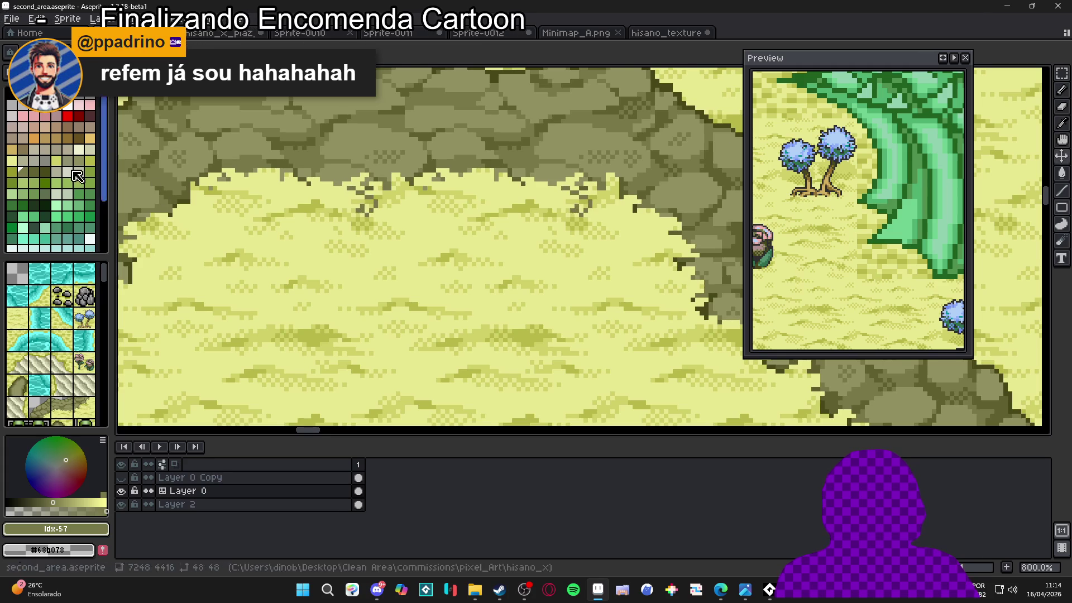
key("ctrl+z")
left_click(20, 176)
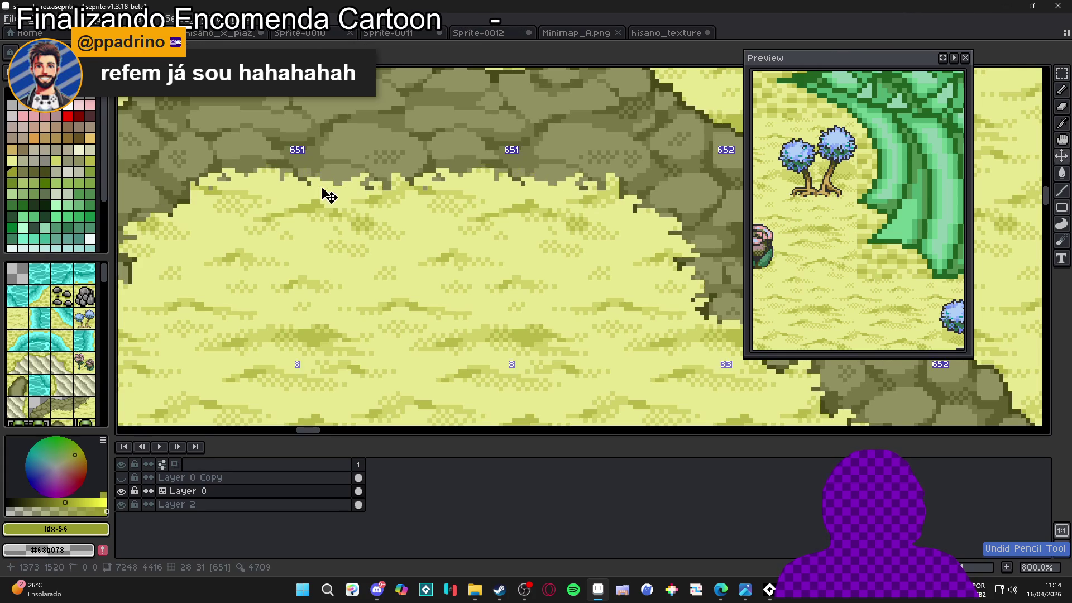
scroll(307, 175, "up", 3)
left_click(300, 169, "alt")
left_click_drag(299, 170, 342, 171)
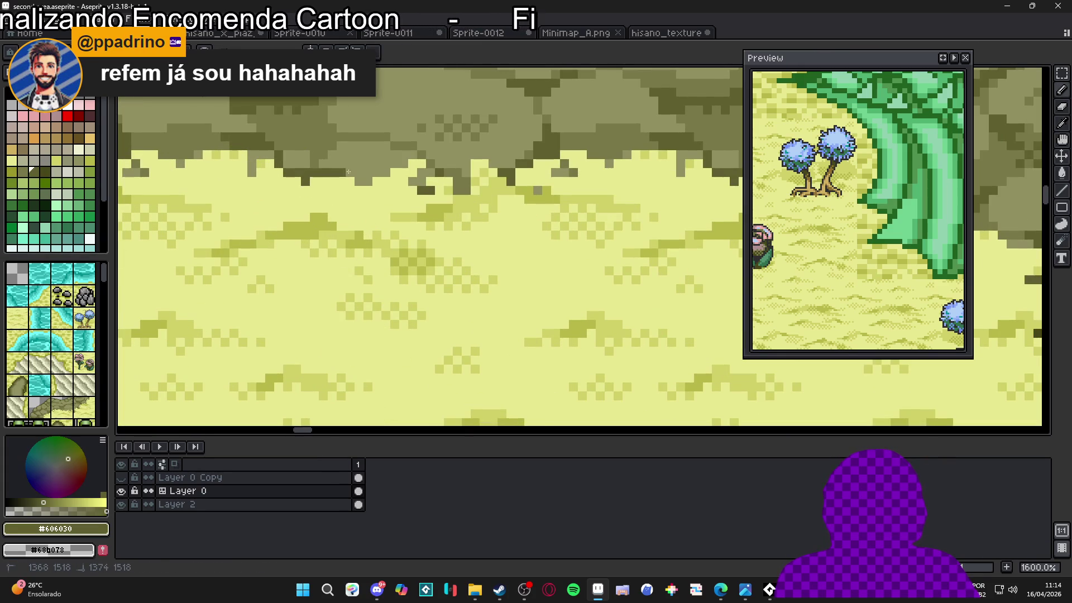
scroll(388, 166, "down", 6)
- Undo the test line, return to hisano_texture, and erase a stray strip off the top edge
key("ctrl+z")
left_click(665, 33)
scroll(451, 166, "up", 2)
scroll(451, 165, "down", 1)
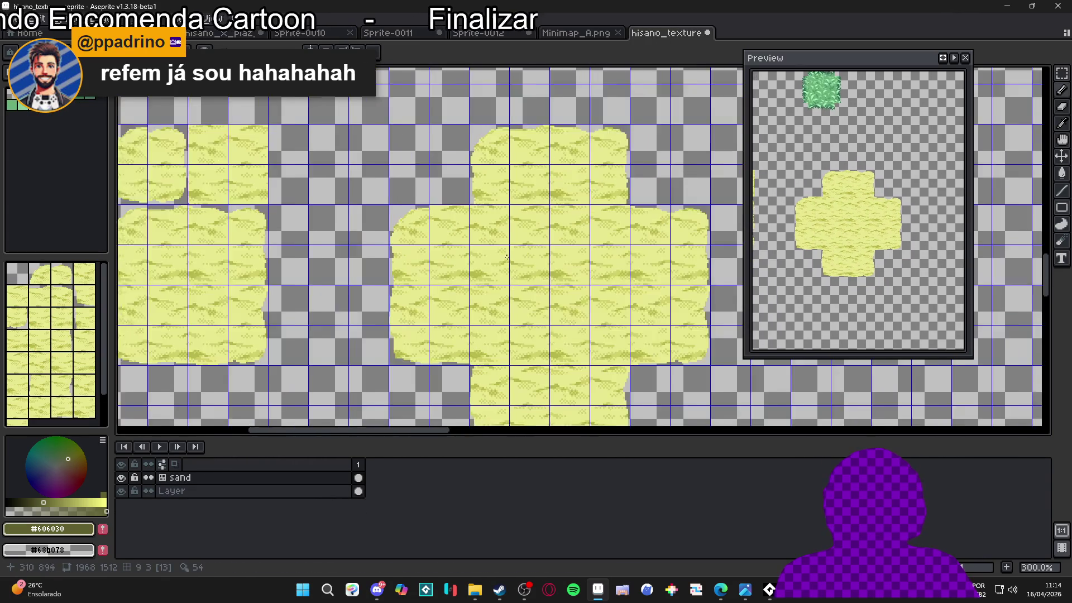
scroll(451, 166, "up", 1)
key("e")
scroll(451, 166, "up", 4)
left_click_drag(370, 141, 375, 140)
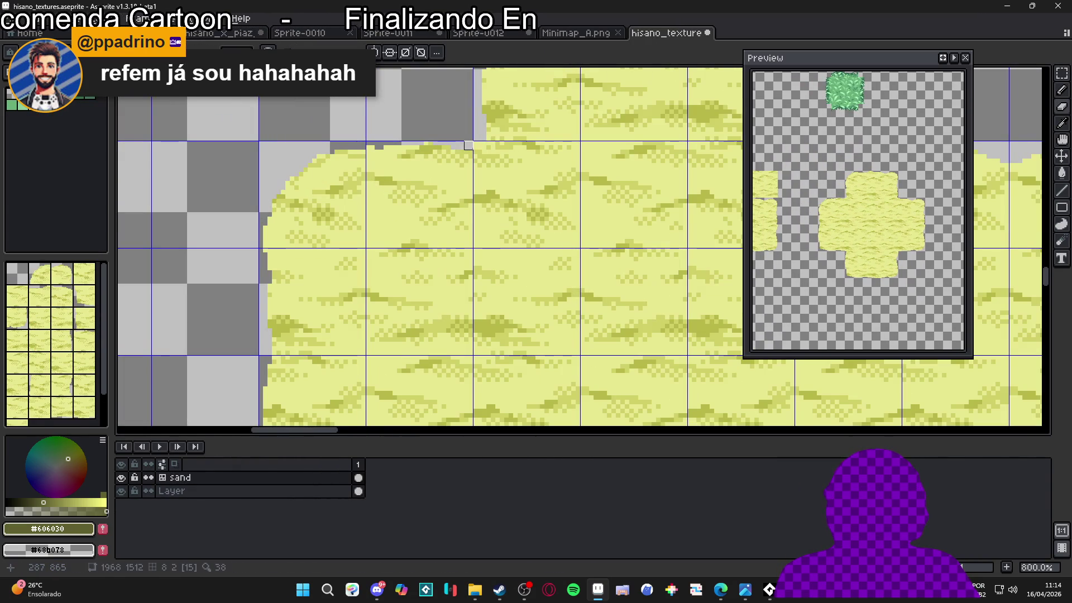
scroll(490, 136, "down", 4)
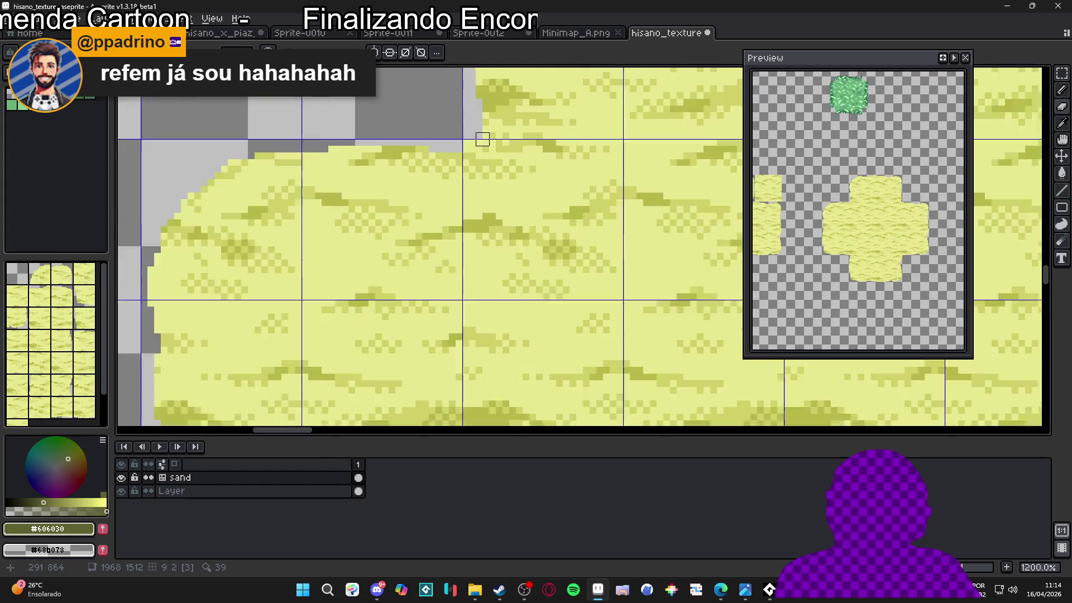
scroll(486, 184, "up", 7)
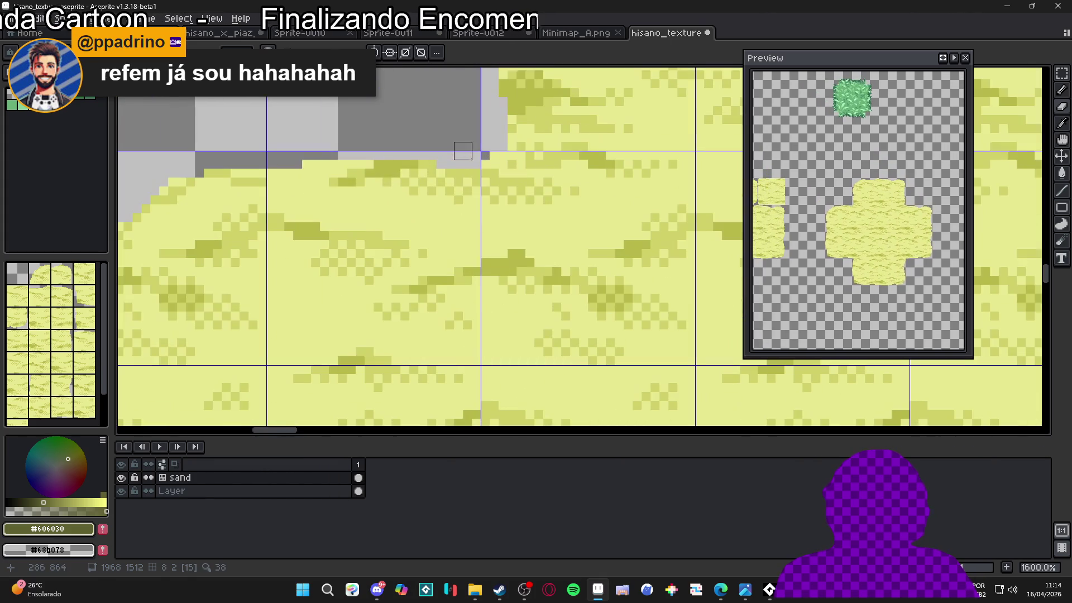
scroll(490, 150, "down", 7)
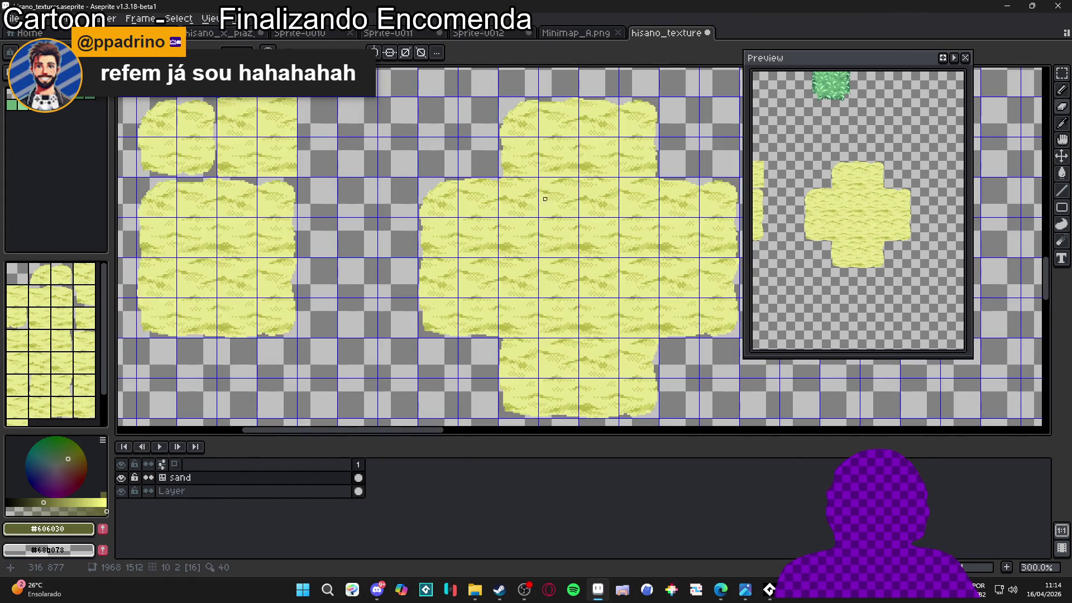
- Select the whole sand cross with a rectangular marquee and bring up the Outline effect settings
key("m")
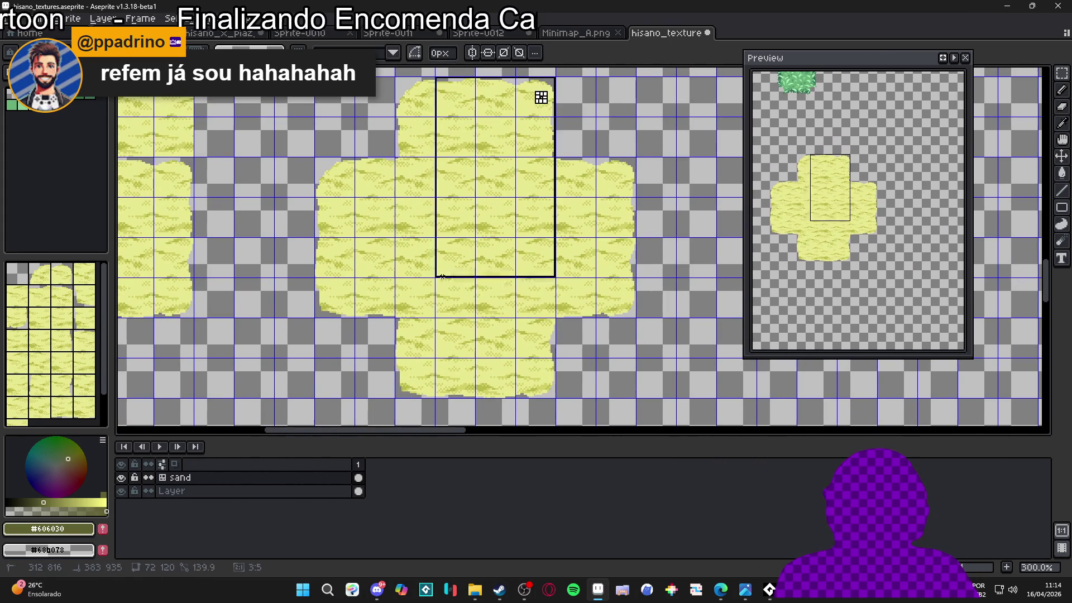
left_click_drag(541, 95, 416, 389)
scroll(397, 366, "up", 4)
scroll(402, 371, "down", 3)
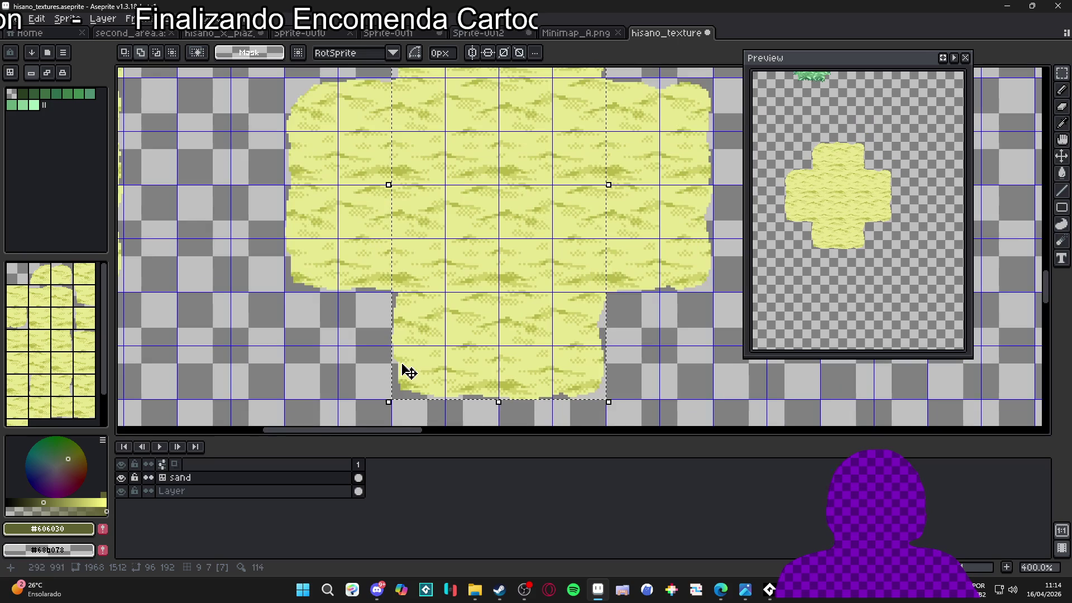
scroll(337, 165, "down", 2)
mouse_move(312, 133)
left_mouse_down()
mouse_move(525, 262)
mouse_move(525, 238)
left_mouse_up()
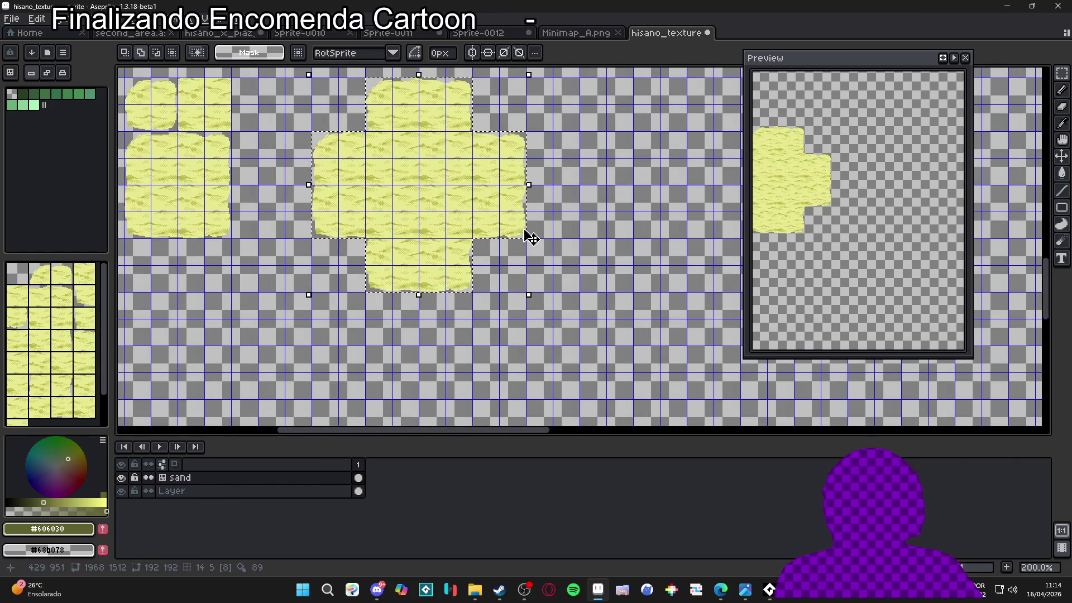
key("shift+o")
- Apply the dark #606030 outline around the sand cross and deselect
left_click(1002, 175)
key("ctrl+d")
scroll(410, 288, "up", 4)
scroll(410, 288, "down", 4)
scroll(479, 311, "up", 4)
- Redraw the top edge's outline one row lower with a 1px pencil, filling small notches
key("b")
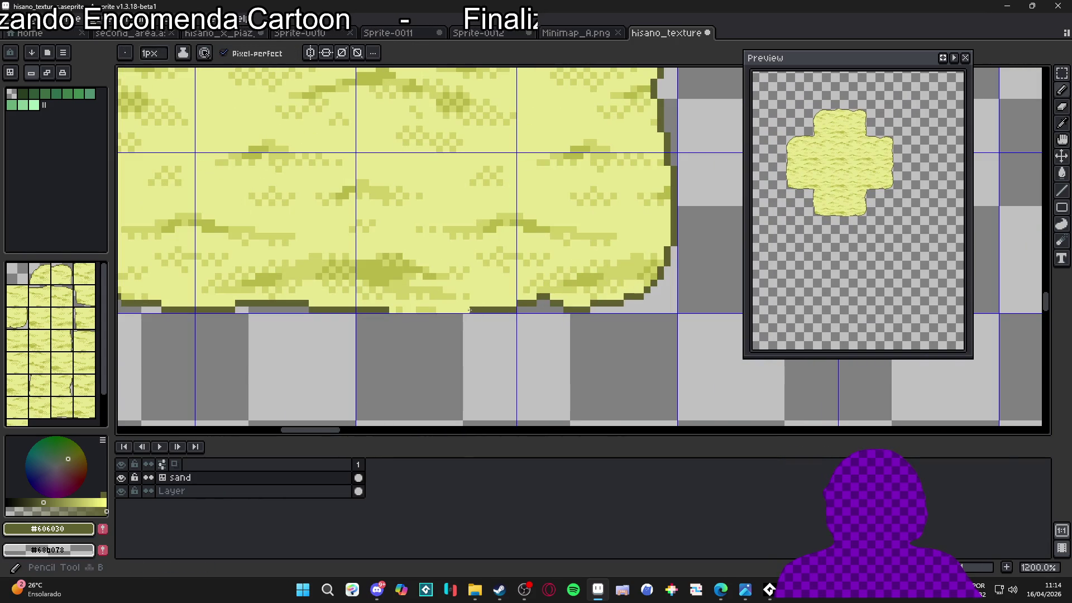
scroll(391, 310, "down", 1)
scroll(413, 330, "down", 4)
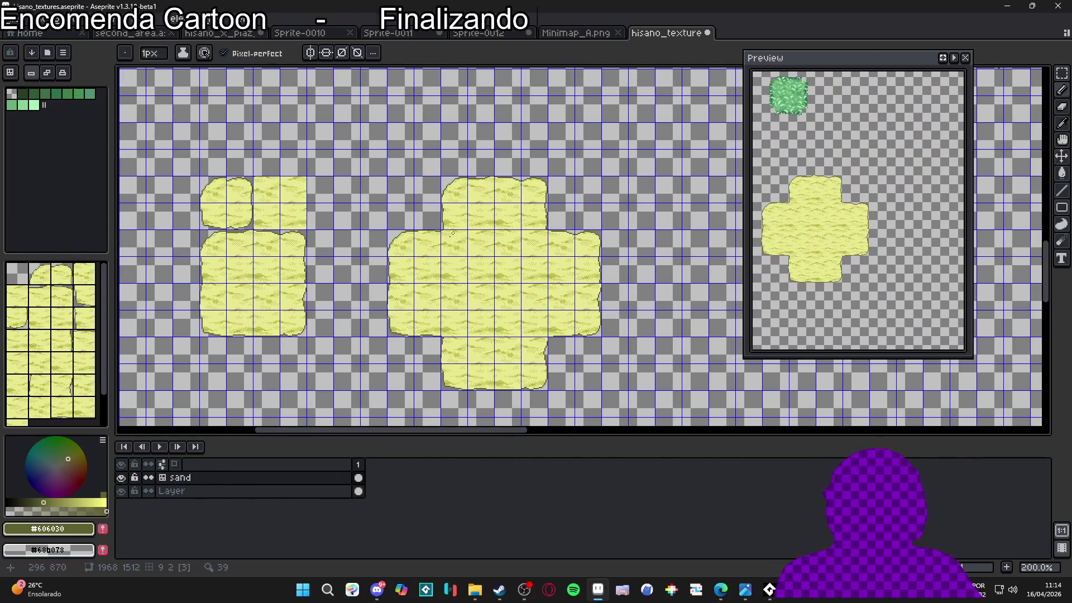
scroll(467, 172, "up", 7)
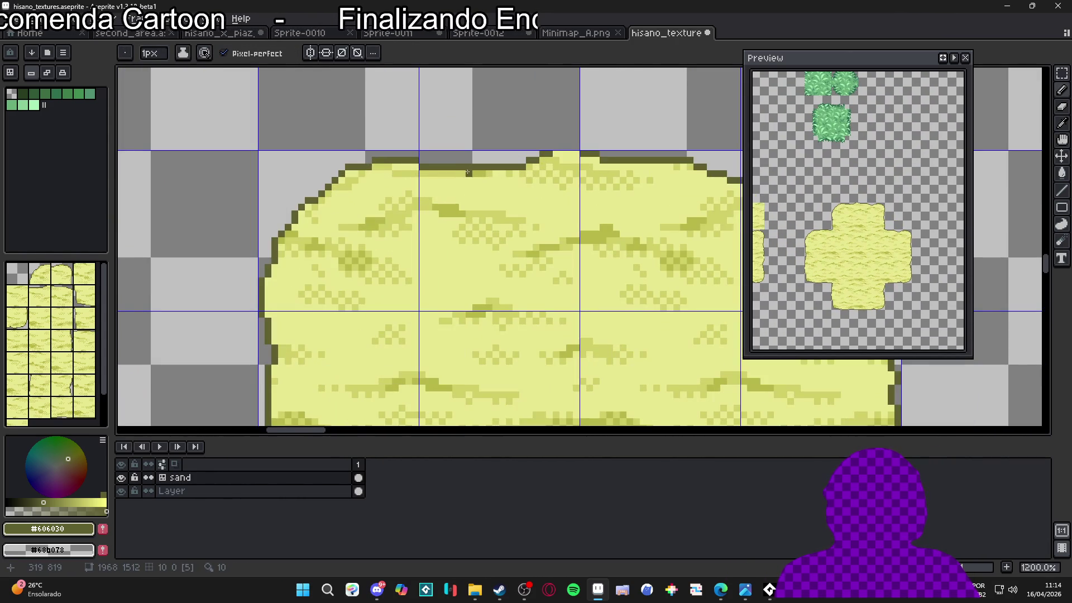
mouse_move(447, 173)
left_mouse_down()
mouse_move(478, 173)
mouse_move(452, 164)
left_mouse_up()
key("e")
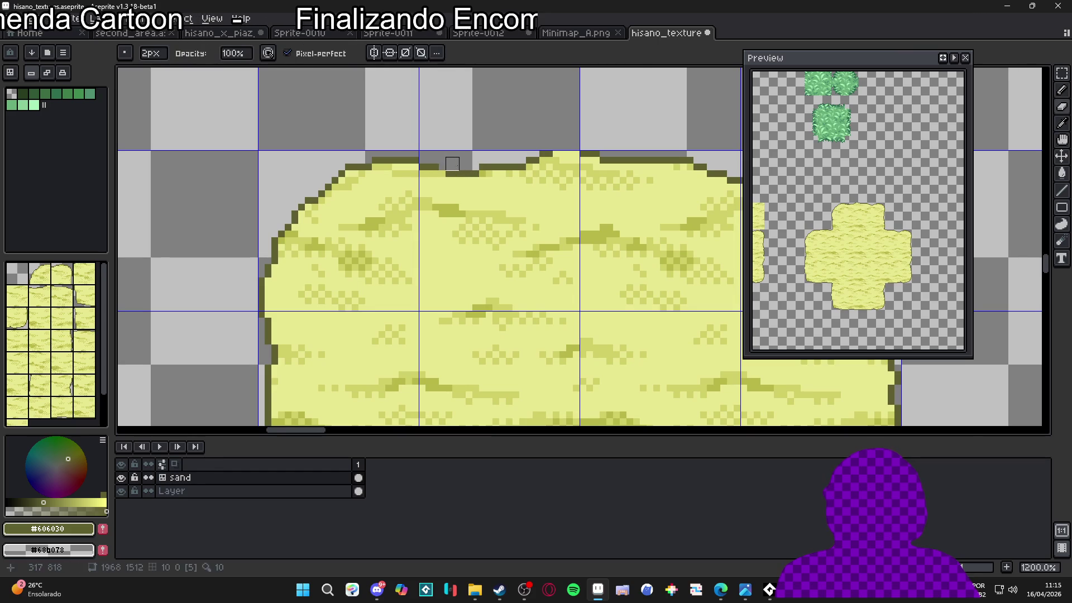
key("b")
left_click(444, 173)
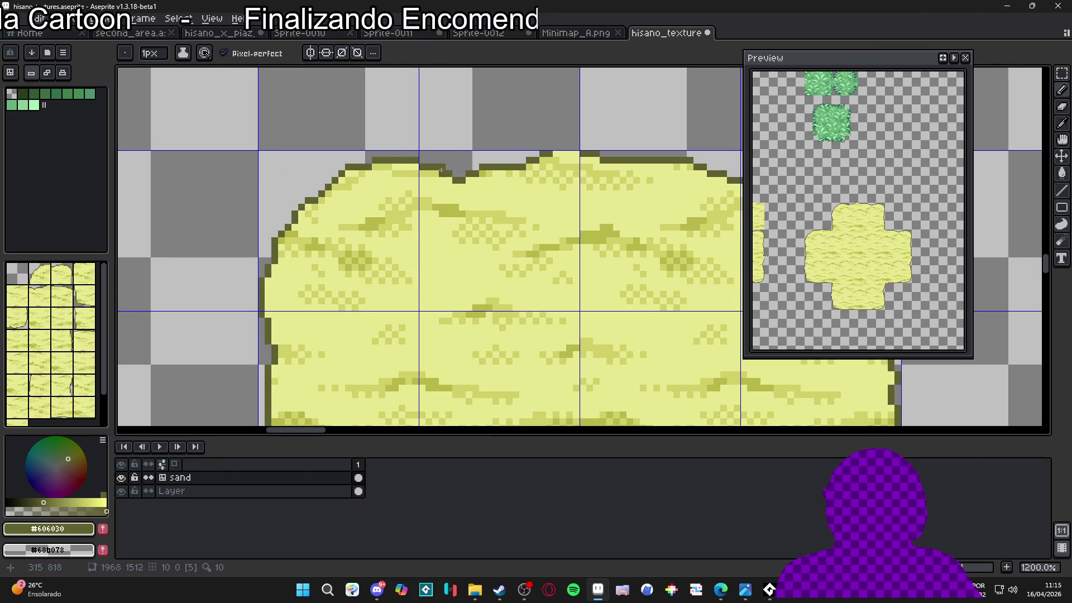
left_click(412, 160)
key("b")
left_click_drag(416, 166, 374, 176)
left_click(381, 172)
left_click(389, 172)
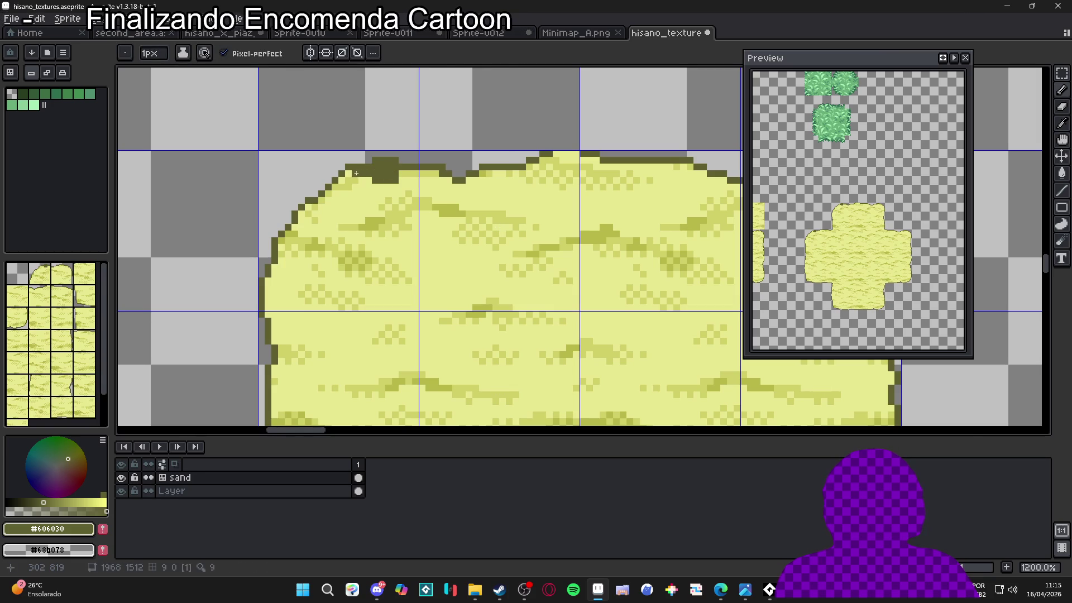
- Rework the outline at the top-left corner and add dark pixels along the left edge
left_click(350, 178)
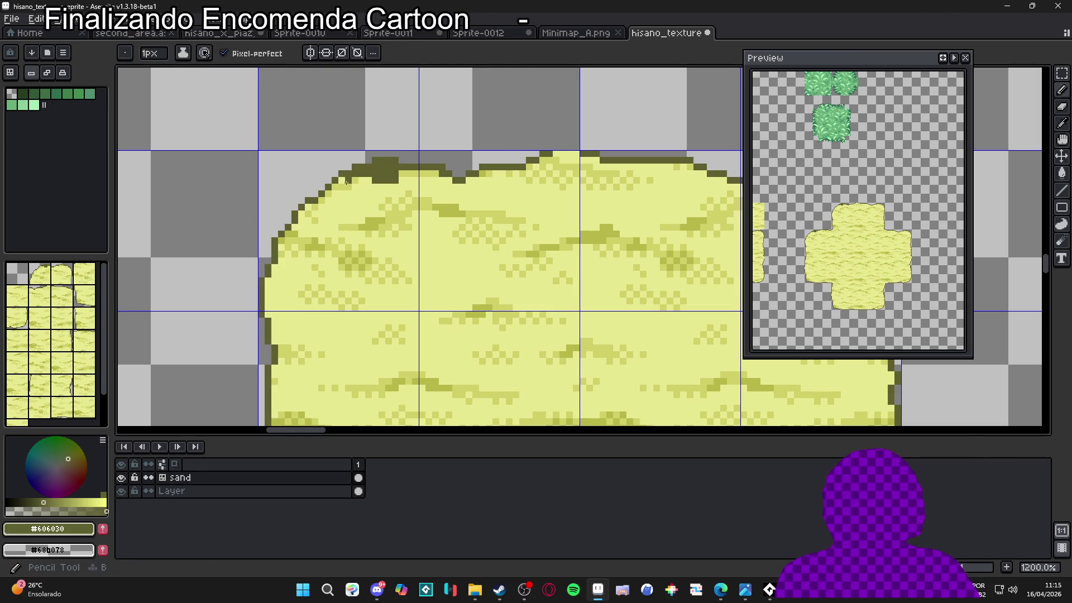
key("e")
left_click_drag(339, 177, 330, 186)
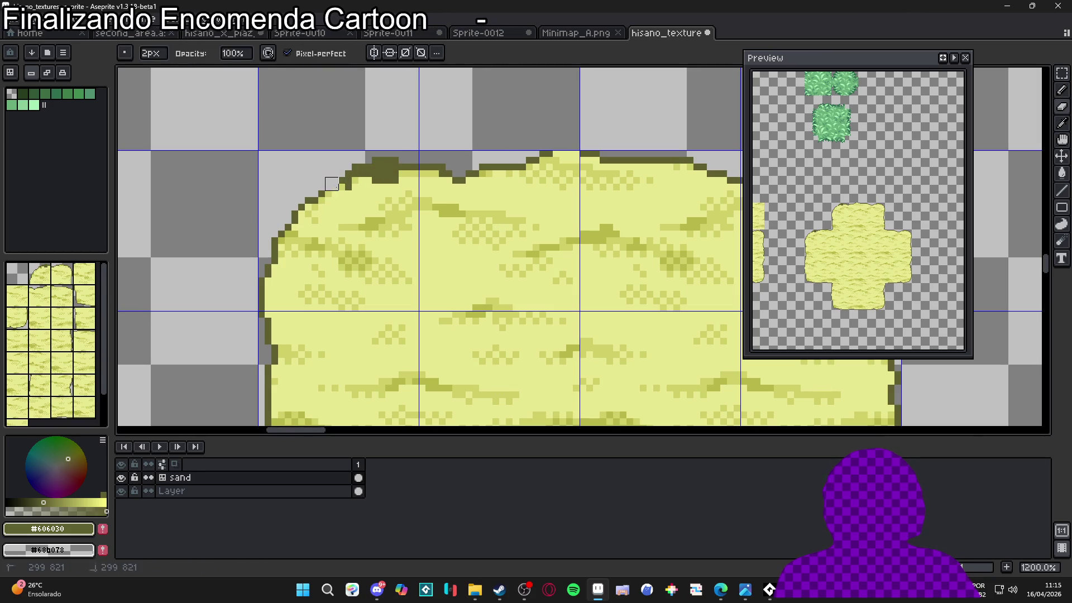
key("b")
left_click(334, 189)
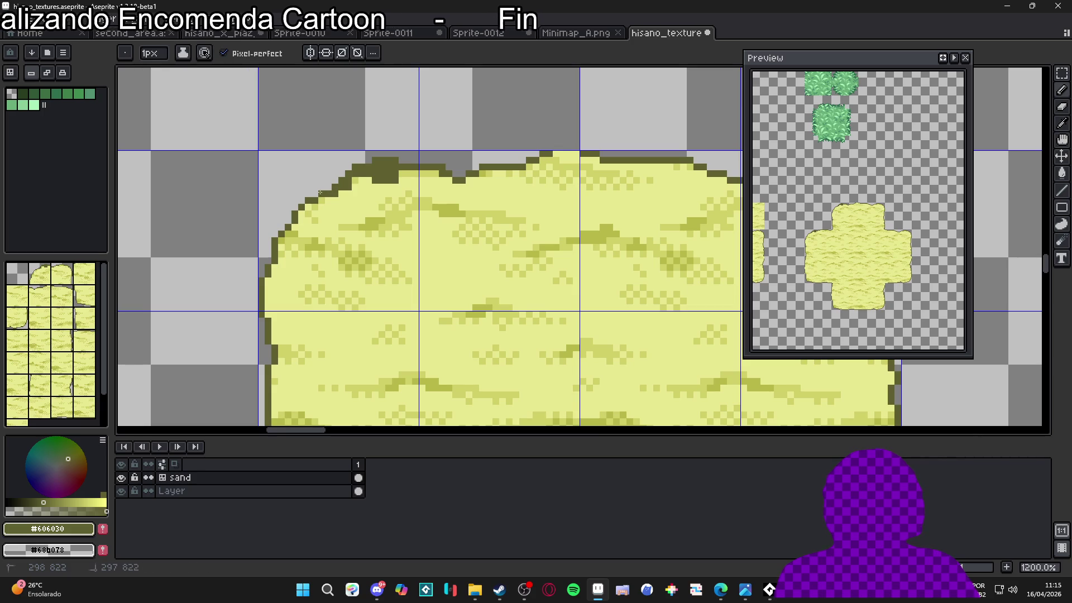
scroll(837, 267, "up", 2)
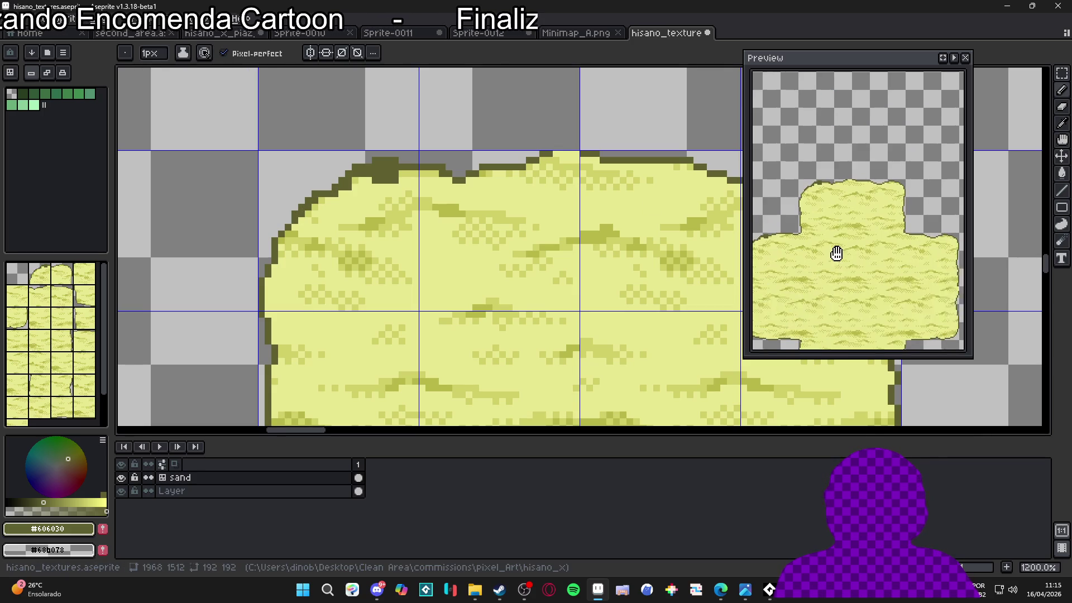
scroll(622, 201, "down", 2)
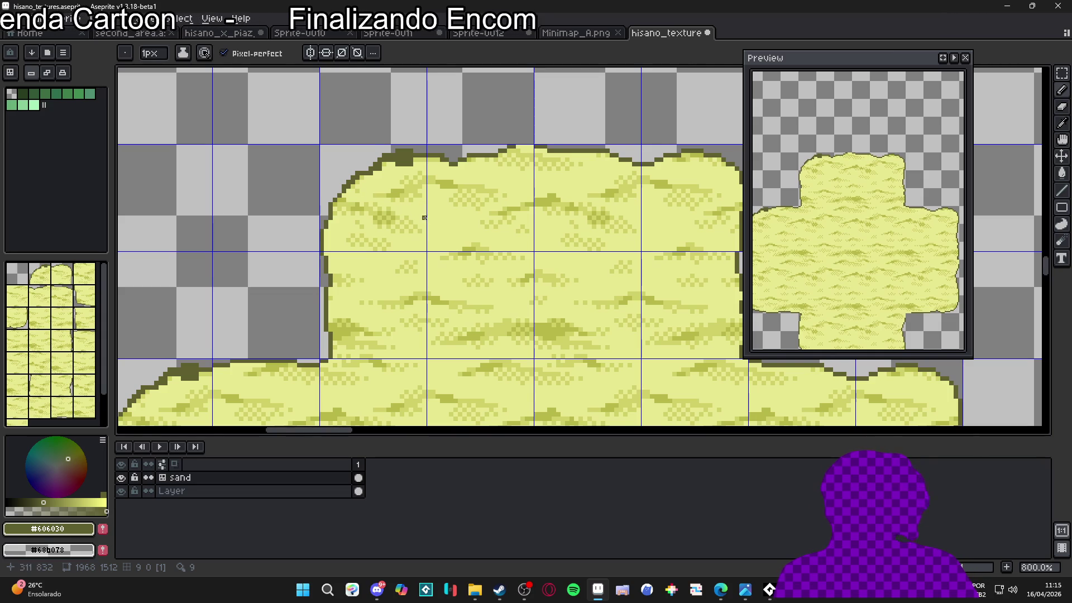
scroll(429, 175, "up", 2)
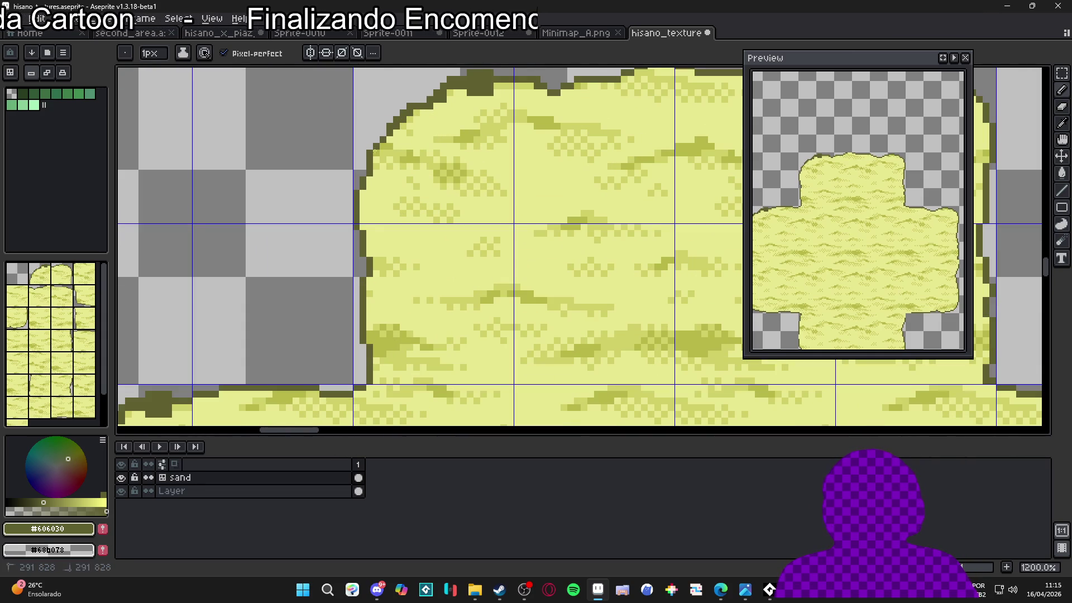
left_click_drag(372, 166, 363, 225)
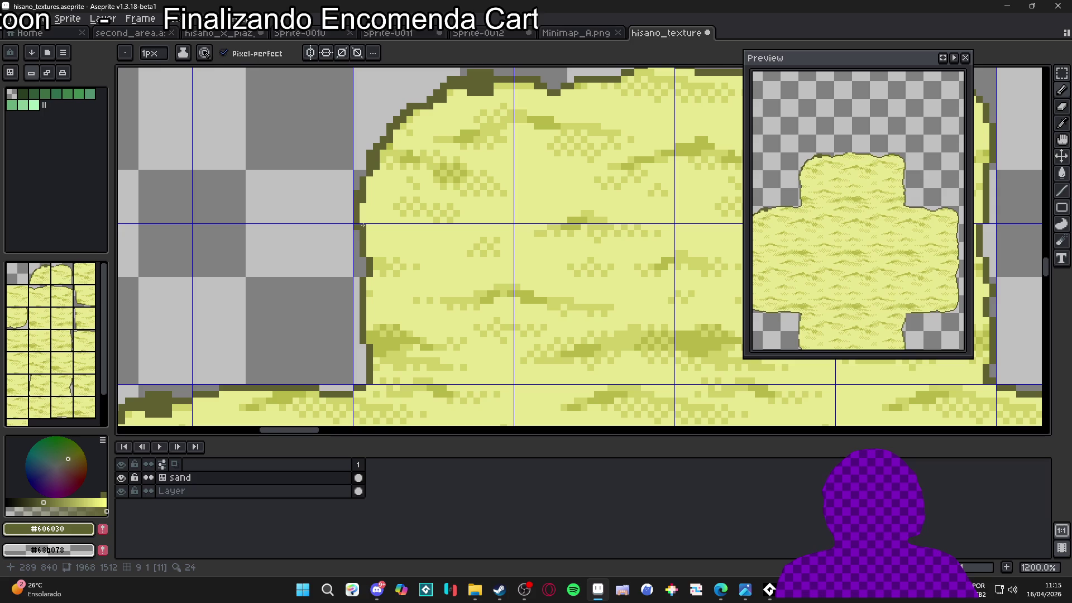
left_click_drag(369, 278, 370, 302)
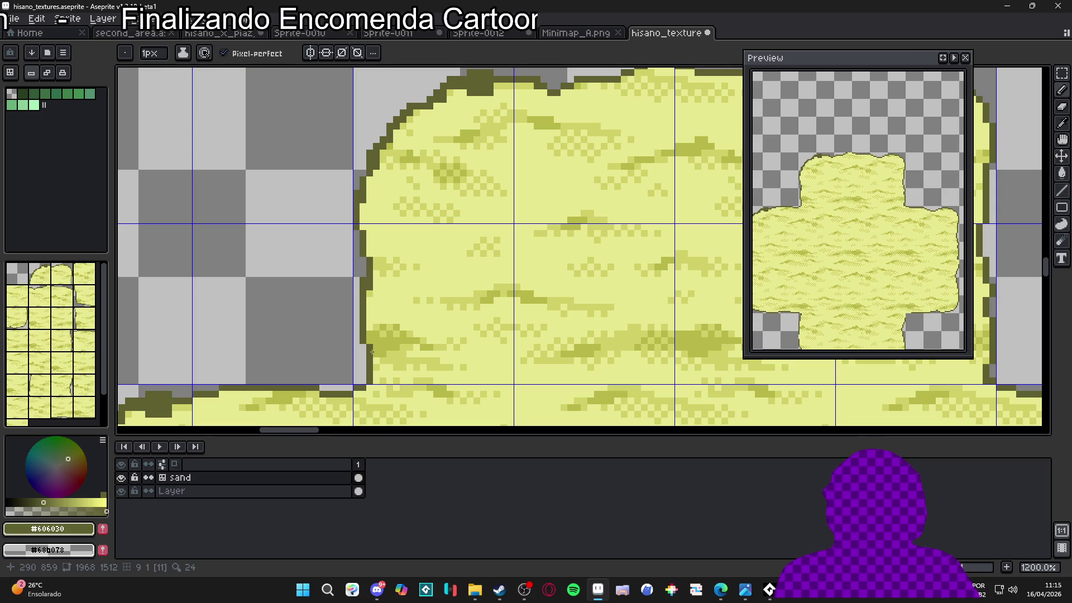
scroll(443, 367, "down", 2)
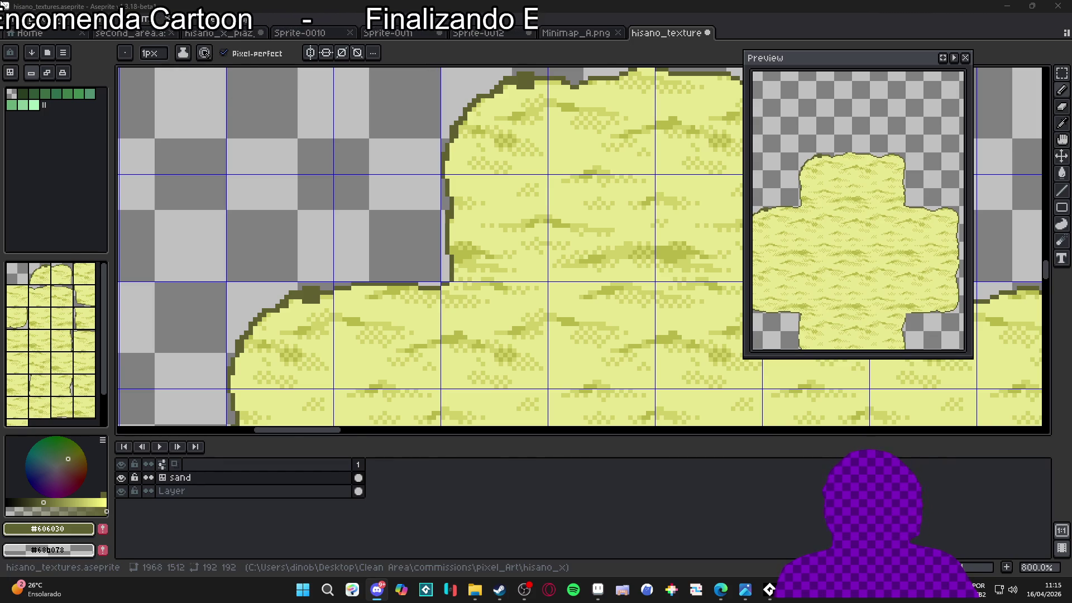
- Create a new sprite and paste the copied grass tileset into it
left_click(11, 91)
left_click(17, 21)
left_click(17, 74)
left_click(491, 416)
key("ctrl+v")
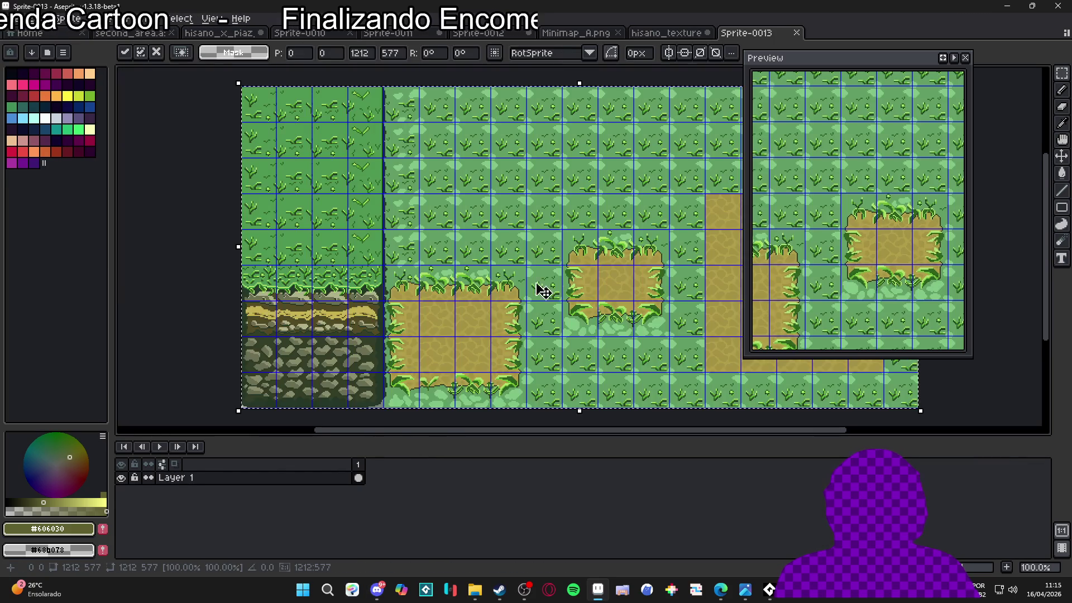
key("Return")
scroll(519, 311, "right", 5)
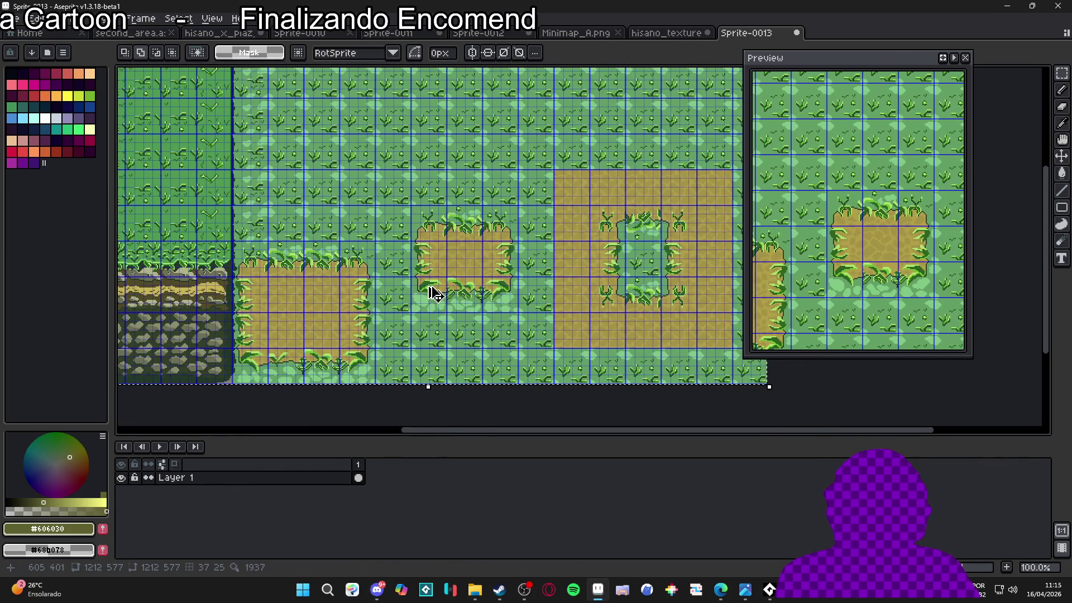
key("b")
scroll(530, 357, "up", 12)
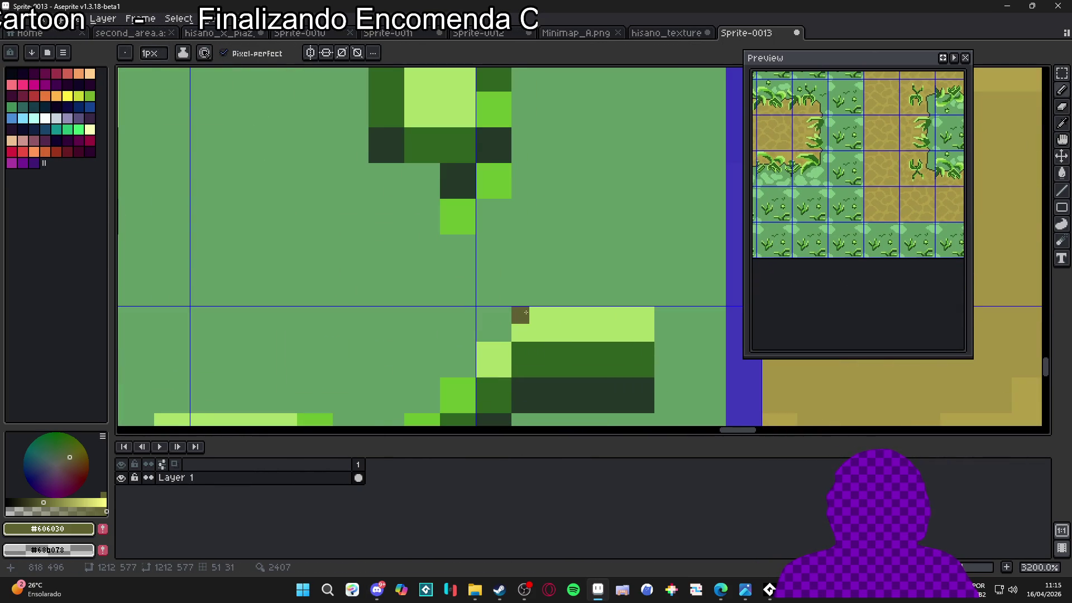
scroll(522, 321, "down", 1)
- Resize the sprite to 50% width, shrinking it from 1212×577 to 606×288 px
left_click(67, 18)
left_click(78, 85)
left_click(790, 211)
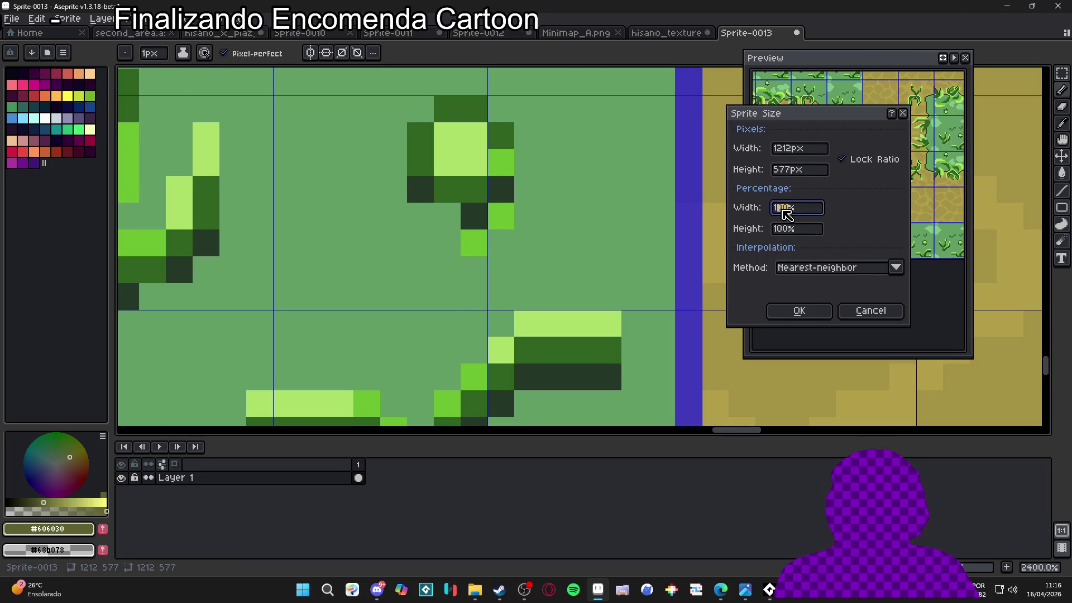
type("50")
key("Return")
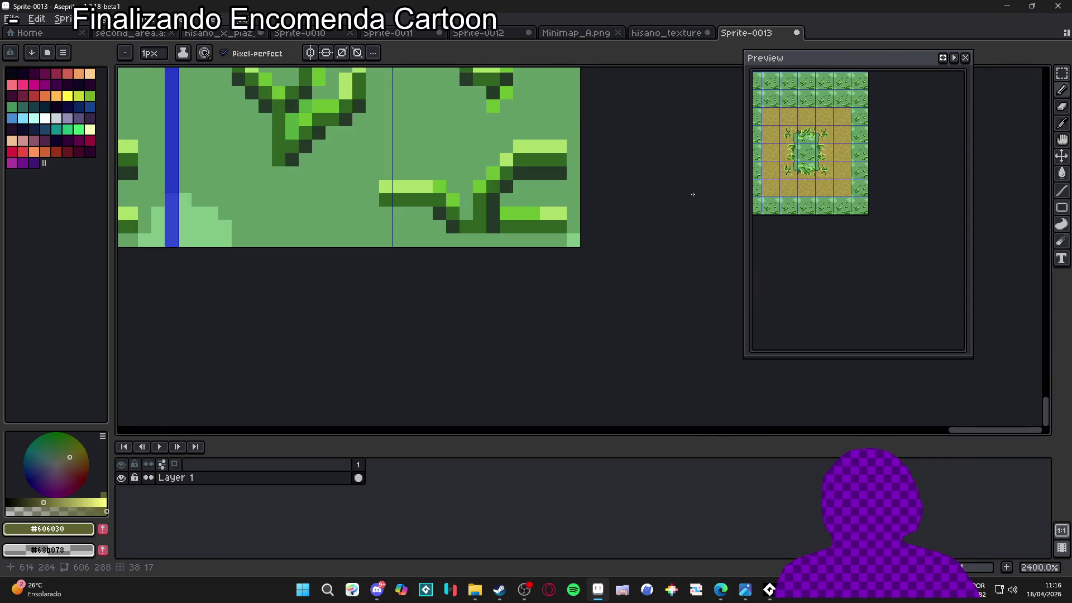
scroll(484, 334, "down", 6)
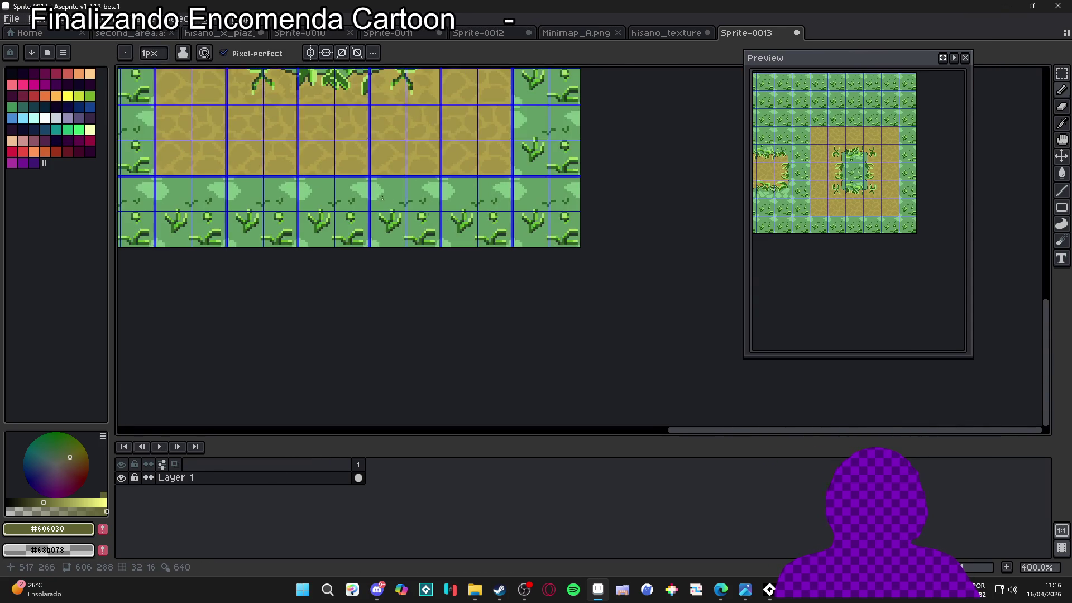
- Survey the Sprite-0013 grass tiles and sample light green #acde68 and dark green #2f6320
scroll(485, 333, "down", 1)
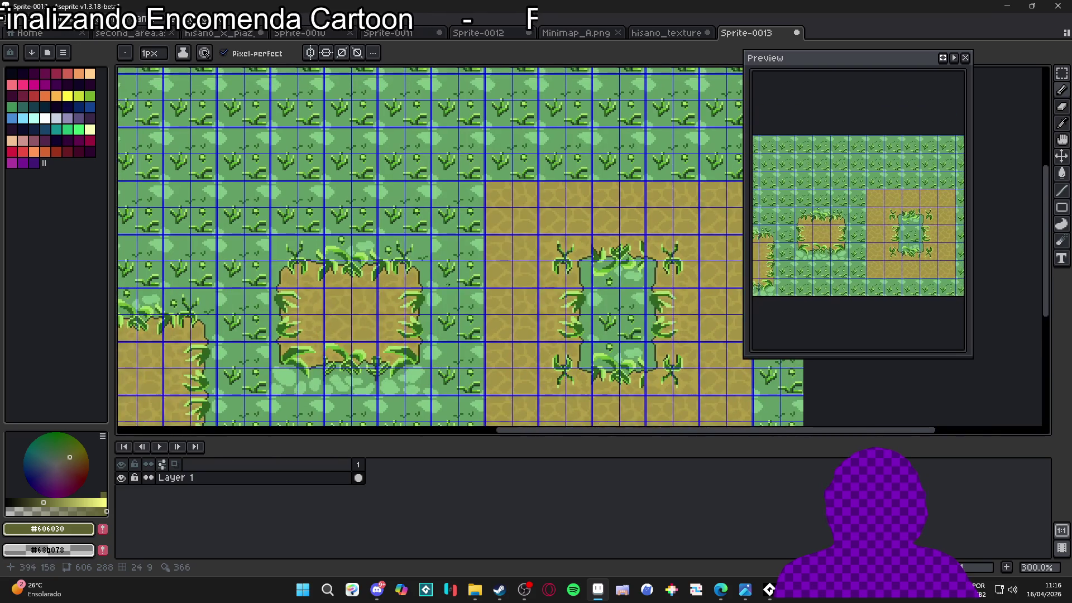
scroll(566, 194, "down", 2)
scroll(538, 200, "left", 4)
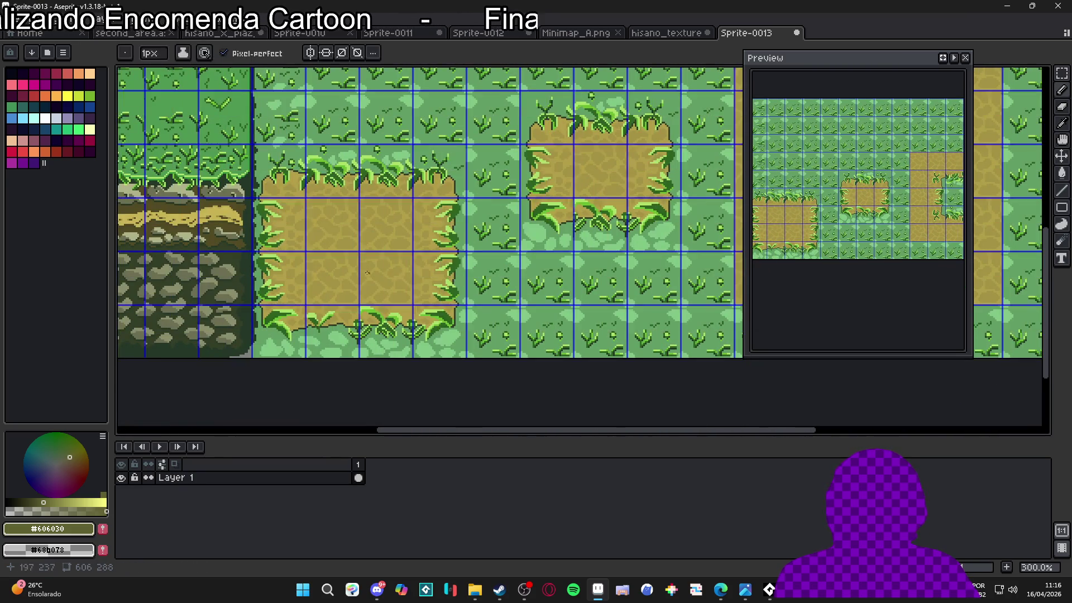
scroll(383, 278, "up", 7)
scroll(346, 296, "down", 5)
scroll(357, 309, "down", 5)
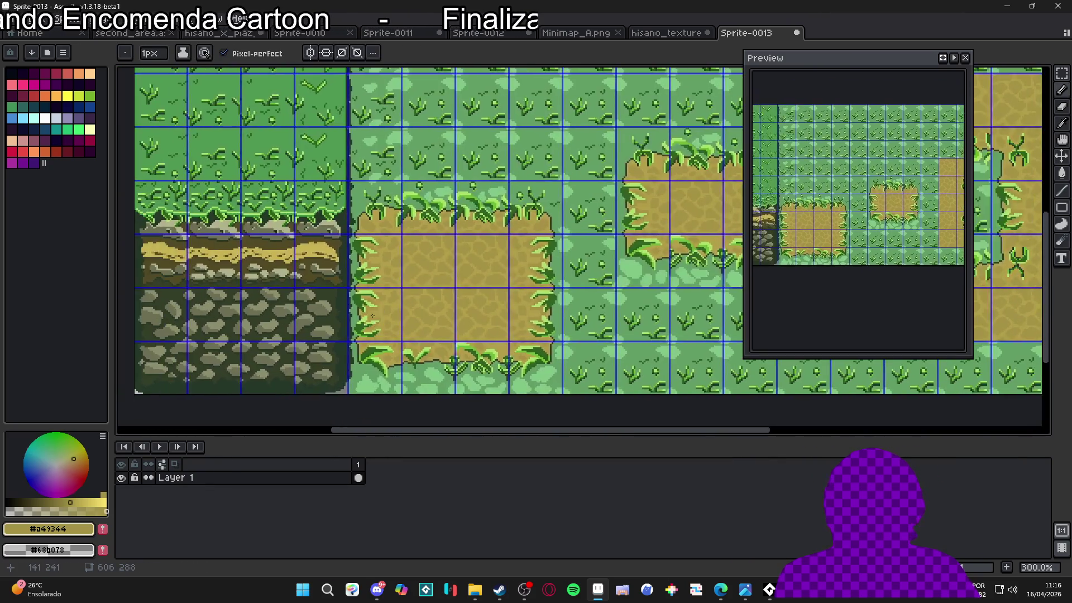
scroll(347, 311, "up", 3)
scroll(400, 315, "up", 2)
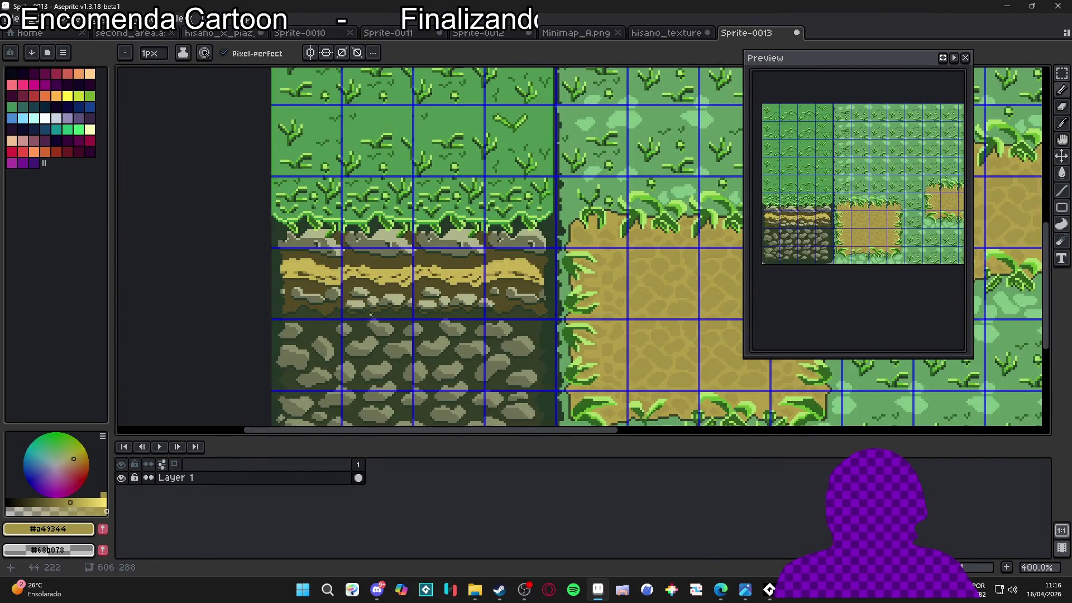
scroll(413, 316, "down", 1)
left_click_drag(470, 291, 356, 351)
left_click_drag(603, 330, 426, 292)
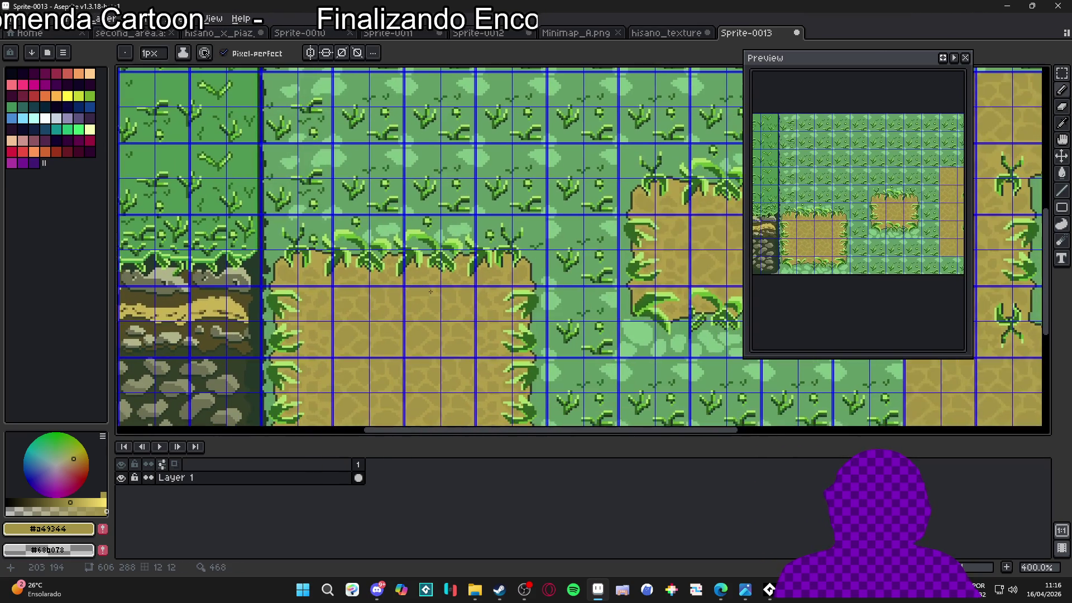
scroll(426, 293, "down", 1)
left_click_drag(390, 216, 531, 235)
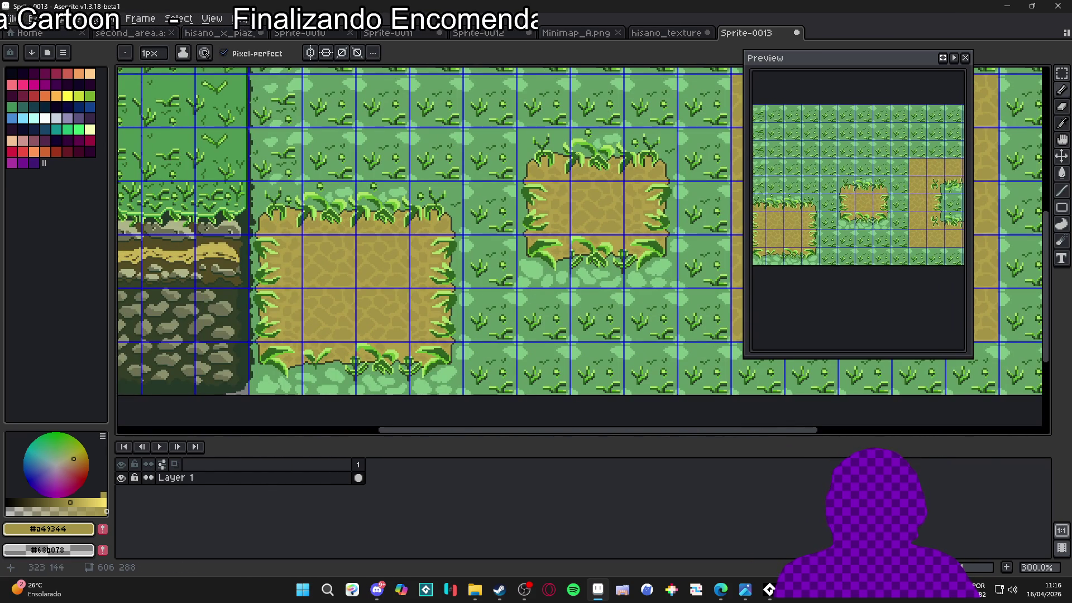
mouse_move(331, 200)
left_mouse_down()
mouse_move(368, 212)
mouse_move(373, 270)
left_mouse_up()
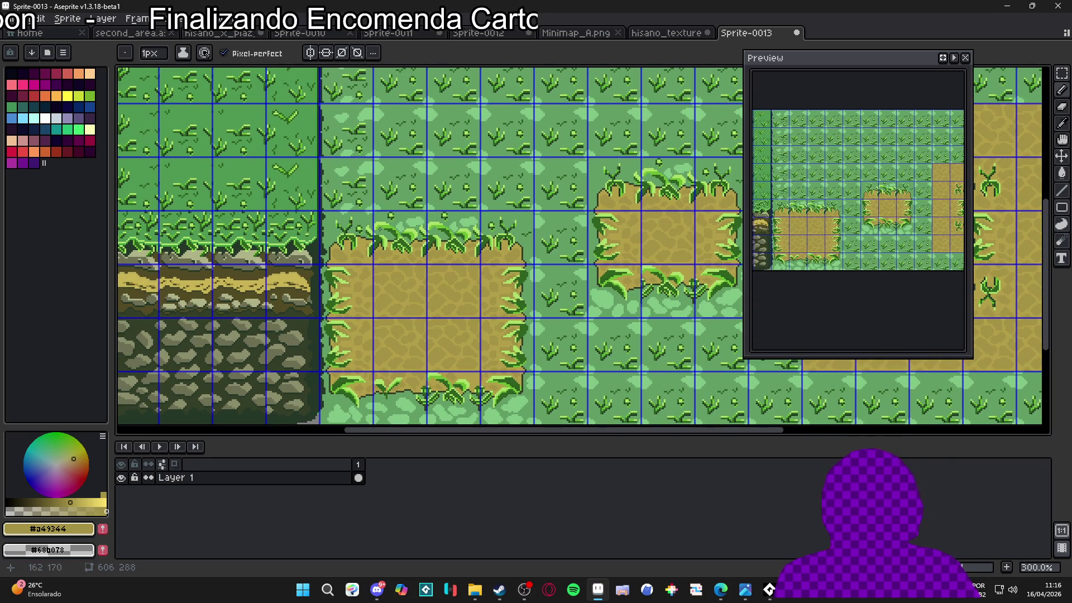
scroll(205, 246, "down", 1)
mouse_move(205, 247)
left_mouse_down()
mouse_move(346, 263)
mouse_move(307, 232)
left_mouse_up()
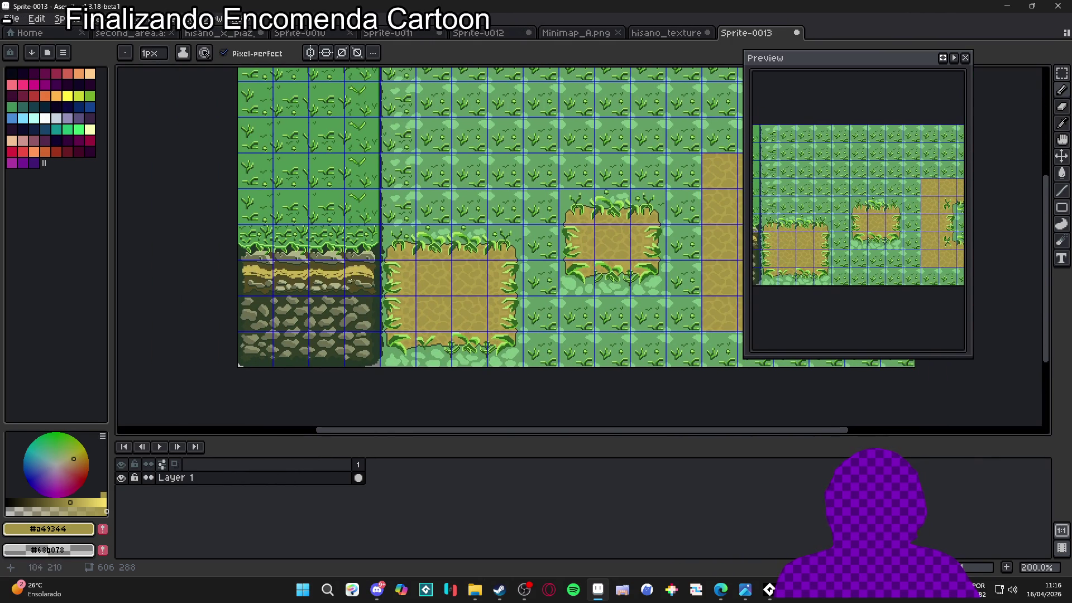
scroll(367, 278, "up", 3)
scroll(374, 258, "down", 3)
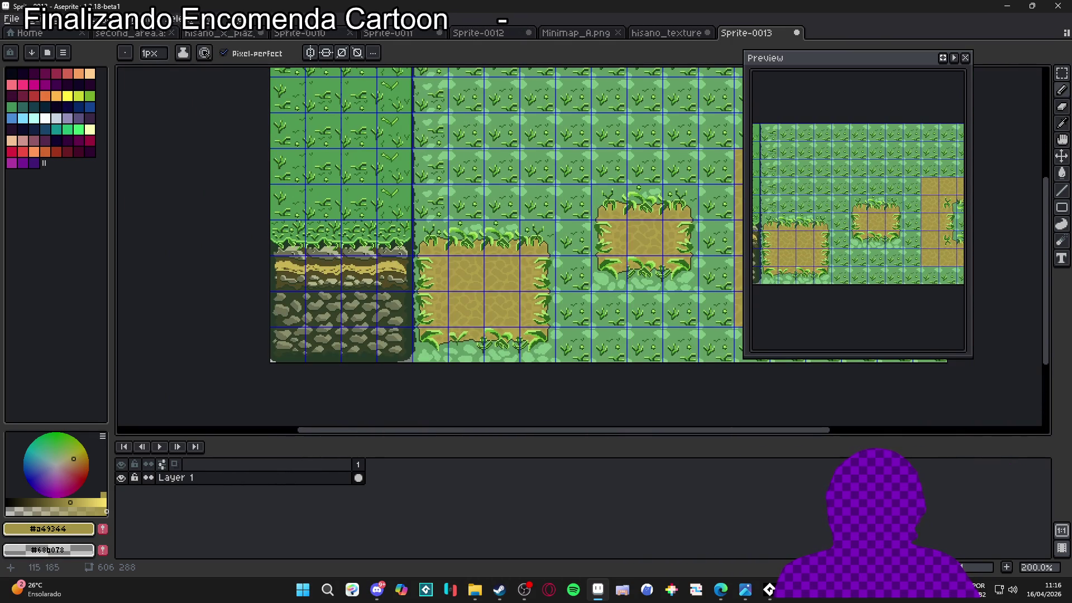
left_click_drag(467, 223, 414, 229)
mouse_move(587, 258)
left_mouse_down()
mouse_move(462, 246)
mouse_move(474, 234)
left_mouse_up()
left_click_drag(411, 203, 466, 238)
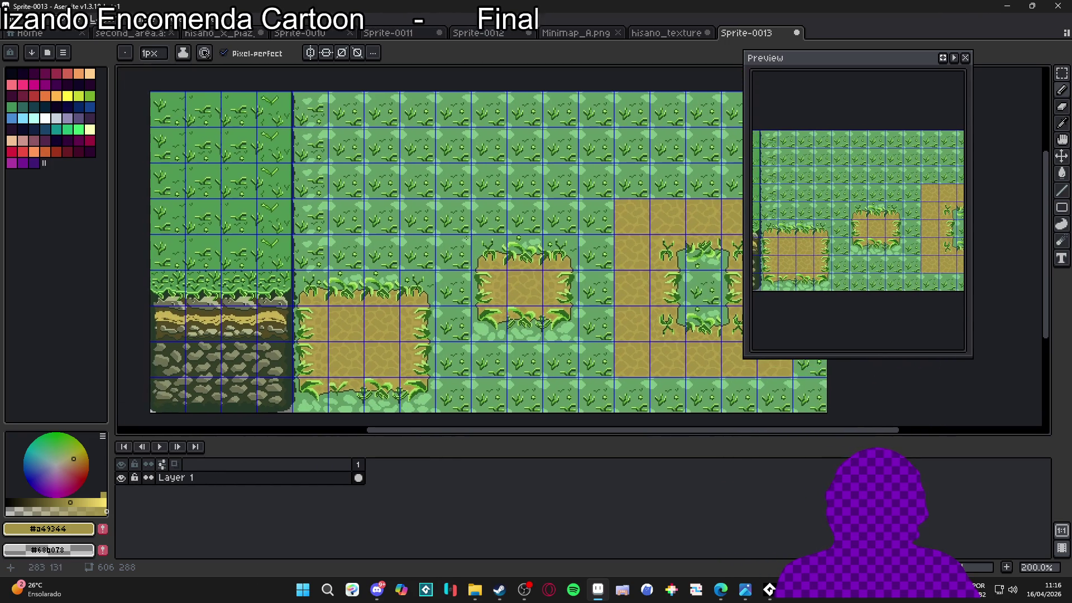
left_click_drag(402, 233, 471, 251)
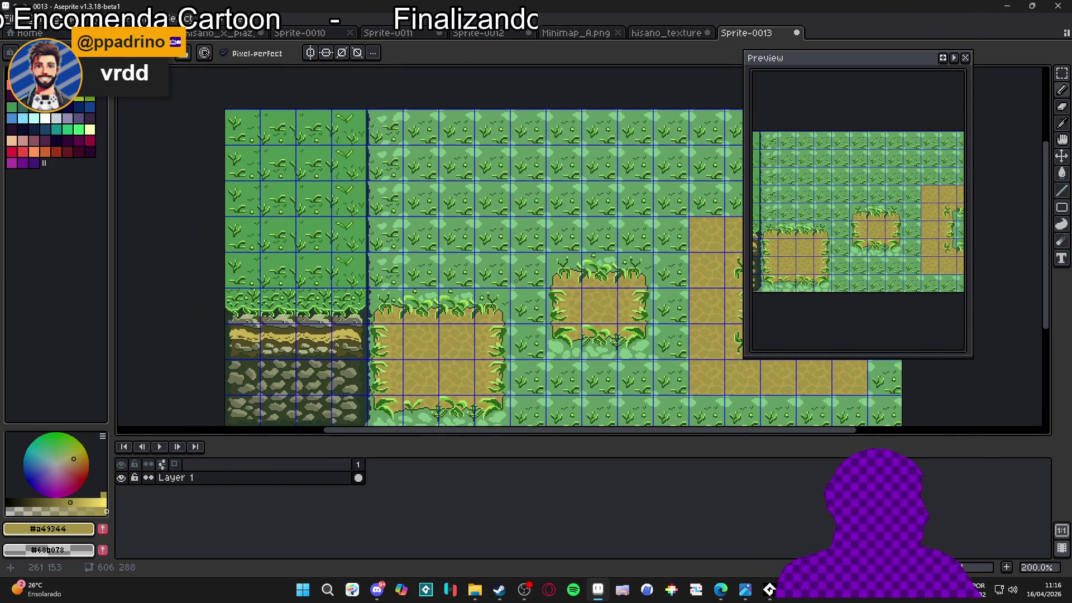
scroll(485, 301, "up", 8)
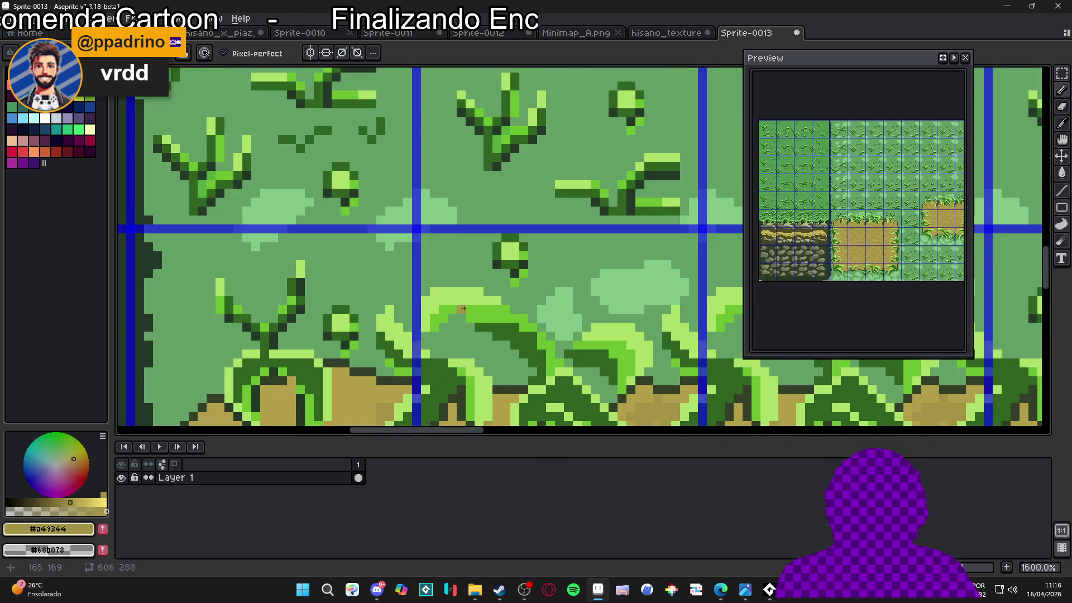
left_click(468, 294, "alt")
scroll(468, 294, "down", 2)
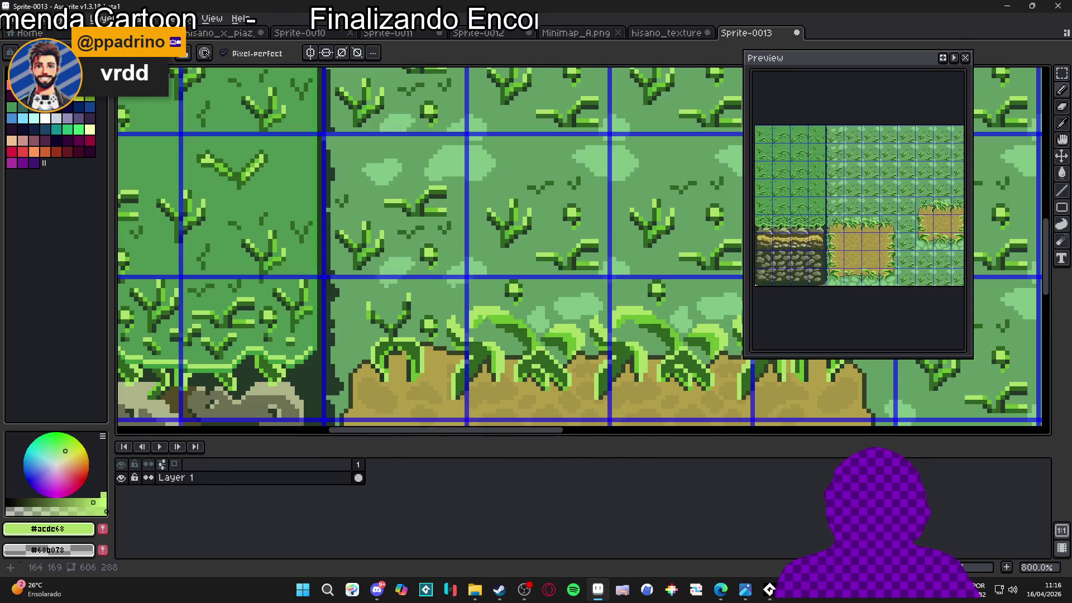
left_click(523, 343, "alt")
- Resample #acde68, then take the base grass green #639e66 as the foreground colour
scroll(522, 344, "up", 1)
scroll(523, 343, "down", 1)
scroll(523, 344, "down", 1)
scroll(415, 162, "up", 2)
left_click(415, 162, "alt")
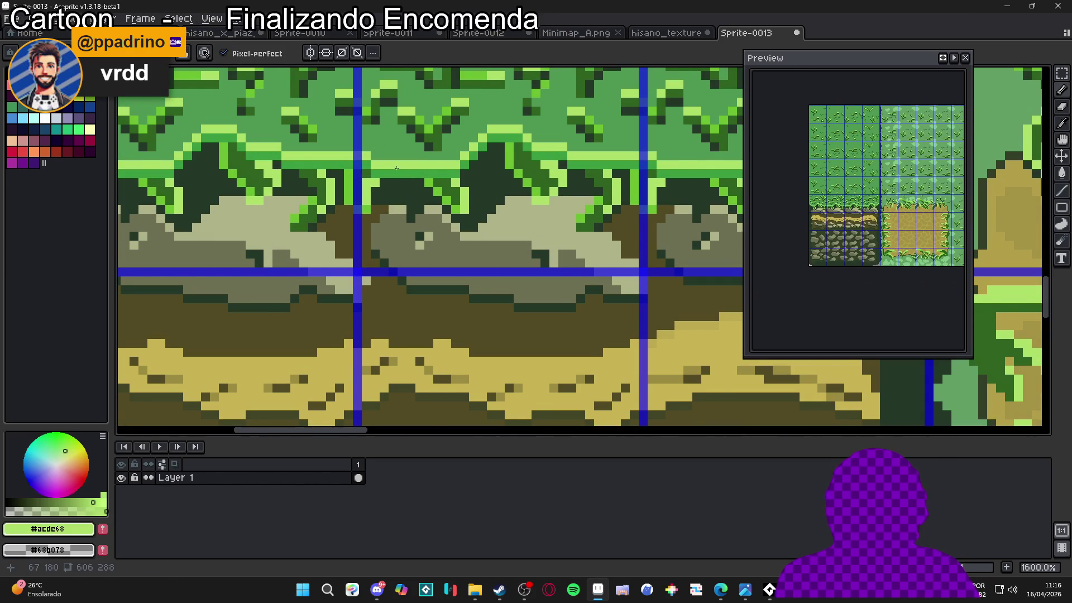
scroll(396, 168, "down", 8)
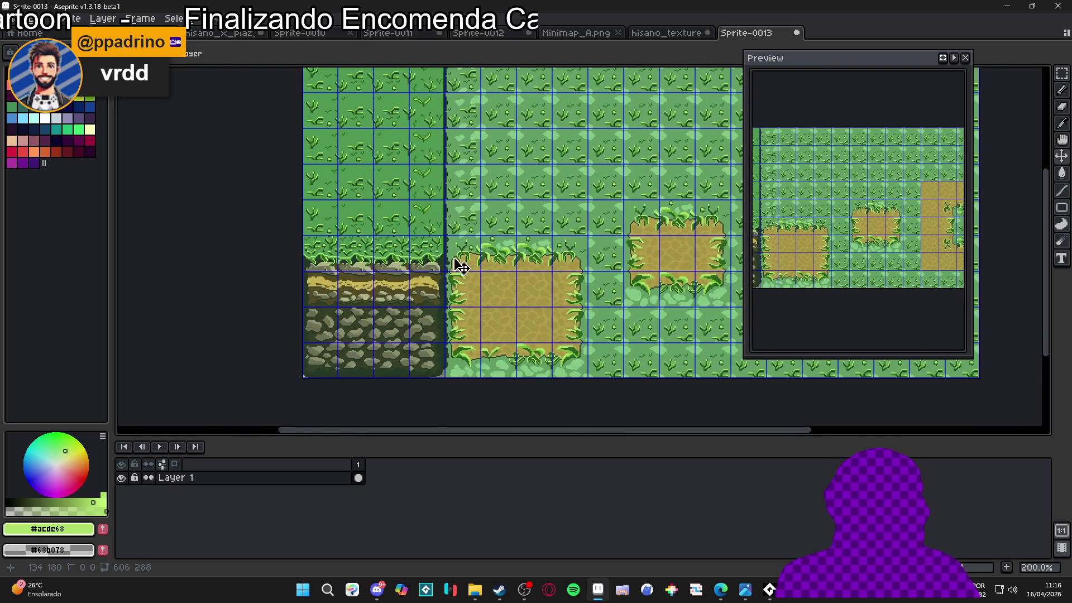
scroll(458, 262, "down", 2)
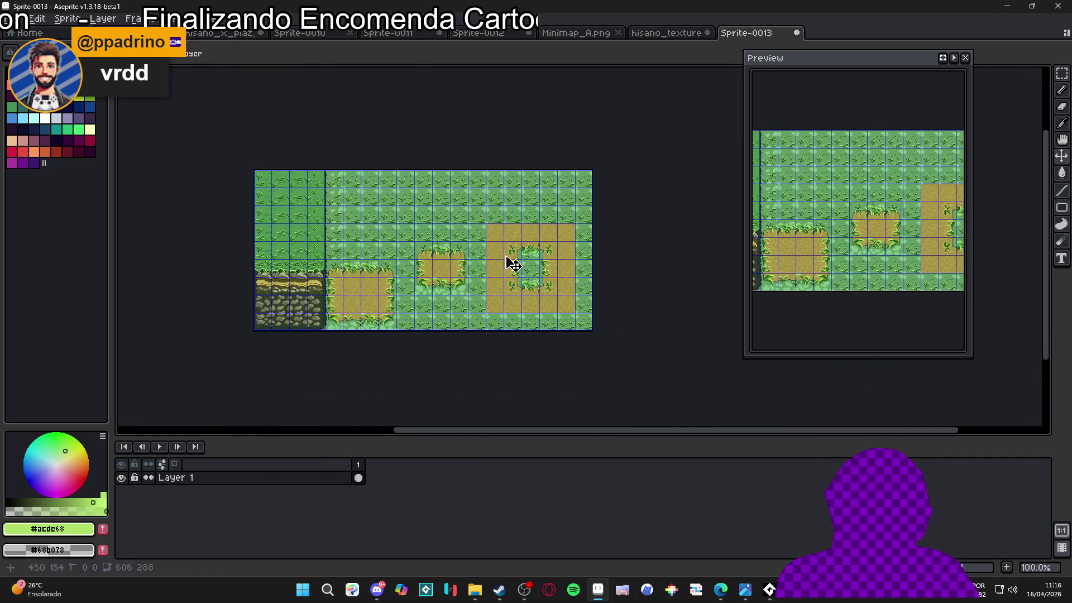
scroll(441, 275, "up", 2)
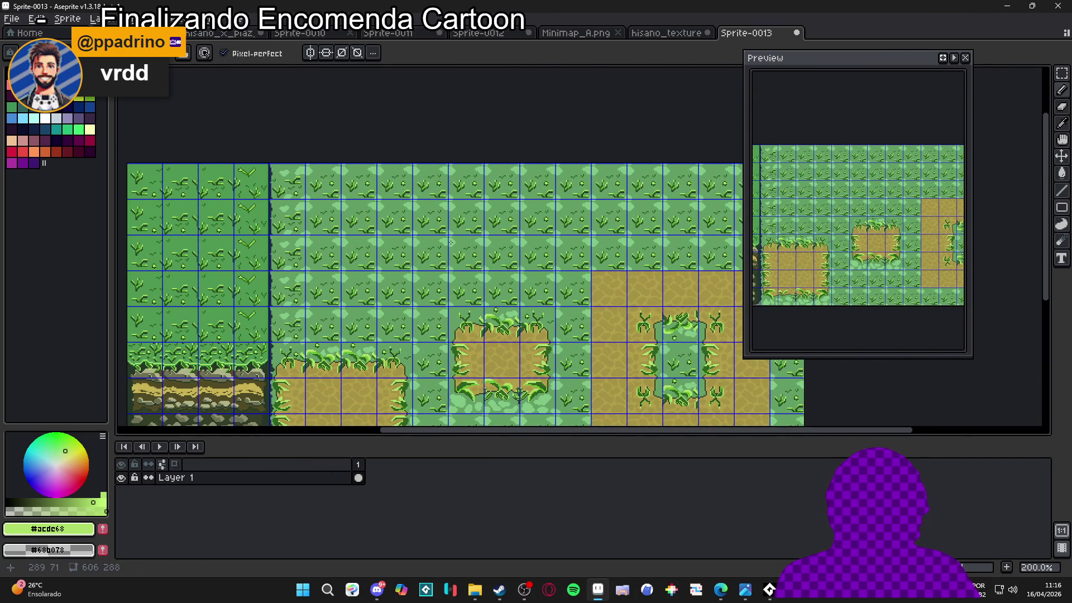
scroll(450, 242, "down", 1)
scroll(480, 246, "right", 2)
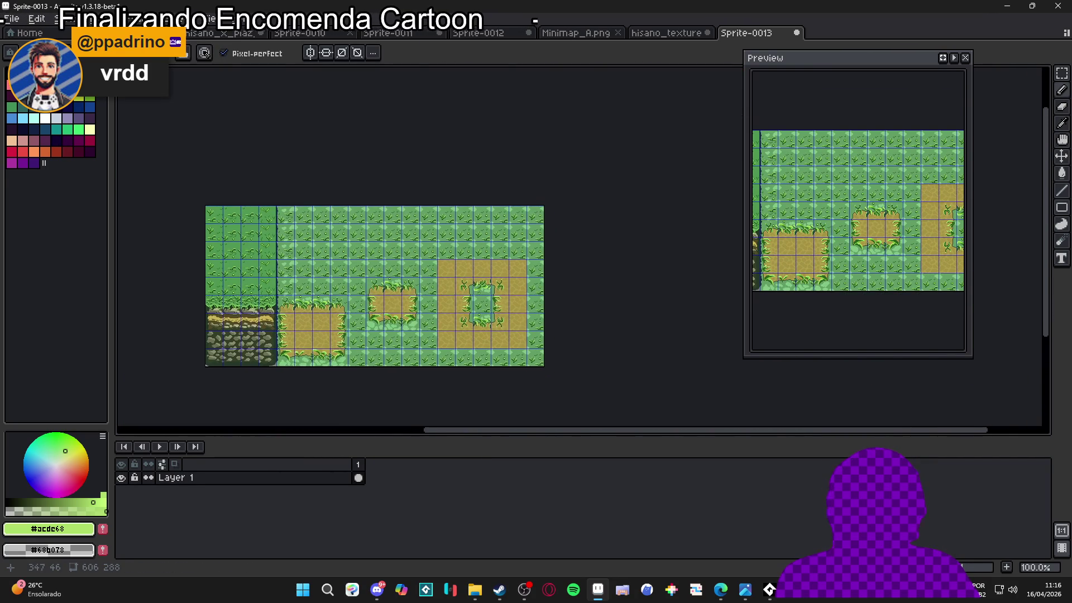
scroll(509, 246, "up", 1)
scroll(329, 148, "up", 2)
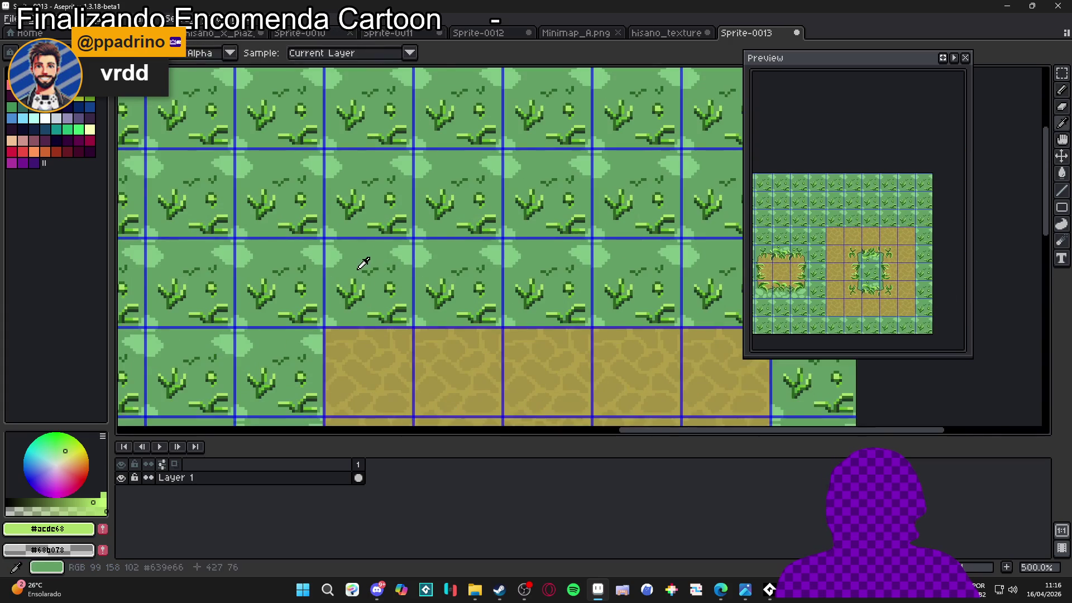
left_click(363, 266, "alt")
scroll(363, 266, "down", 2)
scroll(389, 313, "down", 3)
- Create a new 16×16 px sprite
left_click(6, 25)
left_click(23, 32)
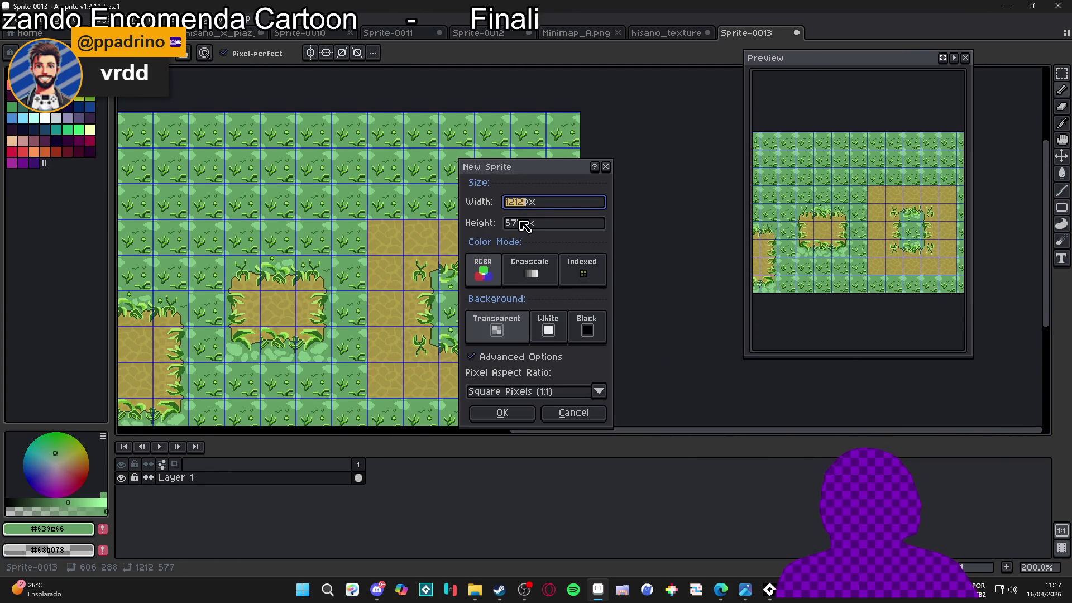
type("6")
key("Tab")
type("16")
key("Return")
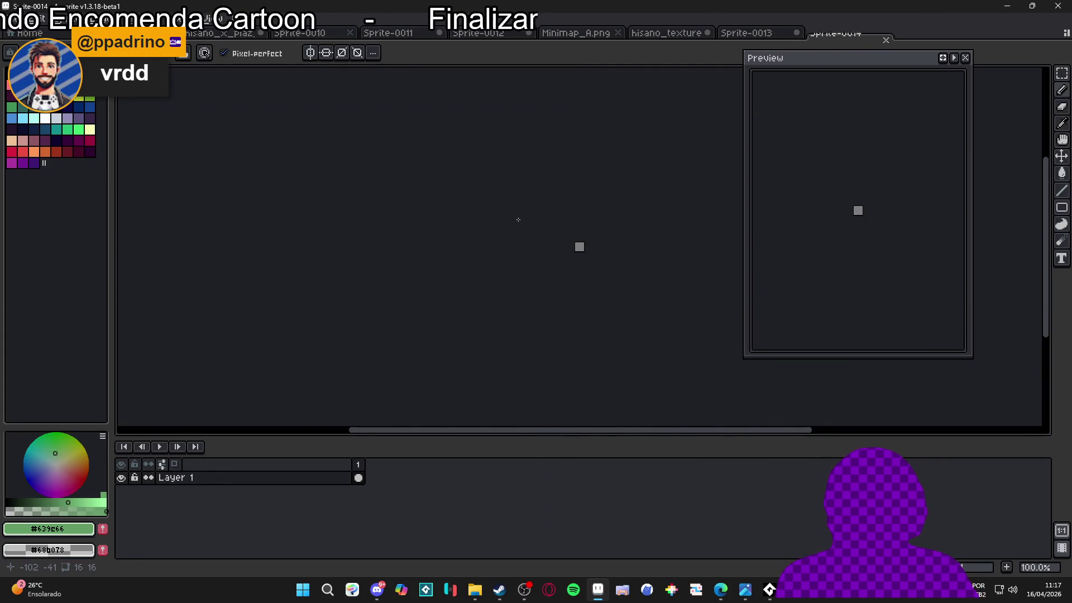
scroll(581, 251, "up", 5)
left_click_drag(583, 285, 316, 282)
- Turn on Tiled Mode in both axes so the sprite repeats
left_click(212, 22)
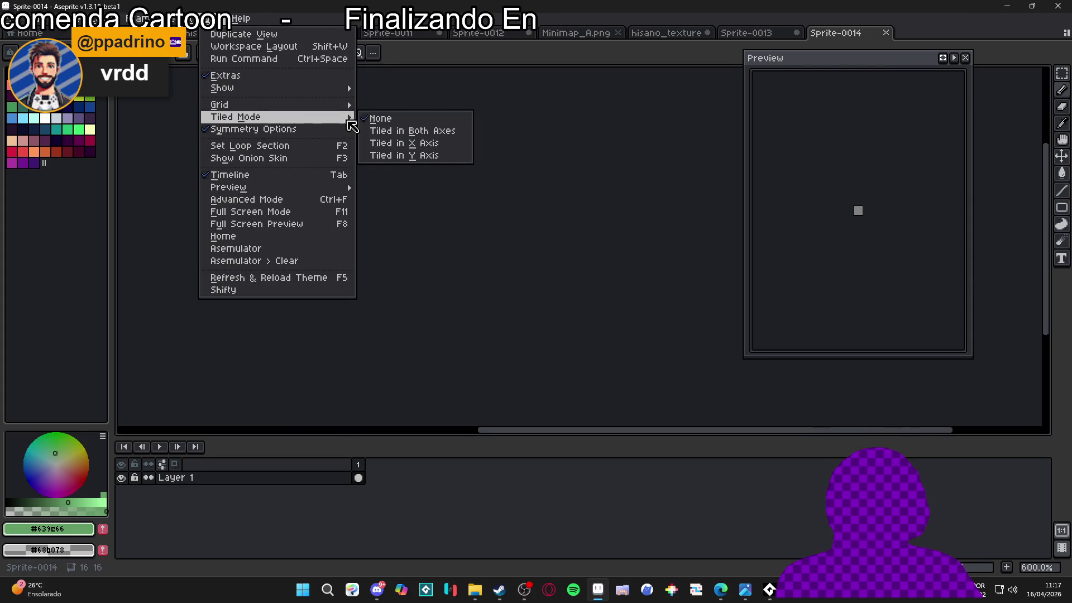
left_click(433, 131)
left_click_drag(260, 233, 421, 210)
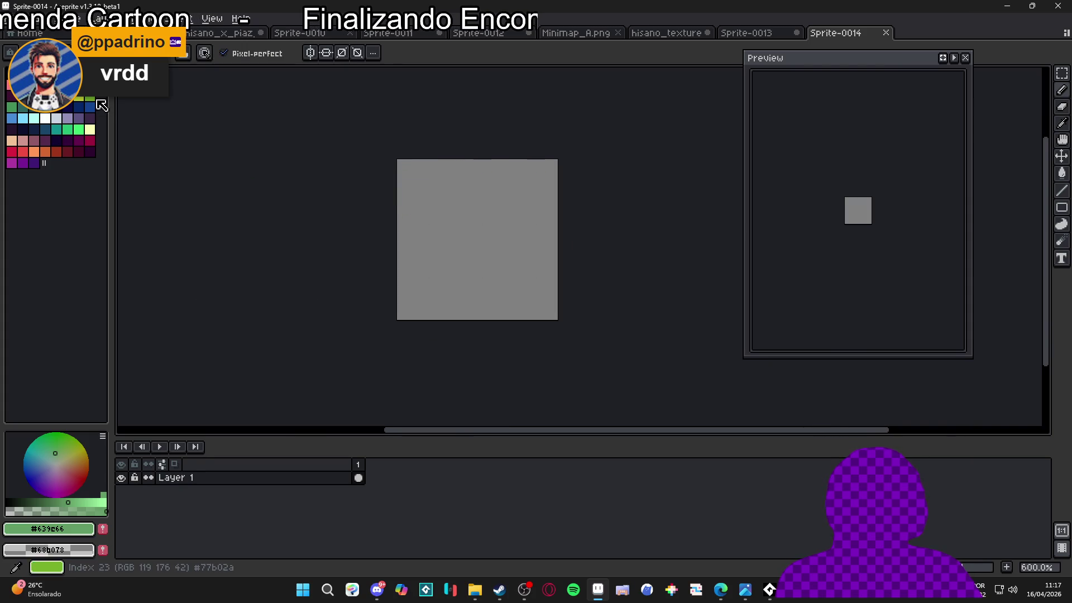
- Pick a green palette swatch as the colour to fill the tile with
left_click(90, 98)
left_click(12, 107)
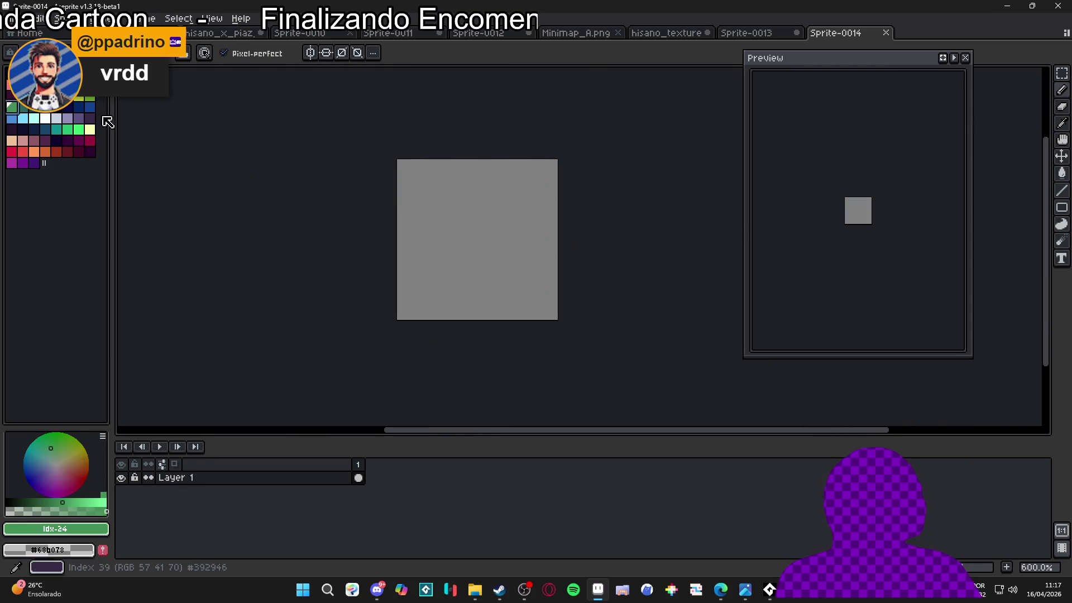
scroll(487, 235, "up", 1)
left_click_drag(488, 235, 286, 225)
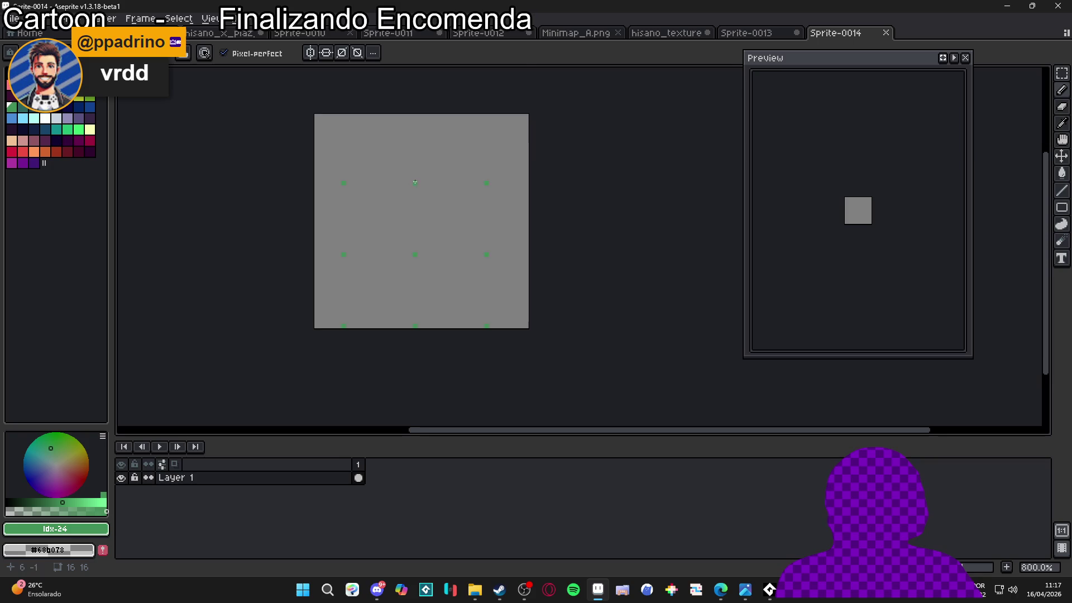
left_click_drag(415, 182, 417, 229)
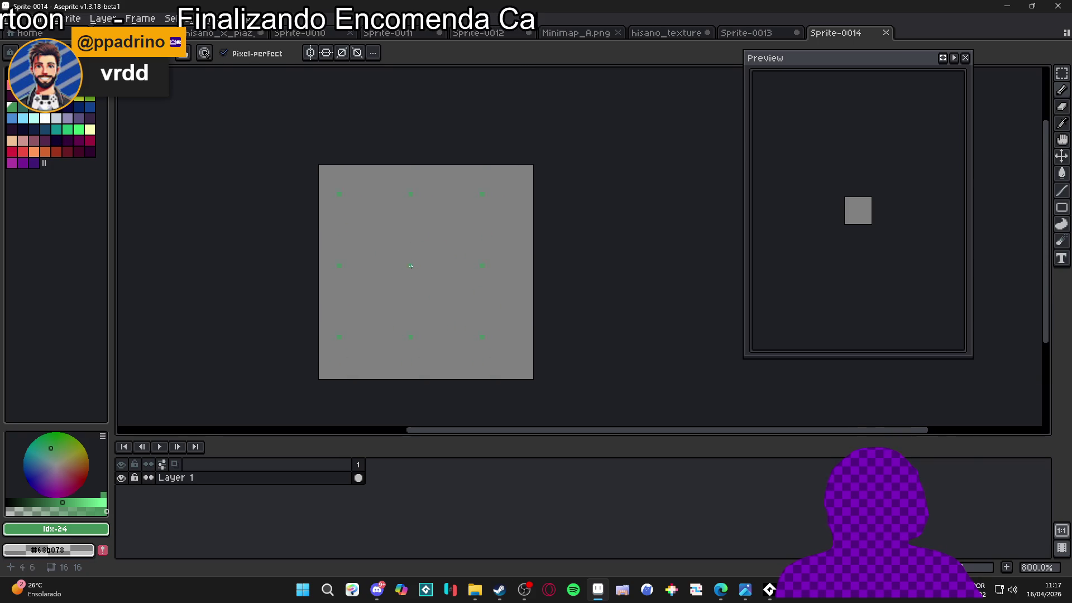
key("g")
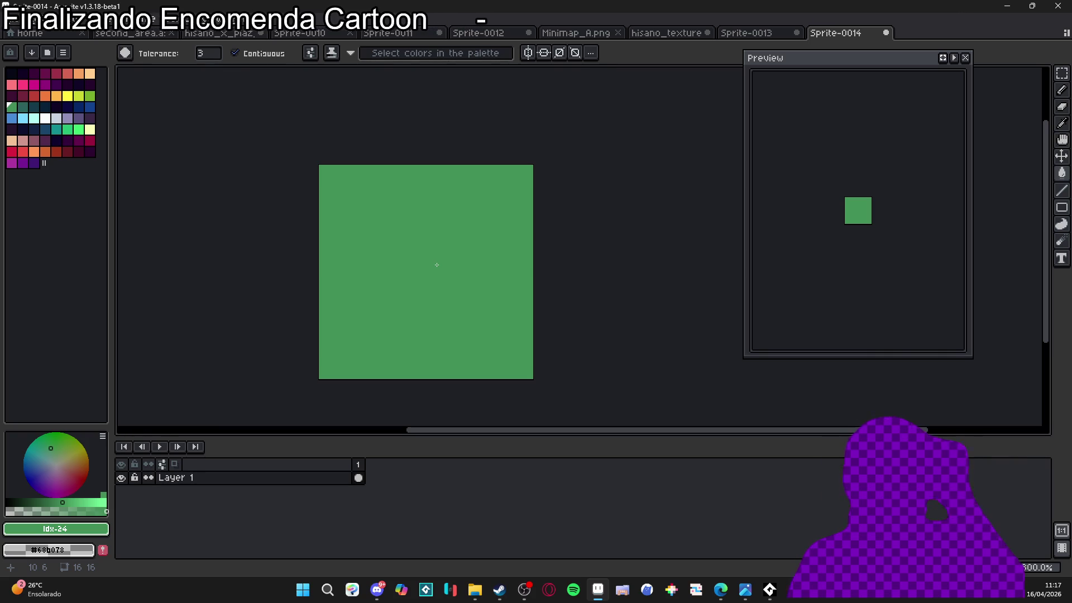
- Scatter light green 2px pencil dots across the green 16×16 tile
left_click(90, 96)
key("b")
scroll(388, 211, "up", 2)
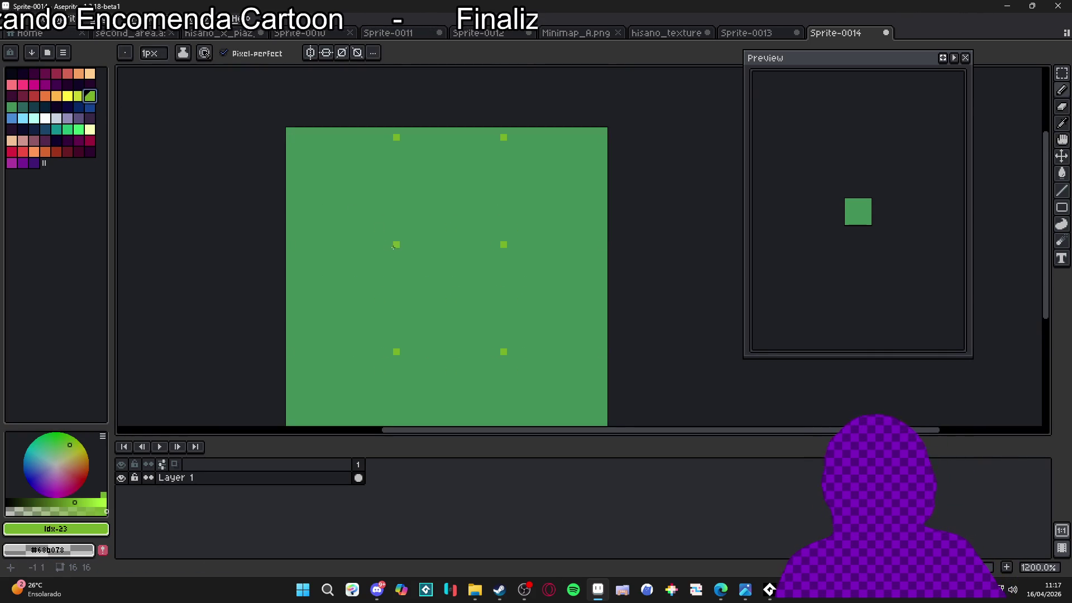
key("plus")
left_click(442, 202)
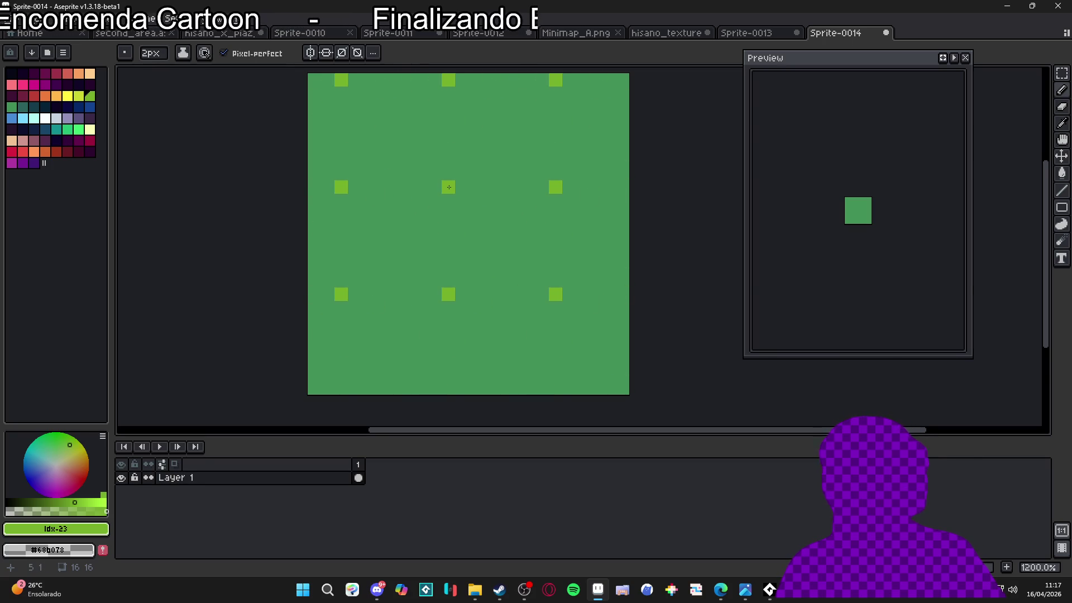
scroll(472, 192, "down", 1)
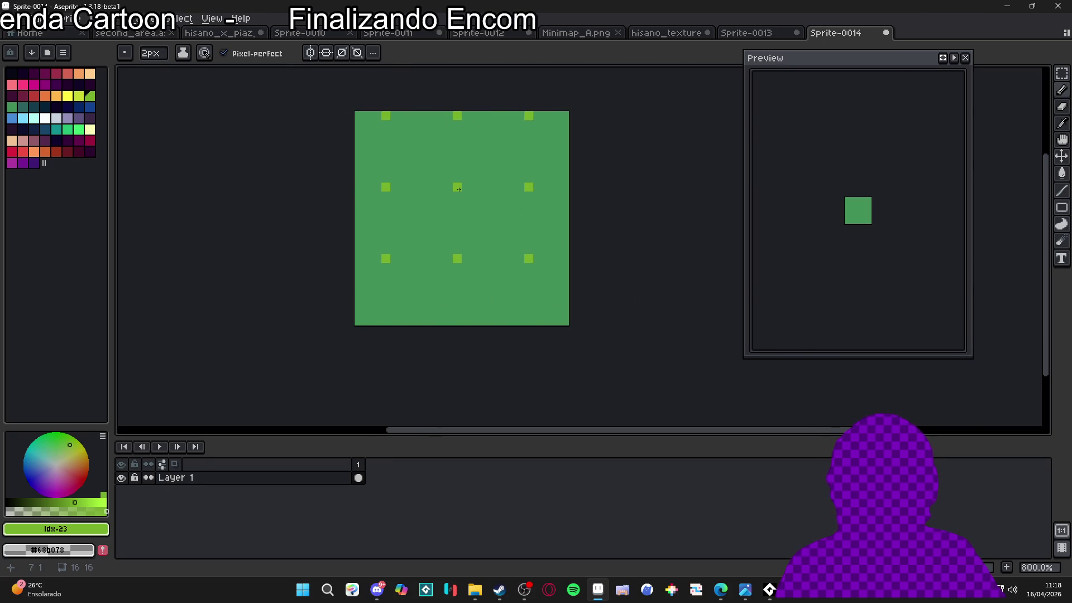
left_click(458, 178)
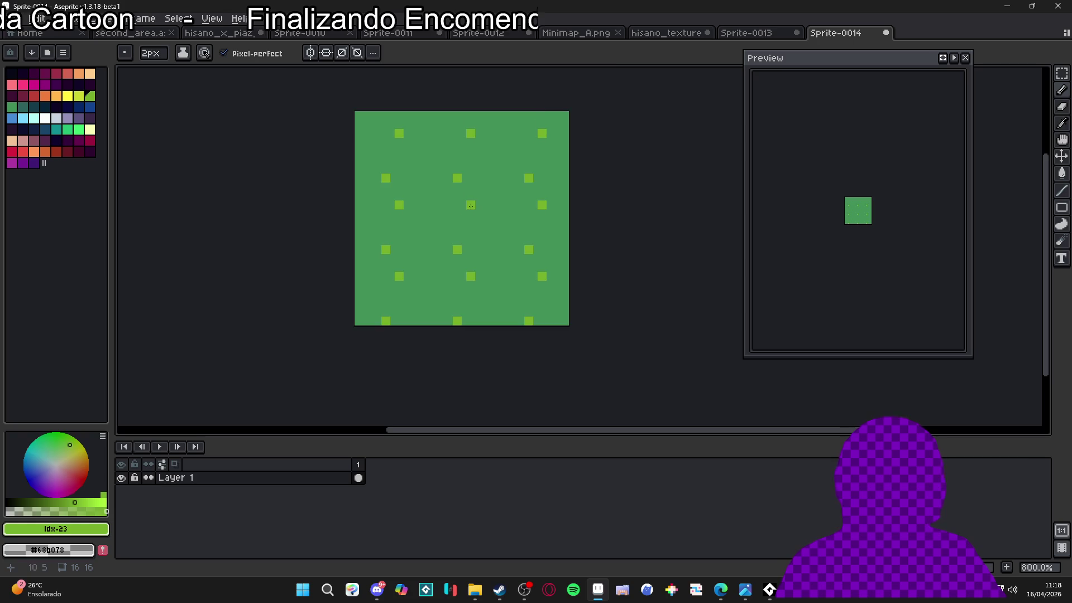
scroll(459, 179, "up", 1)
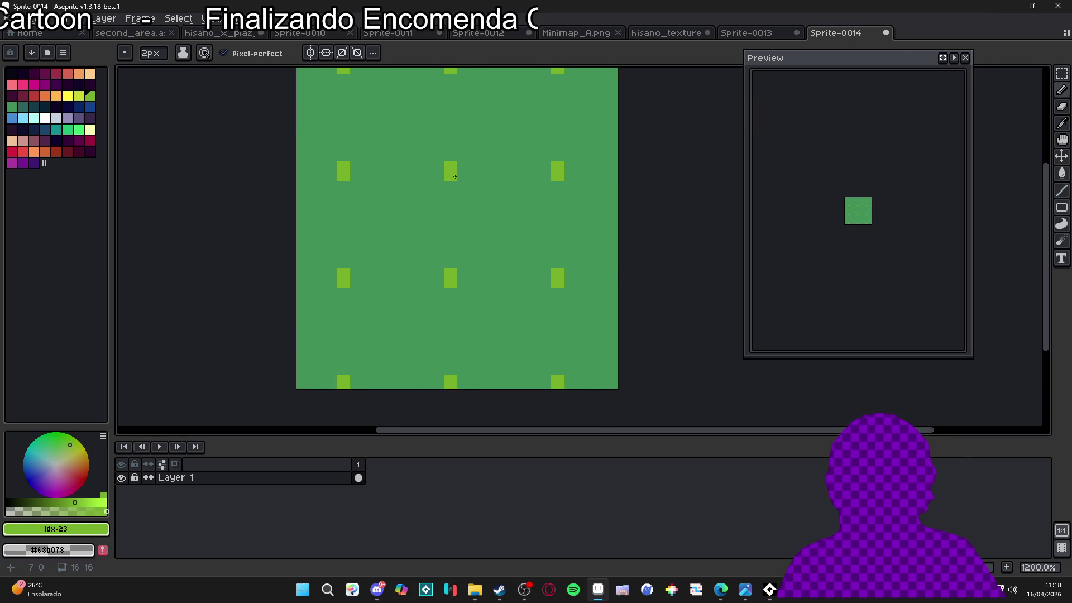
- Return to the Sprite-0013 grass tileset to pick colours from it
left_click(745, 33)
scroll(508, 194, "up", 10)
scroll(580, 238, "down", 5)
key("alt")
- Sample light green #acde68 from a Sprite-0013 plant, then return to Sprite-0014
left_click(567, 252, "alt")
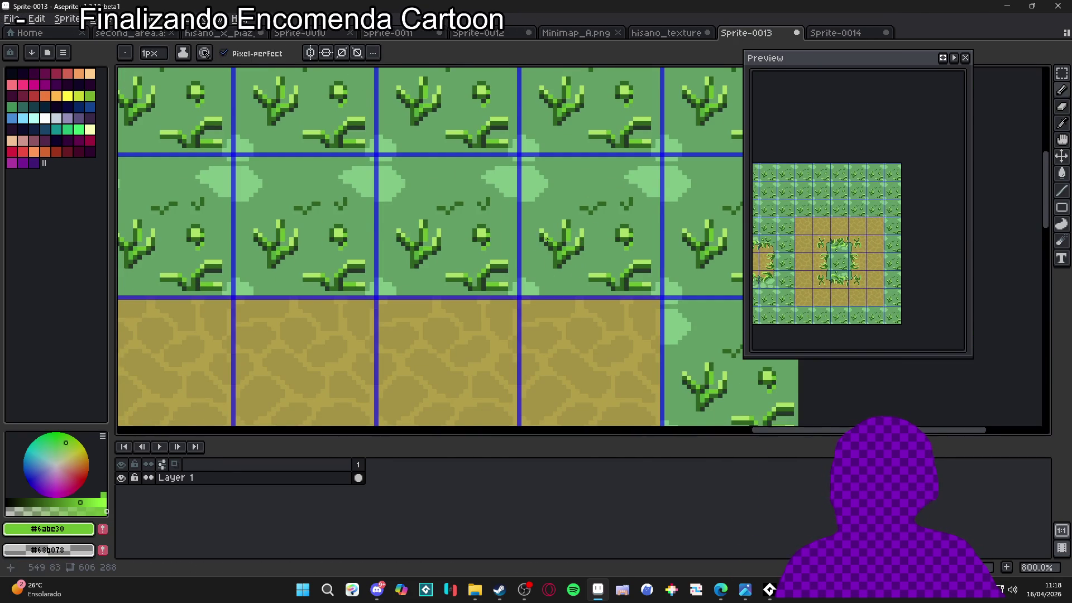
scroll(548, 236, "down", 1)
scroll(514, 228, "up", 3)
scroll(485, 224, "down", 1)
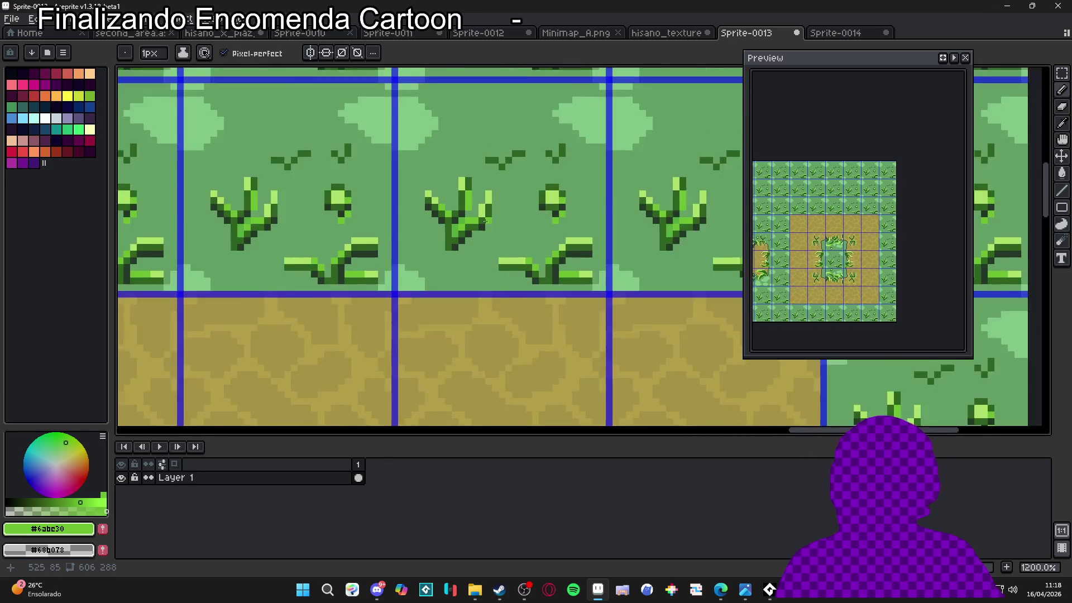
scroll(484, 224, "up", 1)
scroll(433, 264, "down", 6)
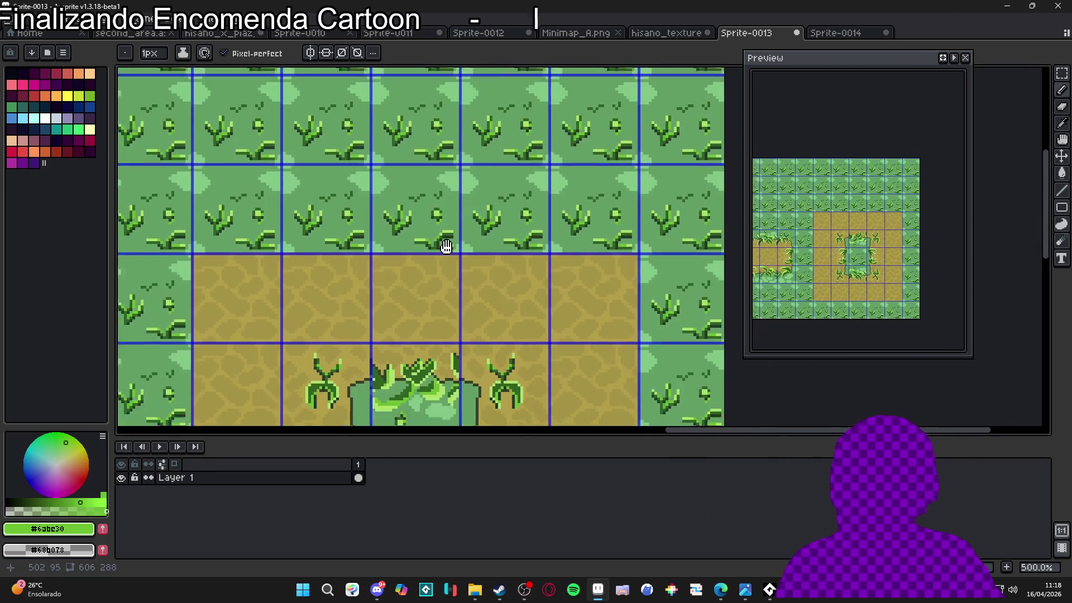
scroll(351, 316, "up", 1)
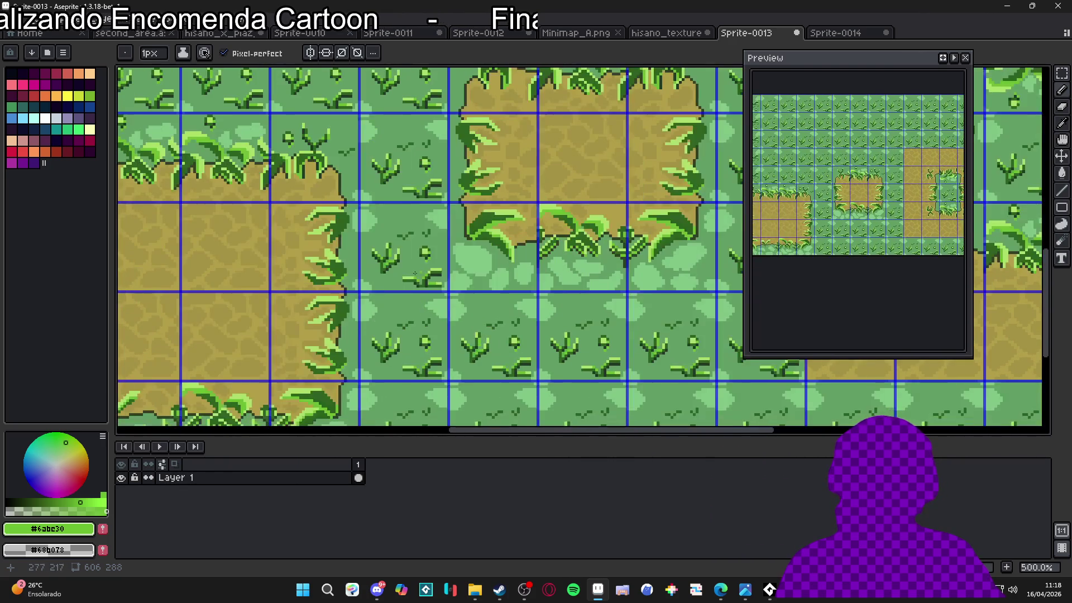
scroll(390, 279, "down", 1)
scroll(419, 263, "up", 2)
scroll(440, 256, "down", 2)
scroll(407, 296, "up", 4)
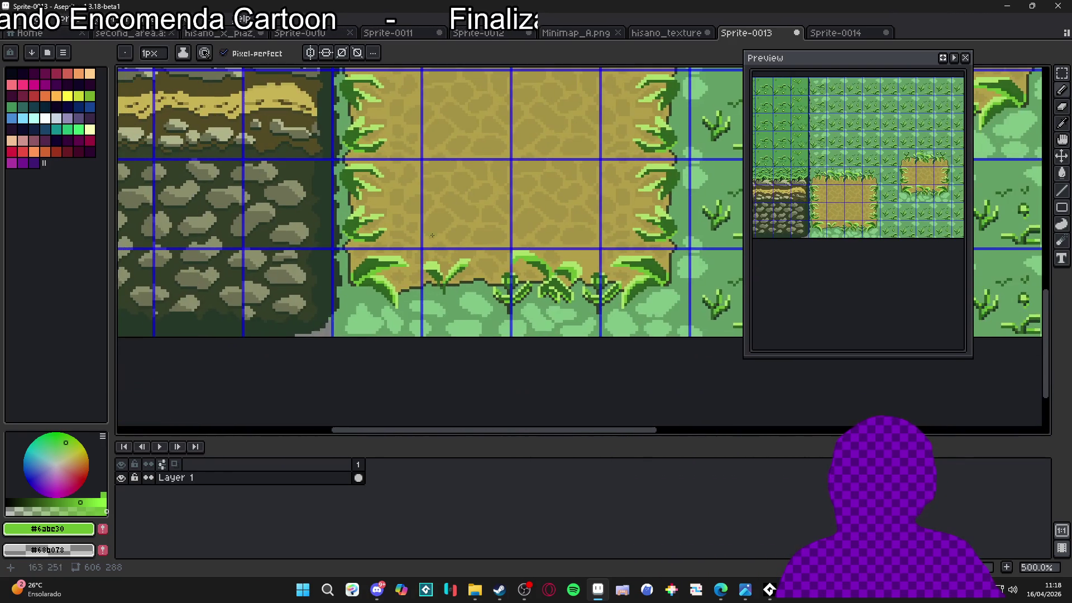
scroll(366, 156, "down", 4)
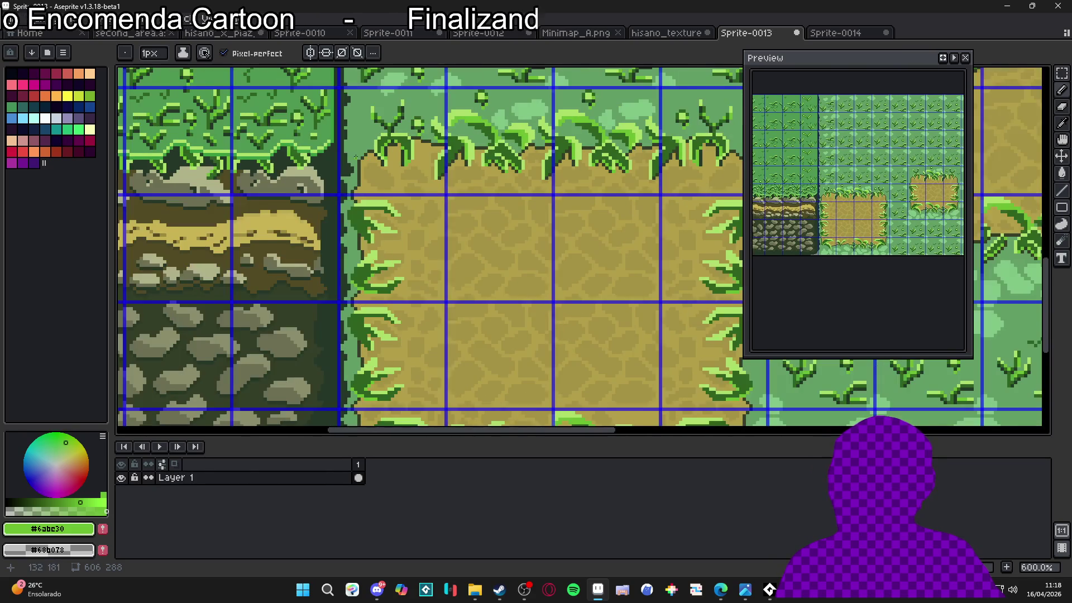
scroll(391, 169, "up", 3)
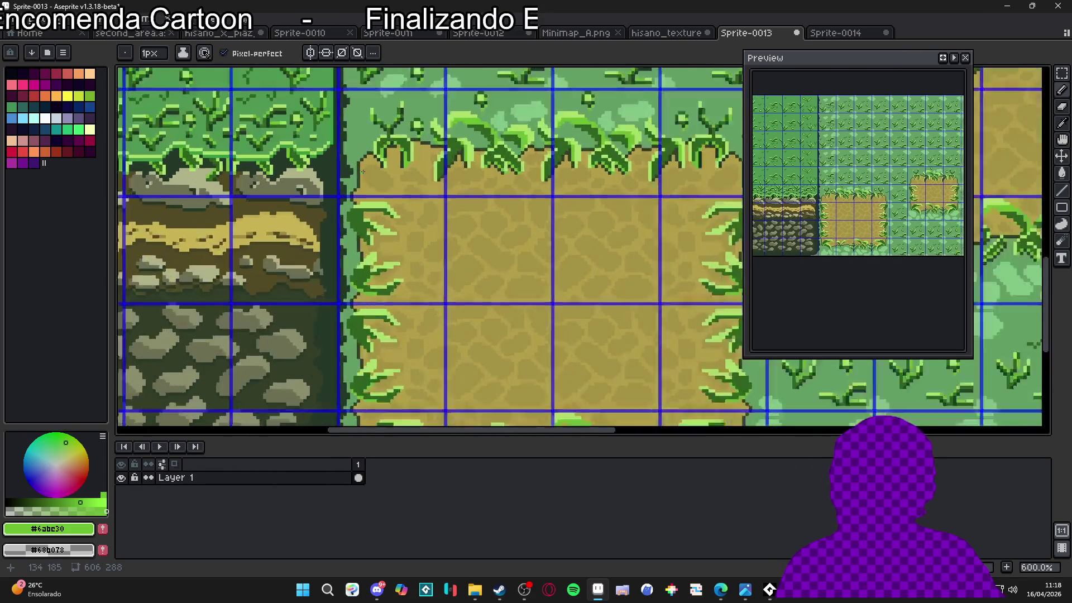
scroll(340, 209, "up", 2)
scroll(371, 216, "down", 2)
scroll(373, 187, "up", 1)
scroll(354, 213, "down", 1)
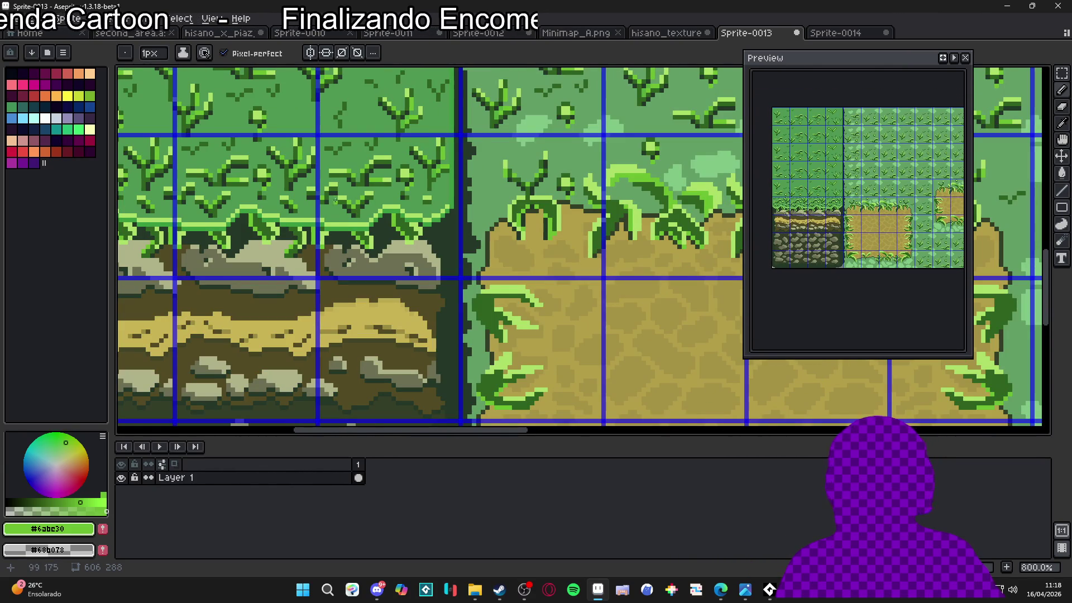
scroll(410, 203, "down", 2)
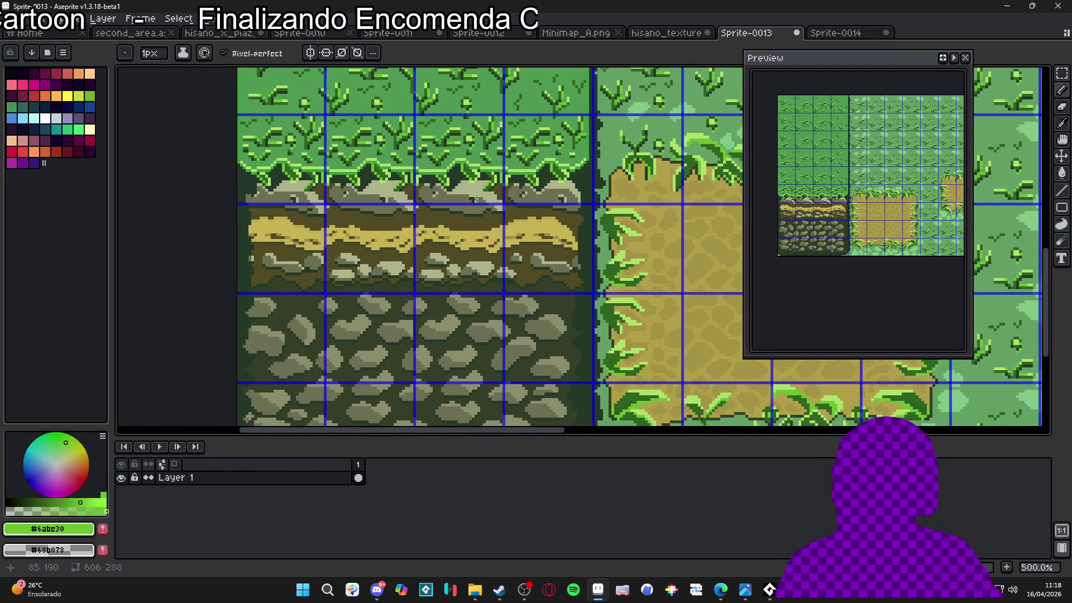
scroll(475, 168, "up", 4)
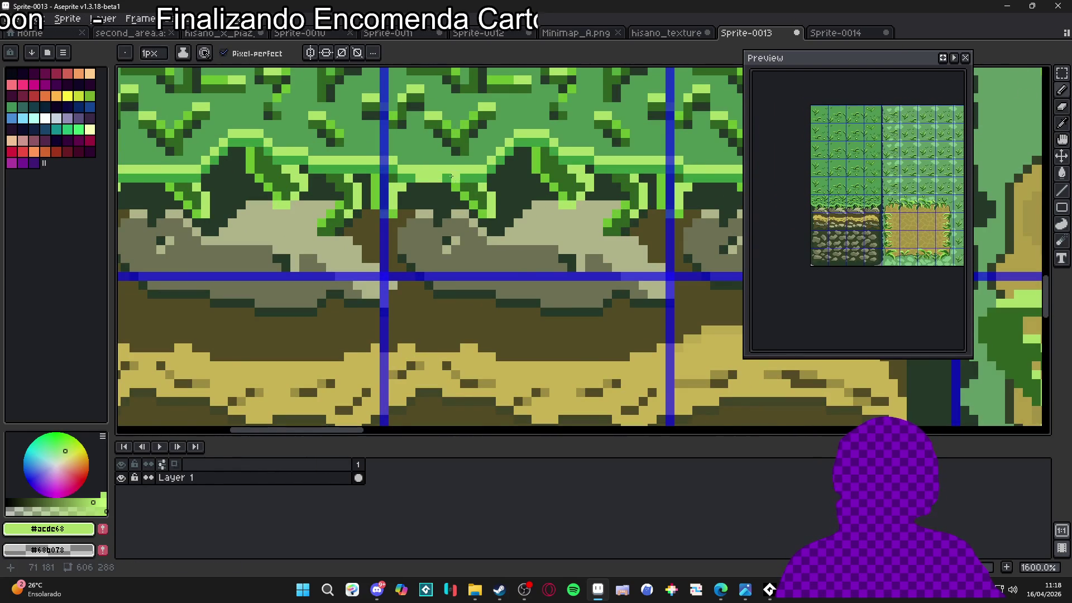
scroll(450, 176, "down", 2)
left_click(836, 33)
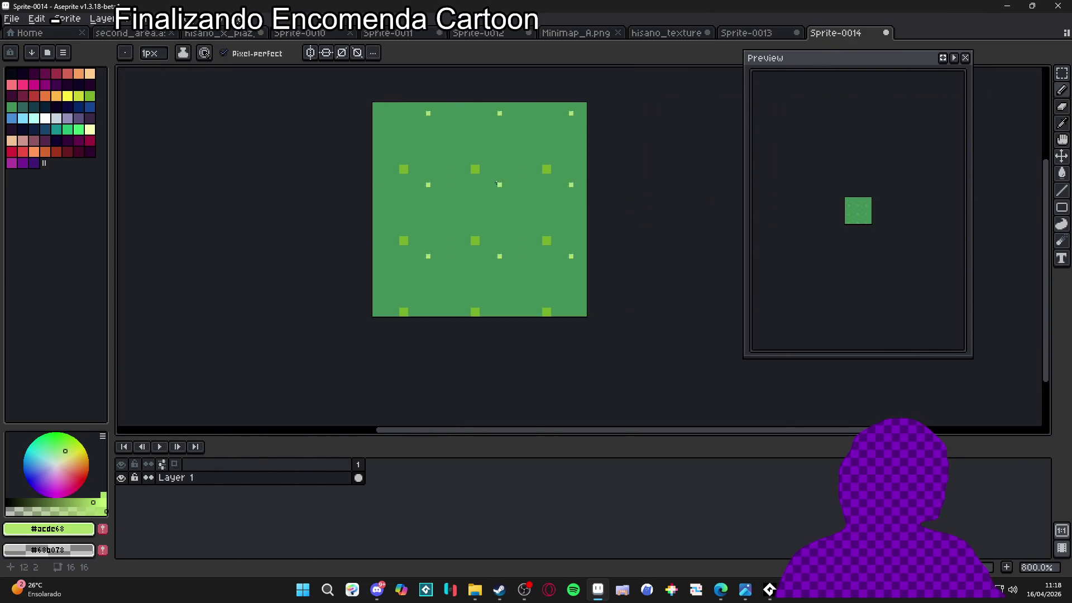
- With light green #77b02a, add 2x2 blocks and a stepped grass blade repeated in every tile
scroll(519, 184, "up", 2)
left_click(518, 199)
left_click(518, 199, "alt")
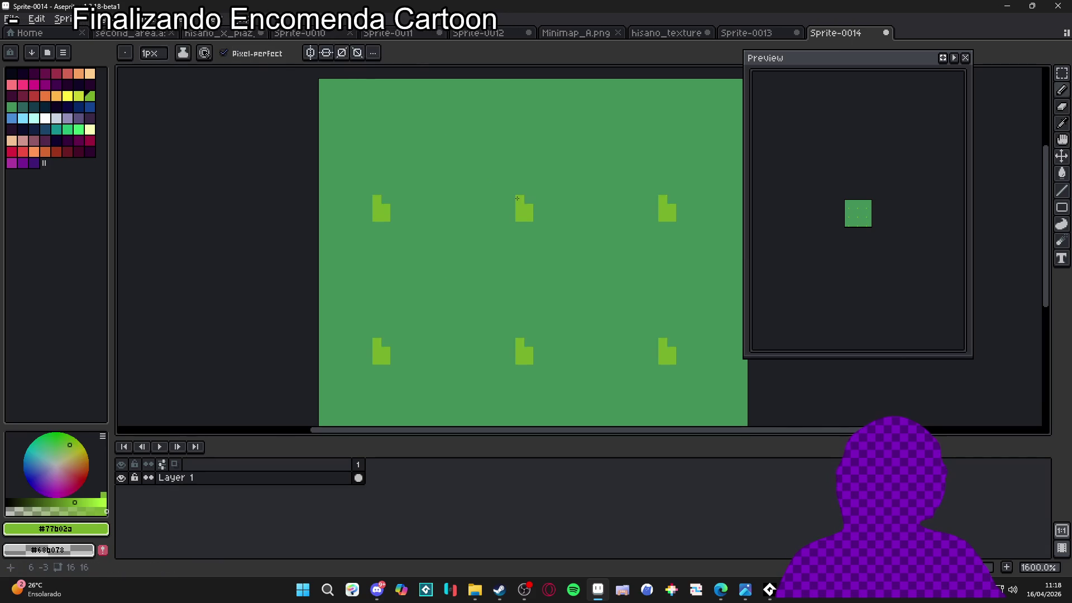
key("plus")
left_click(516, 205)
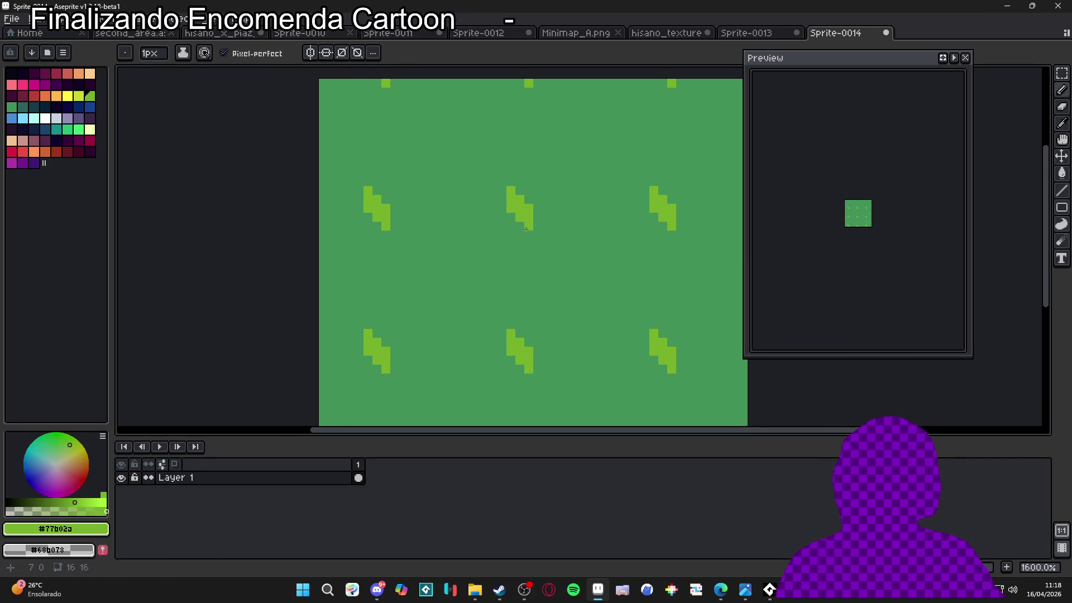
key("ctrl+z")
key("plus")
left_click_drag(564, 208, 571, 196)
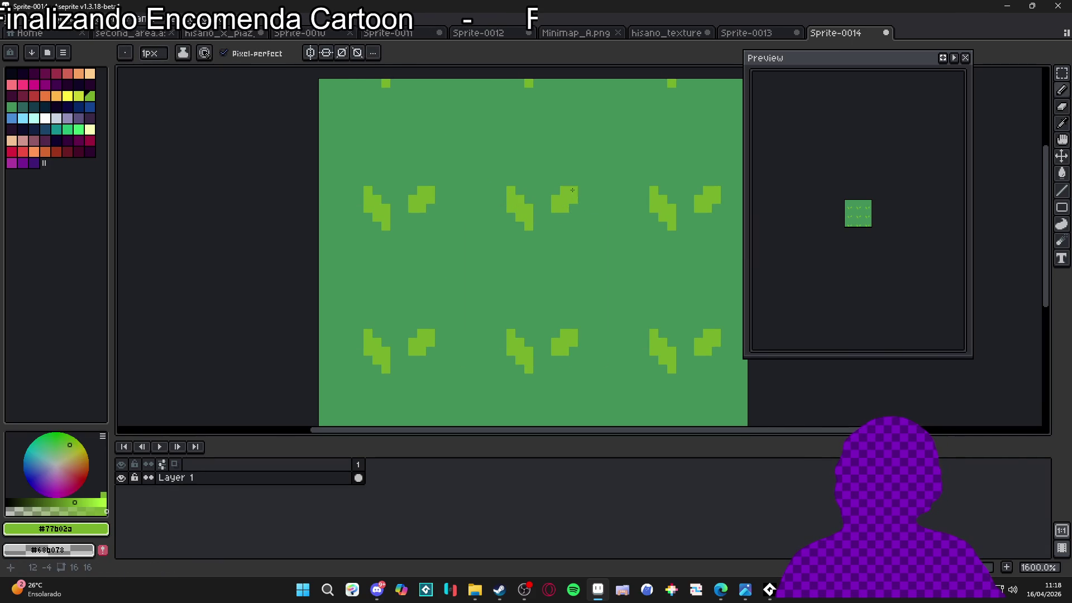
- Stamp 2px light-green squares and single pixels into a new stepped leaf
left_click(555, 217)
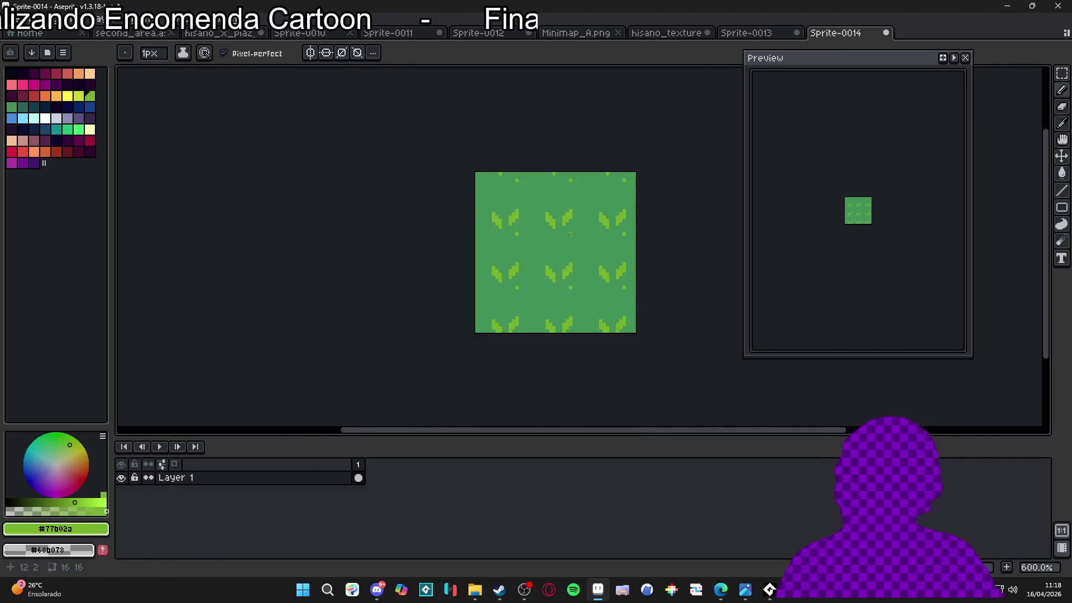
scroll(558, 220, "down", 1)
key("w")
scroll(552, 210, "up", 1)
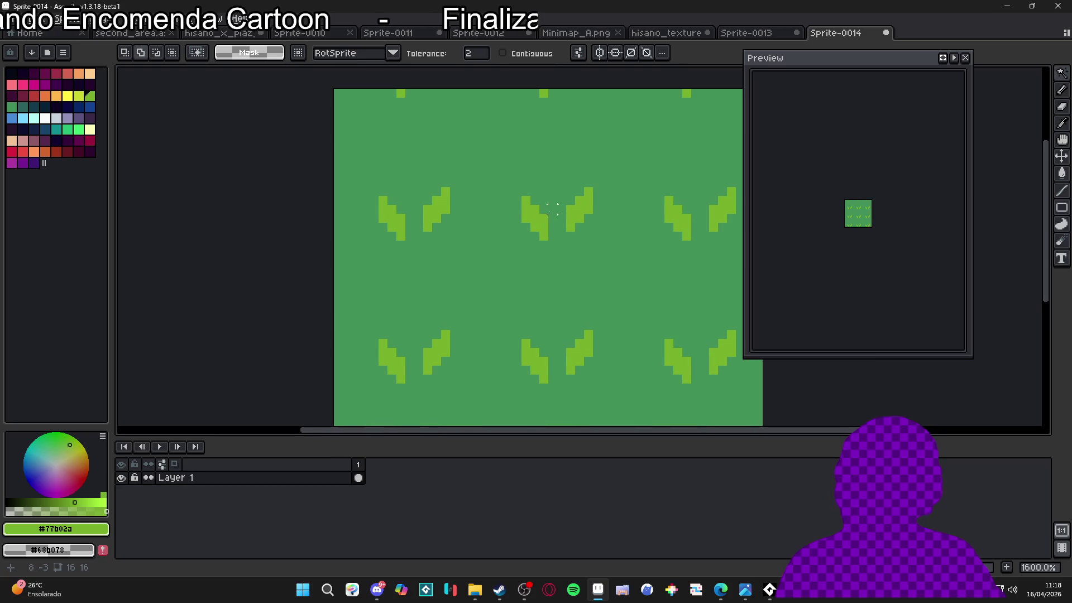
key("b")
scroll(535, 174, "up", 2)
left_click(493, 173)
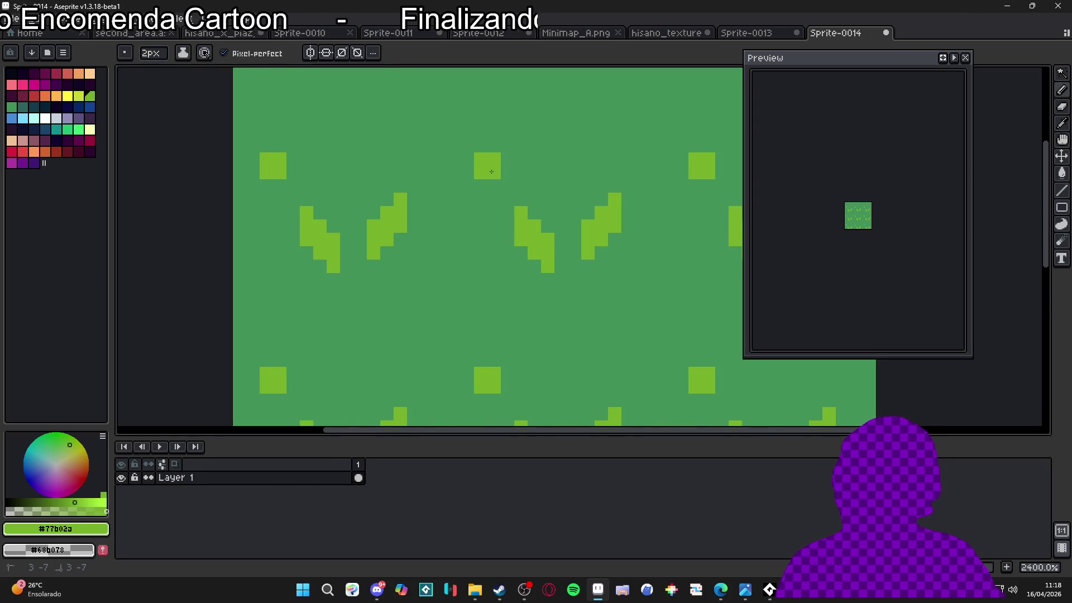
left_click(480, 156)
key("minus")
left_click(467, 132)
left_click(494, 186)
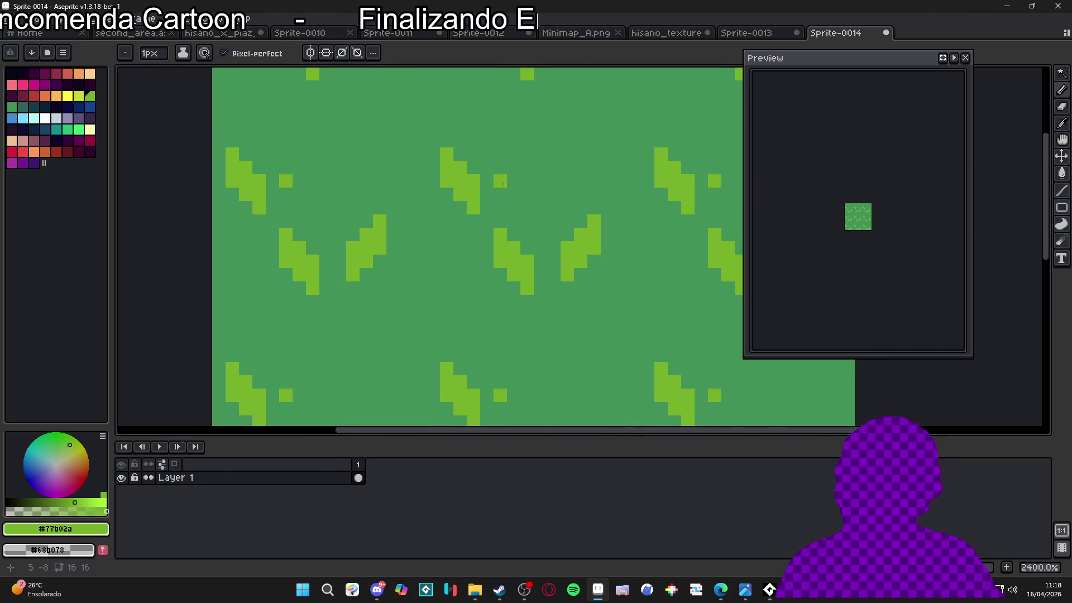
- Build another light-green stepped leaf pixel by pixel, rising to a pointed tip
left_click(516, 167)
left_click(501, 168)
left_click(500, 154)
left_click(513, 154)
left_click(501, 141)
left_click(514, 141)
left_click(527, 140)
left_click(527, 154)
left_click(528, 130)
- Add a small five-pixel stepped leaf and a 2px square tuft stretched diagonally upward
scroll(529, 131, "up", 2)
left_click_drag(421, 198, 435, 186)
left_click(421, 172)
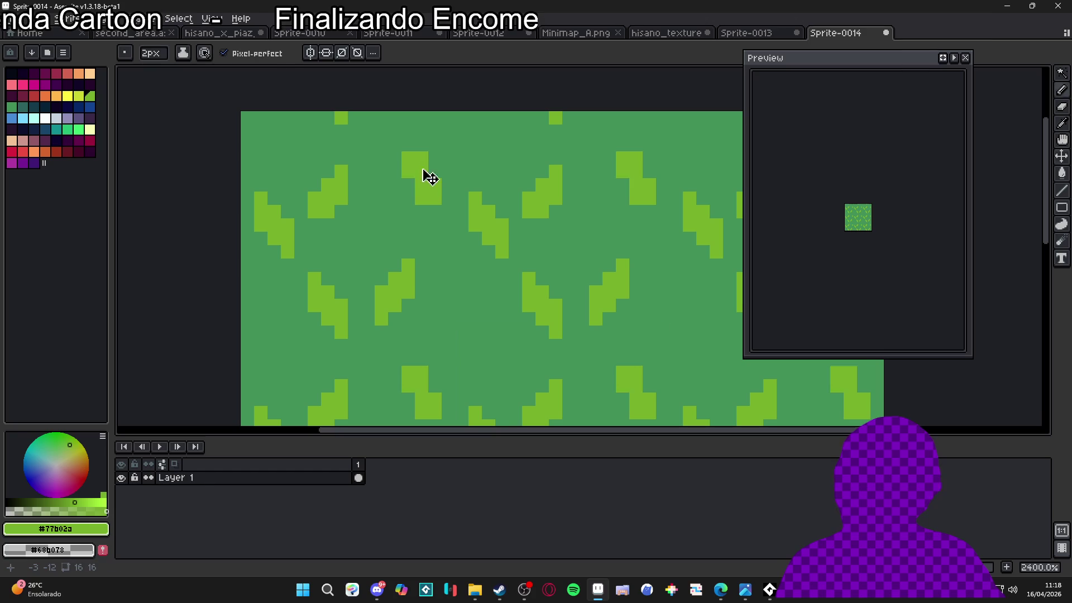
scroll(441, 212, "down", 6)
scroll(455, 232, "up", 3)
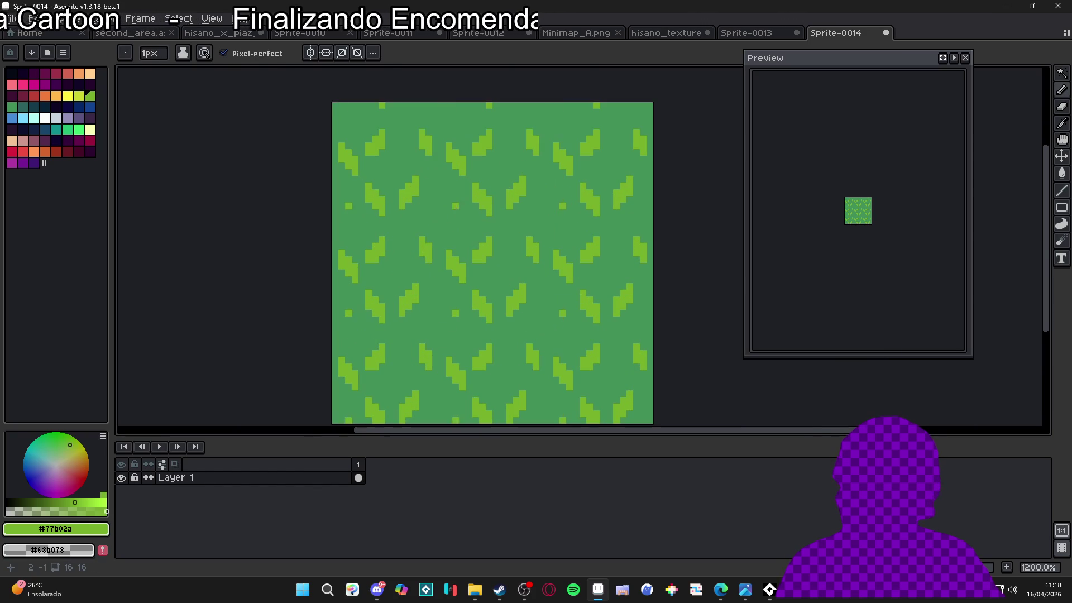
key("plus")
left_click(447, 217)
left_click_drag(448, 218, 456, 213)
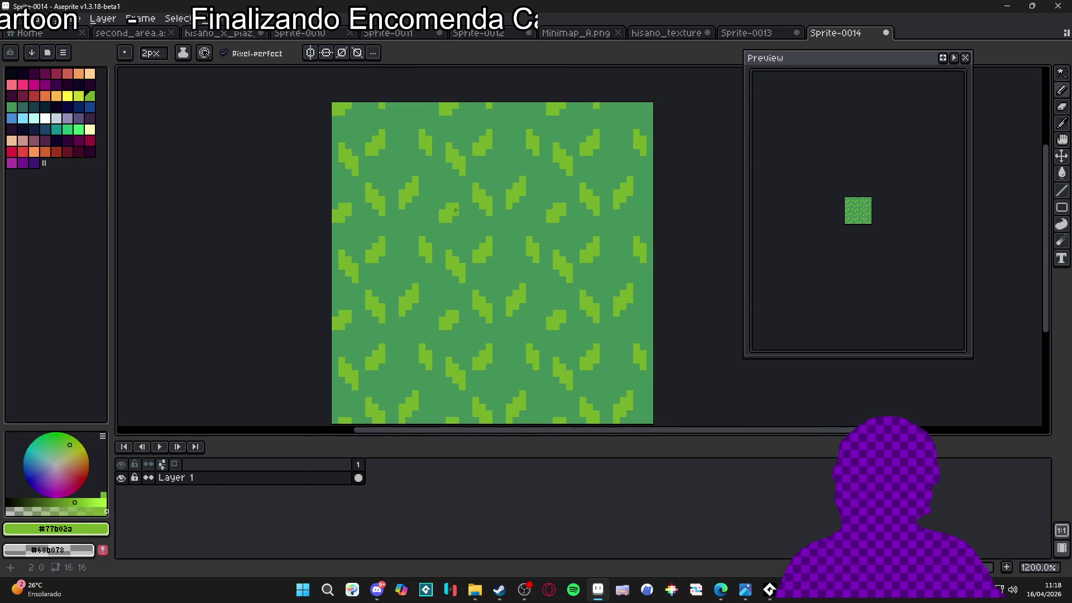
- Set the brush back to 2px and sample the background green from the canvas
scroll(825, 203, "up", 2)
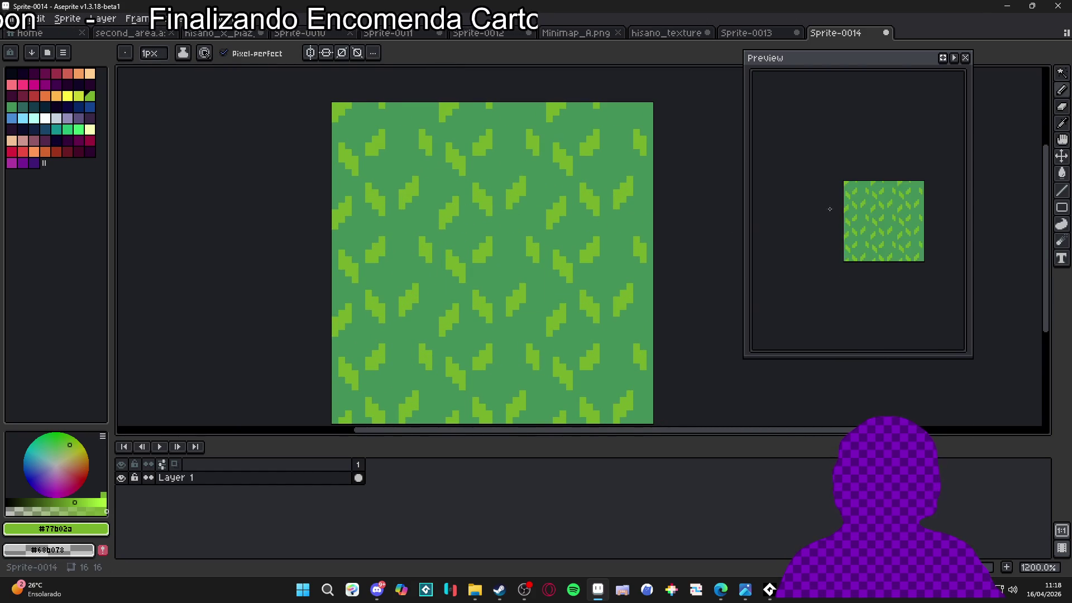
scroll(505, 203, "down", 3)
scroll(548, 201, "left", 2)
scroll(536, 212, "down", 3)
scroll(502, 235, "up", 6)
key("plus")
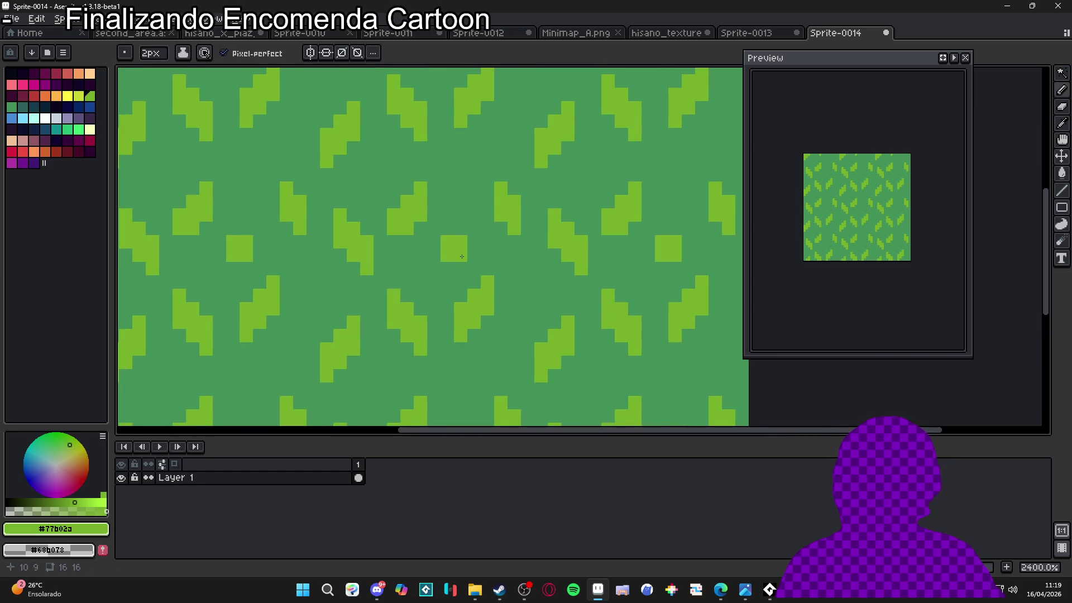
scroll(458, 232, "down", 5)
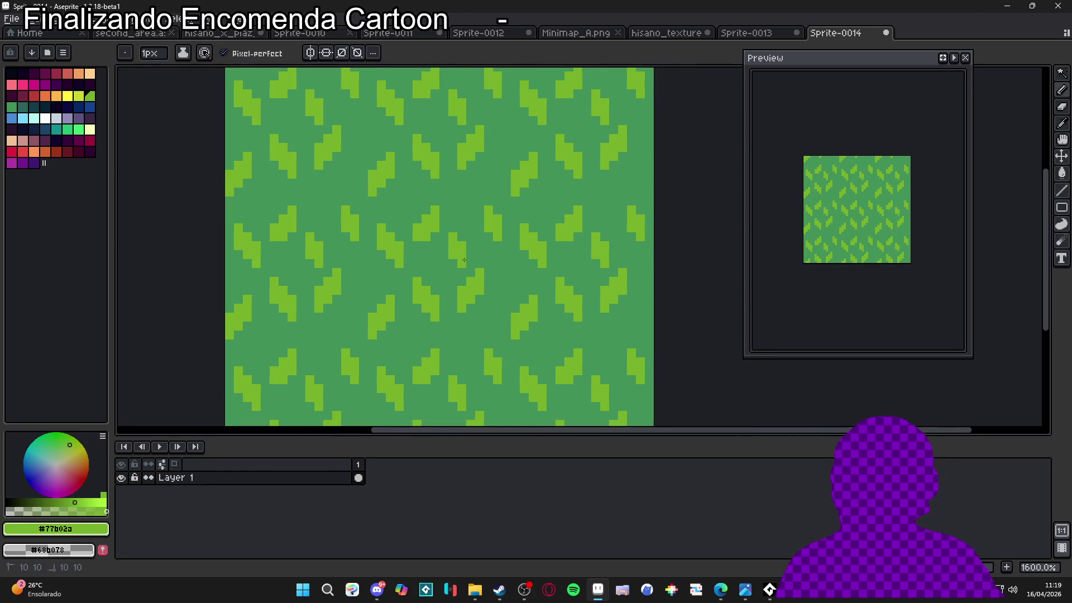
scroll(452, 279, "up", 1)
scroll(469, 274, "down", 1)
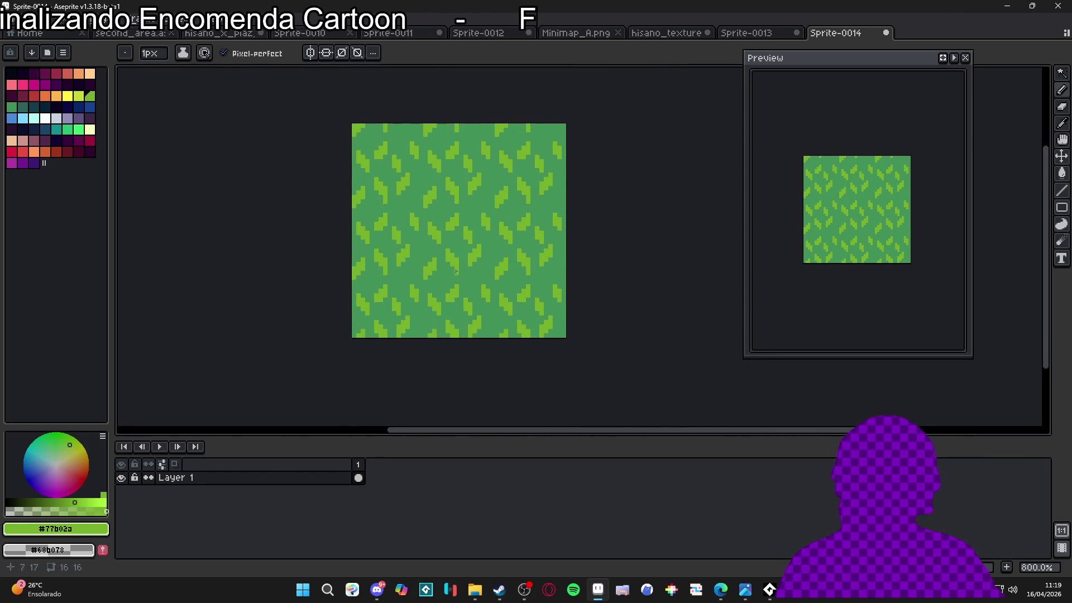
scroll(486, 266, "down", 2)
scroll(458, 251, "up", 5)
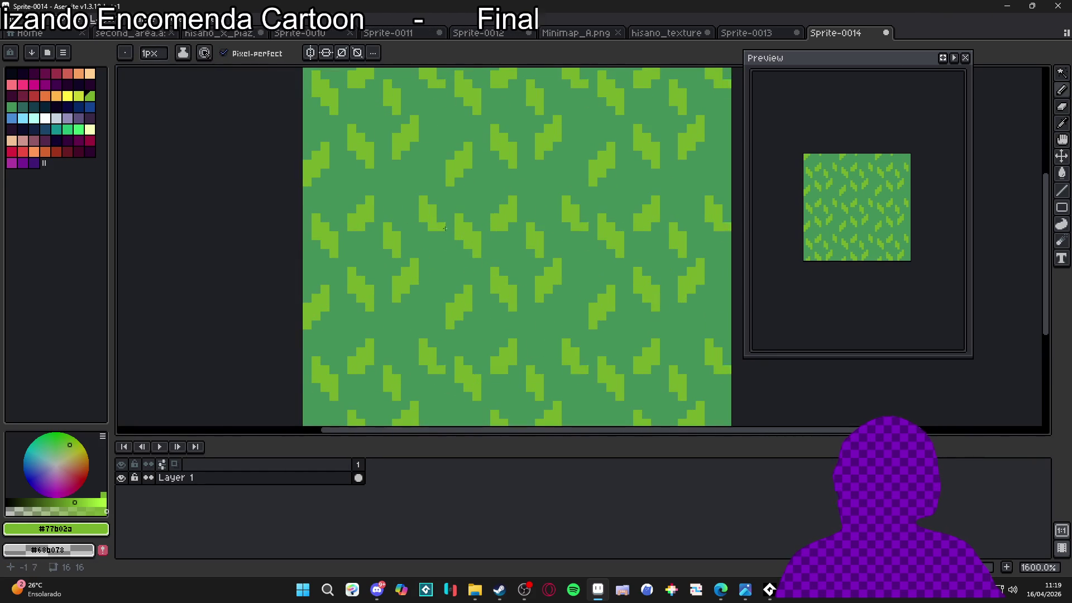
left_click(456, 225, "alt")
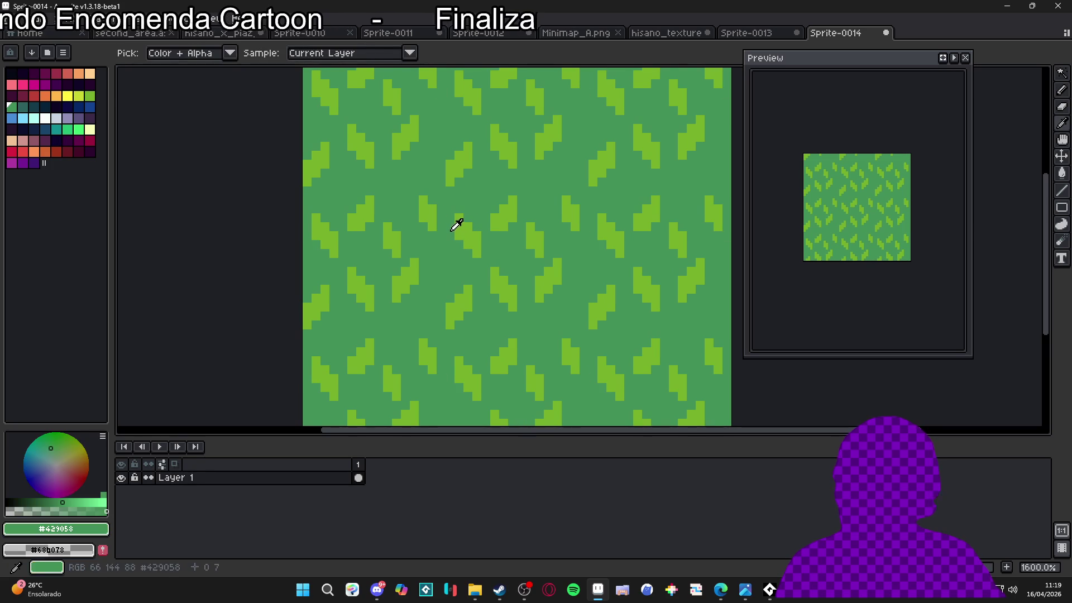
- Outline the right-hand leaf's hook and both sides with dark teal shadow strokes
left_click(23, 106)
scroll(457, 223, "up", 1)
left_click(451, 225)
mouse_move(451, 225)
left_mouse_down()
mouse_move(445, 255)
mouse_move(447, 216)
mouse_move(480, 240)
mouse_move(497, 277)
mouse_move(473, 283)
left_mouse_up()
key("ctrl+z")
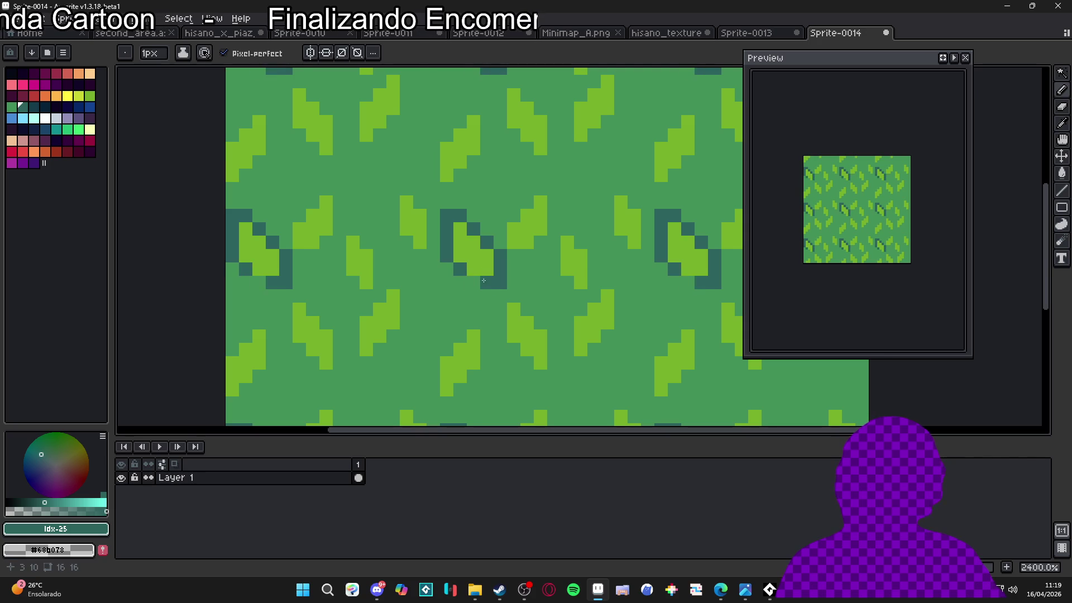
mouse_move(513, 215)
left_mouse_down()
mouse_move(526, 188)
mouse_move(540, 189)
mouse_move(557, 204)
mouse_move(554, 256)
mouse_move(566, 229)
mouse_move(554, 262)
mouse_move(582, 244)
left_mouse_up()
left_click(607, 286)
mouse_move(602, 284)
left_mouse_down()
mouse_move(567, 324)
mouse_move(570, 341)
left_mouse_up()
mouse_move(621, 295)
left_mouse_down()
mouse_move(609, 335)
mouse_move(590, 349)
left_mouse_up()
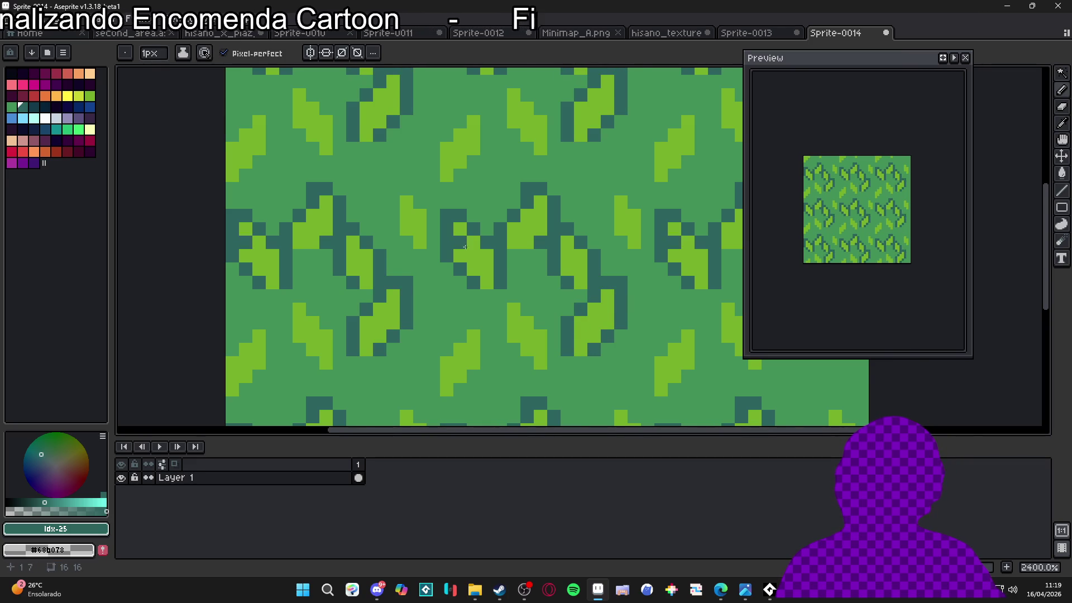
- Add dark teal shadow pixels and outline strokes around the remaining leaves
scroll(478, 254, "up", 2)
mouse_move(491, 262)
left_mouse_down()
mouse_move(474, 279)
mouse_move(471, 309)
left_mouse_up()
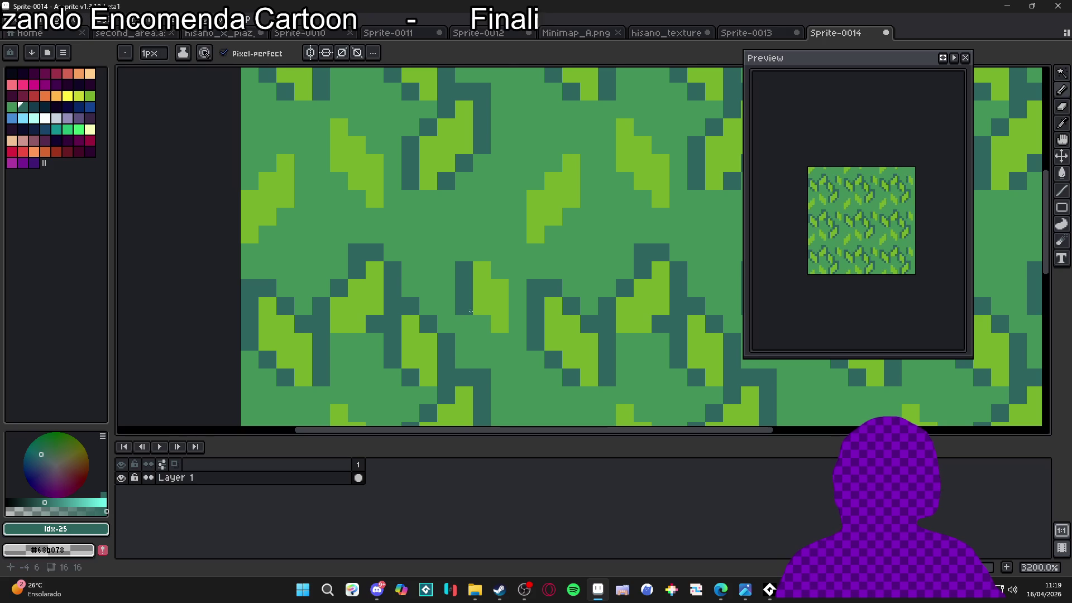
left_click(464, 252)
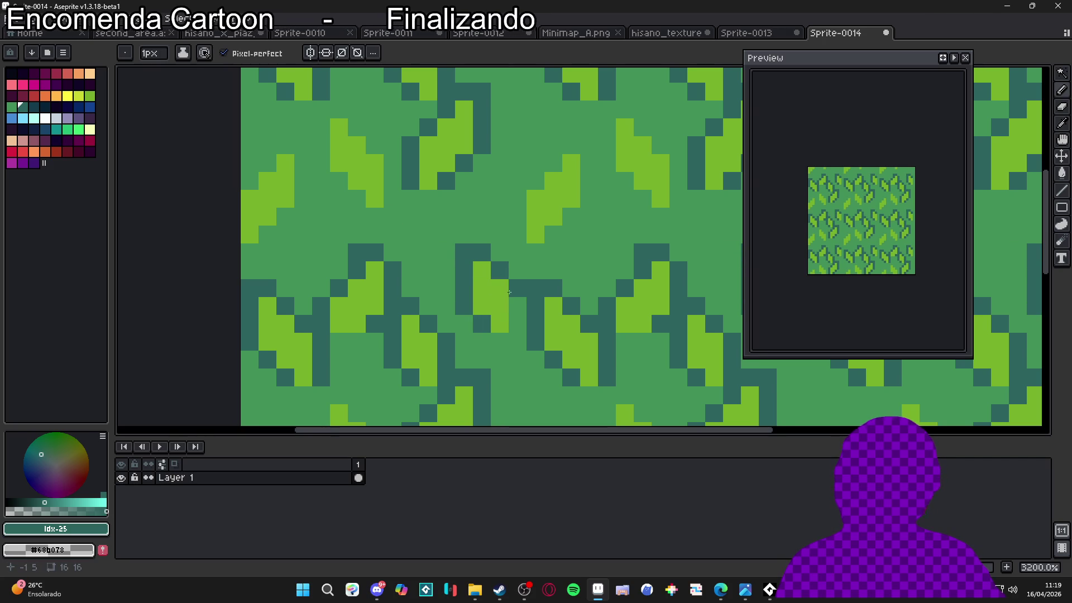
mouse_move(512, 230)
left_mouse_down()
mouse_move(571, 145)
mouse_move(589, 184)
mouse_move(575, 220)
left_mouse_up()
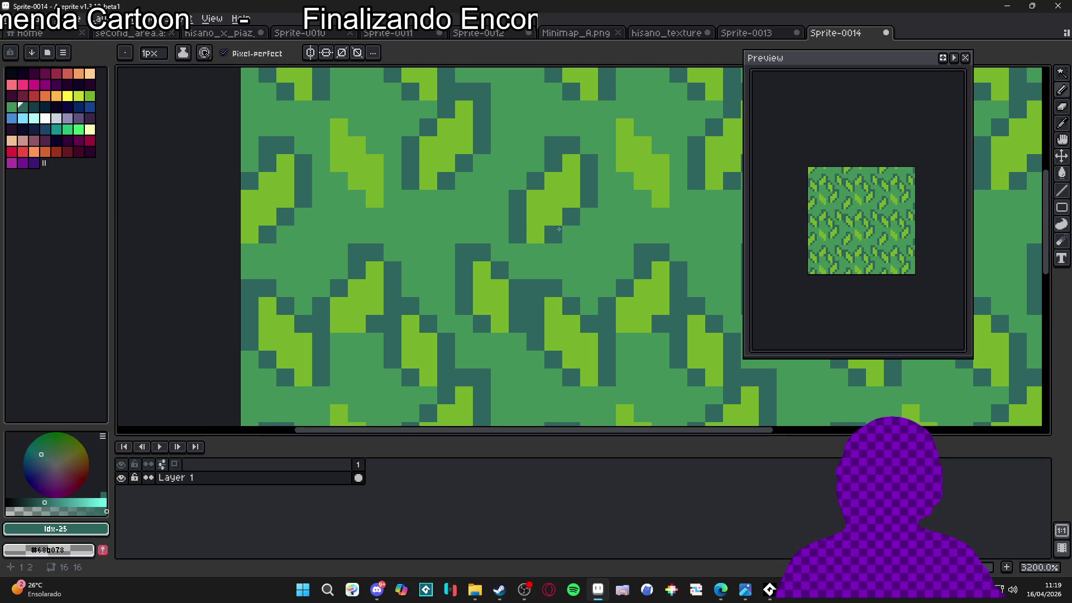
mouse_move(611, 161)
left_mouse_down()
mouse_move(608, 127)
mouse_move(654, 127)
mouse_move(673, 160)
left_mouse_up()
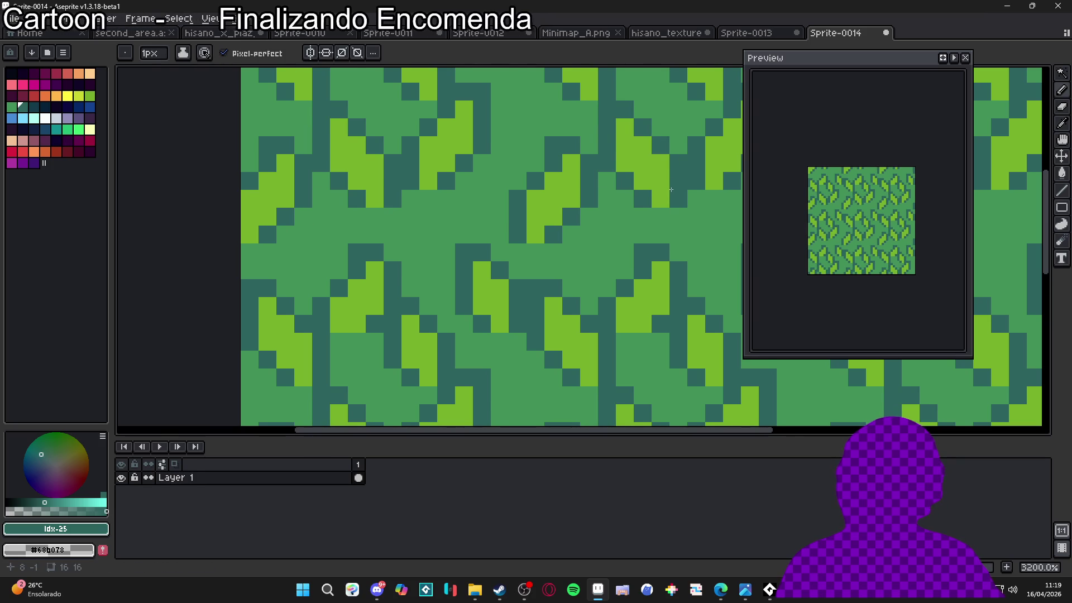
scroll(601, 208, "down", 6)
left_click_drag(601, 208, 566, 198)
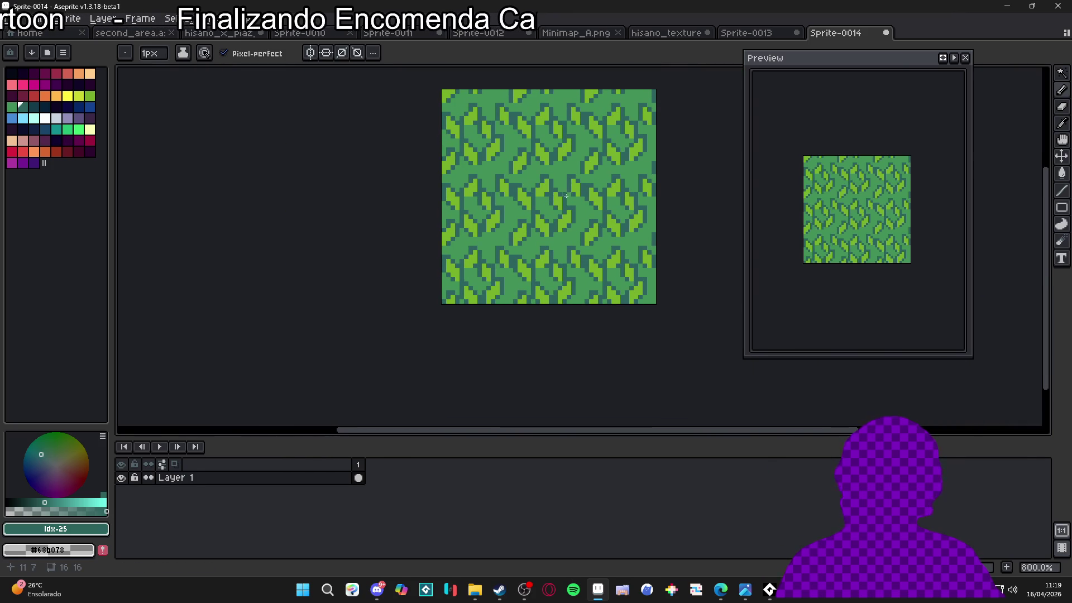
scroll(540, 220, "up", 2)
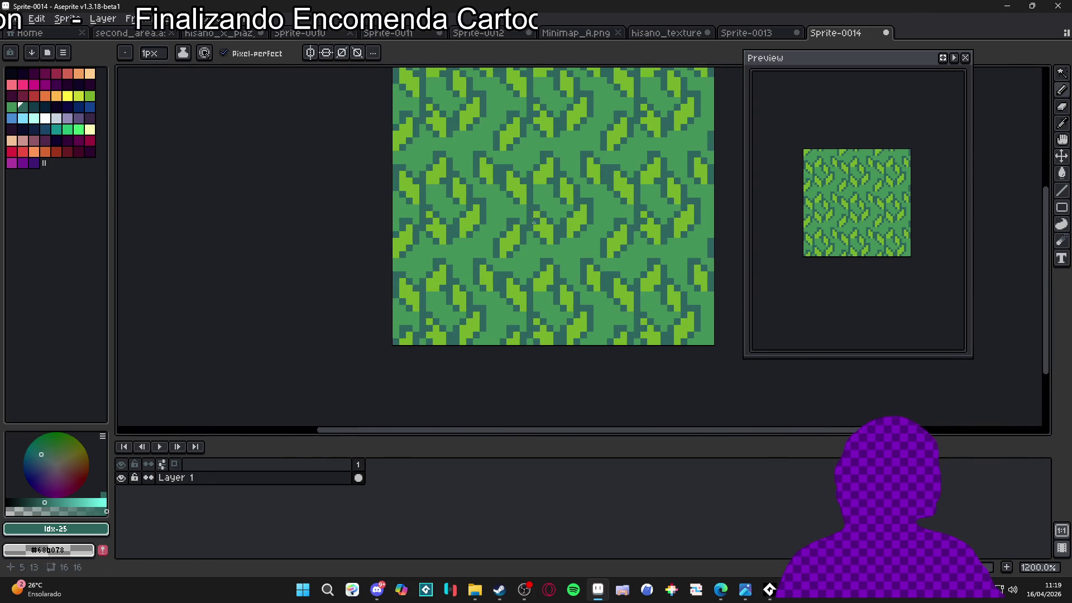
scroll(540, 220, "down", 2)
scroll(494, 207, "up", 3)
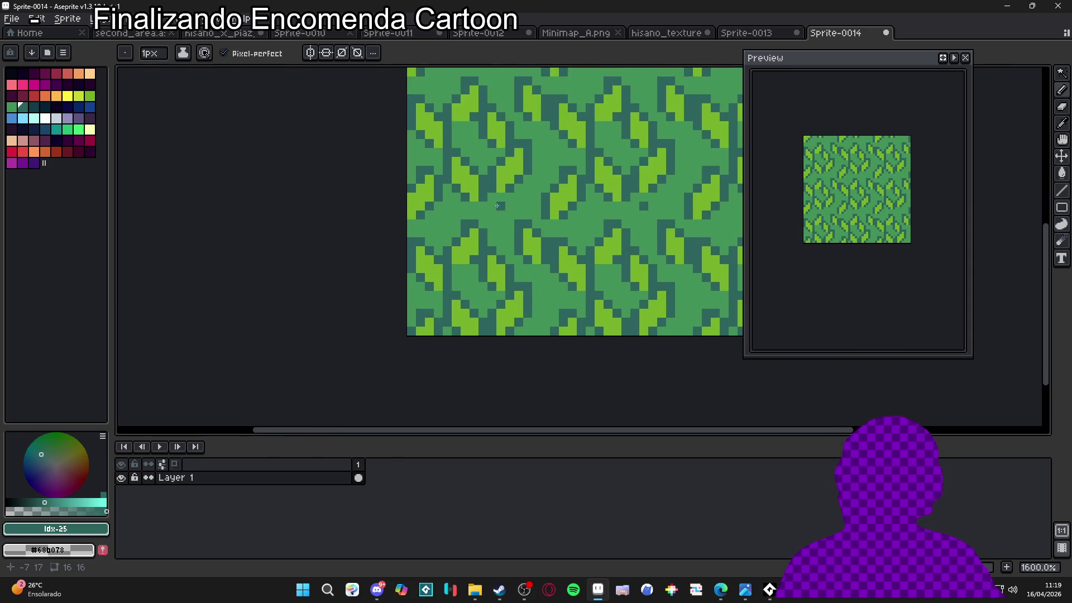
scroll(494, 206, "up", 1)
left_click(498, 202, "alt")
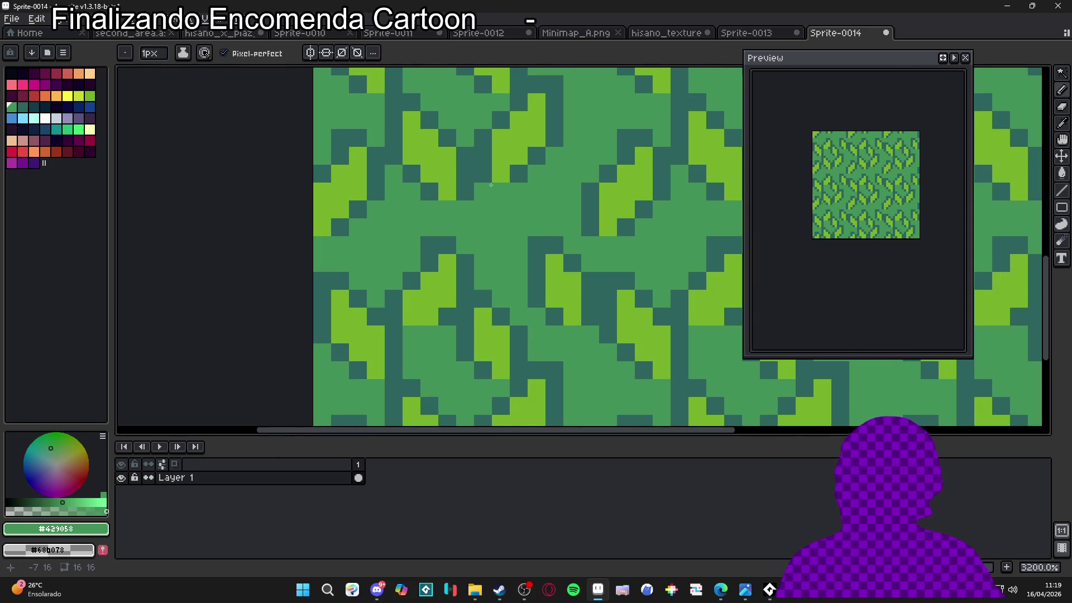
scroll(486, 182, "down", 8)
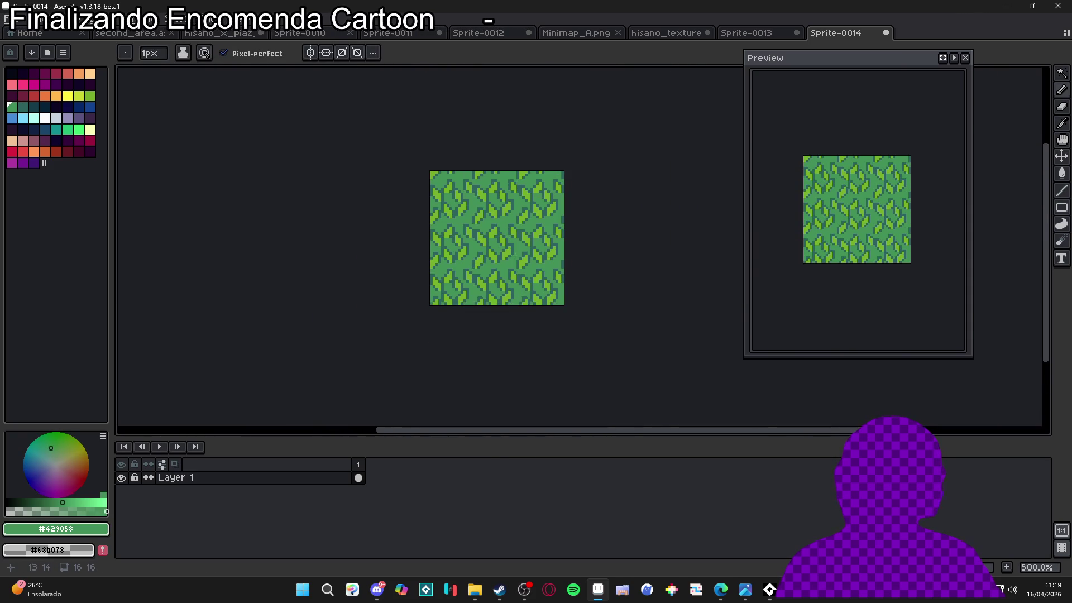
scroll(509, 285, "down", 2)
scroll(504, 240, "up", 2)
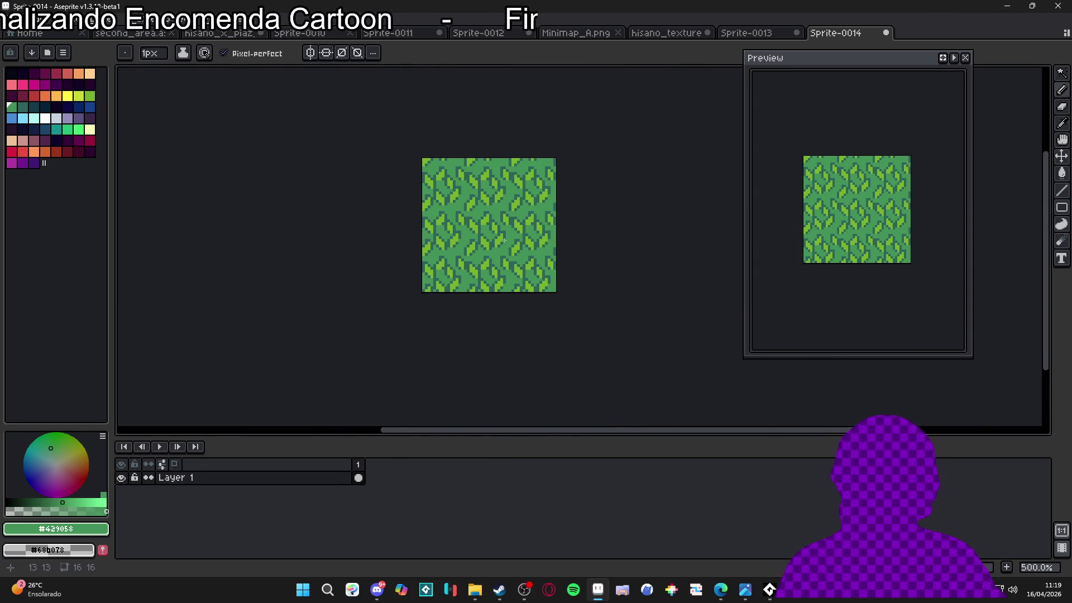
scroll(504, 240, "up", 4)
left_click_drag(491, 232, 512, 260)
scroll(512, 259, "down", 3)
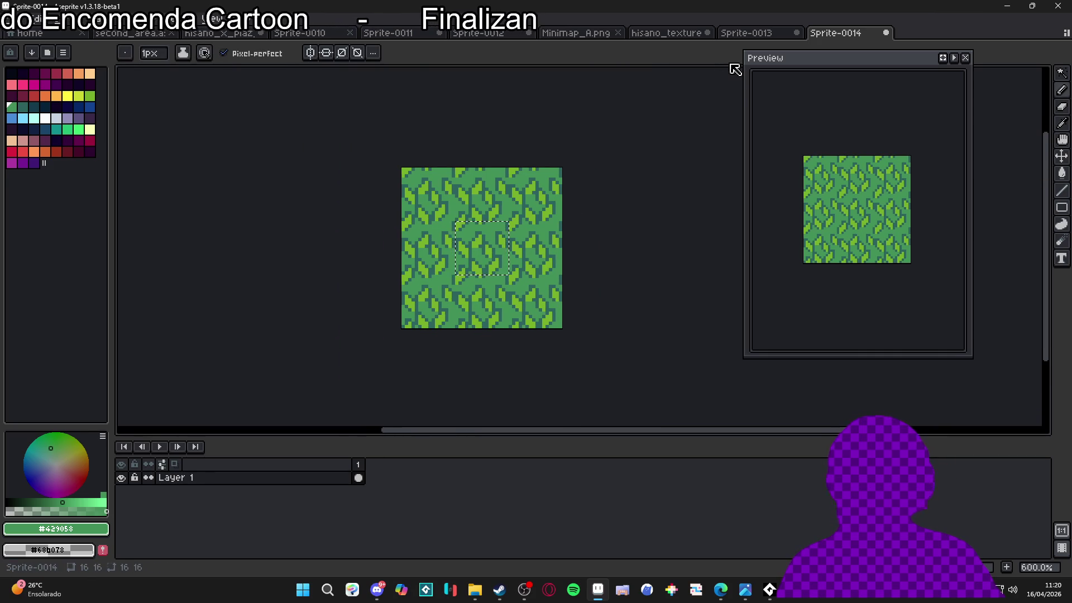
scroll(503, 258, "up", 1)
left_click_drag(502, 258, 513, 214)
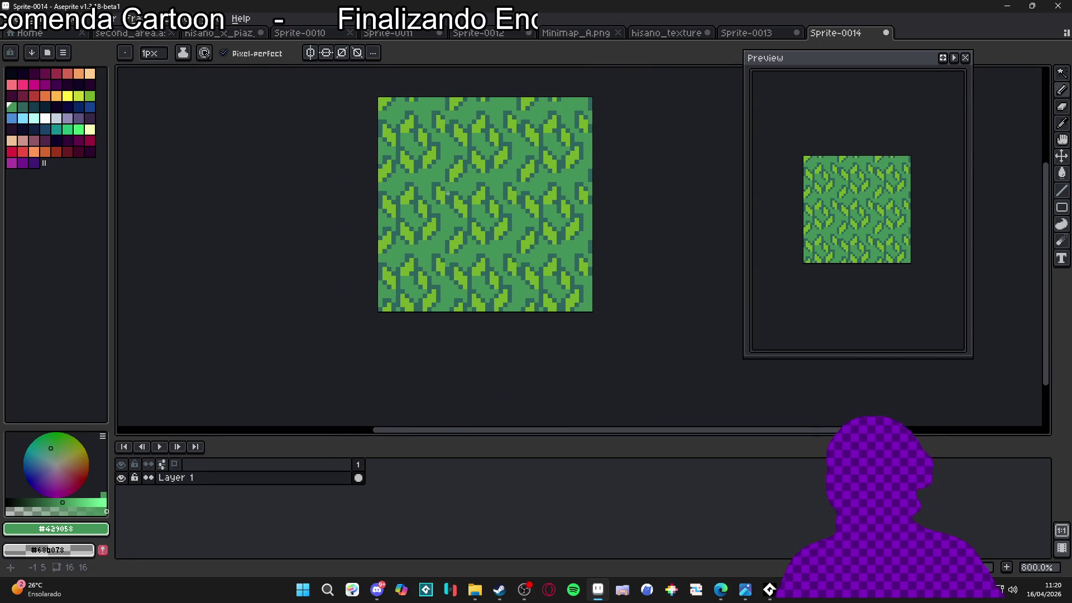
scroll(447, 193, "up", 1)
scroll(485, 211, "down", 1)
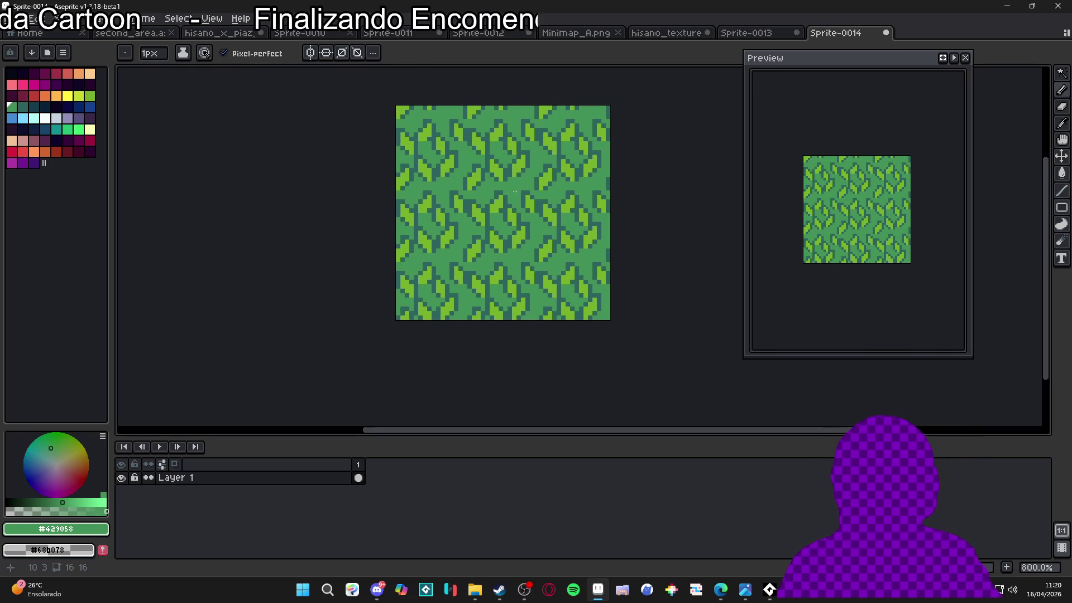
scroll(610, 264, "down", 2)
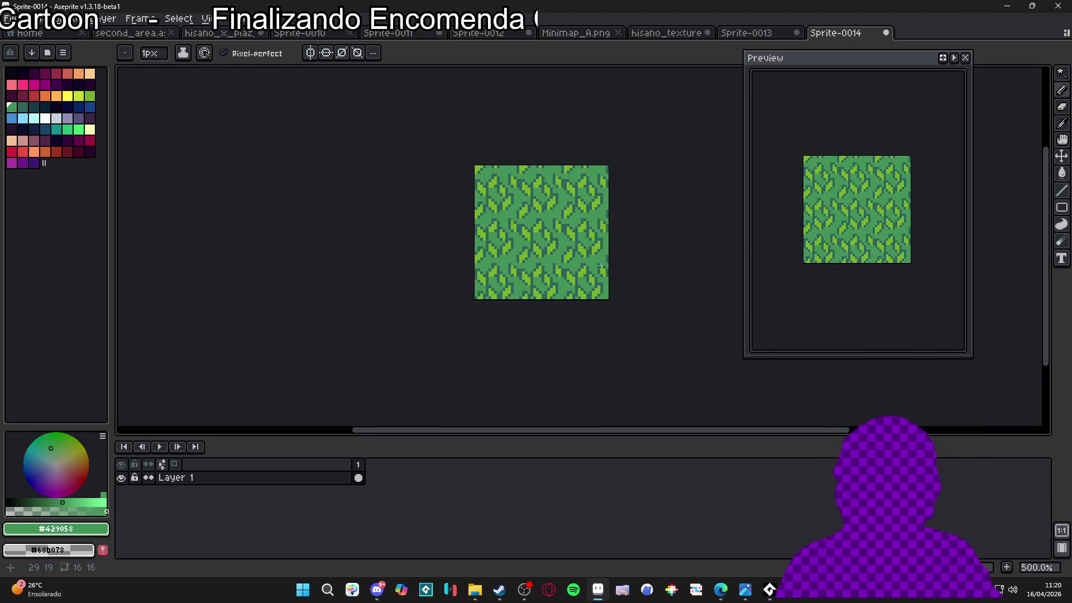
left_click(757, 35)
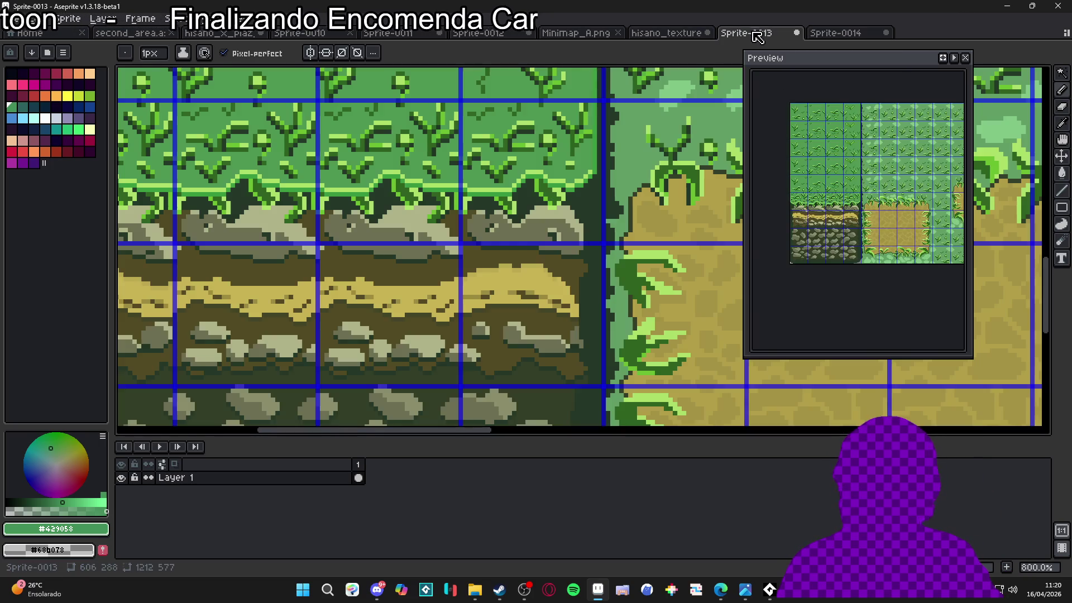
left_click(843, 33)
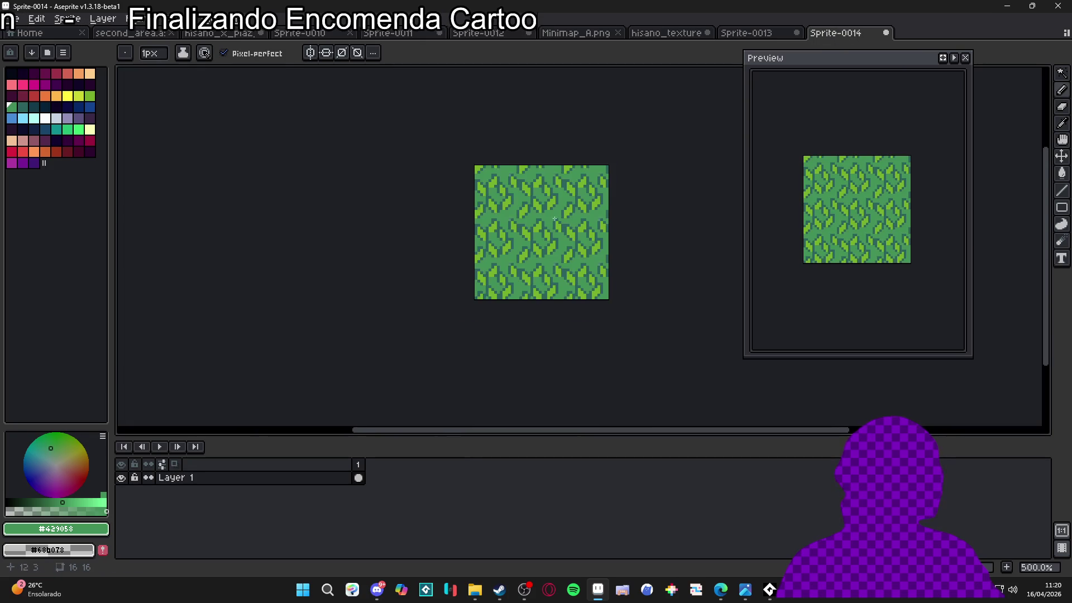
scroll(548, 223, "up", 7)
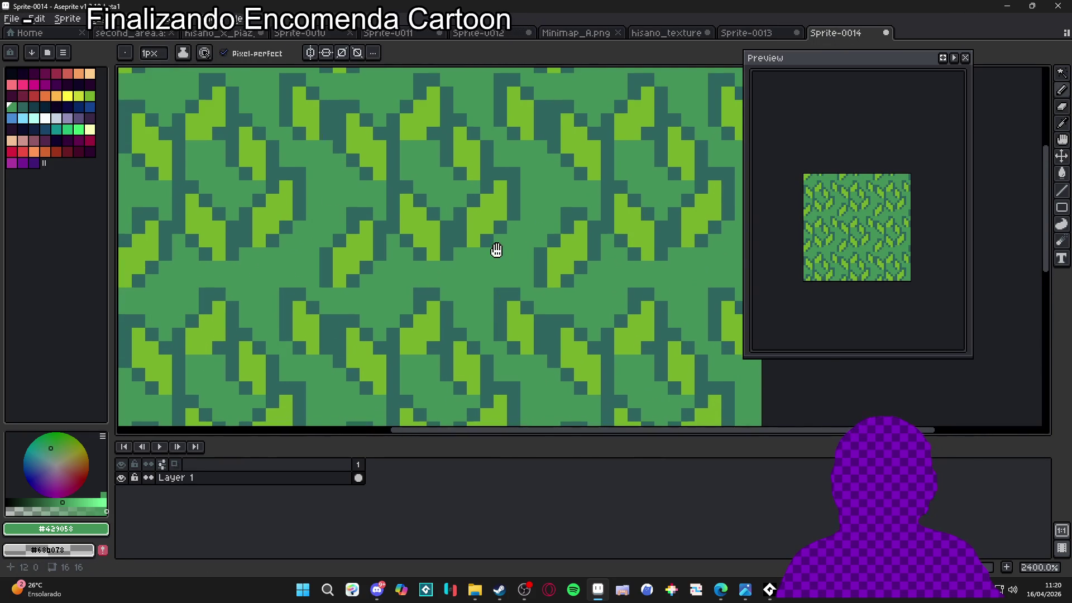
- Sample mid green #429058 from the canvas and test it on a bright leaf pixel
left_click_drag(497, 250, 547, 259)
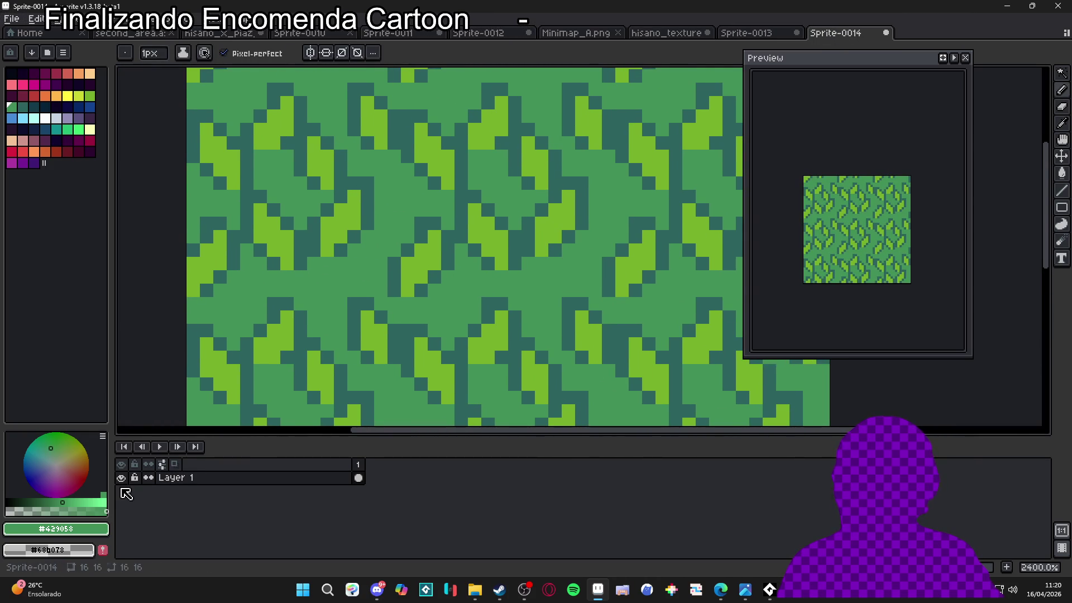
scroll(552, 265, "up", 1)
key("i")
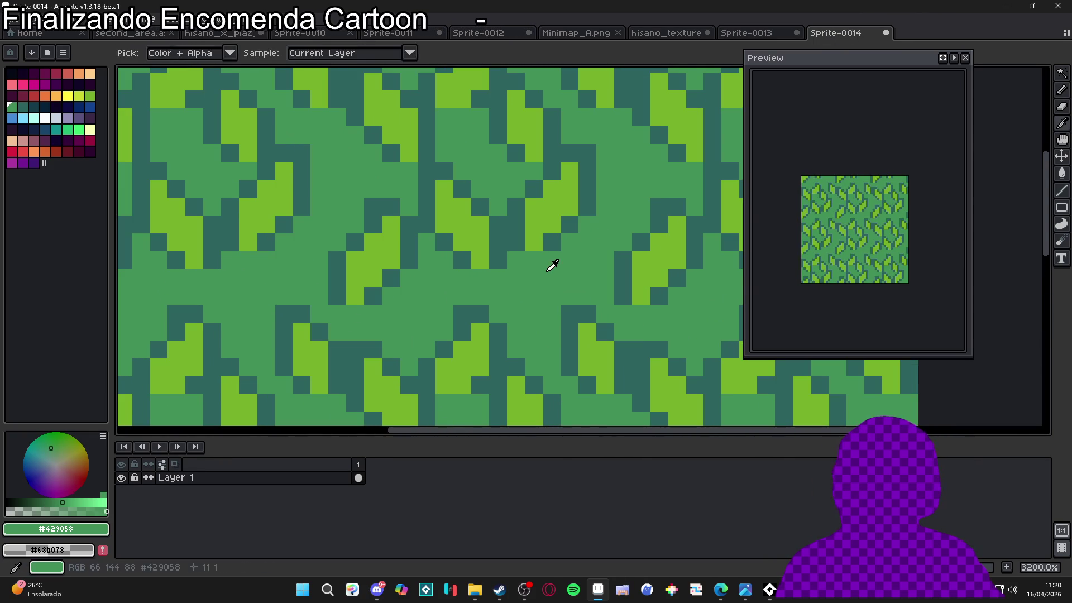
key("b")
left_click(555, 214)
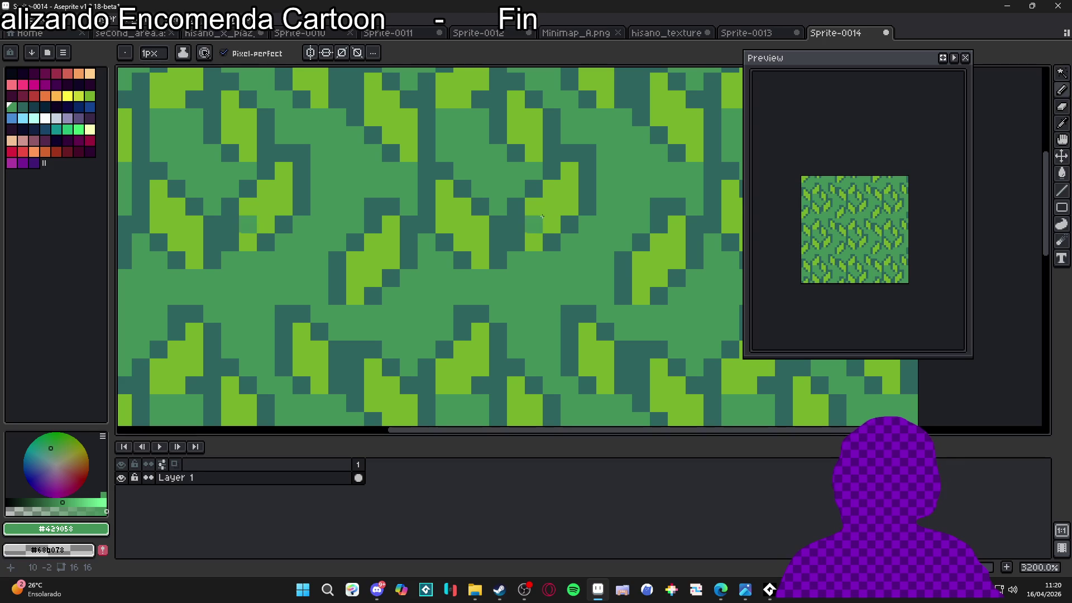
key("ctrl+z")
left_click(567, 180, "alt")
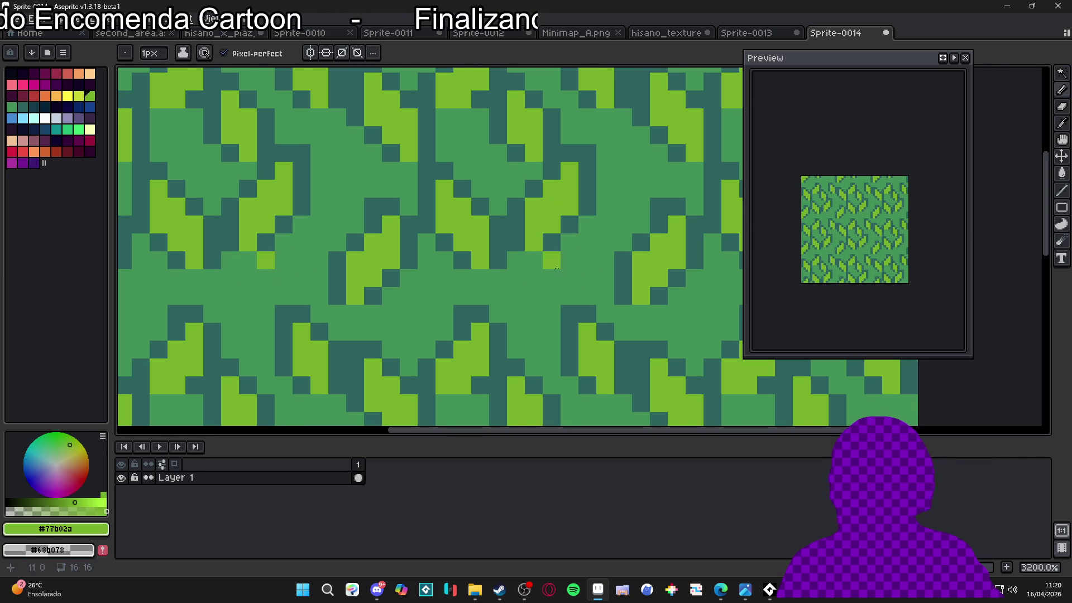
key("i")
key("b")
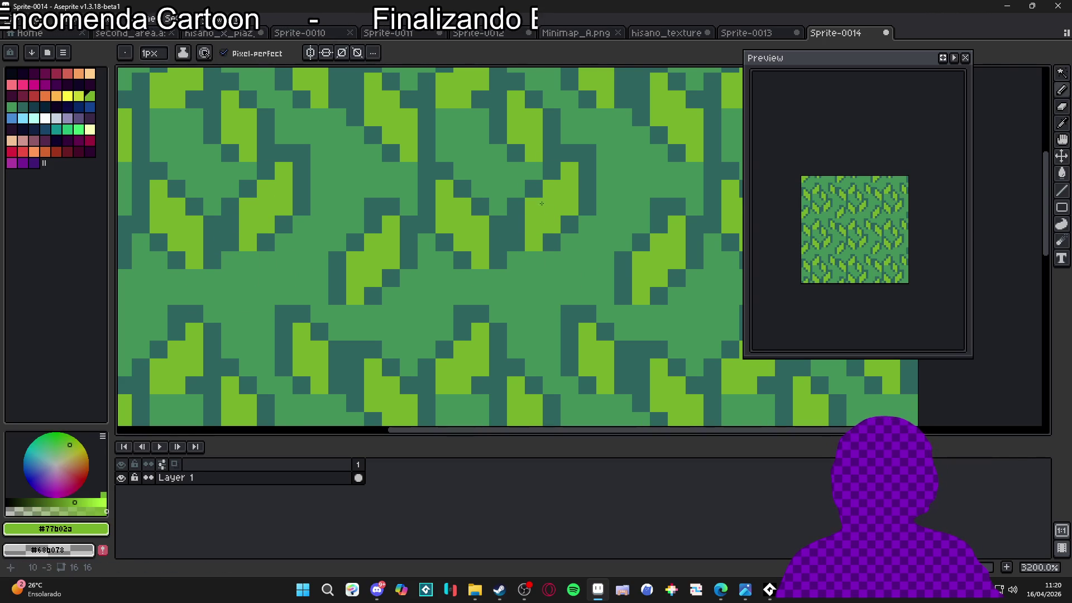
key("i")
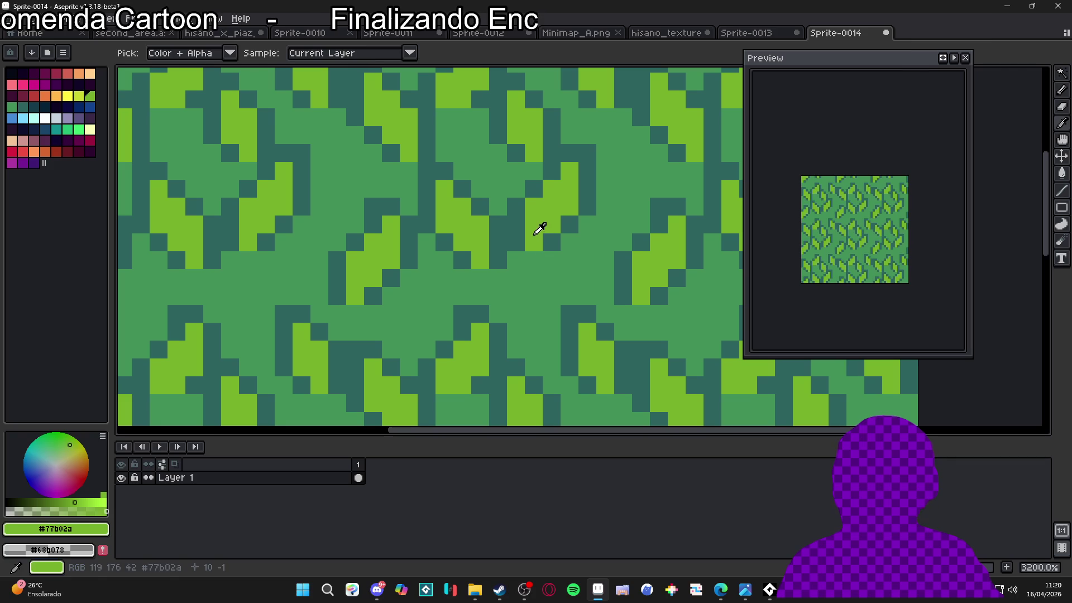
left_click(534, 277)
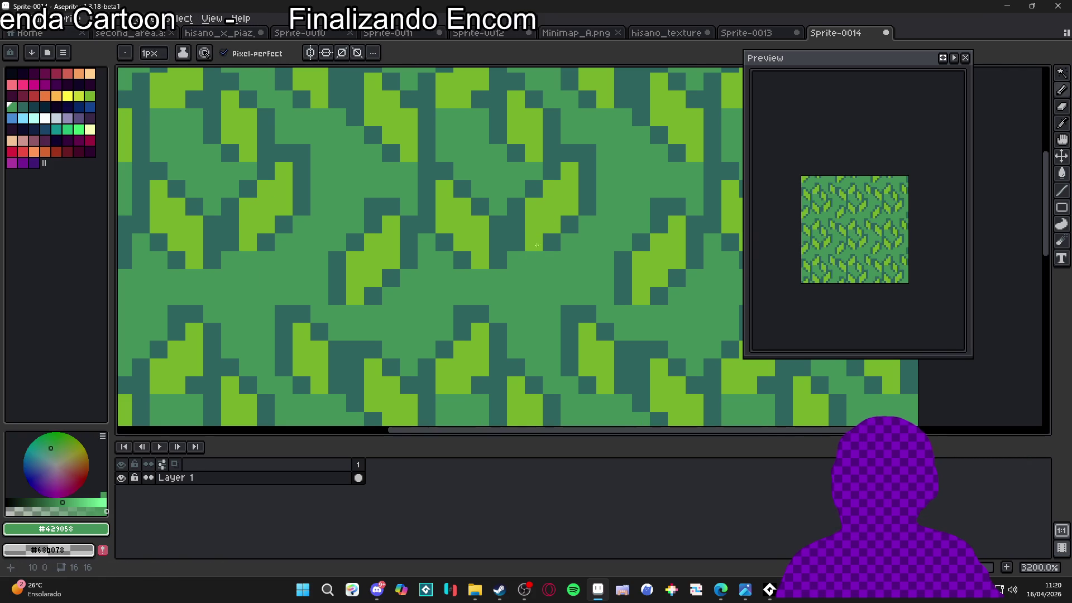
left_click(537, 226)
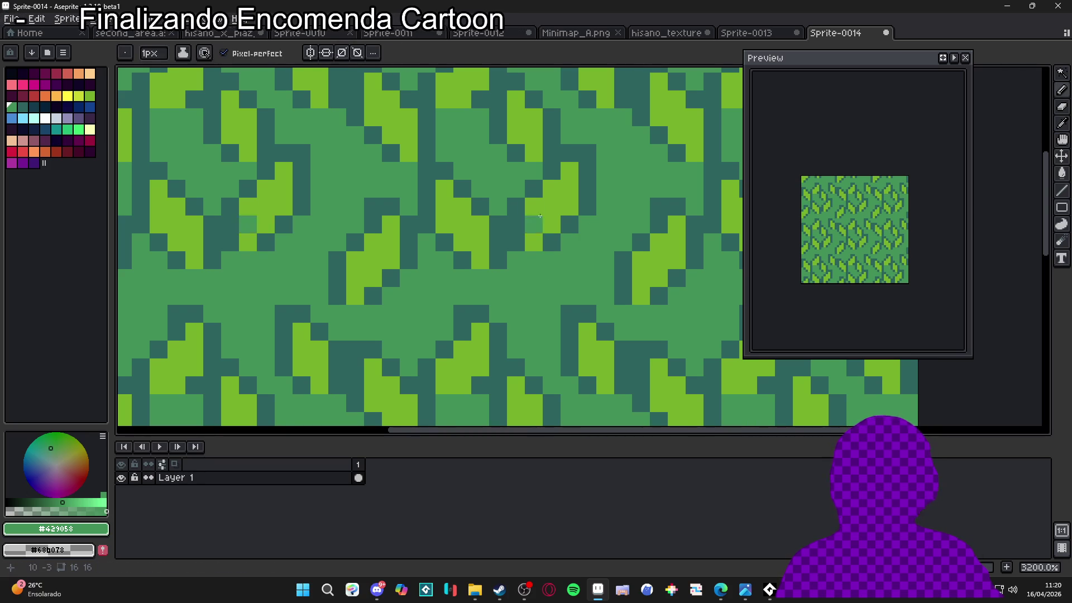
- Adjust the colour to the in-between green #5da140 and paint it onto the leaf bases
left_click(534, 207, "alt")
left_click(551, 260, "alt")
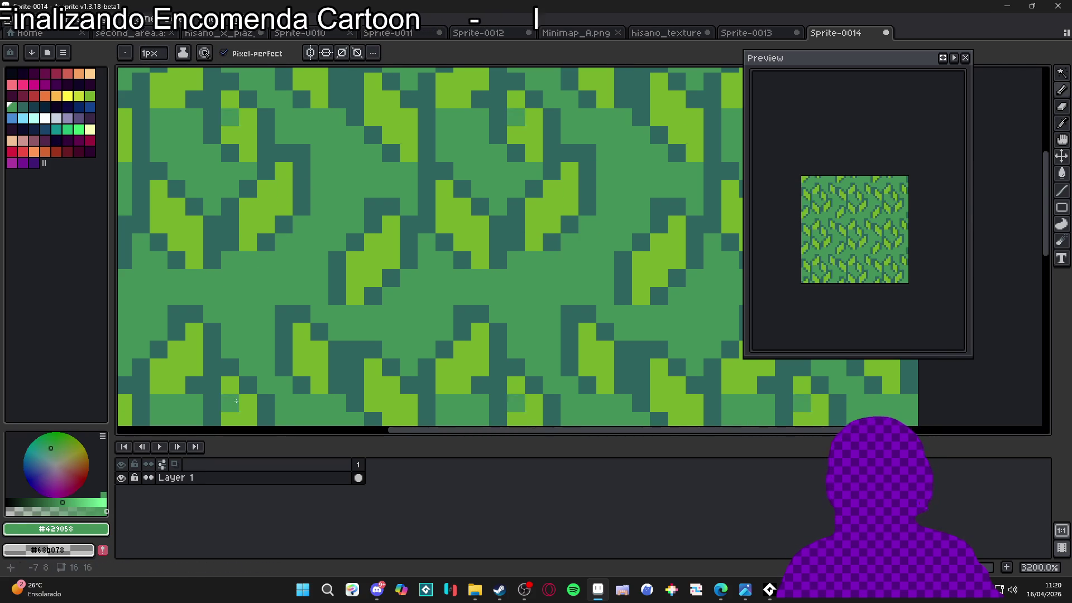
left_click(61, 505)
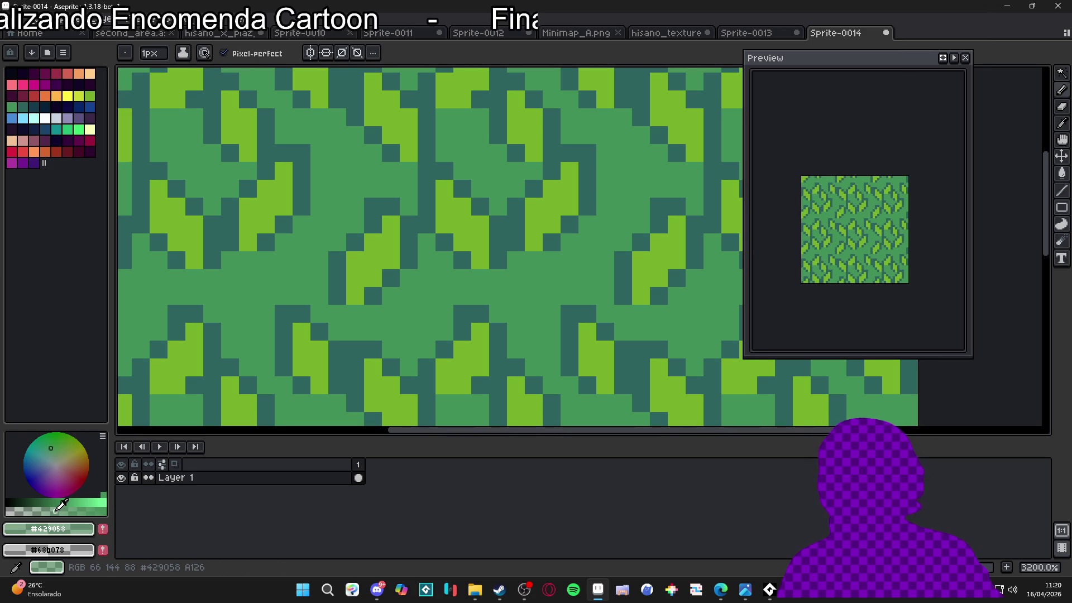
left_click(540, 237)
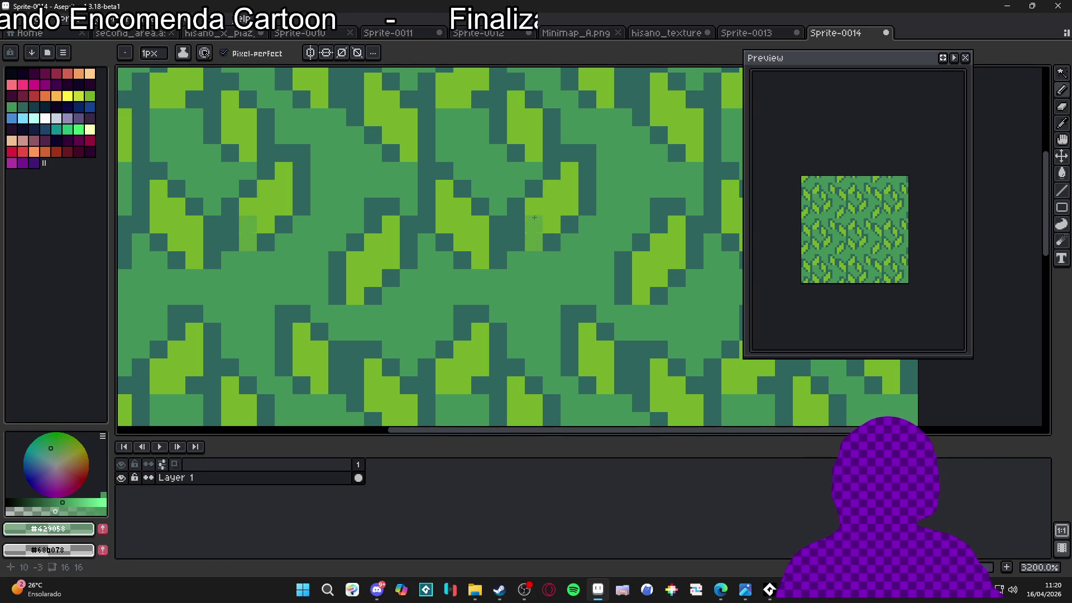
left_click(534, 241, "alt")
left_click(550, 224)
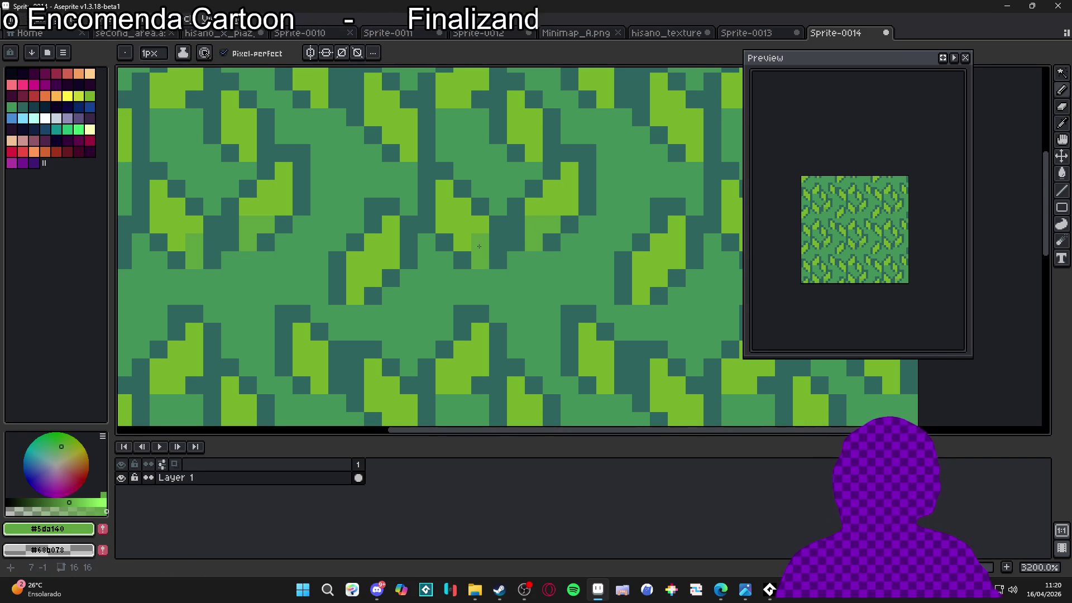
scroll(468, 247, "up", 1)
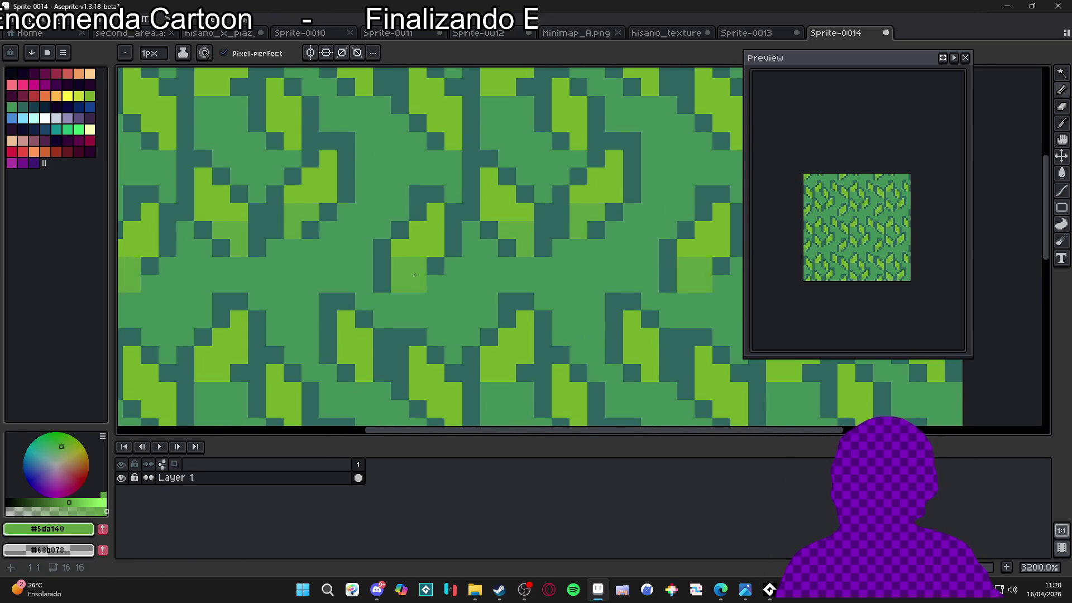
scroll(448, 265, "down", 2)
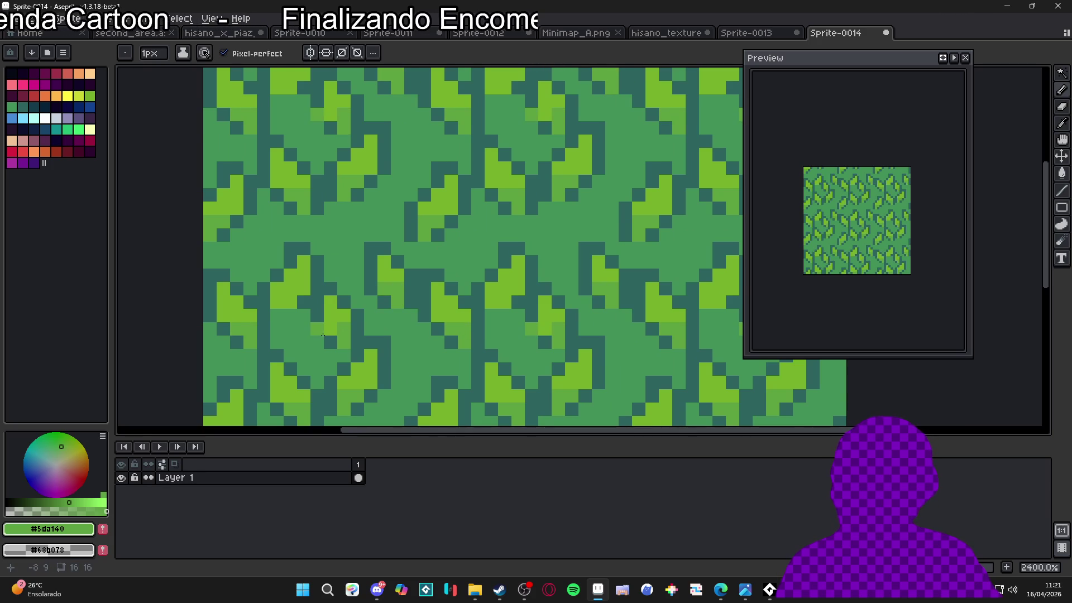
- With a 1px brush, take #5da140 and dot a lighter accent pixel into the grass
key("plus")
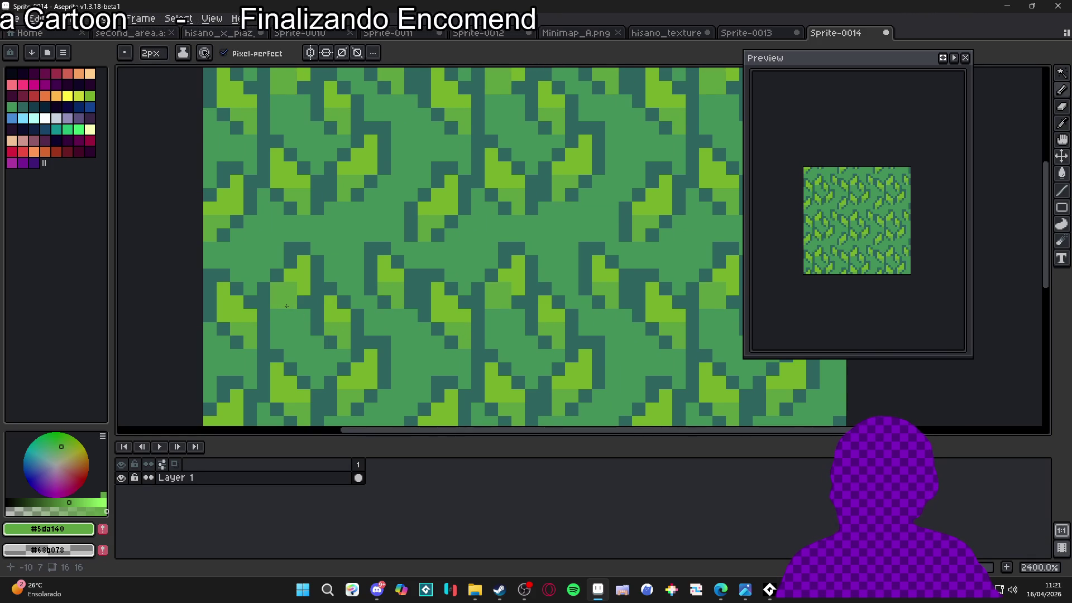
key("minus")
scroll(288, 306, "down", 2)
scroll(391, 279, "down", 2)
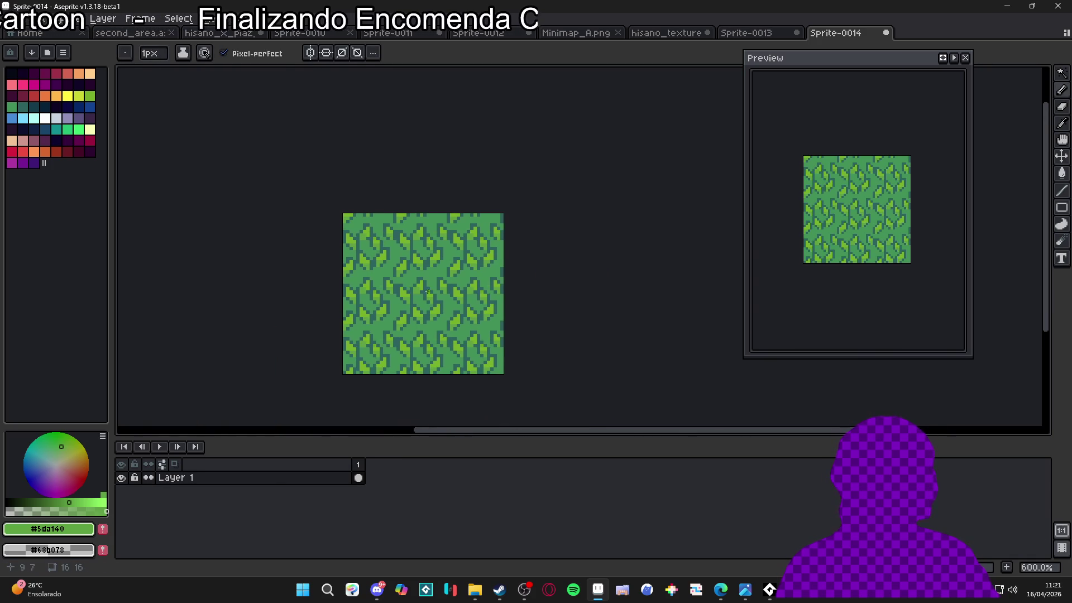
scroll(429, 275, "up", 2)
scroll(429, 275, "up", 2)
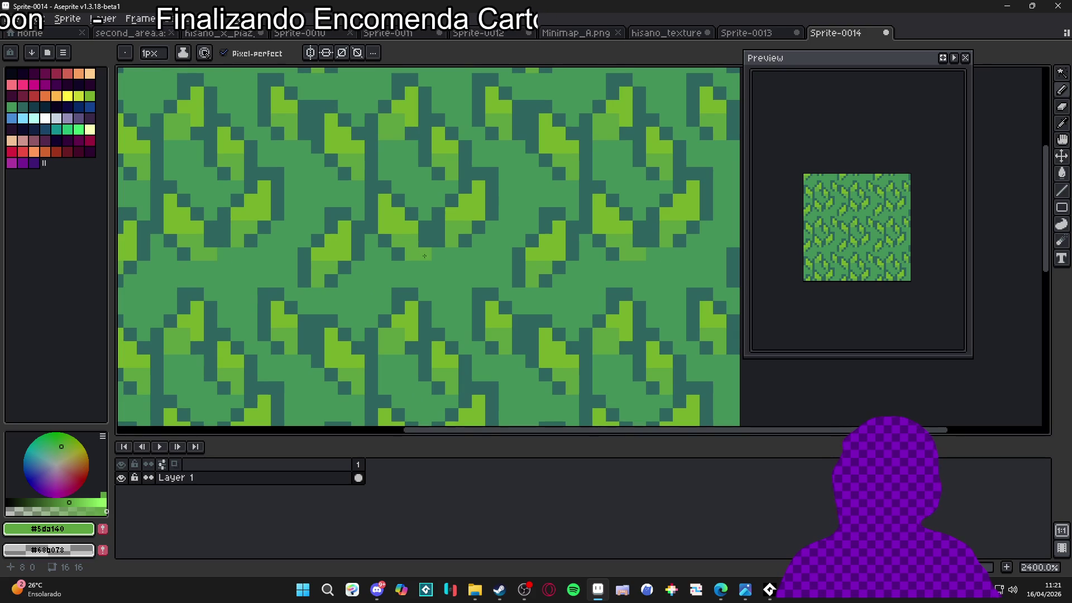
scroll(441, 245, "up", 1)
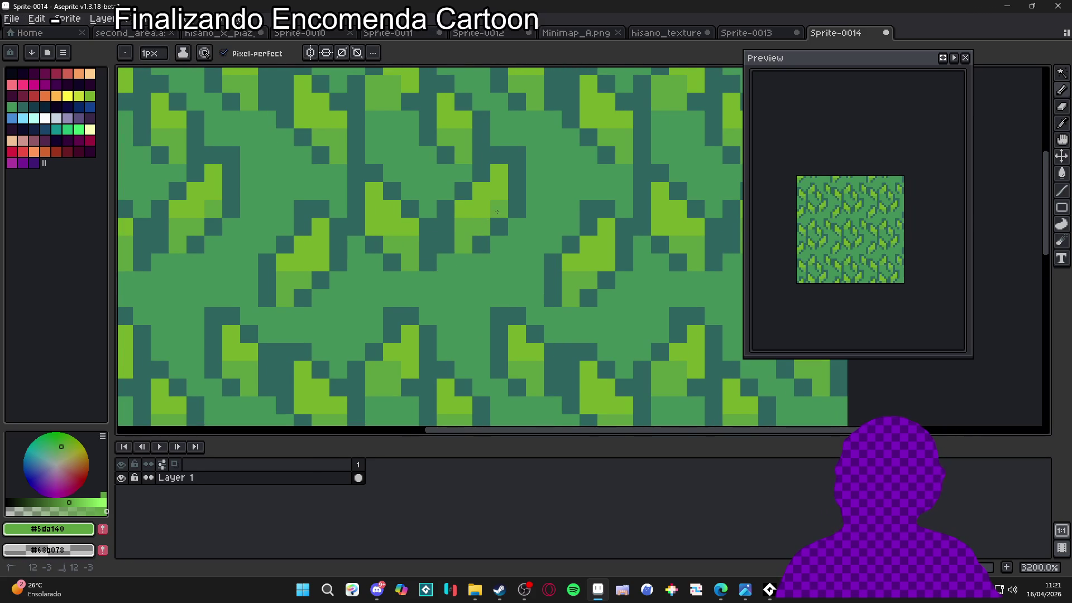
scroll(607, 264, "down", 5)
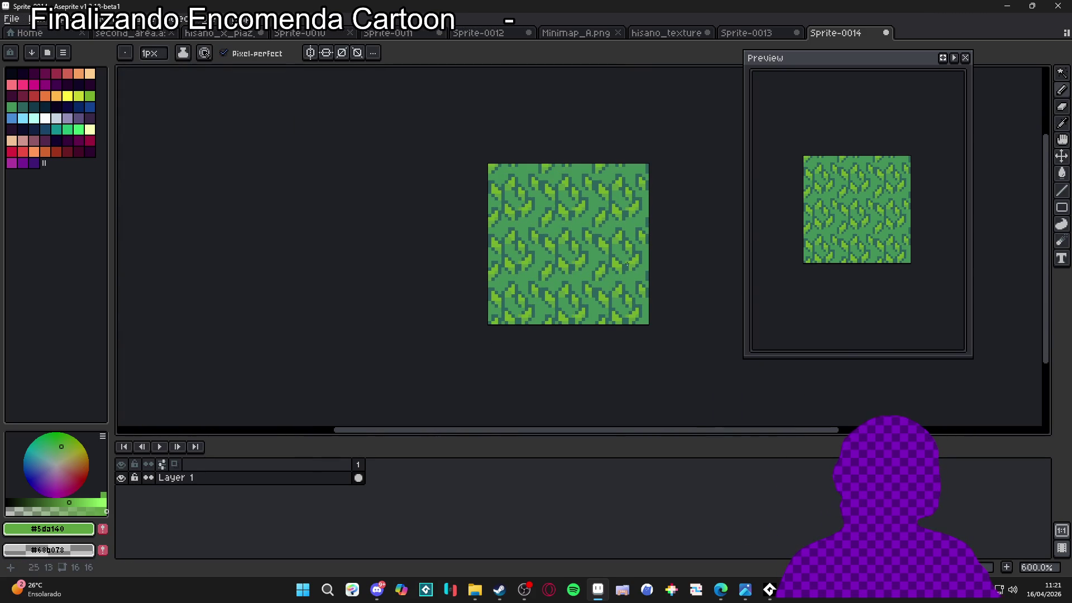
scroll(624, 264, "up", 4)
scroll(582, 272, "down", 1)
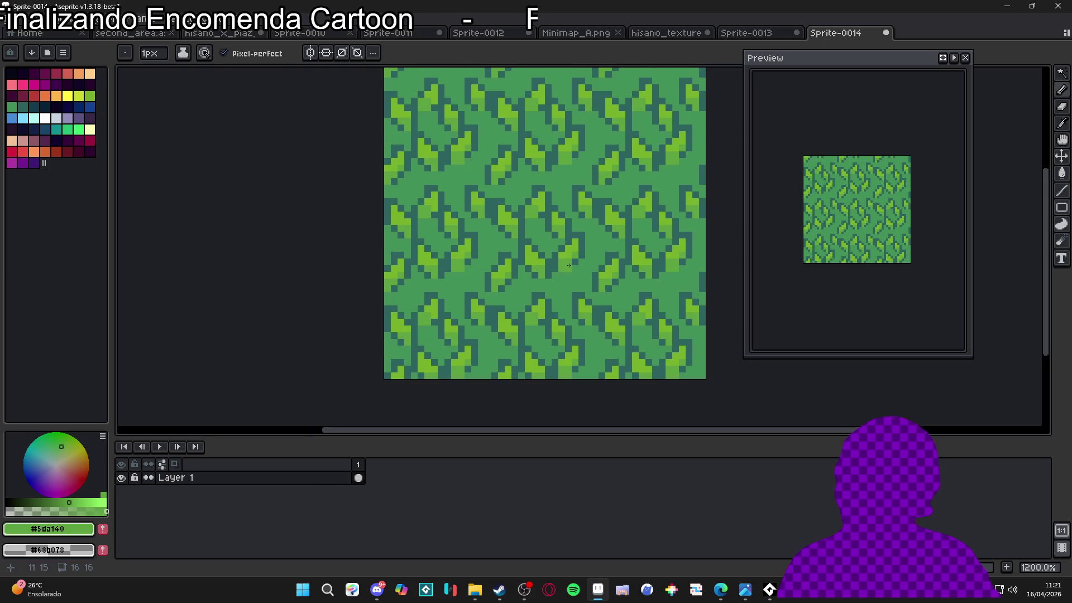
scroll(582, 272, "down", 2)
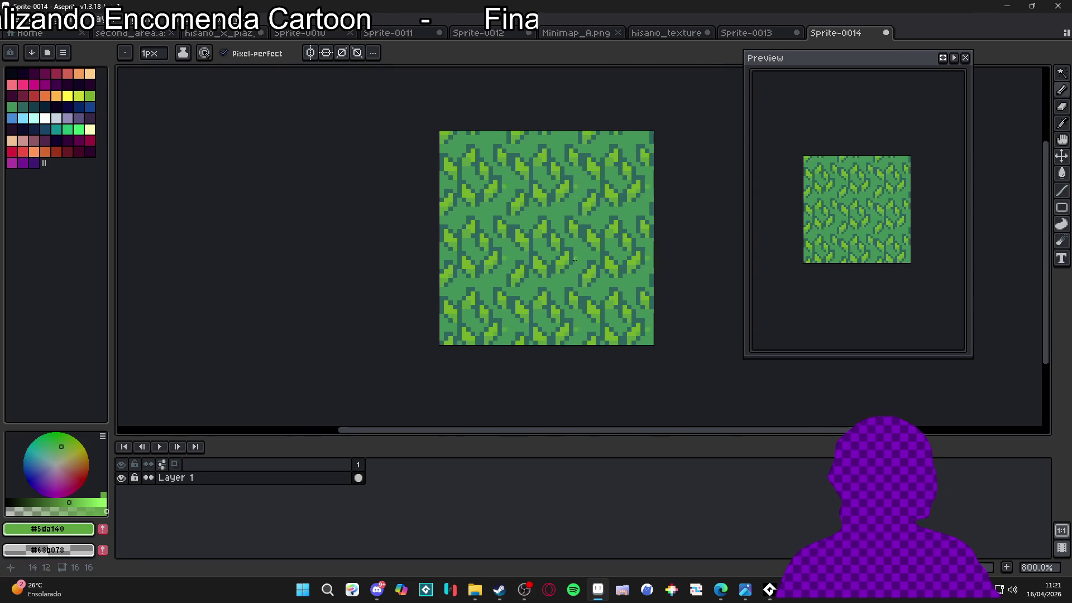
scroll(581, 249, "down", 1)
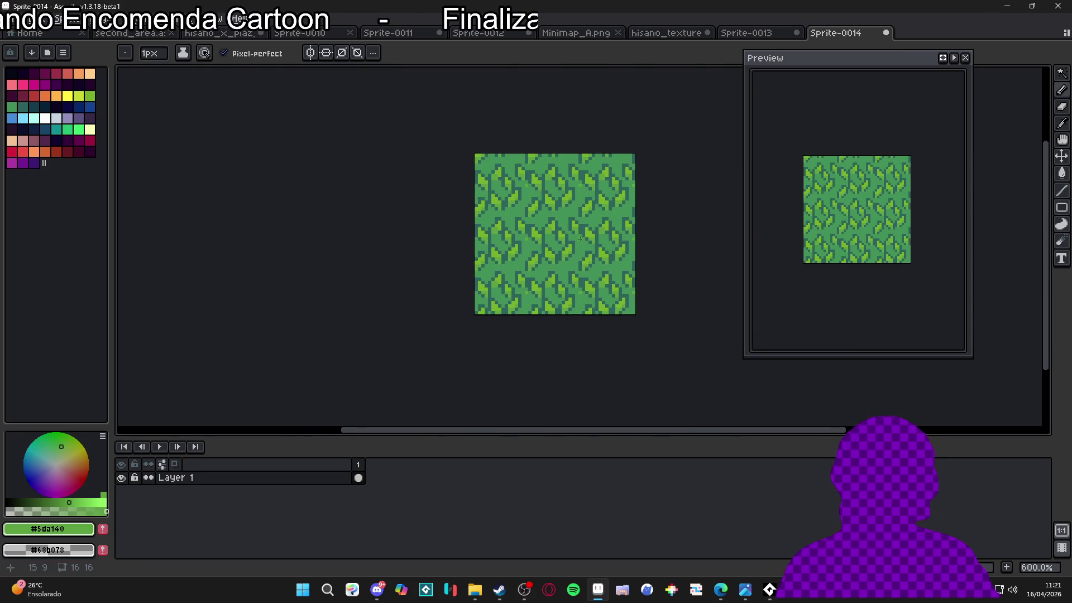
scroll(574, 233, "up", 2)
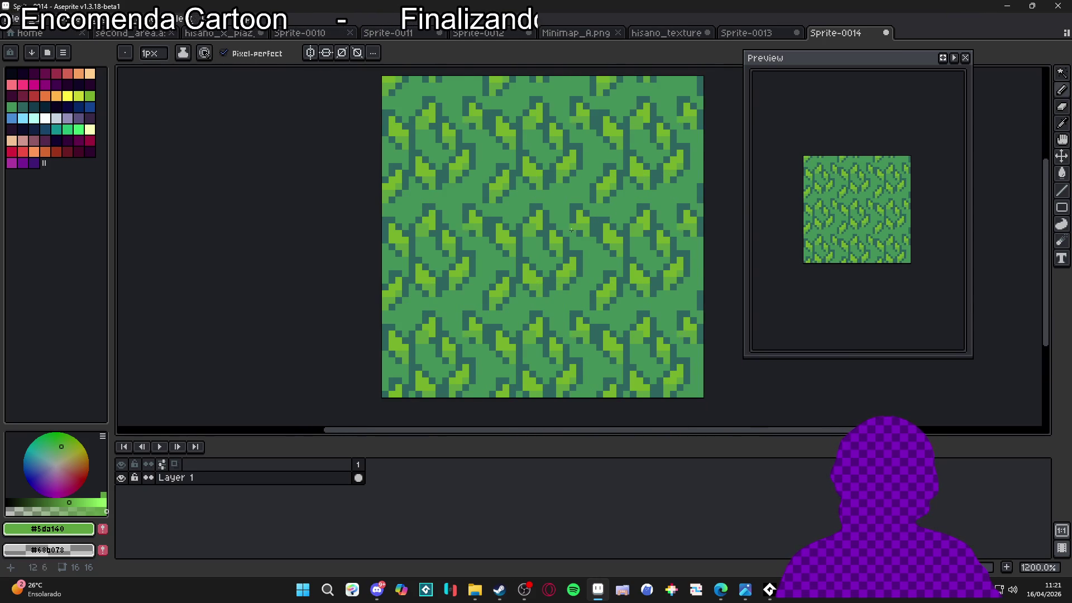
scroll(568, 228, "up", 3)
key("alt")
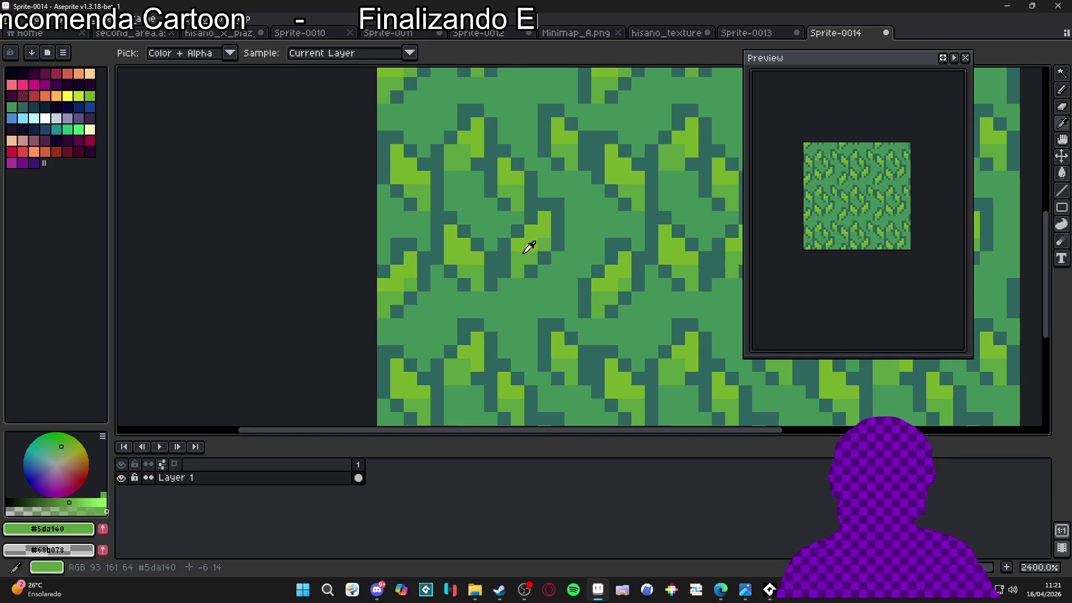
left_click(528, 247, "alt")
scroll(554, 264, "down", 2)
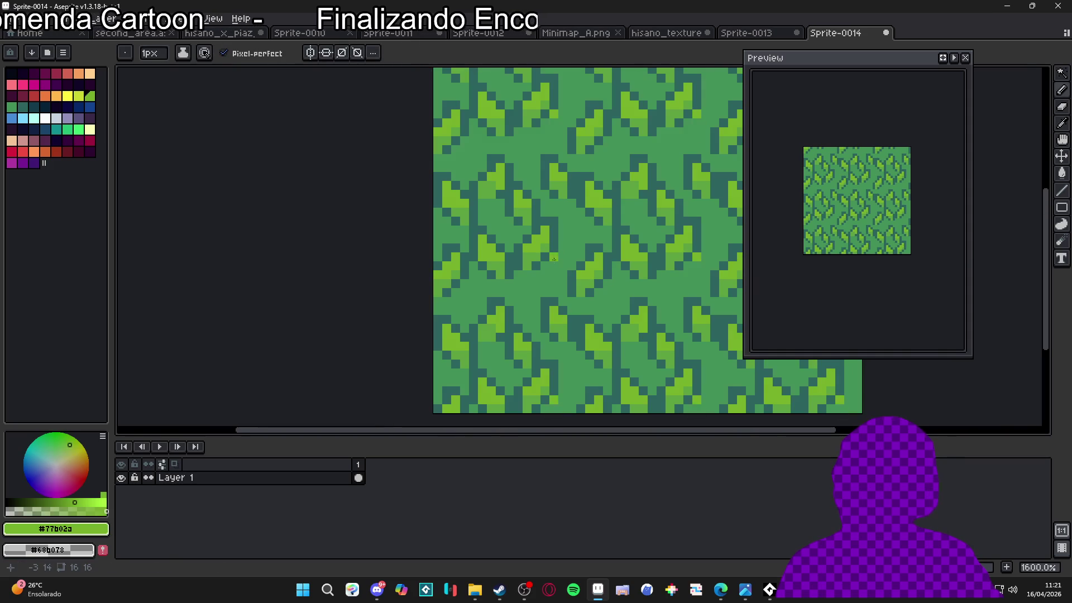
scroll(549, 220, "down", 2)
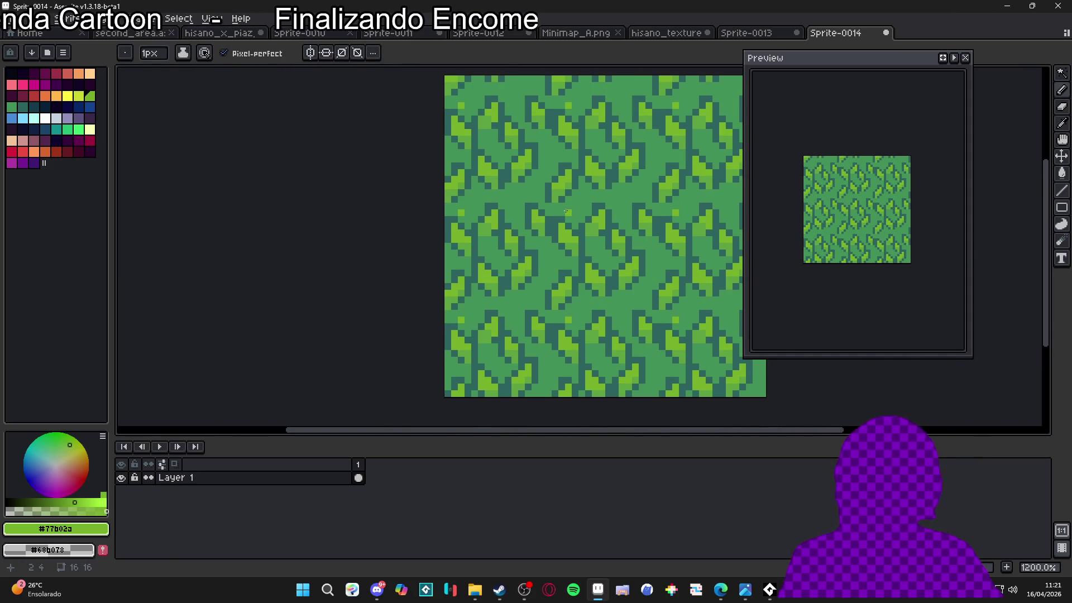
scroll(567, 235, "up", 1)
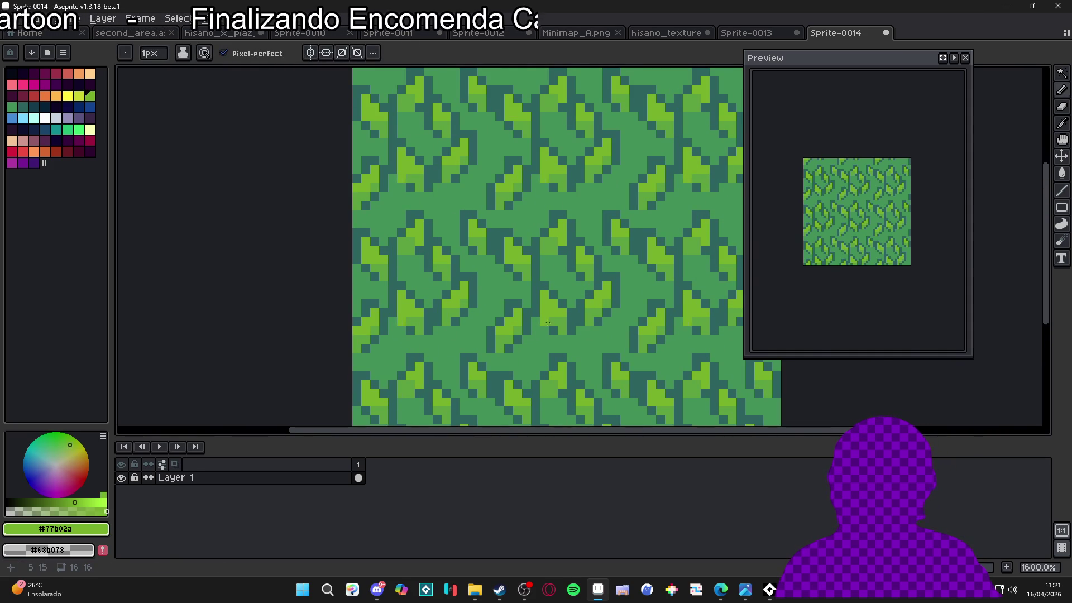
left_click(574, 312, "alt")
scroll(503, 251, "left", 2)
left_click(475, 224)
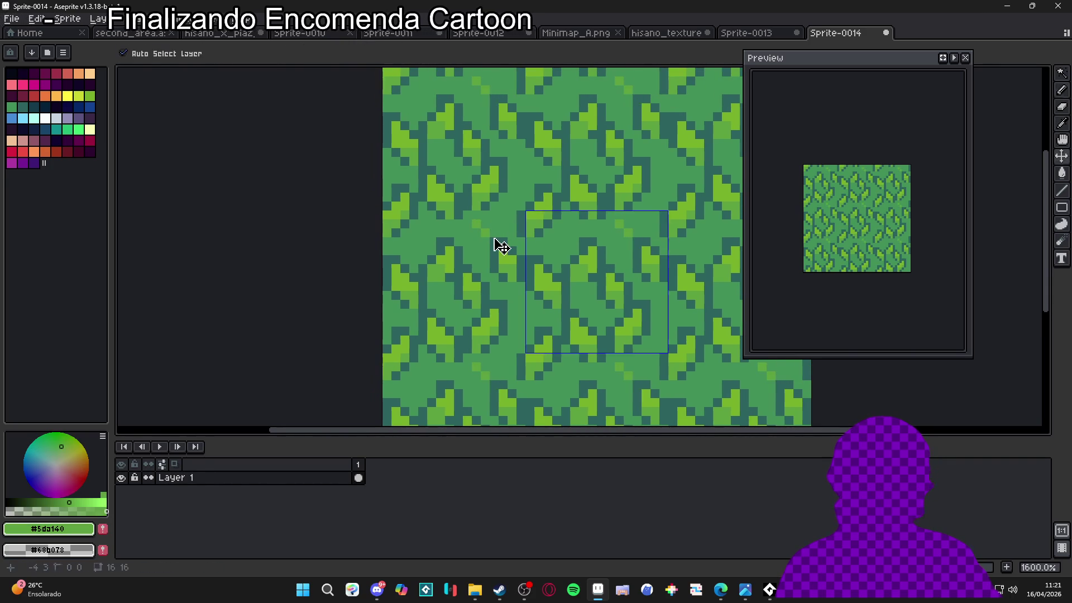
- Raise the brush to 2px, fit the whole tiled sprite in view, and switch to Sprite-0013
scroll(510, 267, "up", 2)
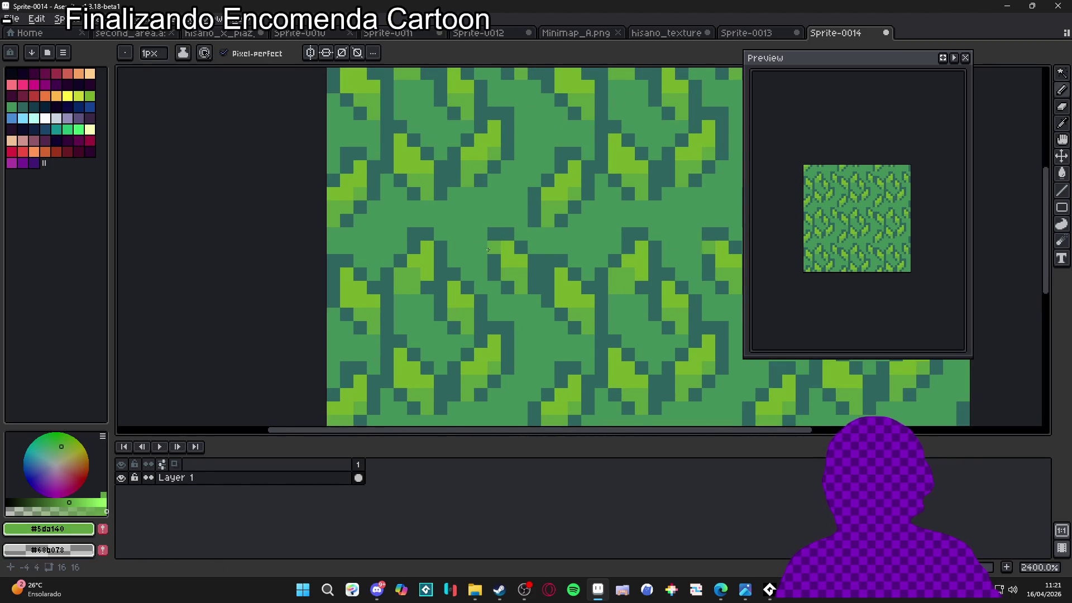
scroll(487, 256, "down", 2)
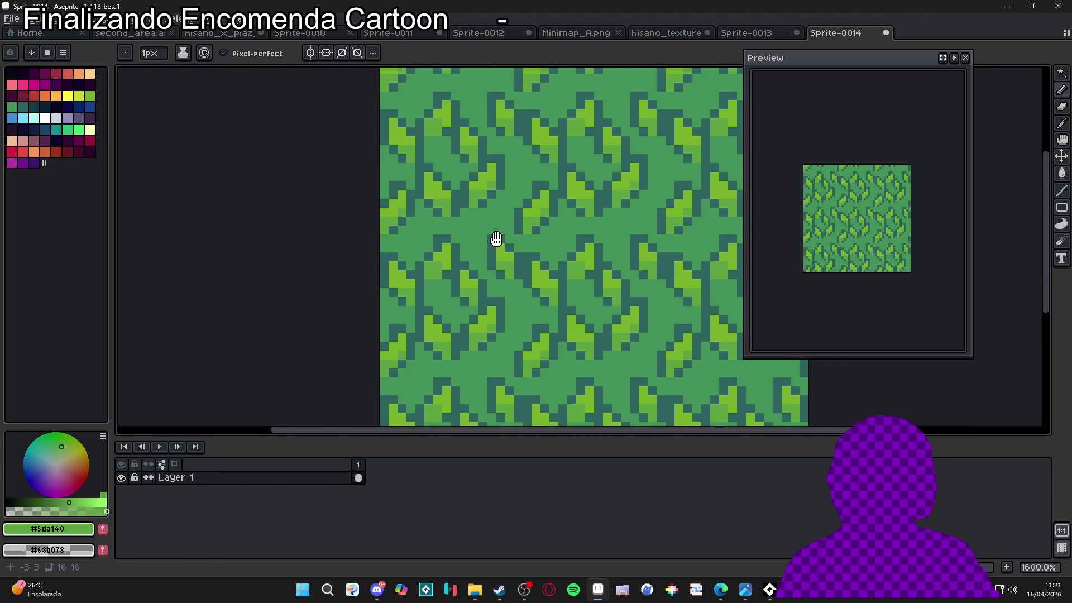
scroll(496, 239, "up", 2)
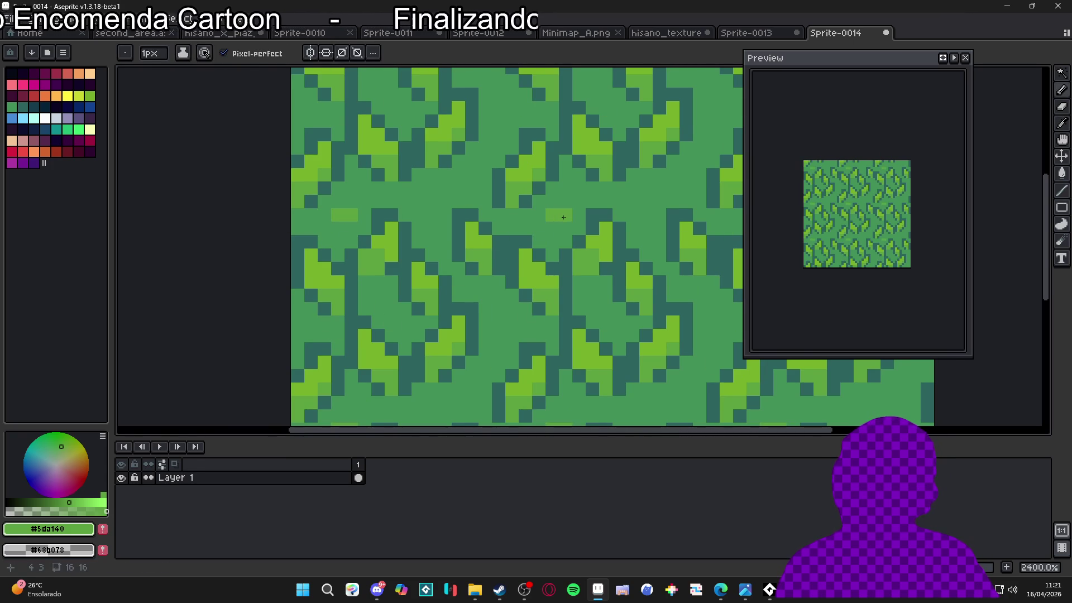
key("plus")
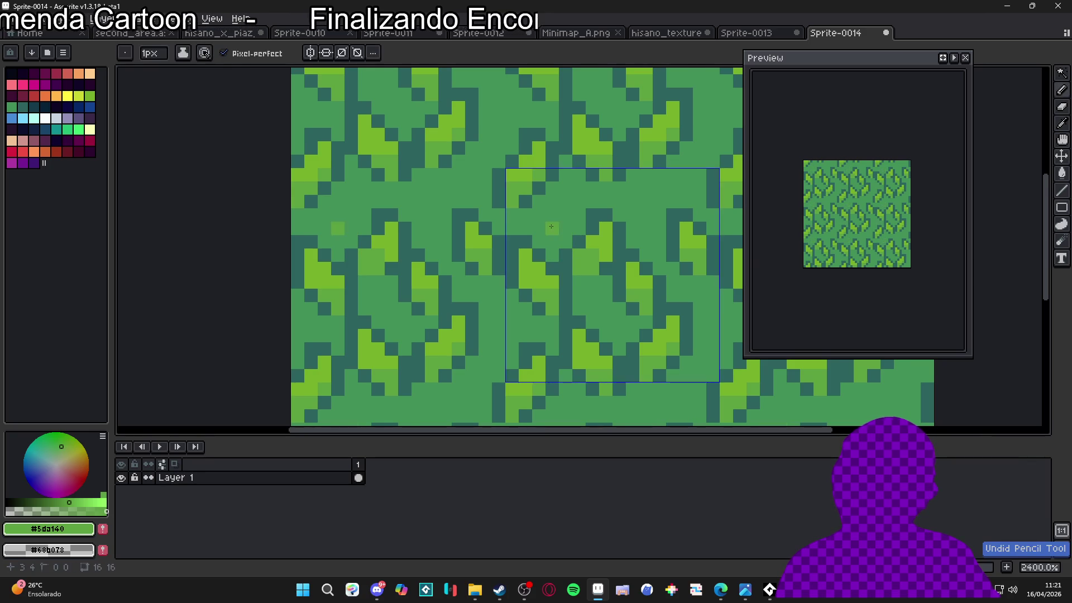
scroll(486, 231, "down", 1)
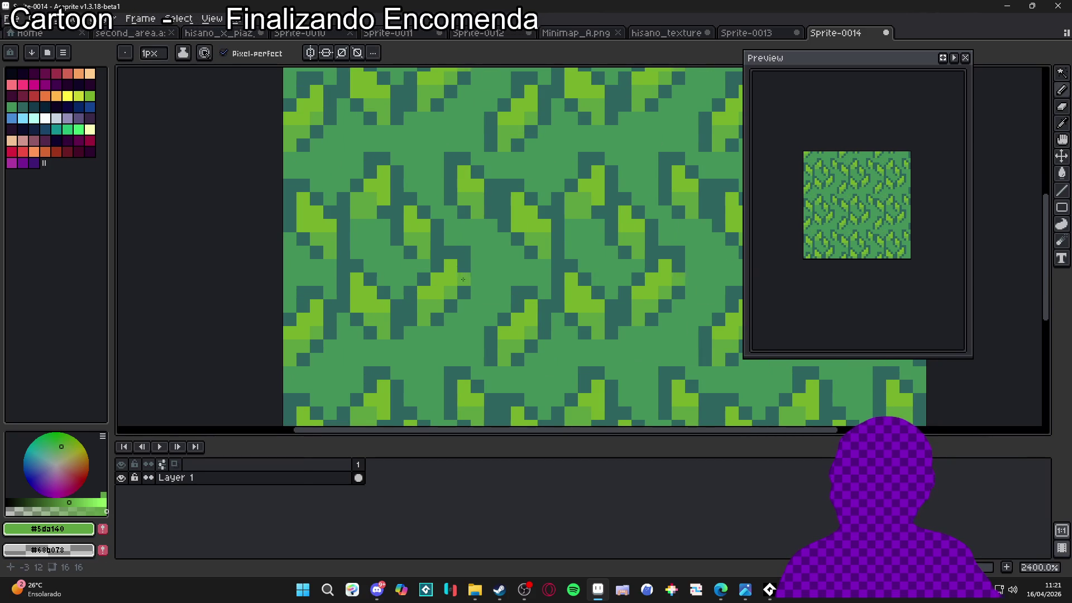
key("ctrl+0")
scroll(635, 170, "up", 3)
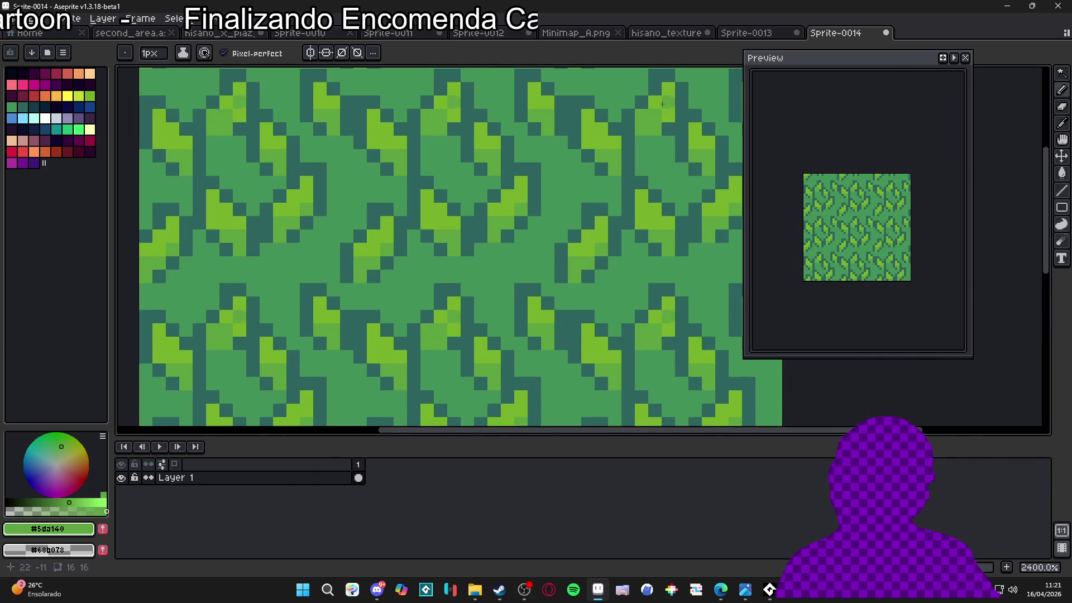
left_click(752, 33)
- Sample bright green #6abe30 from the Sprite-0013 tileset and return to Sprite-0014
scroll(463, 164, "up", 3)
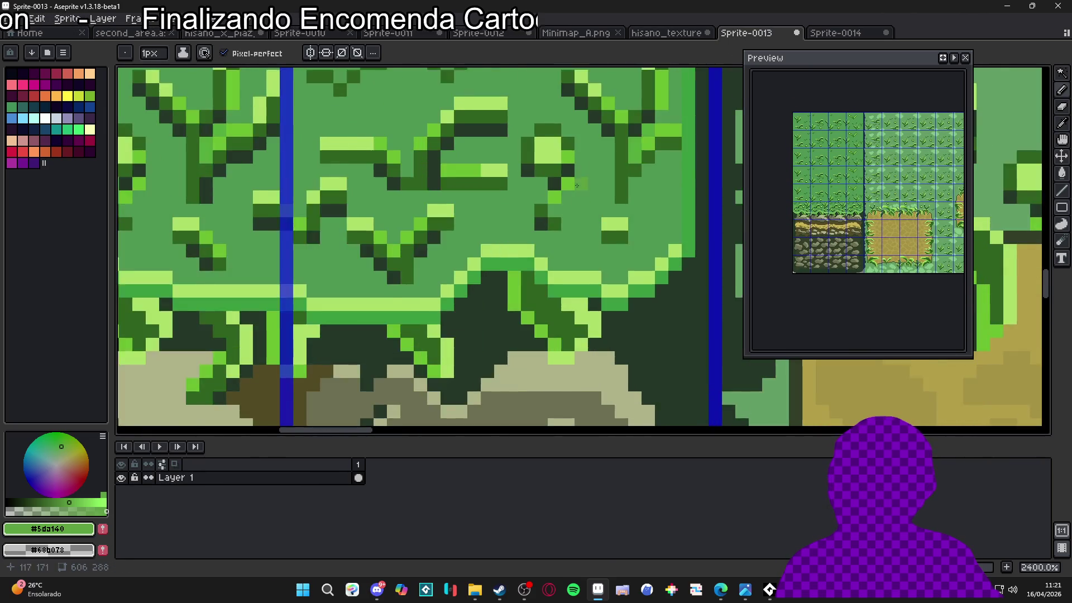
left_click(421, 165, "alt")
left_click(387, 124)
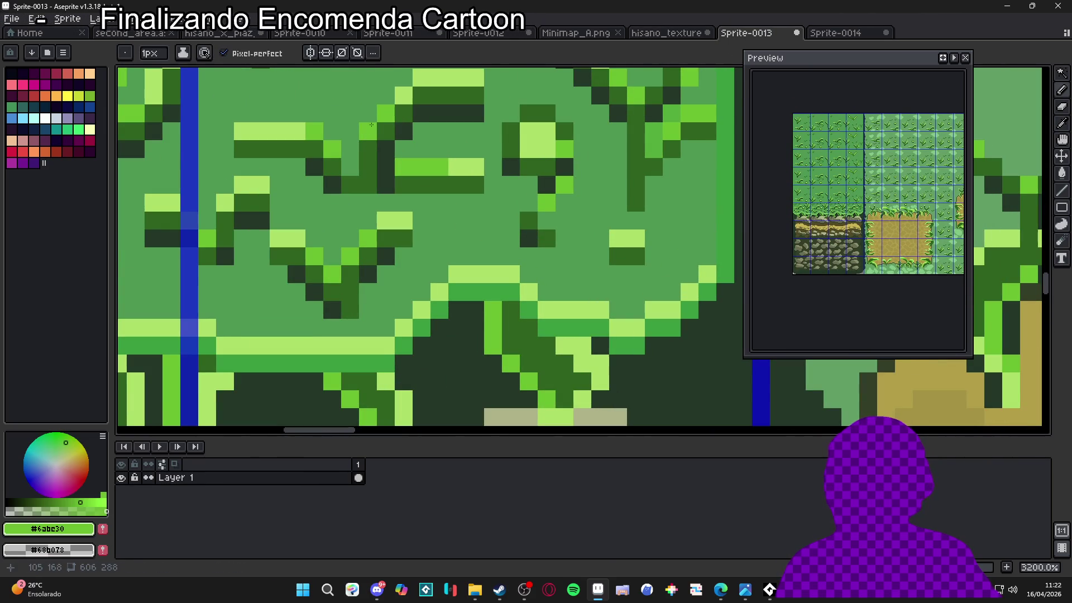
scroll(517, 225, "down", 7)
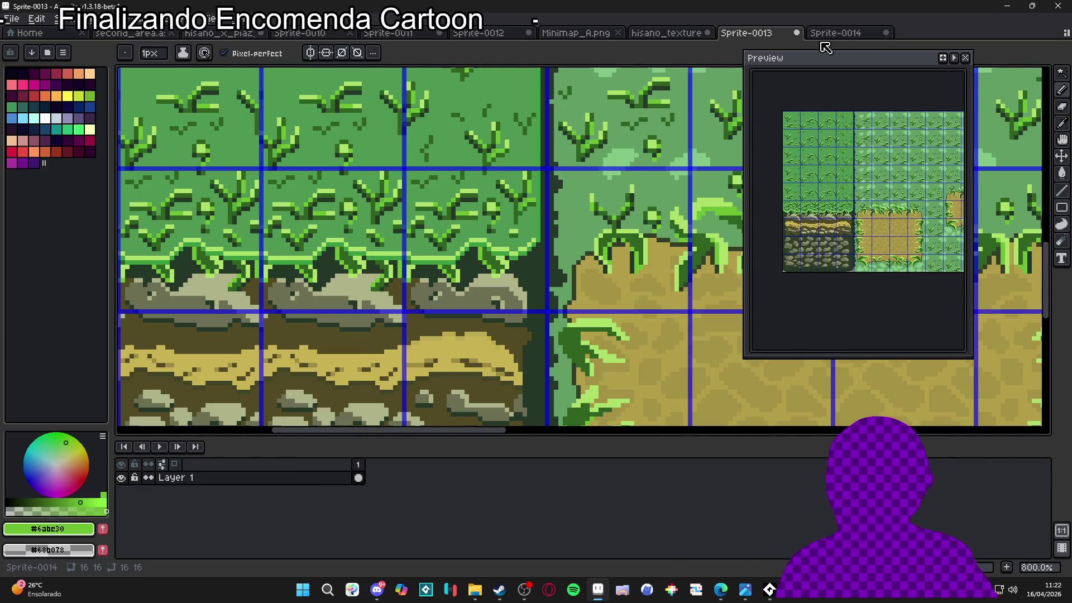
left_click(836, 33)
scroll(581, 234, "down", 4)
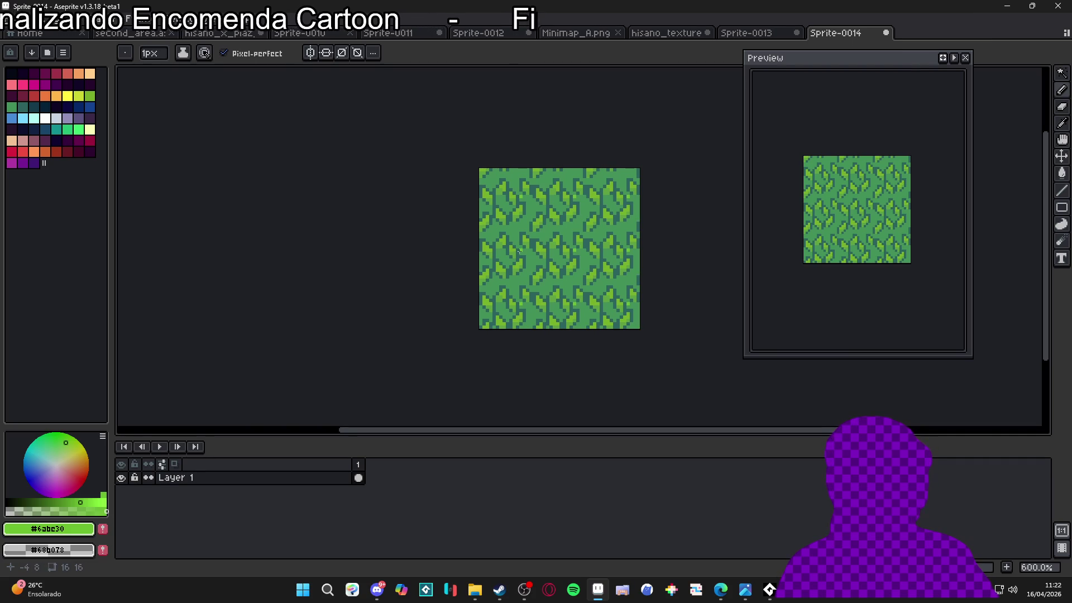
scroll(496, 290, "up", 1)
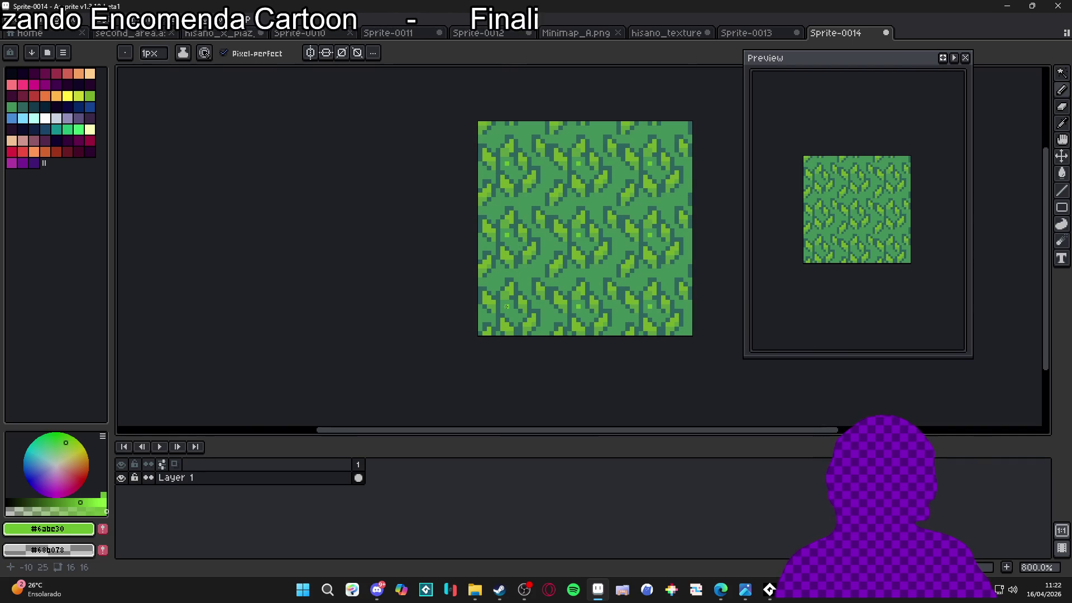
scroll(539, 301, "down", 2)
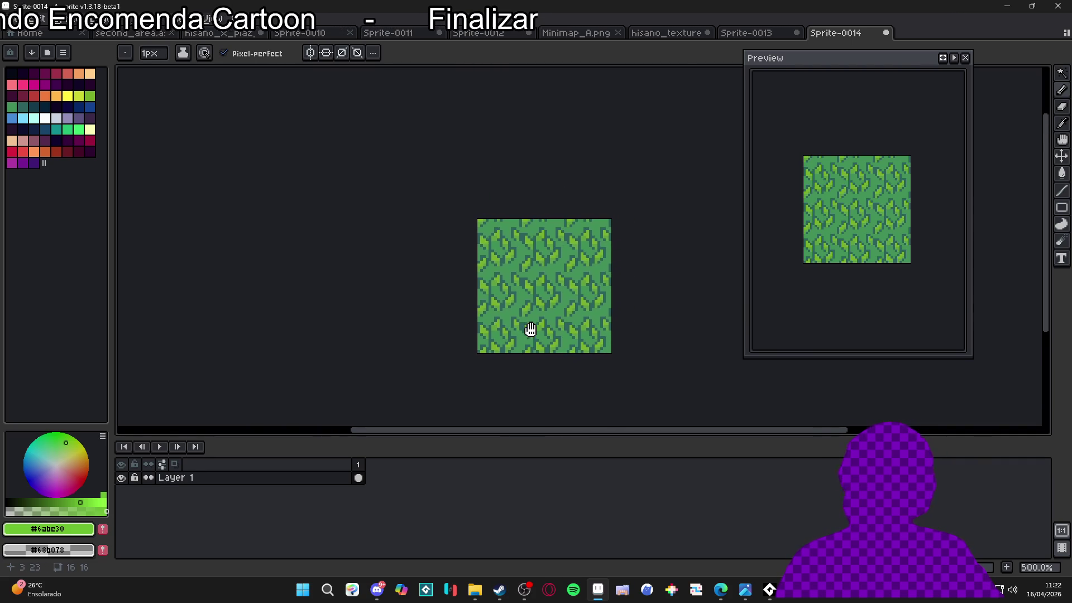
scroll(543, 334, "up", 1)
scroll(535, 309, "down", 1)
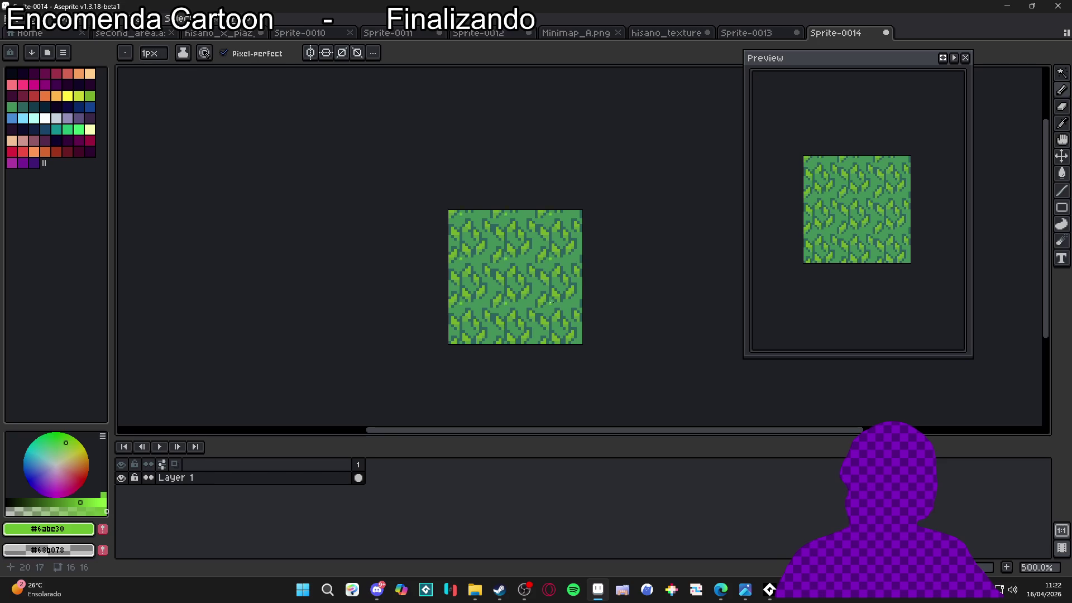
- Compare against Sprite-0013 once more, return to Sprite-0014, and start a new sprite
key("ctrl+shift+Tab")
key("v")
scroll(480, 286, "down", 3)
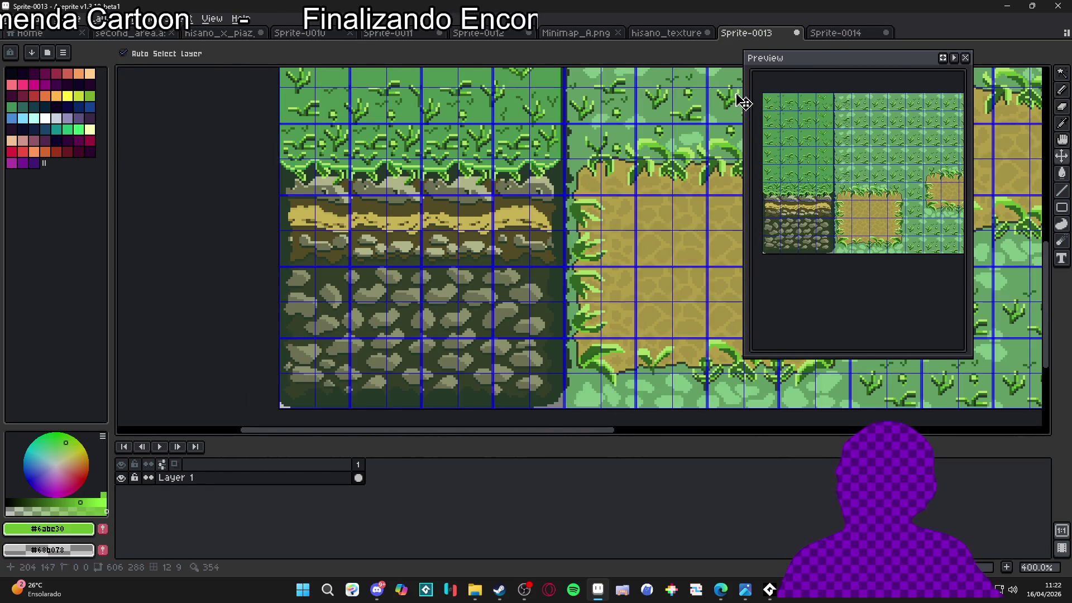
left_click(830, 33)
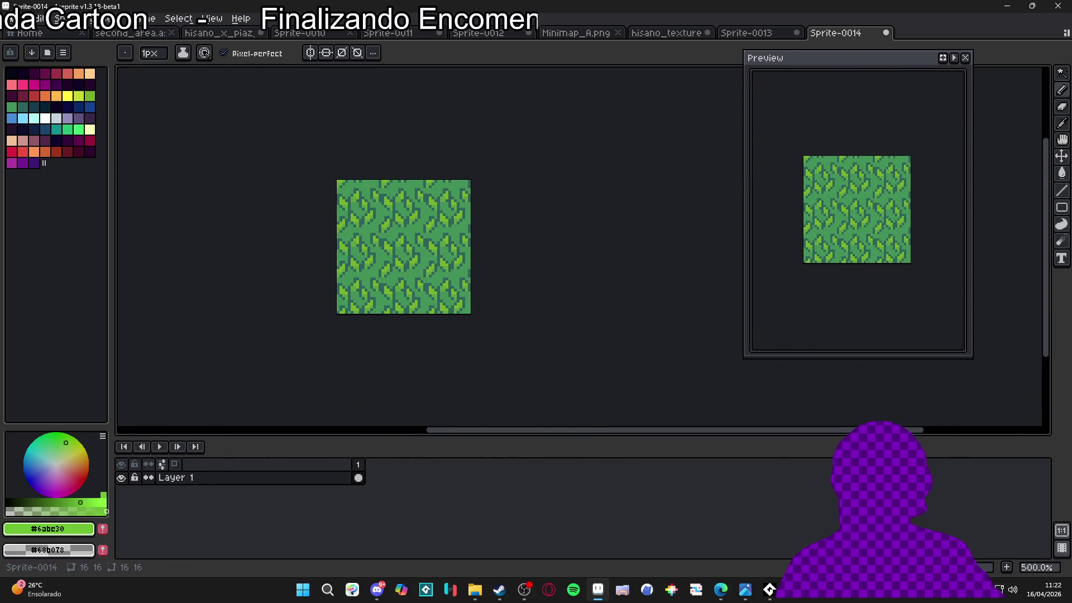
left_click(22, 18)
- Create a new 16x16 RGBA sprite and enable Tiled Mode in both axes
left_click(61, 69)
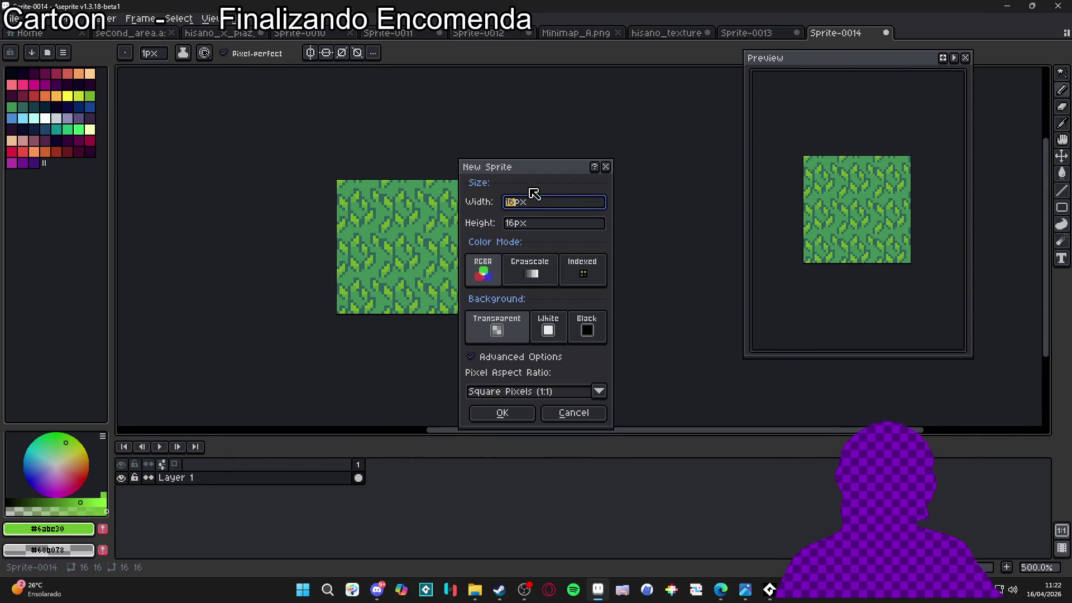
left_click(514, 413)
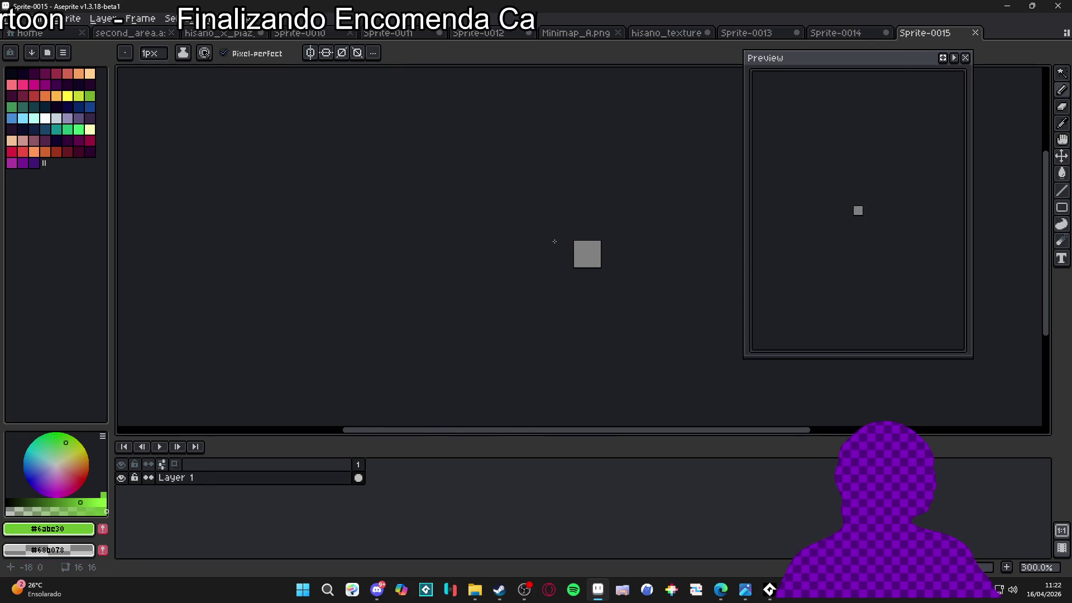
left_click_drag(555, 265, 418, 206)
left_click(206, 18)
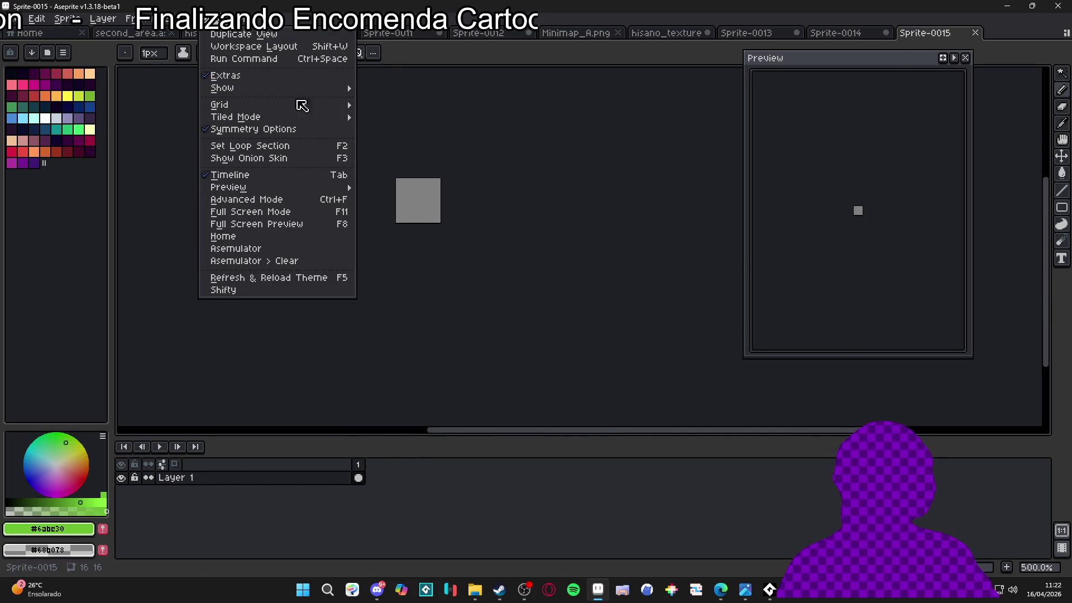
mouse_move(335, 117)
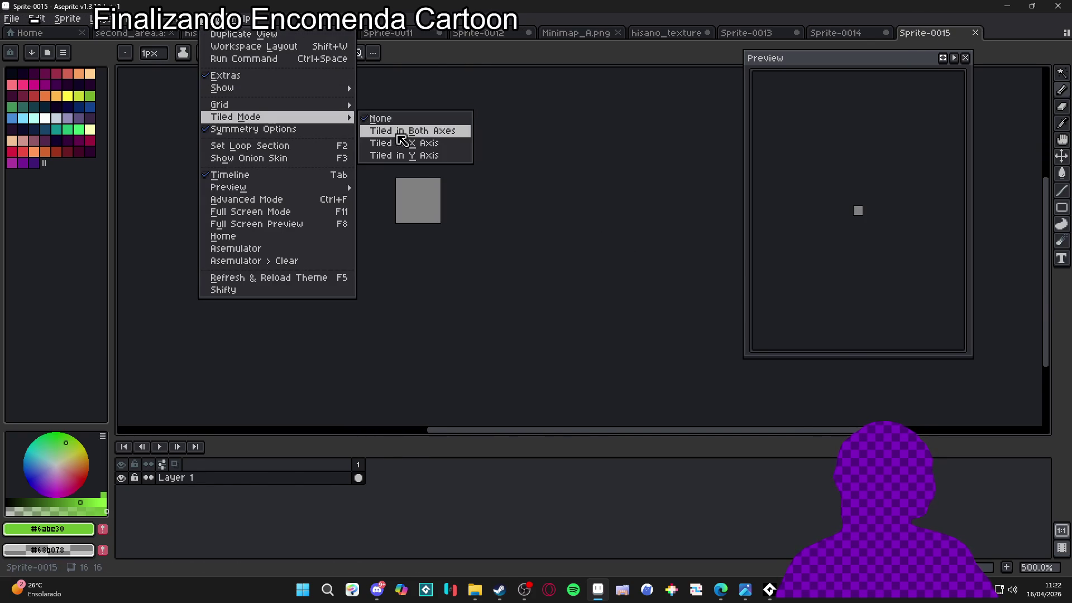
left_click(400, 139)
- Bucket-fill the canvas with dark mauve #8f5765 and select the lavender stone colour
scroll(418, 200, "up", 5)
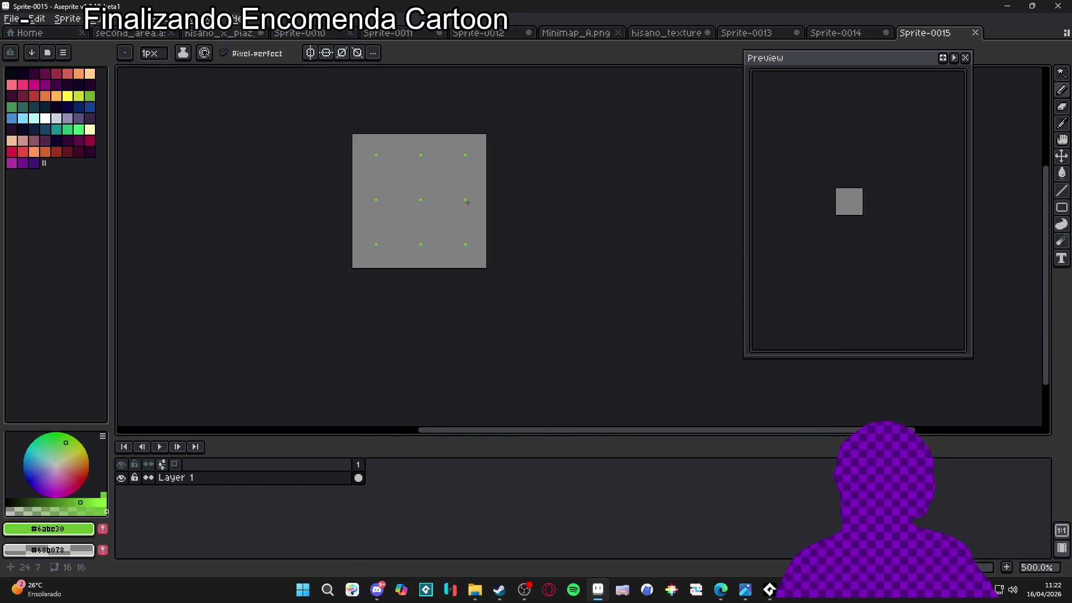
left_click(23, 140)
key("g")
left_click(438, 217)
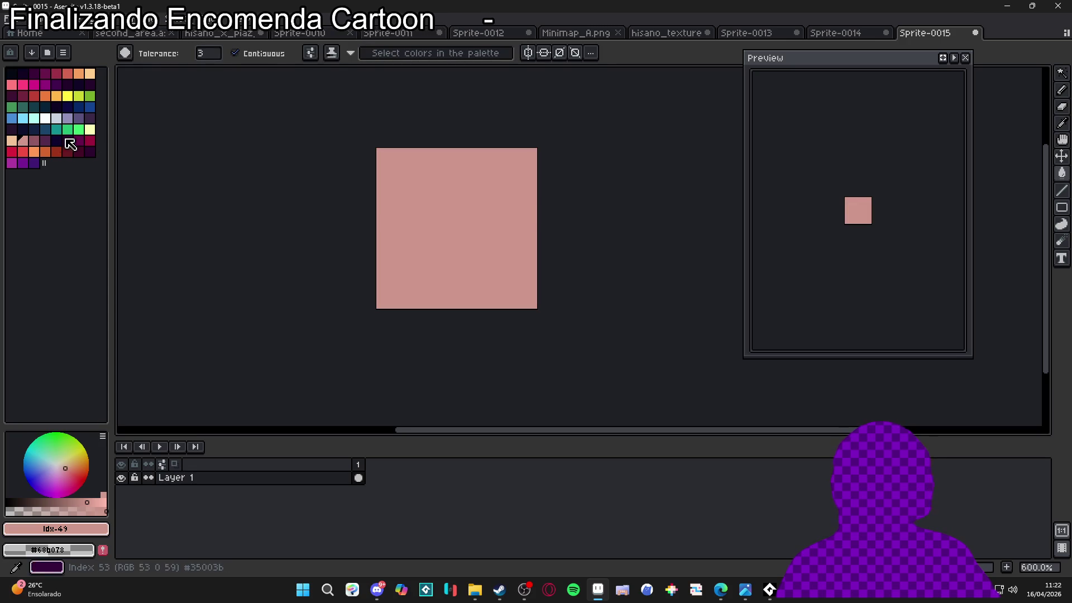
scroll(124, 156, "up", 1)
left_click(35, 141)
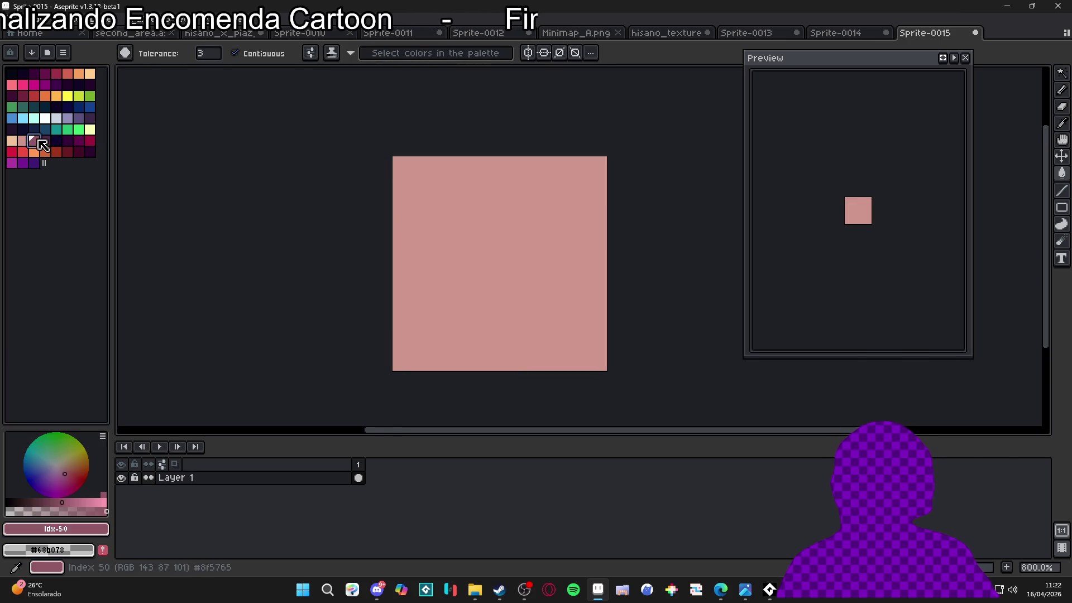
left_click(491, 278)
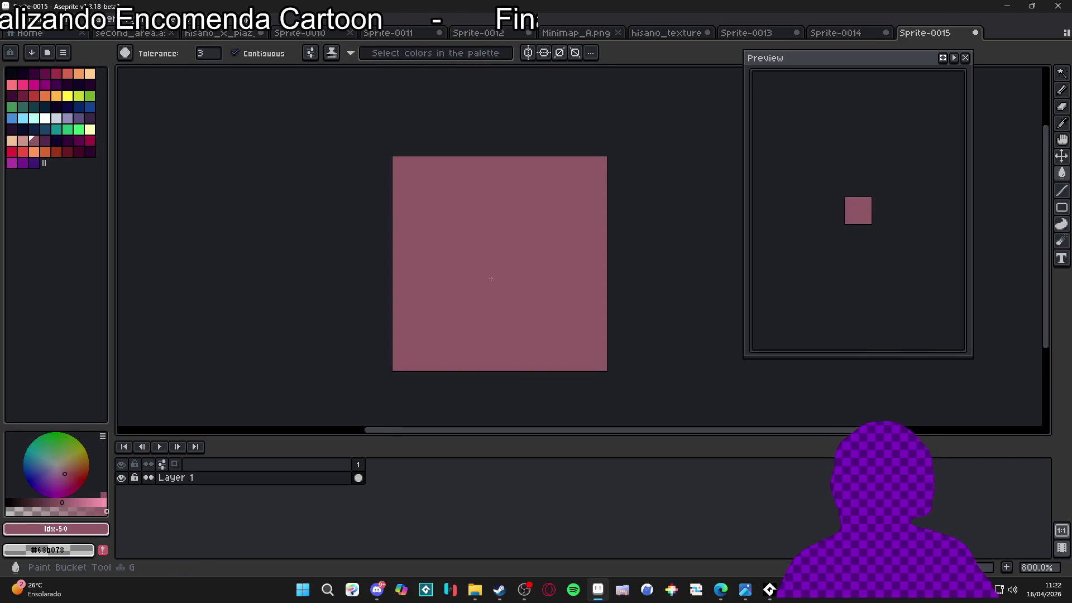
left_click(72, 119)
- Paint small round lavender stones with a 4–5px pencil, undoing misplaced strokes
key("b")
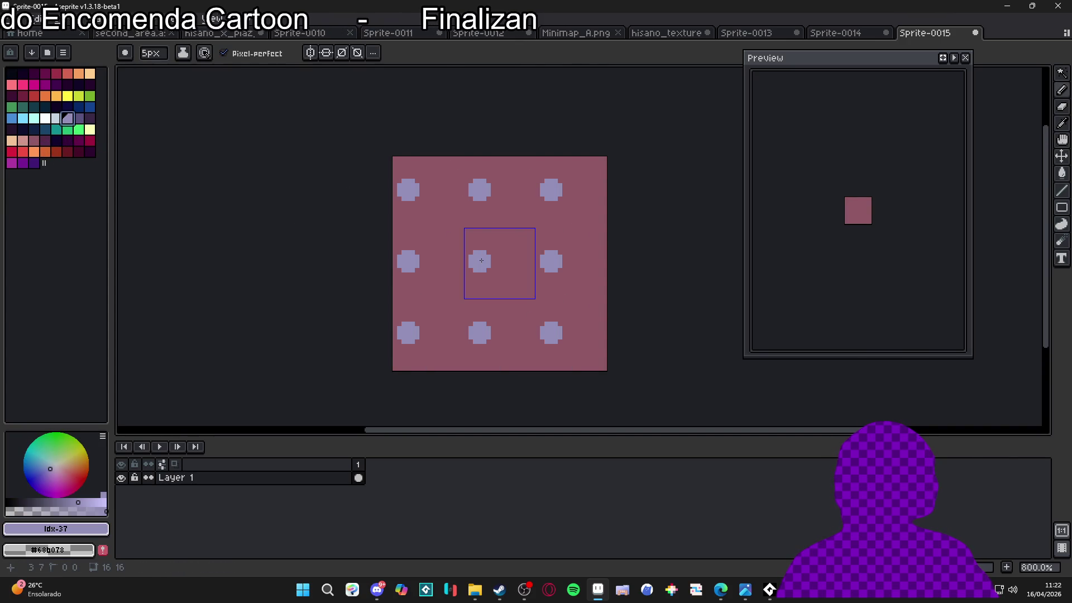
mouse_move(481, 261)
left_mouse_down()
mouse_move(520, 232)
mouse_move(499, 277)
mouse_move(498, 236)
mouse_move(519, 247)
mouse_move(488, 239)
mouse_move(520, 246)
mouse_move(493, 249)
mouse_move(461, 196)
mouse_move(441, 207)
mouse_move(469, 184)
mouse_move(454, 204)
left_mouse_up()
scroll(498, 236, "up", 2)
left_click(459, 155)
key("minus")
left_click(450, 146)
key("ctrl+z")
left_click(451, 152)
left_click(429, 185)
key("ctrl+z")
key("plus")
left_click(408, 200)
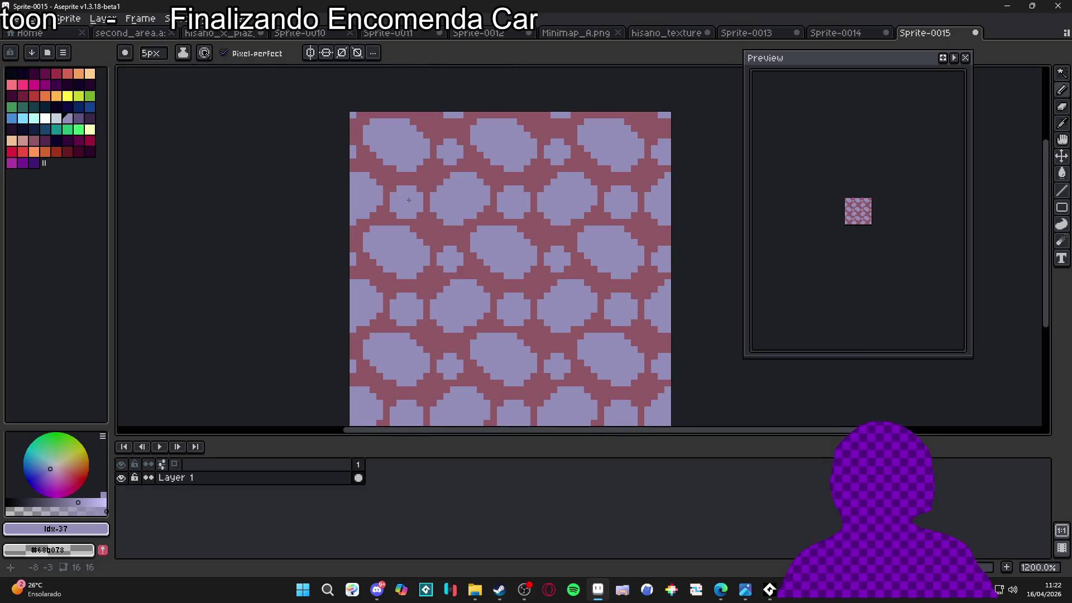
- With a 2px pencil, paint lavender over parts of the mauve gaps to round the stones
key("minus")
key("minus")
key("minus")
scroll(463, 254, "up", 3)
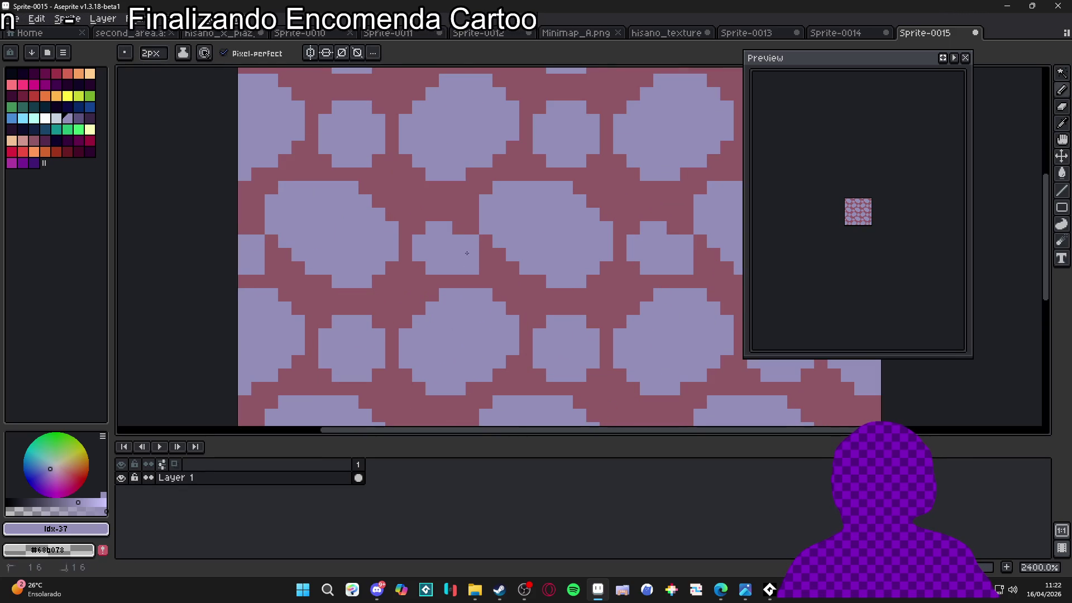
left_click_drag(454, 237, 434, 226)
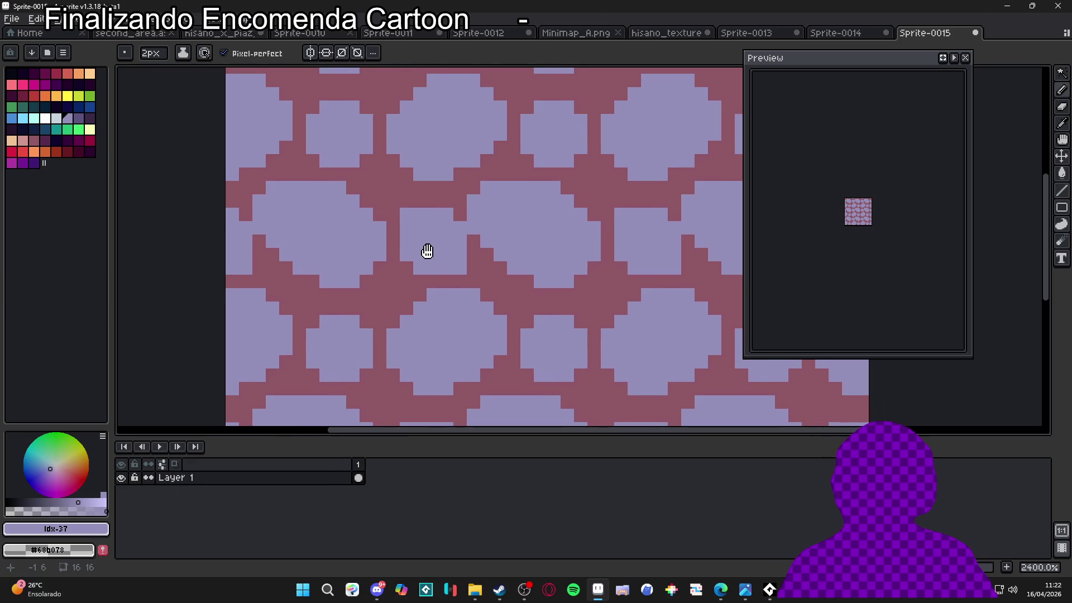
left_click_drag(427, 287, 454, 287)
scroll(525, 245, "down", 3)
left_click(552, 238)
scroll(552, 229, "up", 3)
mouse_move(553, 230)
left_mouse_down()
mouse_move(545, 243)
mouse_move(567, 222)
left_mouse_up()
scroll(563, 223, "down", 2)
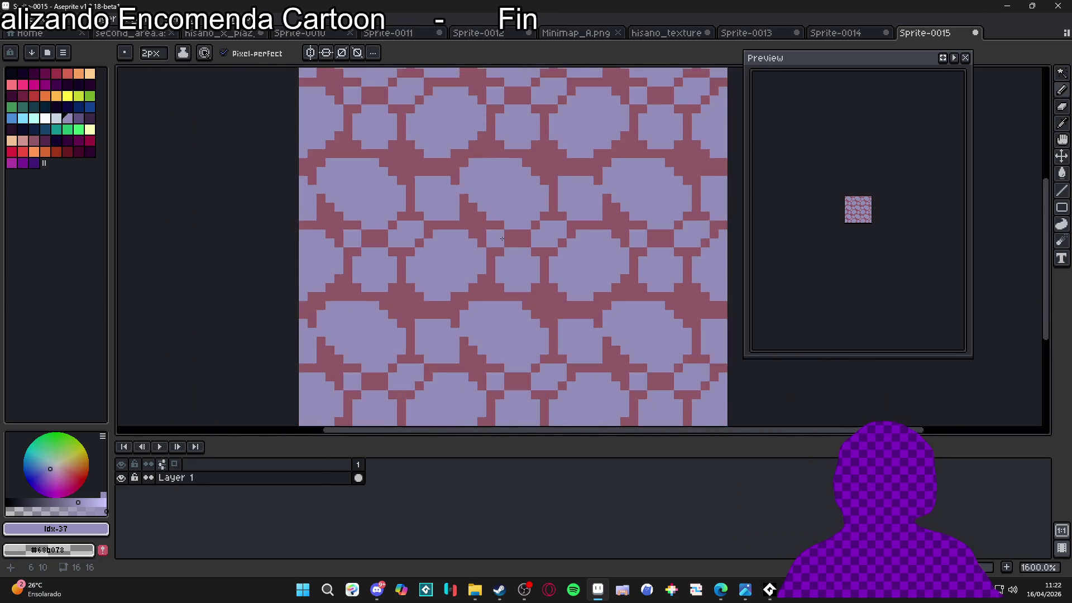
scroll(495, 215, "up", 3)
mouse_move(495, 214)
left_mouse_down()
mouse_move(475, 211)
mouse_move(445, 170)
mouse_move(464, 196)
left_mouse_up()
scroll(464, 196, "down", 3)
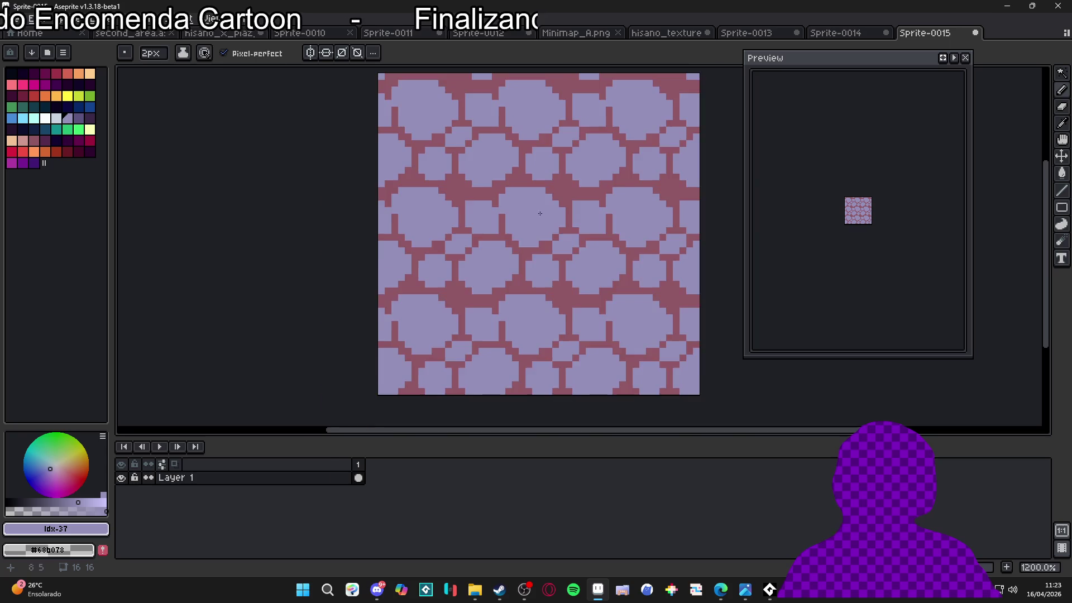
scroll(583, 179, "up", 2)
left_click(582, 179)
- Inspect the tiled pattern and pick up the mauve gap colour
scroll(560, 245, "down", 3)
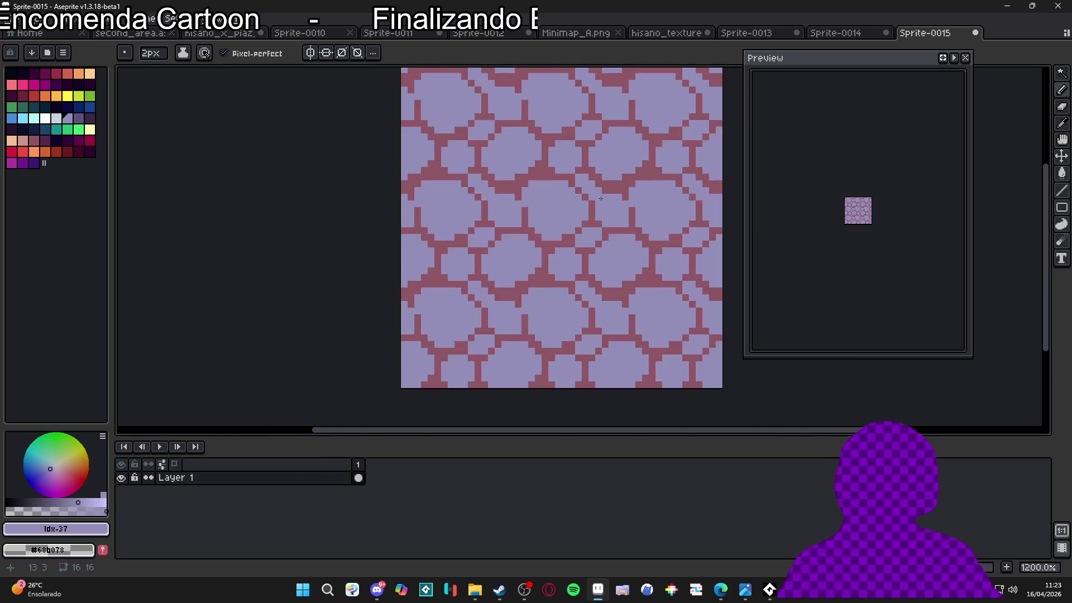
scroll(500, 239, "down", 1)
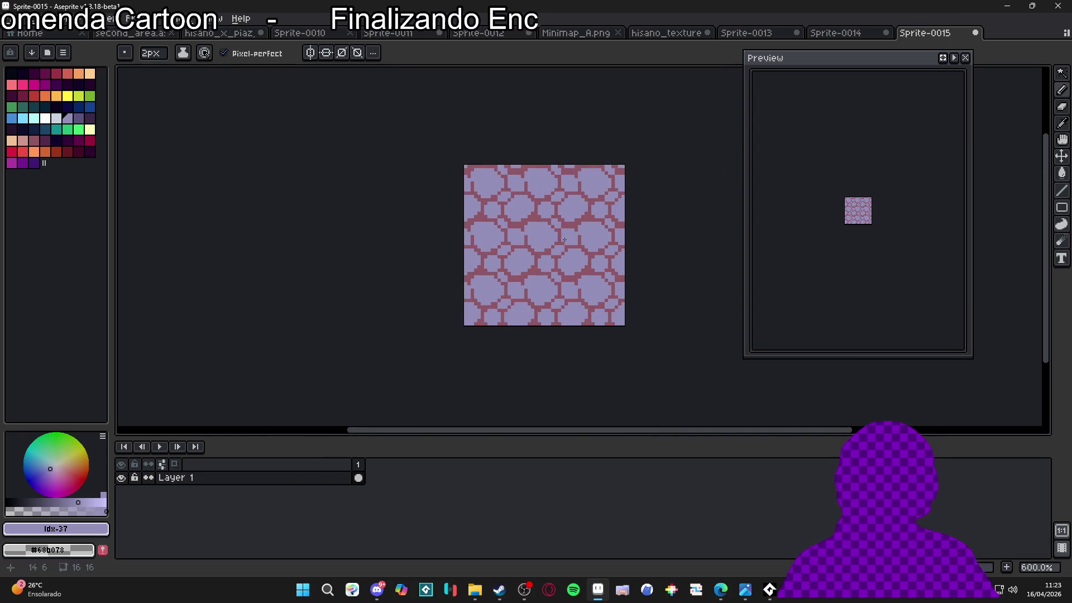
scroll(394, 208, "up", 2)
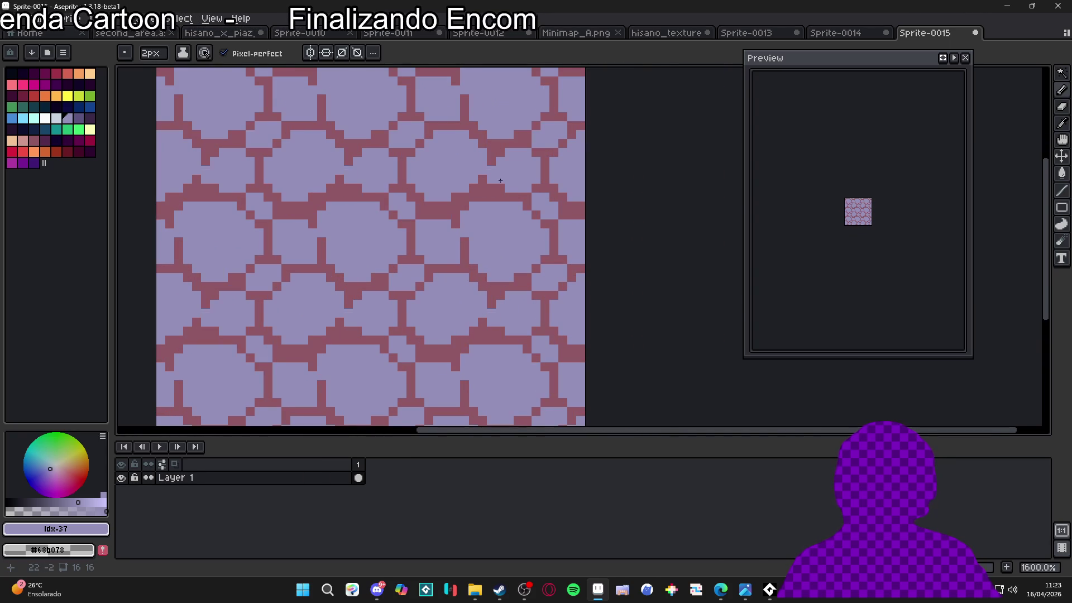
scroll(424, 223, "up", 1)
scroll(460, 247, "down", 3)
scroll(460, 233, "up", 3)
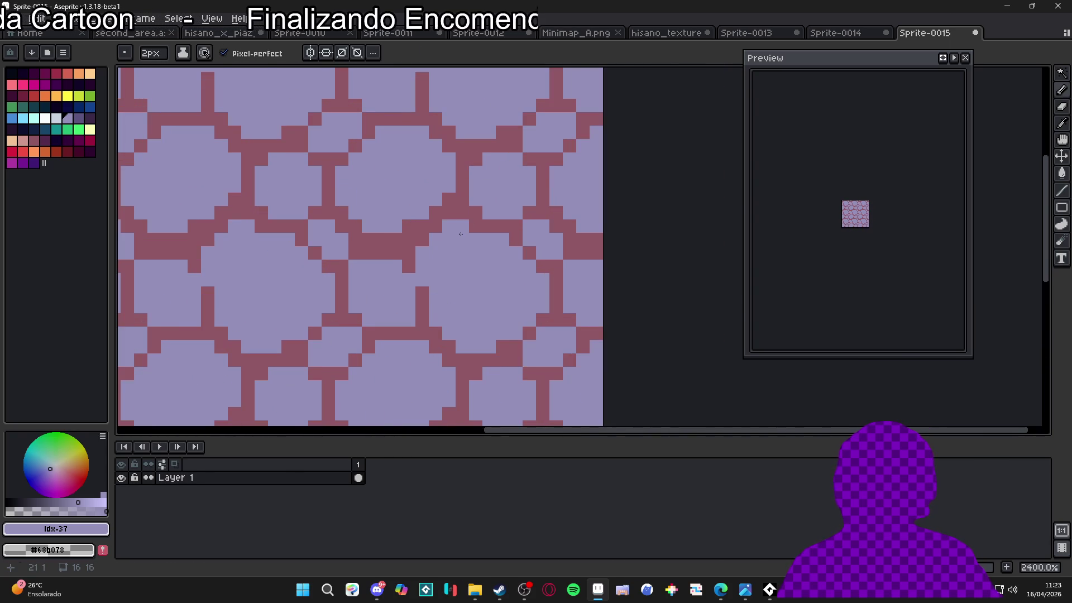
left_click(456, 222, "alt")
scroll(430, 278, "down", 2)
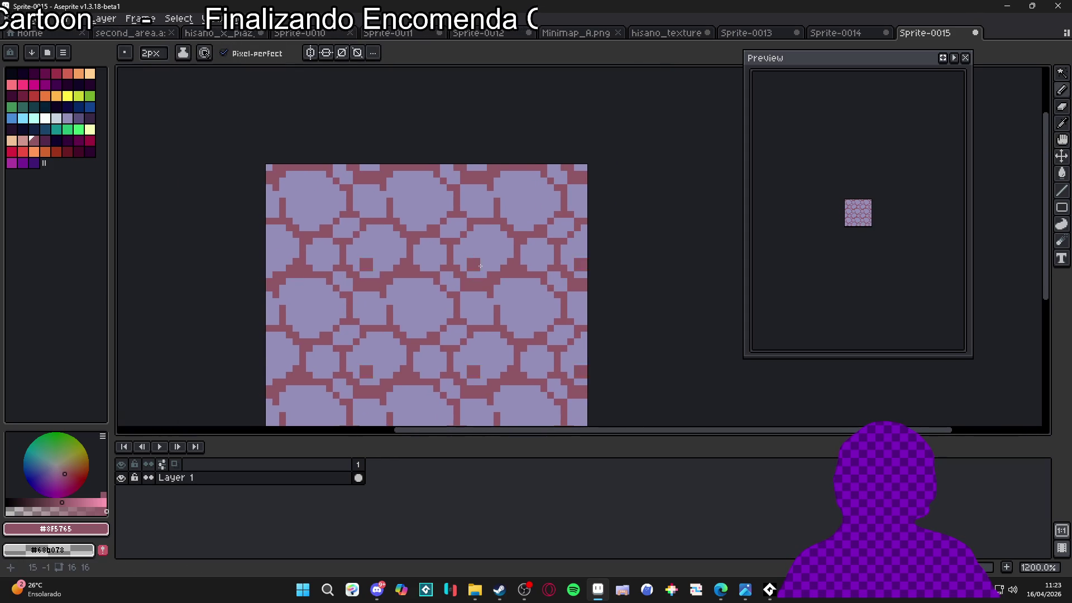
- Choose dark purple and outline the lower edges of the first stones
scroll(502, 263, "up", 3)
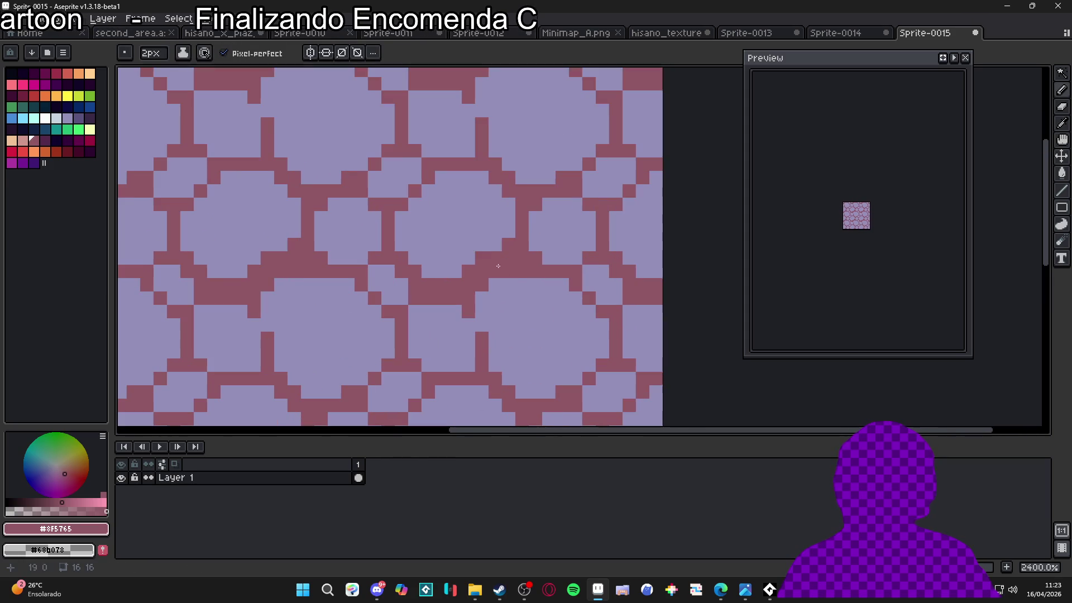
left_click(44, 140)
left_click_drag(519, 261, 530, 267)
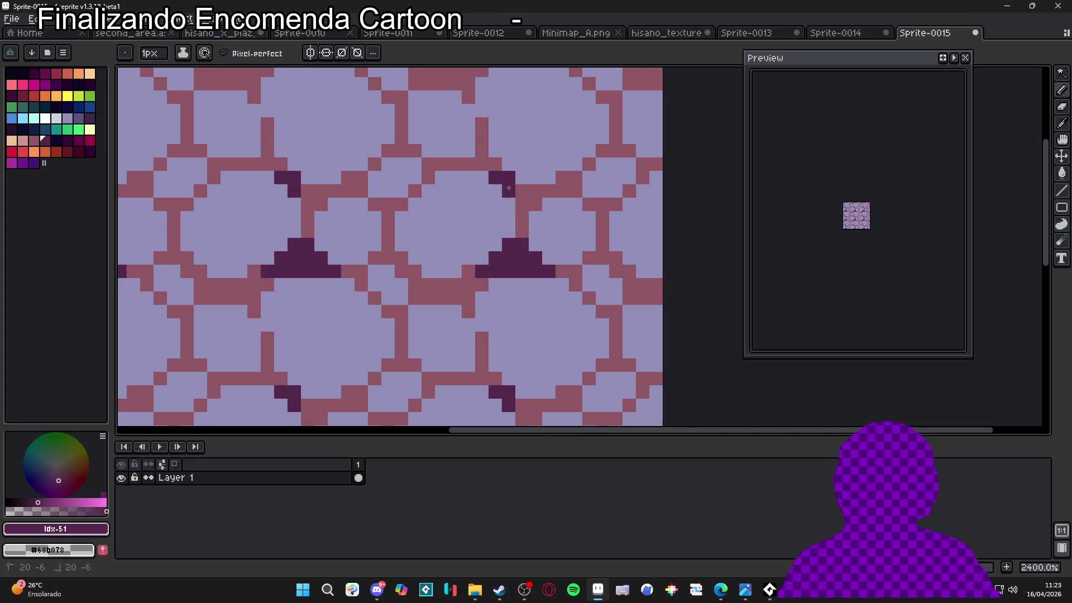
left_click_drag(480, 166, 480, 139)
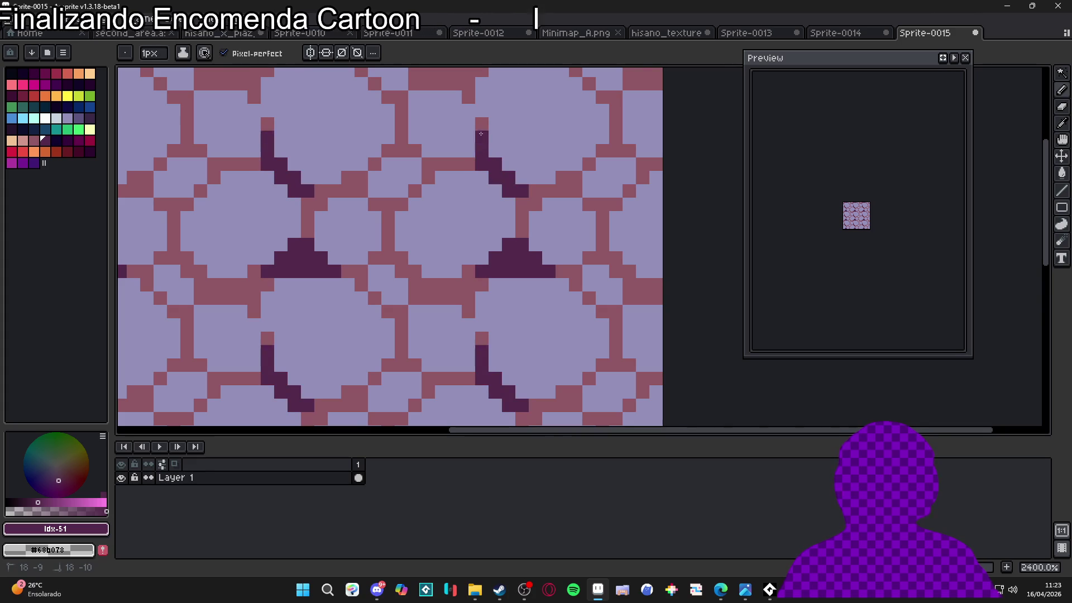
left_click(469, 165)
left_click_drag(576, 191, 562, 178)
left_click(589, 164)
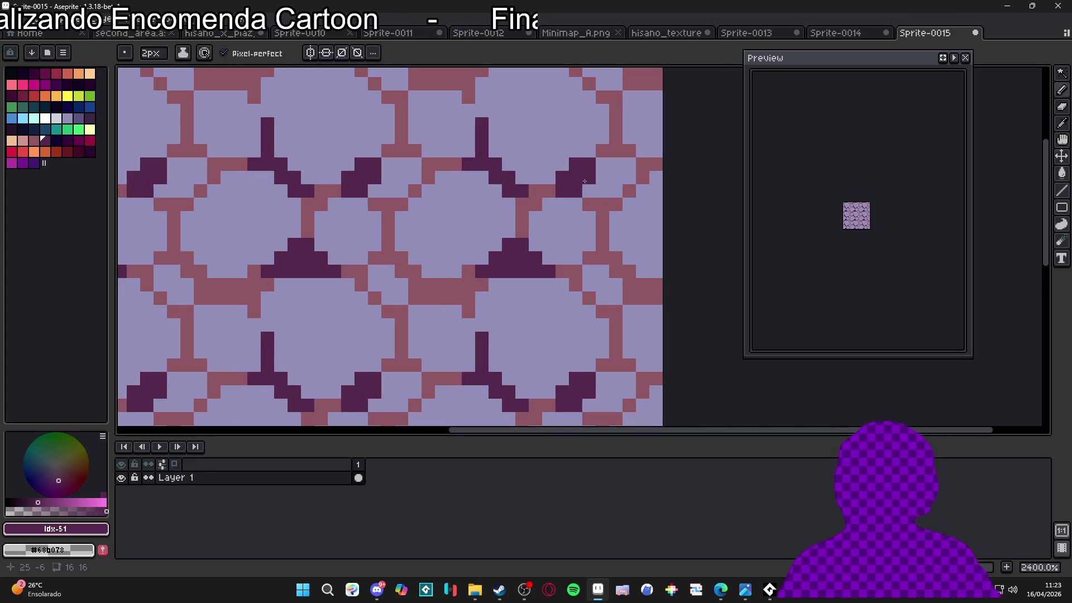
scroll(586, 167, "down", 3)
scroll(516, 241, "up", 3)
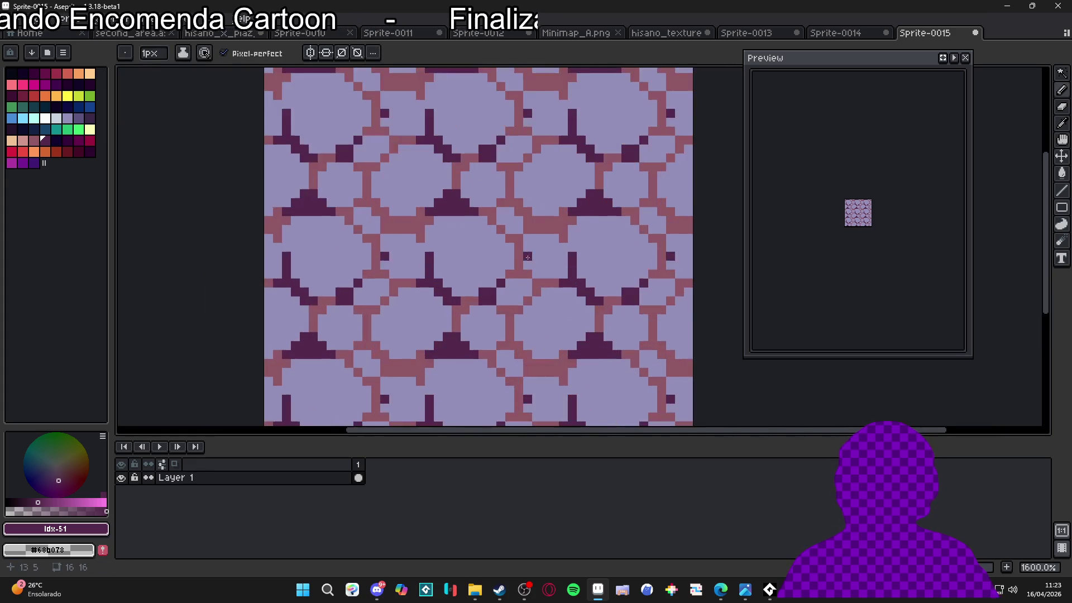
- Draw dark purple outline pixels along the bottoms of the remaining stones
left_click(527, 192)
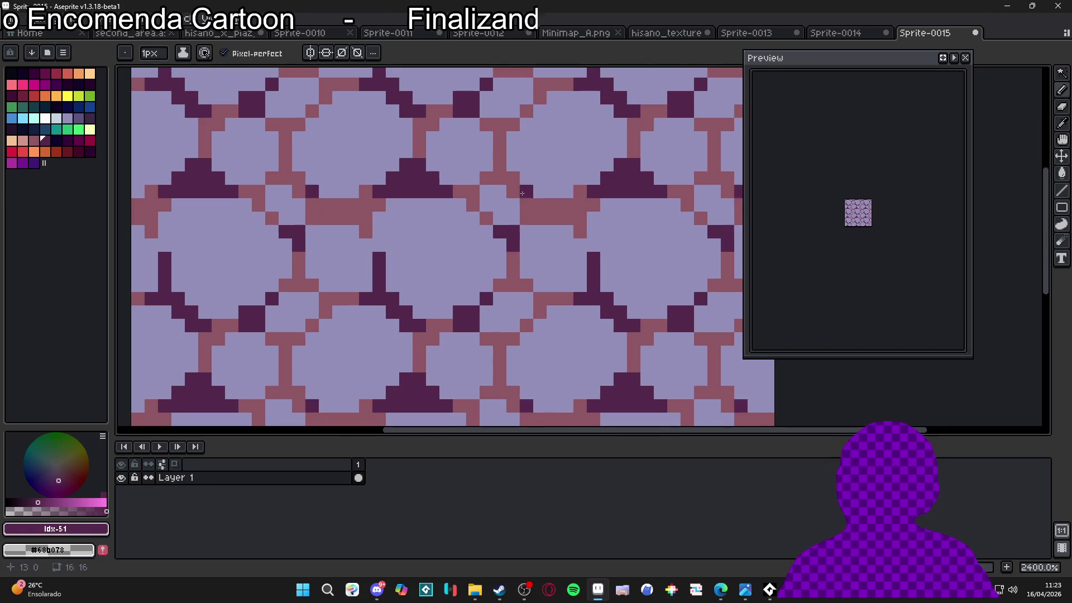
left_click(513, 192)
left_click(513, 178)
left_click_drag(486, 178, 497, 170)
left_click(526, 205)
left_click(581, 191)
left_click_drag(594, 205, 566, 208)
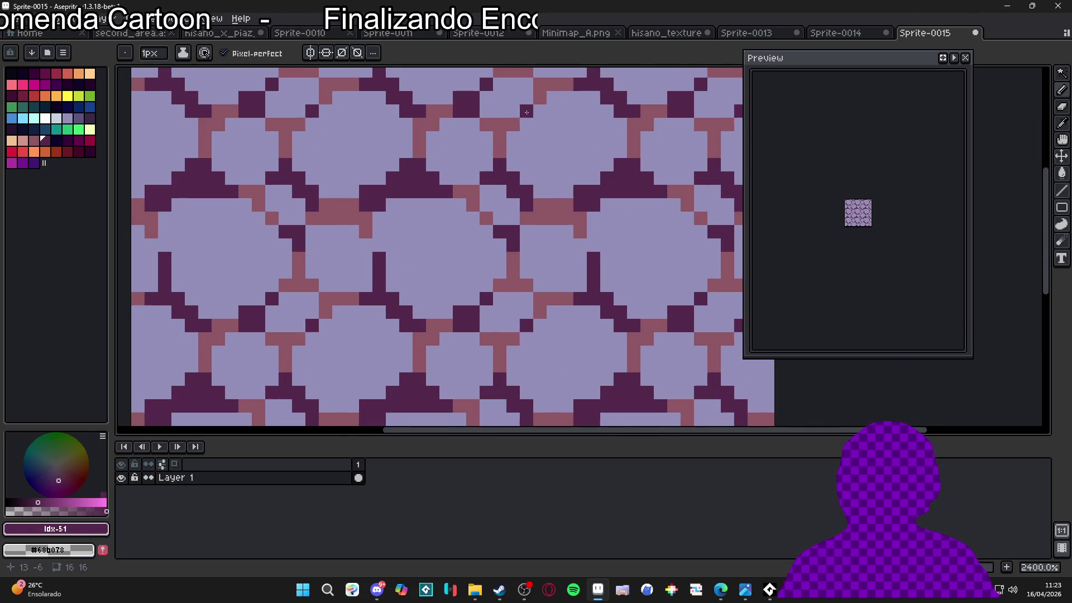
- Add a missing outline pixel and switch to the Sprite-0013 tileset
scroll(498, 216, "down", 6)
left_click_drag(498, 216, 520, 258)
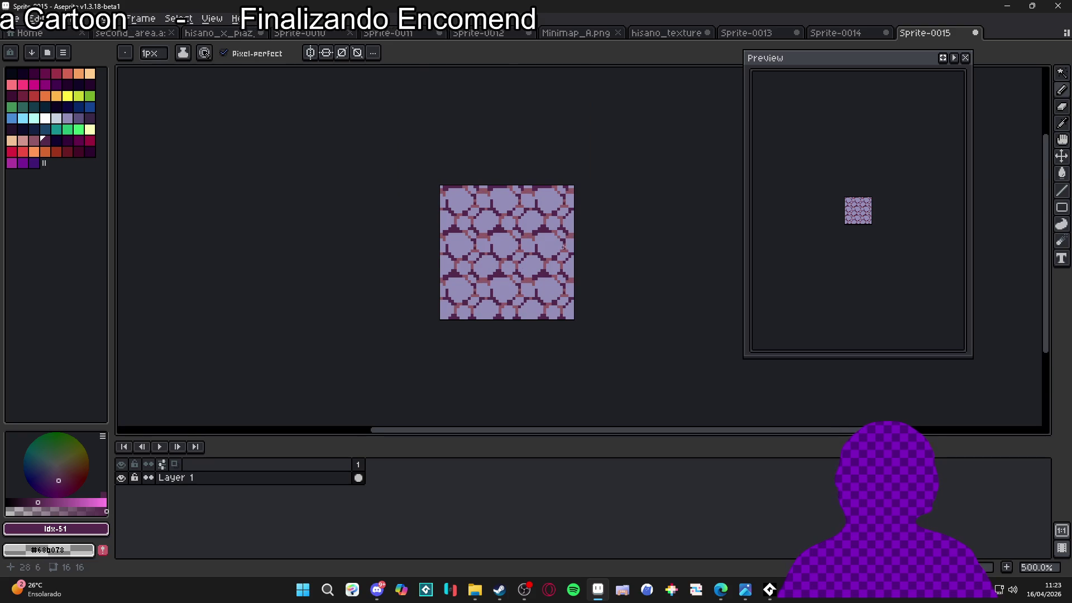
scroll(564, 247, "up", 4)
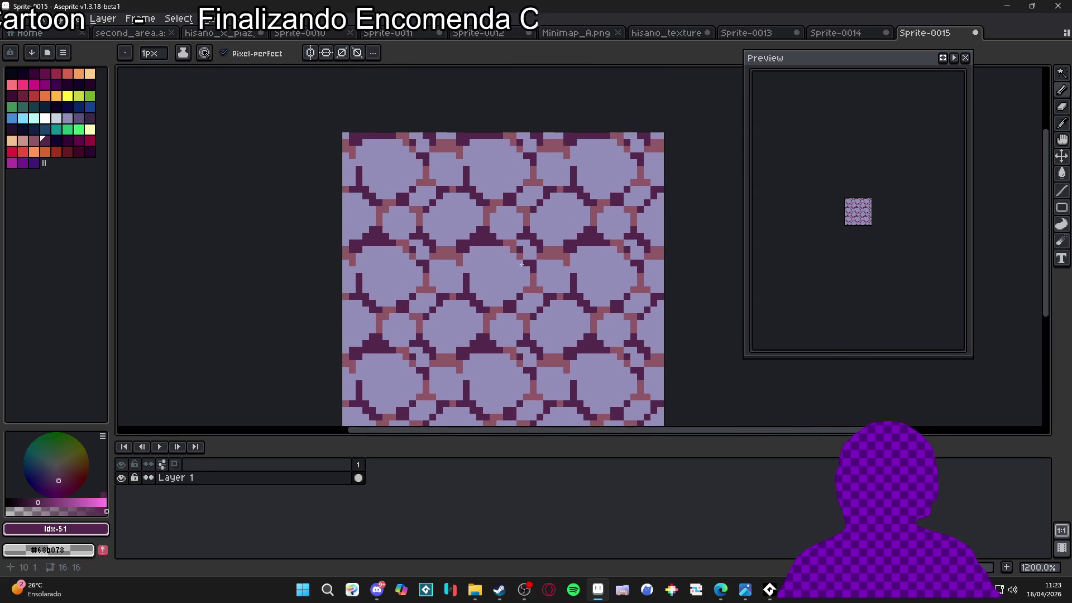
left_click_drag(466, 271, 492, 245)
left_click(538, 279)
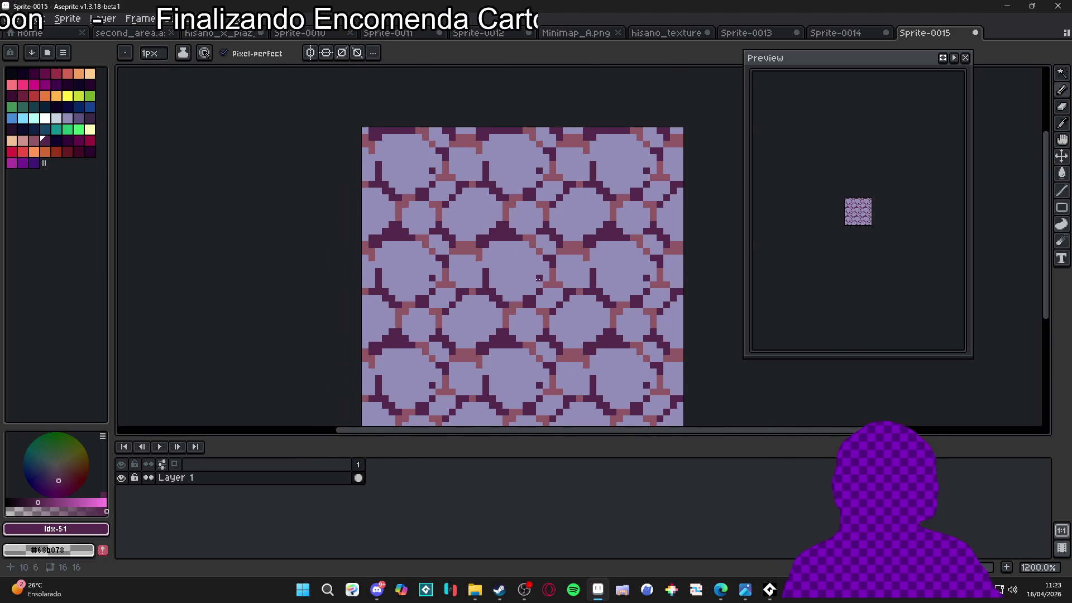
left_click(754, 34)
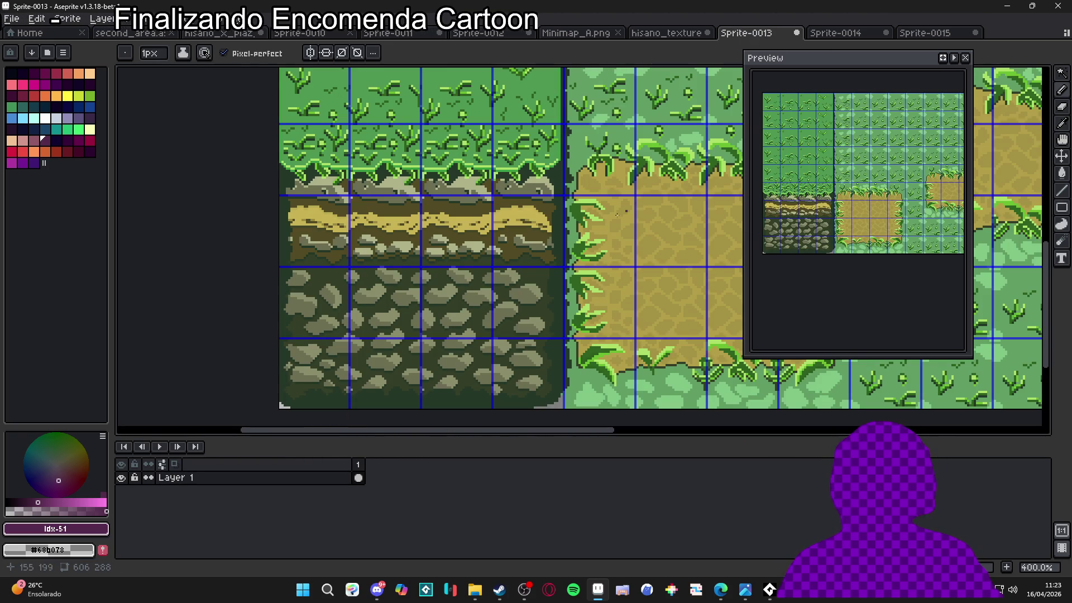
- Sample olive #6d6f53 from Sprite-0013's cobbles and return to Sprite-0015
scroll(474, 324, "up", 5)
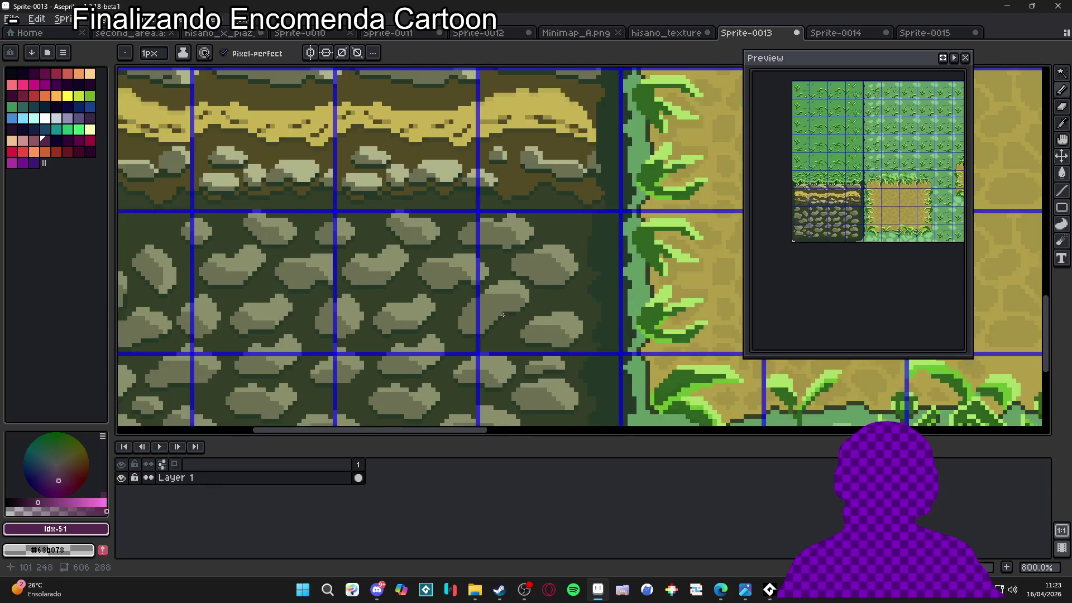
left_click(474, 324, "alt")
scroll(479, 285, "down", 2)
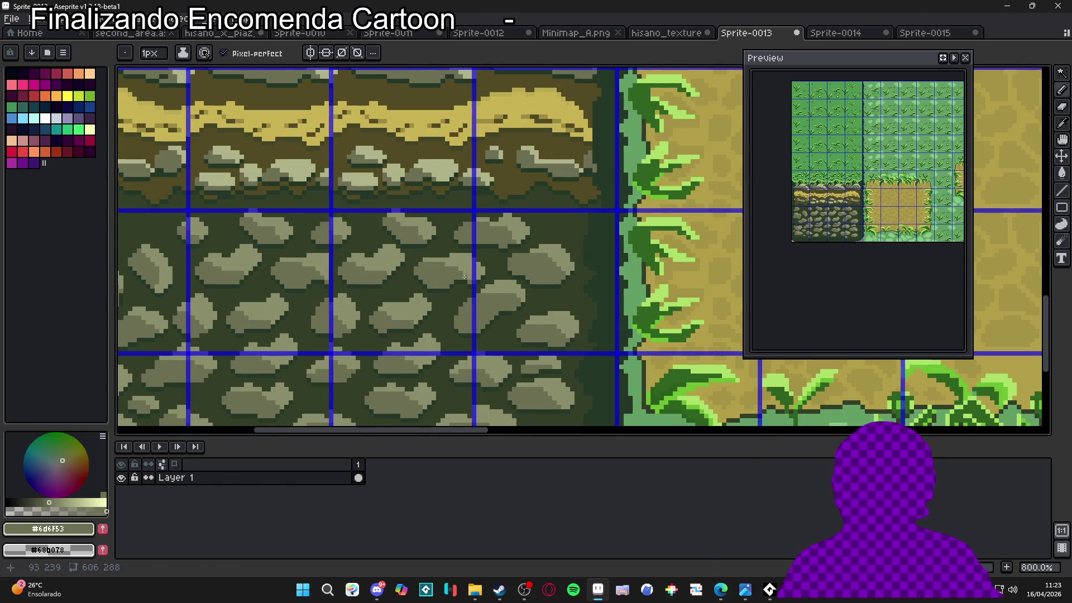
scroll(619, 249, "down", 1)
left_click_drag(425, 241, 480, 220)
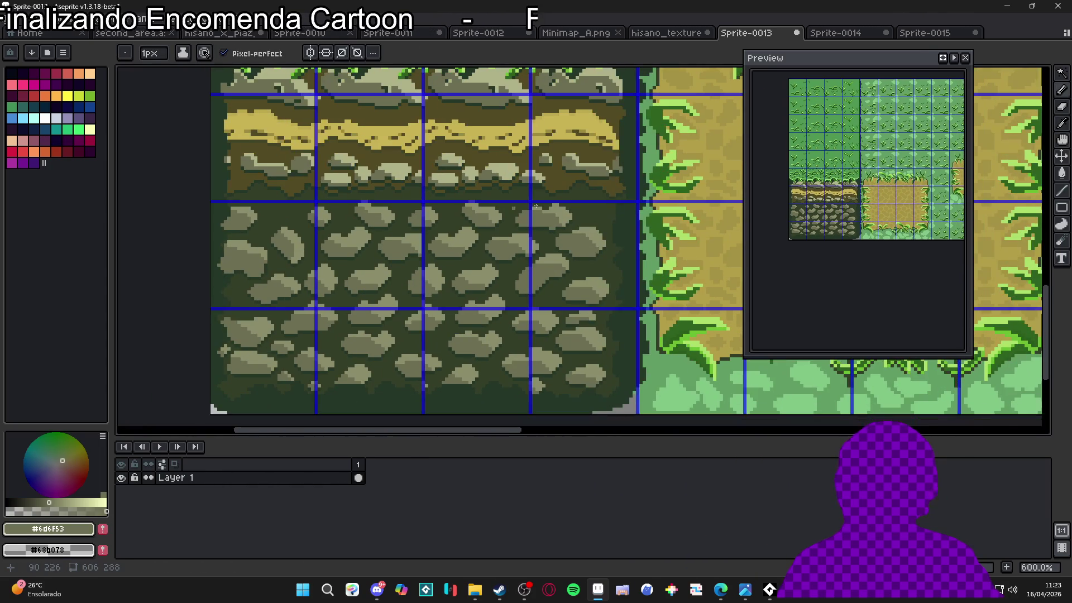
left_click(922, 33)
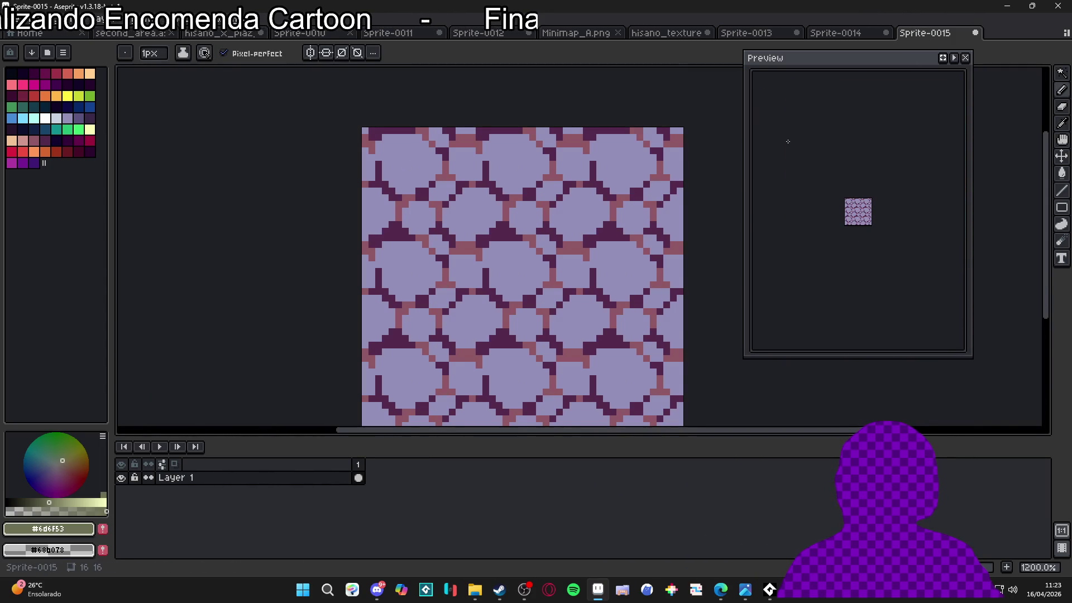
- Test olive specks at several spots inside the stones, undoing misplaced ones
scroll(598, 191, "down", 1)
scroll(552, 245, "up", 1)
left_click(500, 216)
key("ctrl+z")
left_click(560, 189)
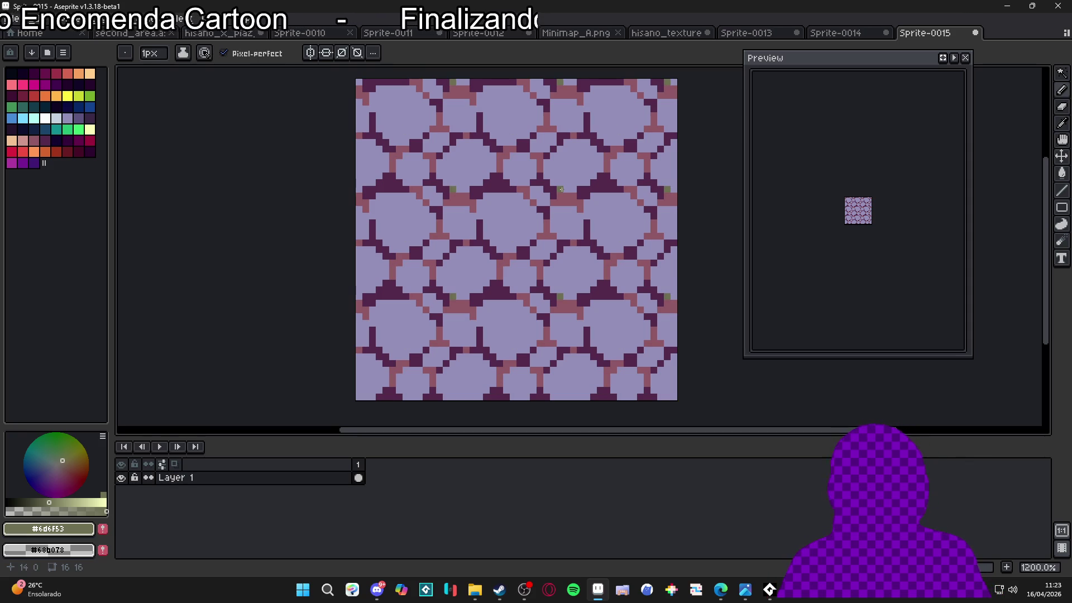
key("ctrl+z")
left_click(701, 216)
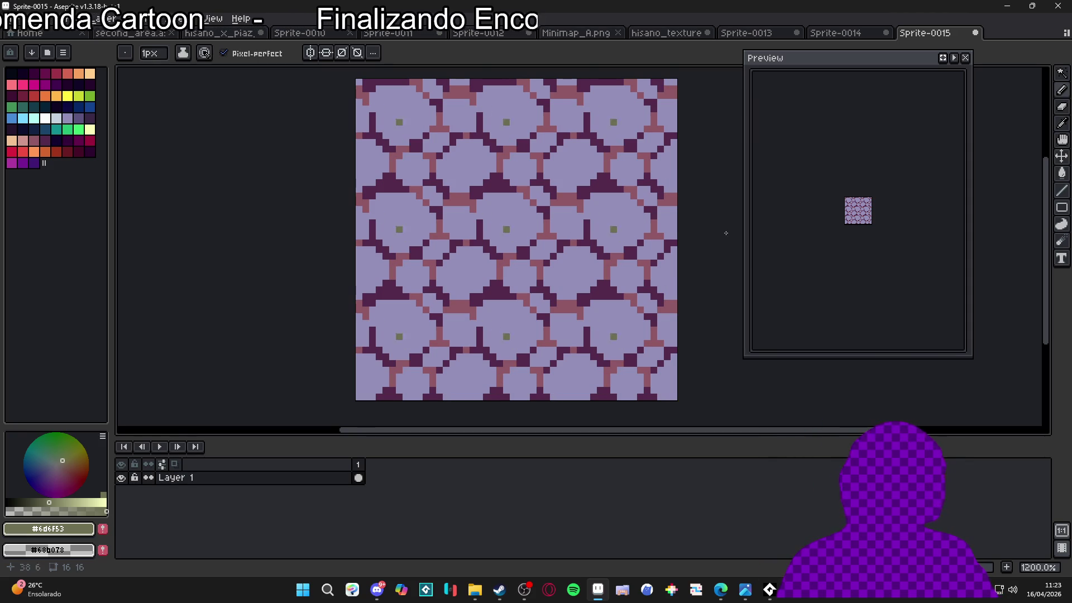
key("ctrl+z")
left_click(672, 164)
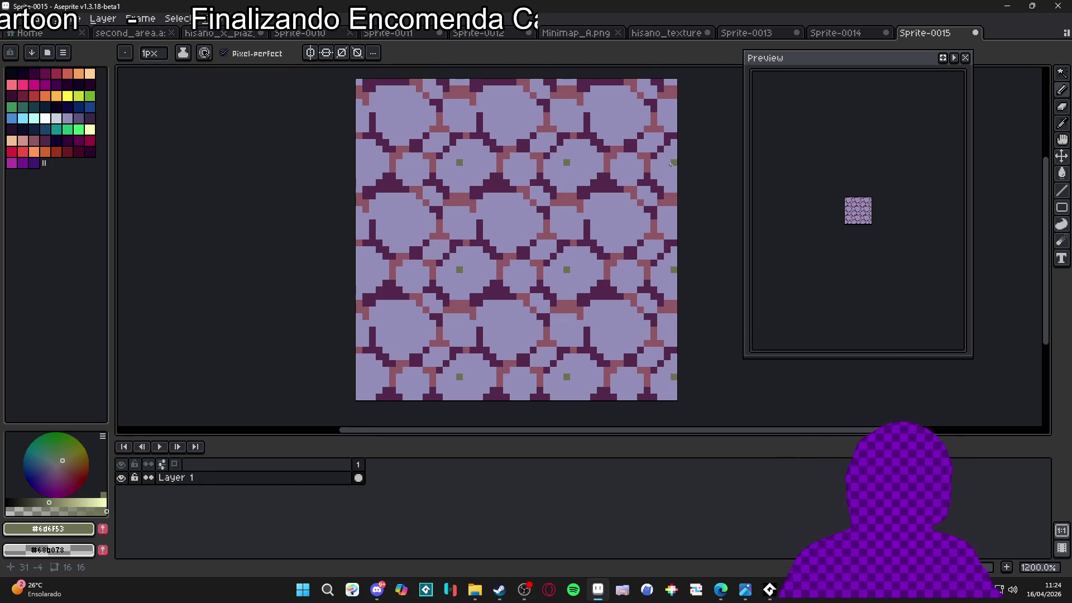
mouse_move(671, 164)
left_mouse_down()
mouse_move(678, 181)
mouse_move(623, 229)
mouse_move(639, 243)
mouse_move(745, 258)
mouse_move(720, 239)
mouse_move(673, 243)
left_mouse_up()
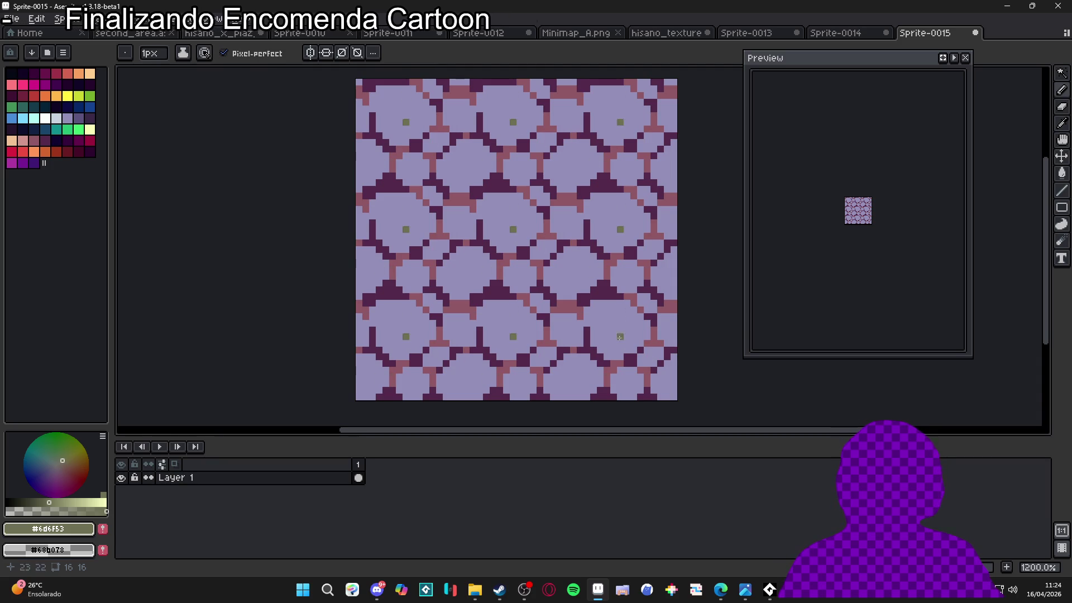
- Switch to darker purple Idx-38 and dot specks into the stones
left_click(606, 326, "alt")
left_click(78, 118)
left_click(425, 321)
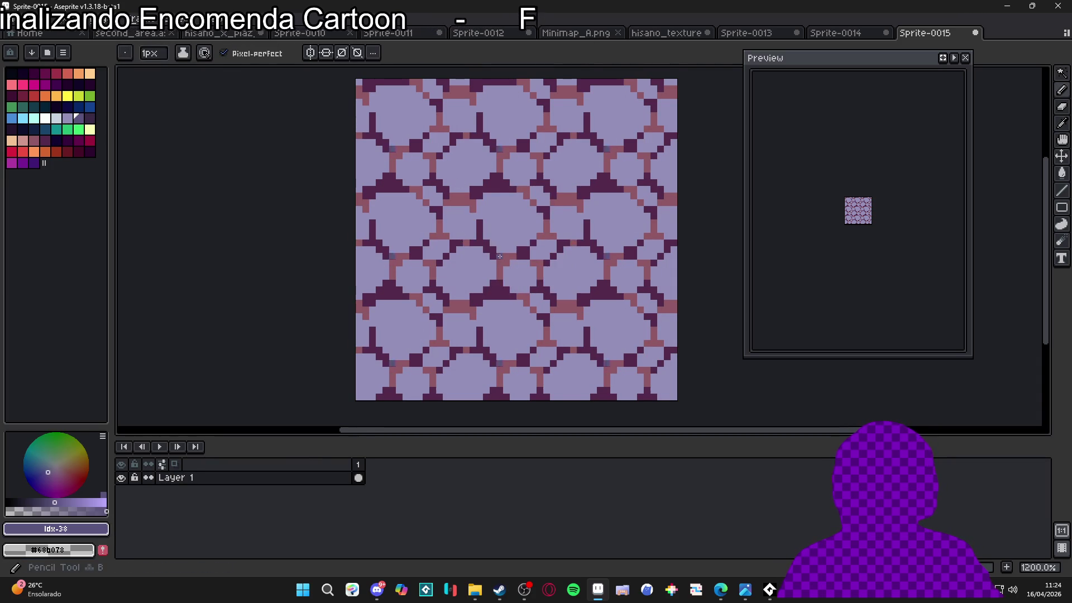
- Try 2px darker purple shading blobs in each stone, then undo them
scroll(495, 244, "up", 1)
key("ctrl+z")
key("plus")
left_click(494, 239)
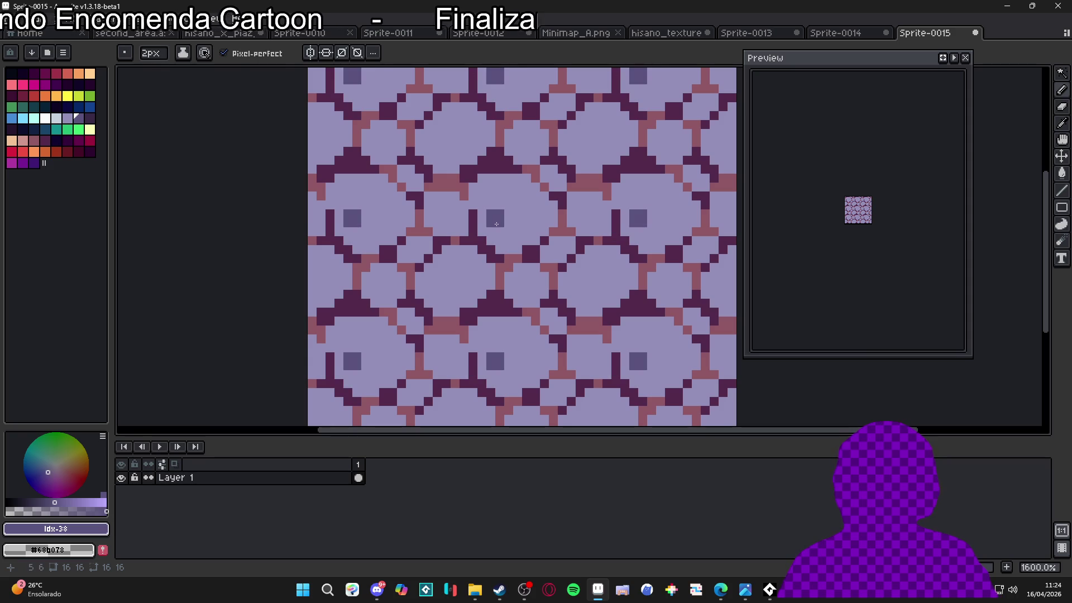
mouse_move(492, 228)
left_mouse_down()
mouse_move(525, 206)
mouse_move(505, 245)
mouse_move(545, 278)
left_mouse_up()
scroll(545, 278, "down", 2)
scroll(547, 277, "up", 3)
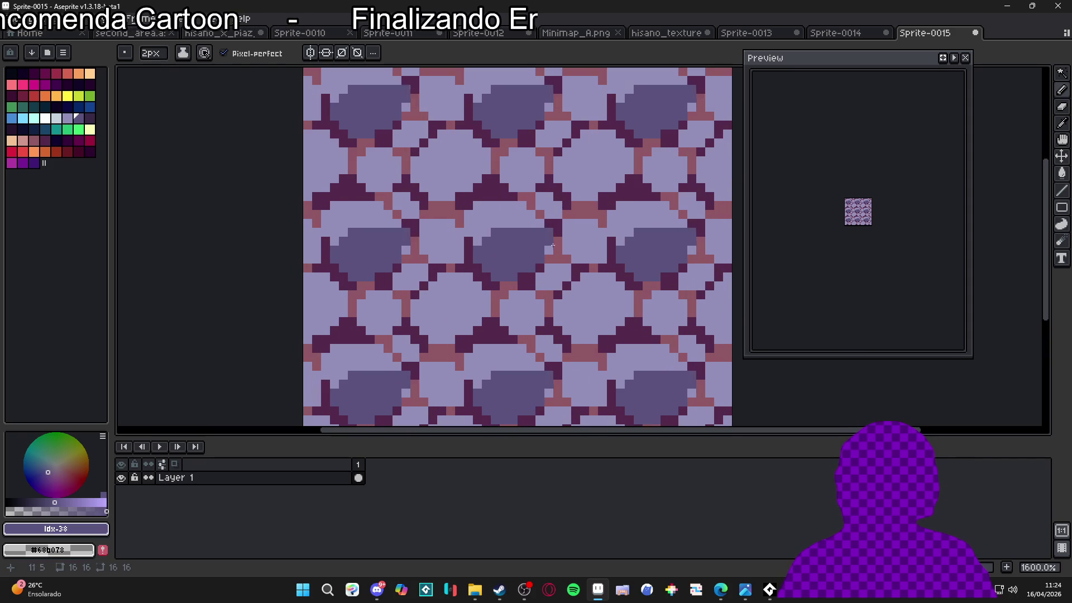
key("ctrl+z")
- Try 1px shading bars and an arc inside the stones, undoing each attempt
key("minus")
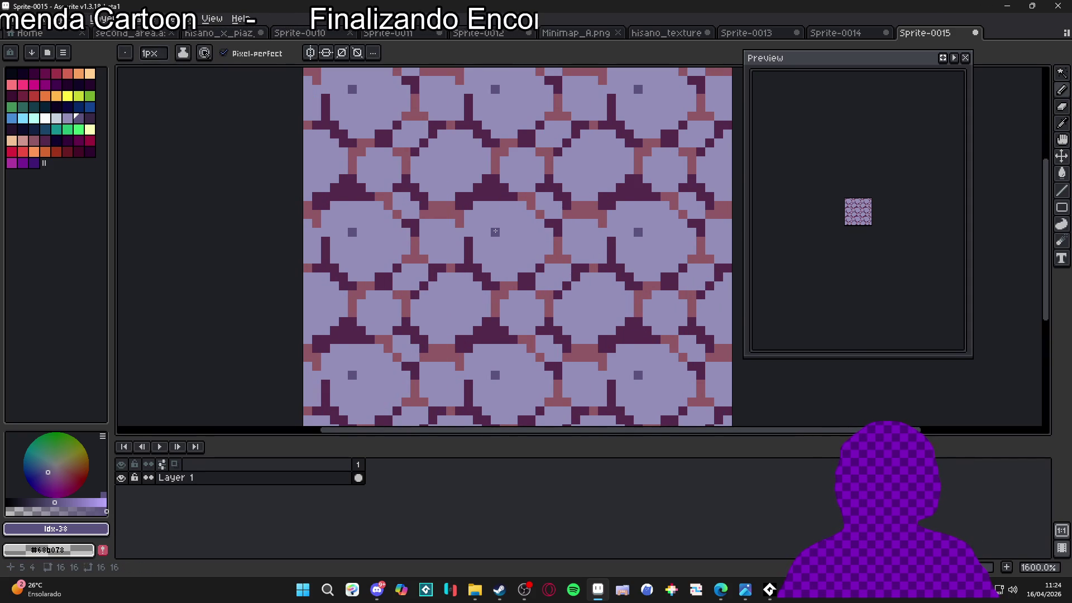
mouse_move(483, 232)
left_mouse_down()
mouse_move(523, 223)
mouse_move(539, 232)
mouse_move(501, 250)
mouse_move(535, 251)
left_mouse_up()
mouse_move(504, 214)
left_mouse_down()
mouse_move(512, 263)
mouse_move(531, 246)
mouse_move(478, 268)
left_mouse_up()
scroll(519, 274, "down", 3)
key("ctrl+z")
key("ctrl+z")
key("ctrl+z")
key("ctrl+z")
key("ctrl+z")
scroll(547, 275, "up", 3)
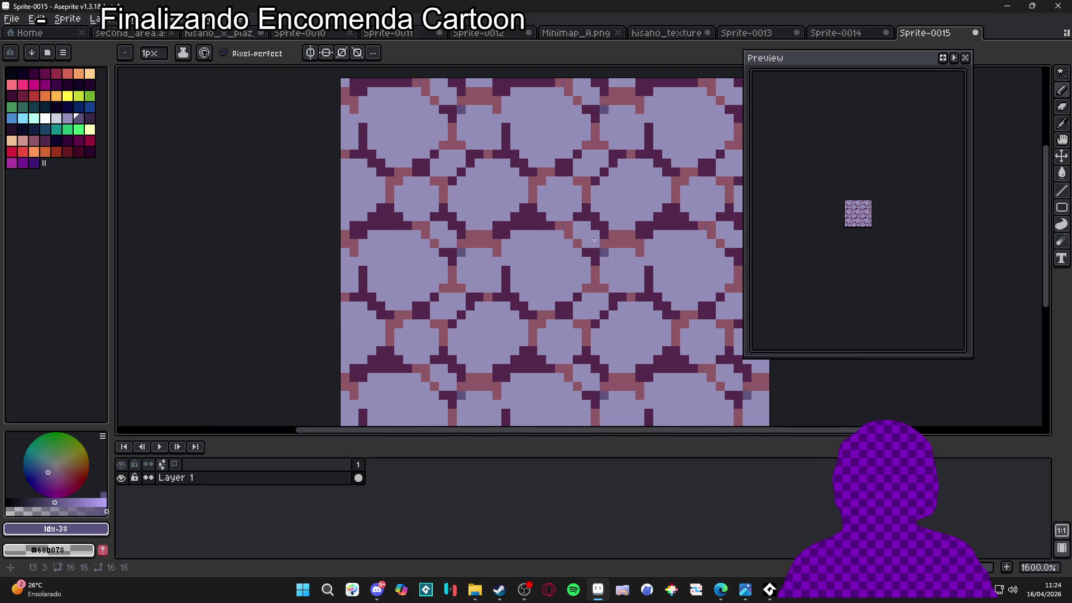
left_click_drag(533, 231, 586, 268)
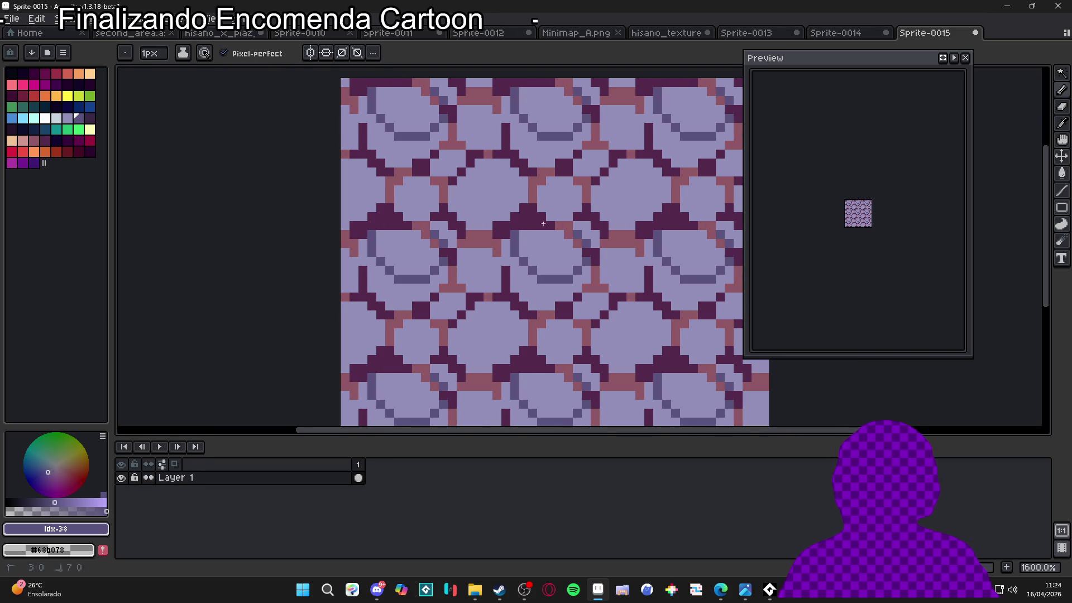
key("ctrl+z")
- Paint 1px darker purple shading along the stones' lower parts
mouse_move(537, 293)
left_mouse_down()
mouse_move(519, 279)
mouse_move(561, 296)
mouse_move(576, 288)
mouse_move(542, 306)
mouse_move(586, 278)
mouse_move(558, 291)
left_mouse_up()
left_click(533, 297)
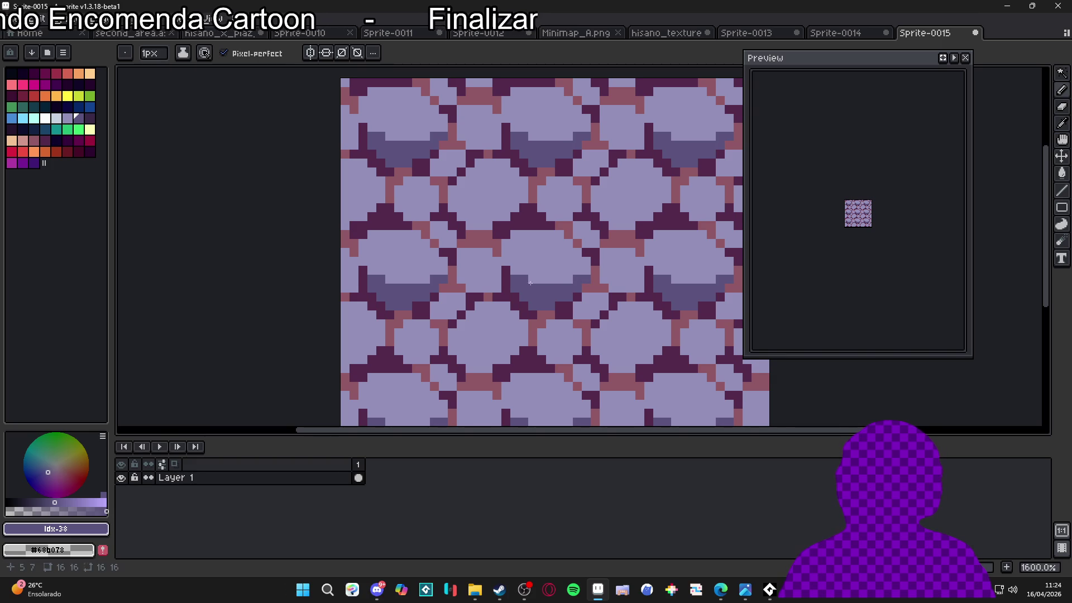
key("plus")
key("minus")
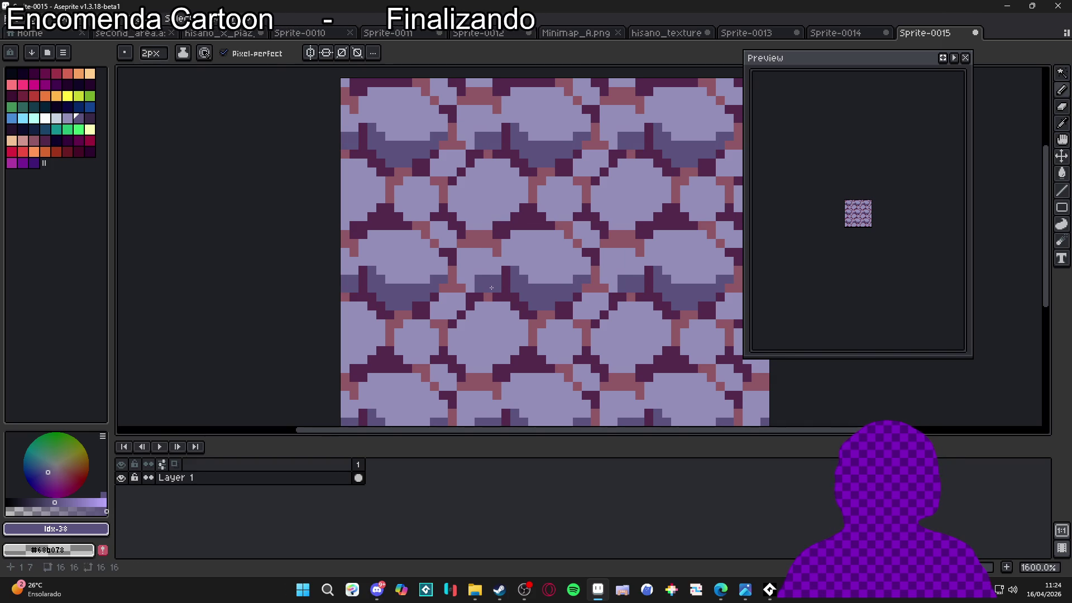
left_click_drag(471, 282, 460, 282)
scroll(461, 268, "down", 3)
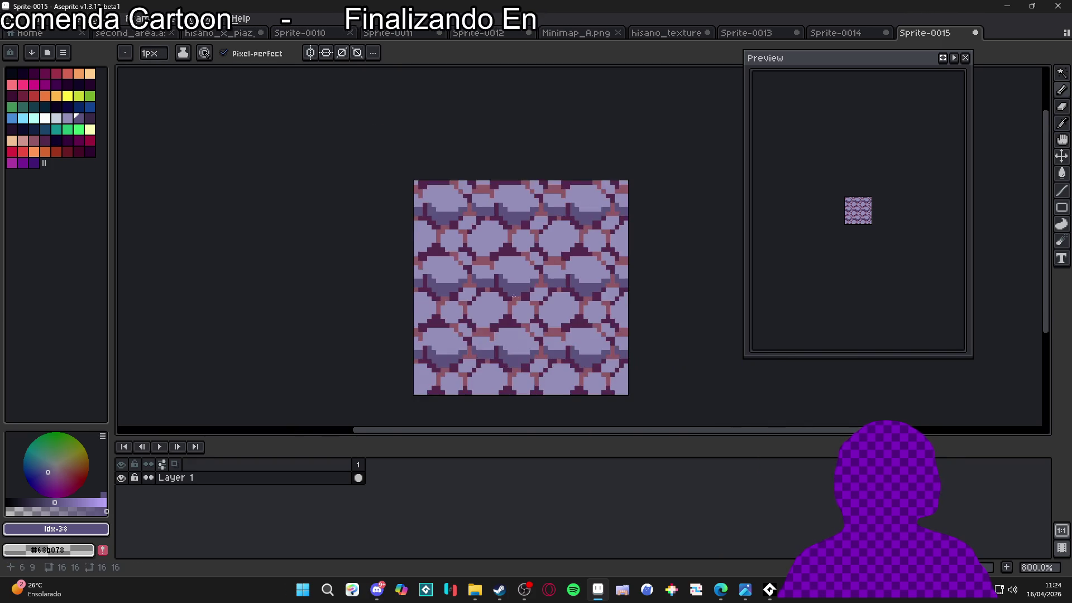
scroll(442, 339, "up", 3)
- Add 2px shading blocks and more lower-half pixels, leaving the brush at 1px
key("plus")
left_click(442, 338)
key("minus")
mouse_move(470, 334)
left_mouse_down()
mouse_move(480, 325)
mouse_move(462, 318)
mouse_move(428, 329)
mouse_move(419, 315)
mouse_move(438, 316)
mouse_move(411, 290)
mouse_move(420, 285)
left_mouse_up()
key("ctrl+z")
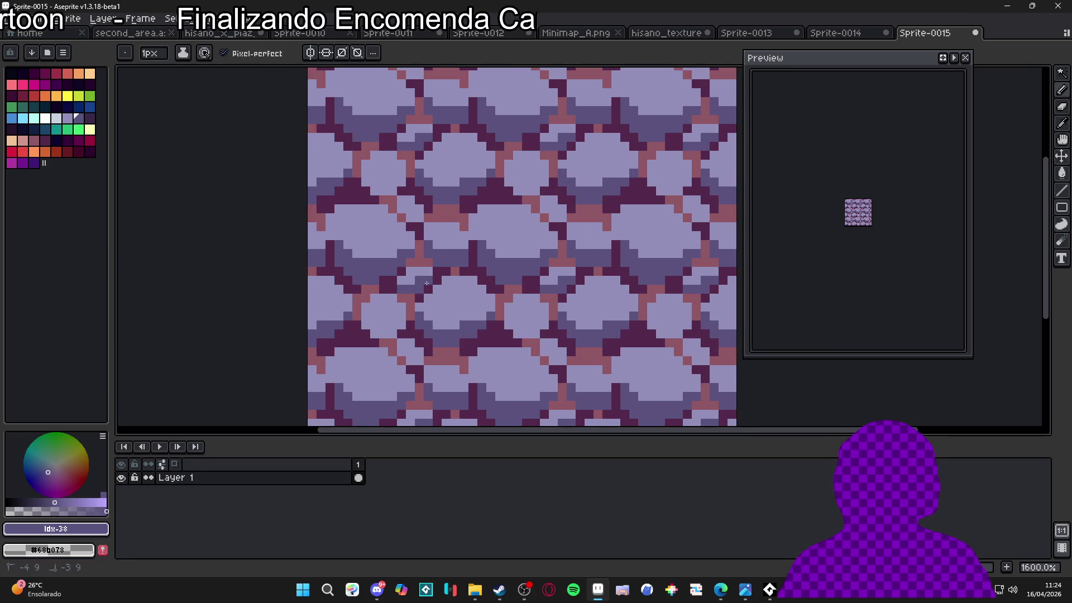
scroll(531, 301, "down", 1)
scroll(609, 316, "up", 1)
key("plus")
key("plus")
key("minus")
key("minus")
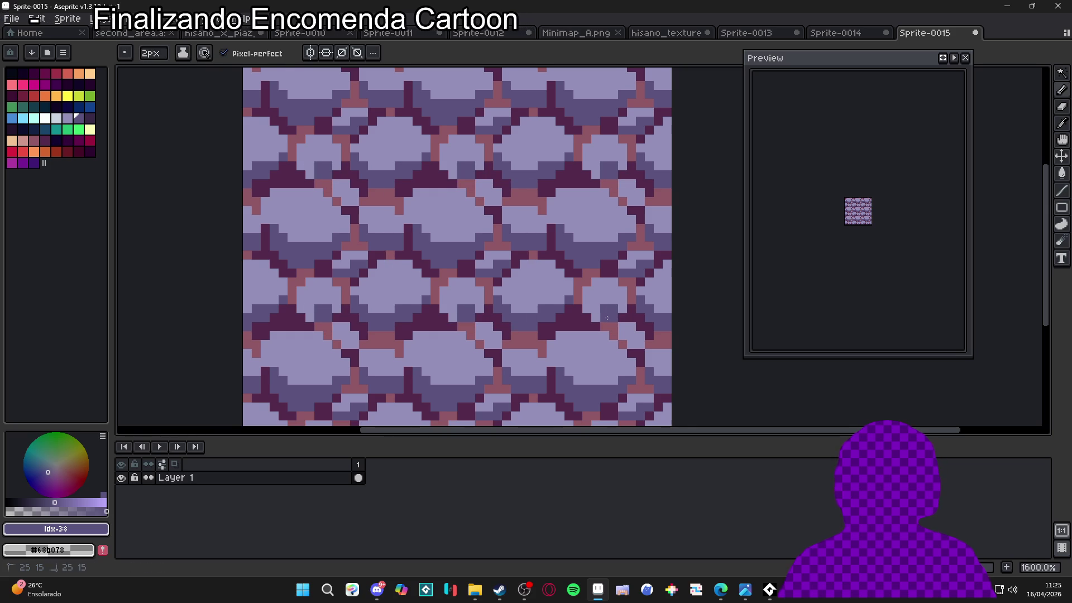
scroll(613, 303, "down", 1)
scroll(613, 303, "up", 1)
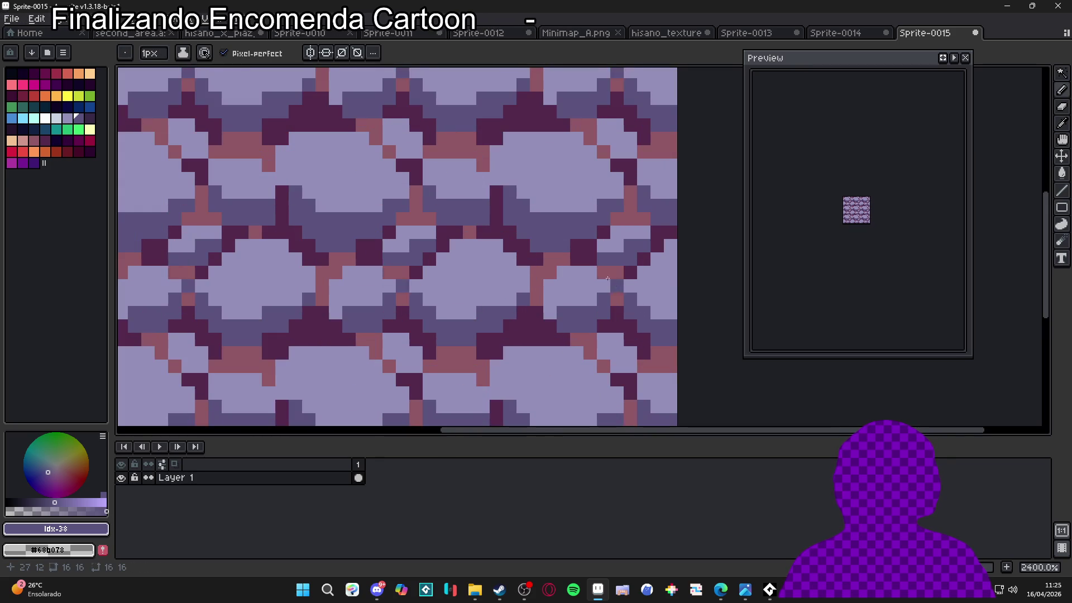
- Zoom in and out on the shaded cobblestone tile to check how it repeats
scroll(451, 251, "down", 1)
scroll(451, 250, "down", 1)
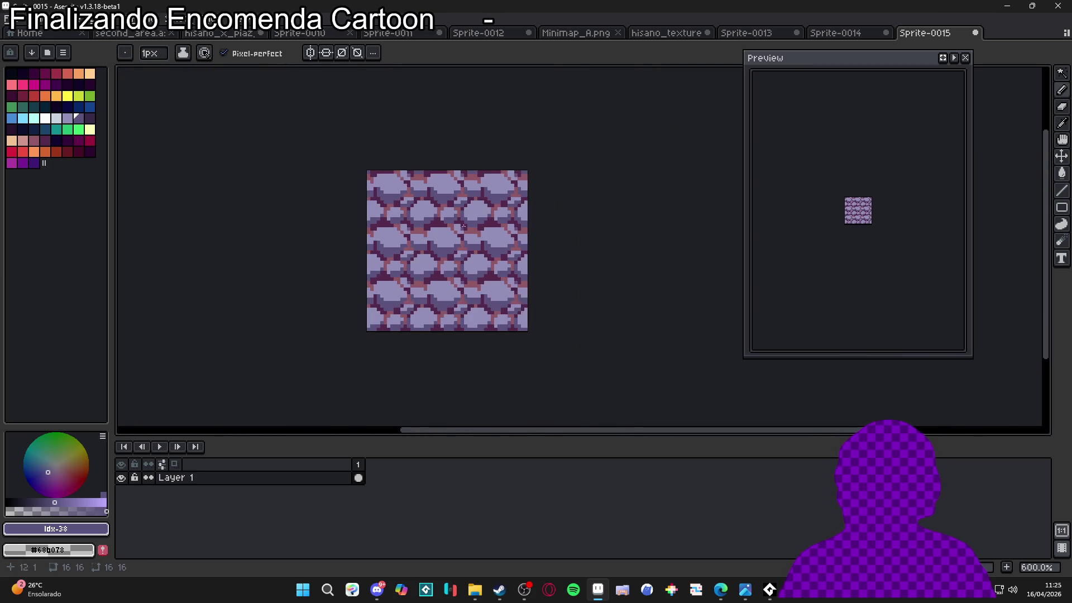
scroll(495, 209, "up", 6)
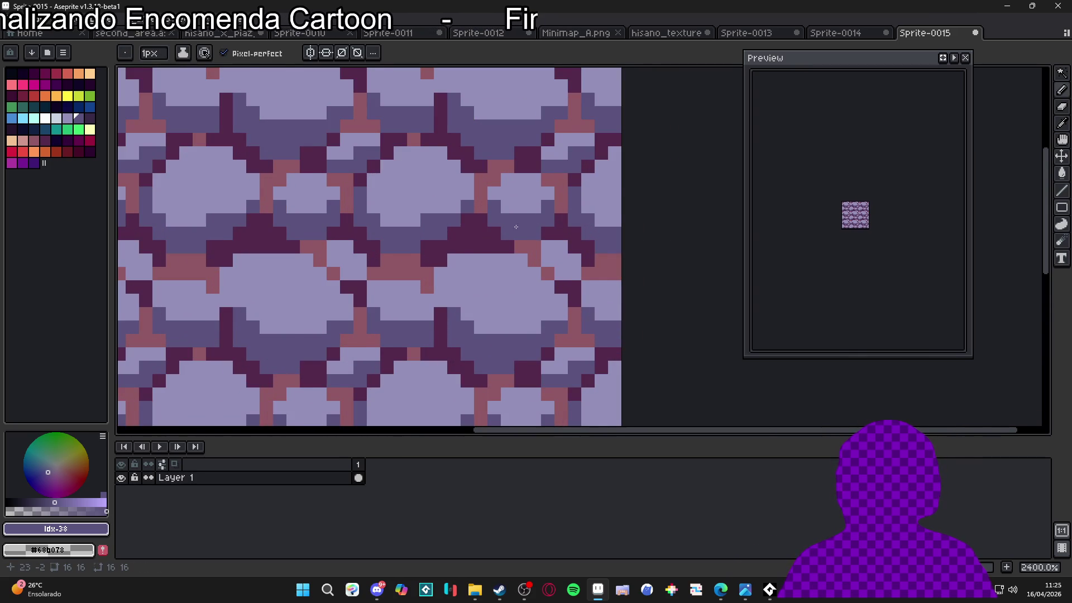
scroll(512, 223, "down", 5)
scroll(413, 247, "up", 2)
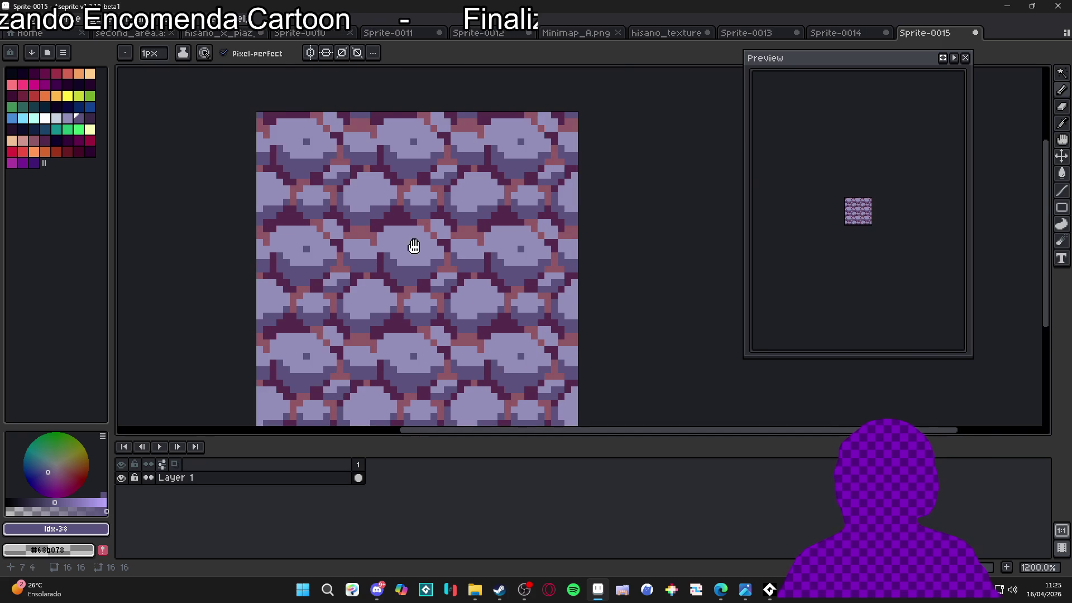
scroll(413, 247, "down", 4)
scroll(494, 280, "down", 2)
scroll(494, 280, "up", 2)
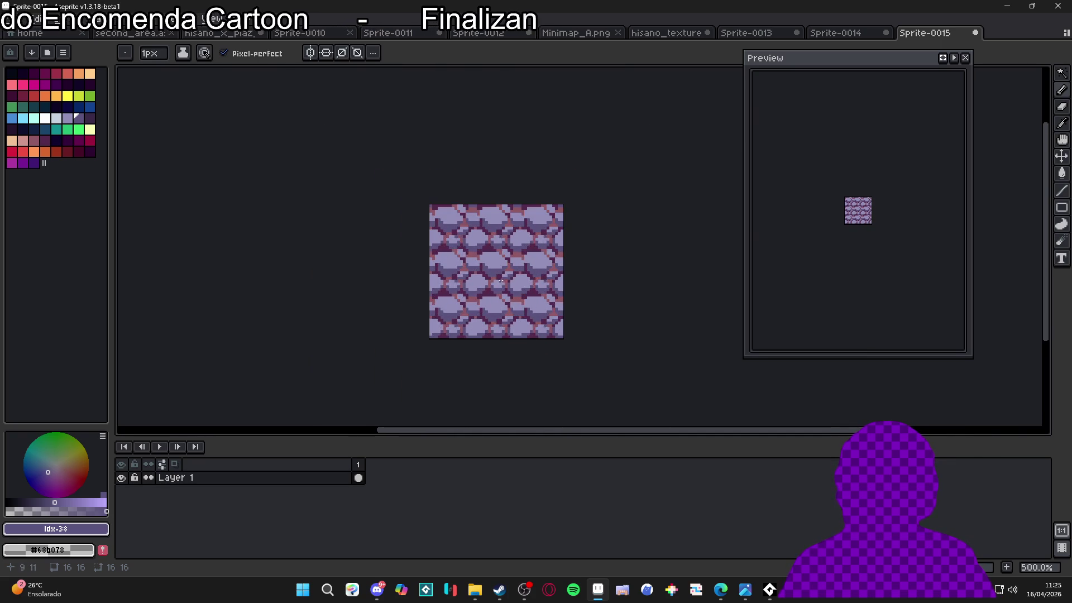
scroll(542, 297, "up", 7)
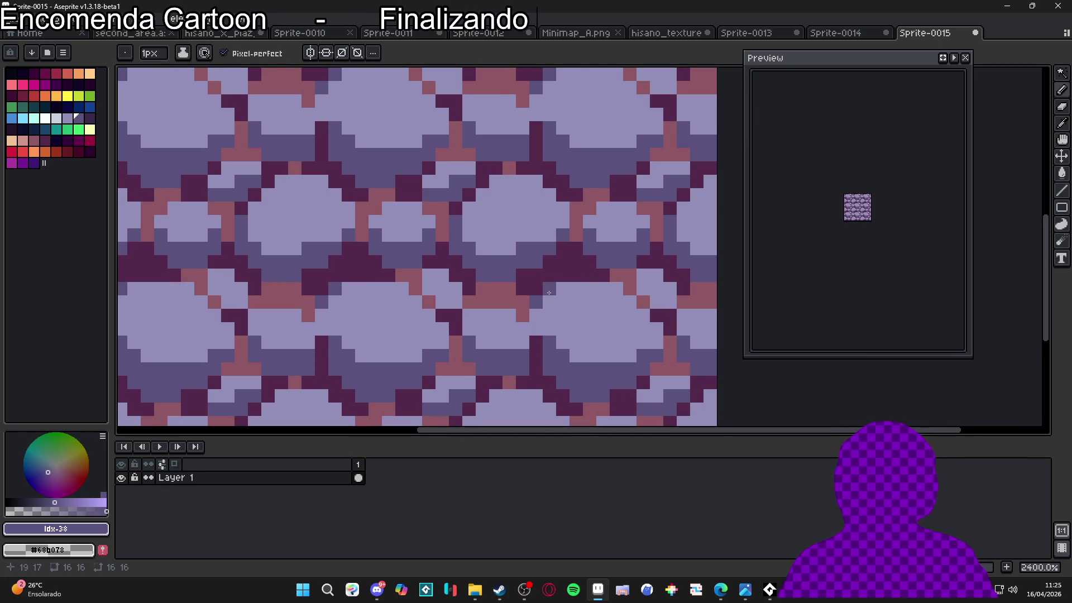
scroll(576, 316, "down", 5)
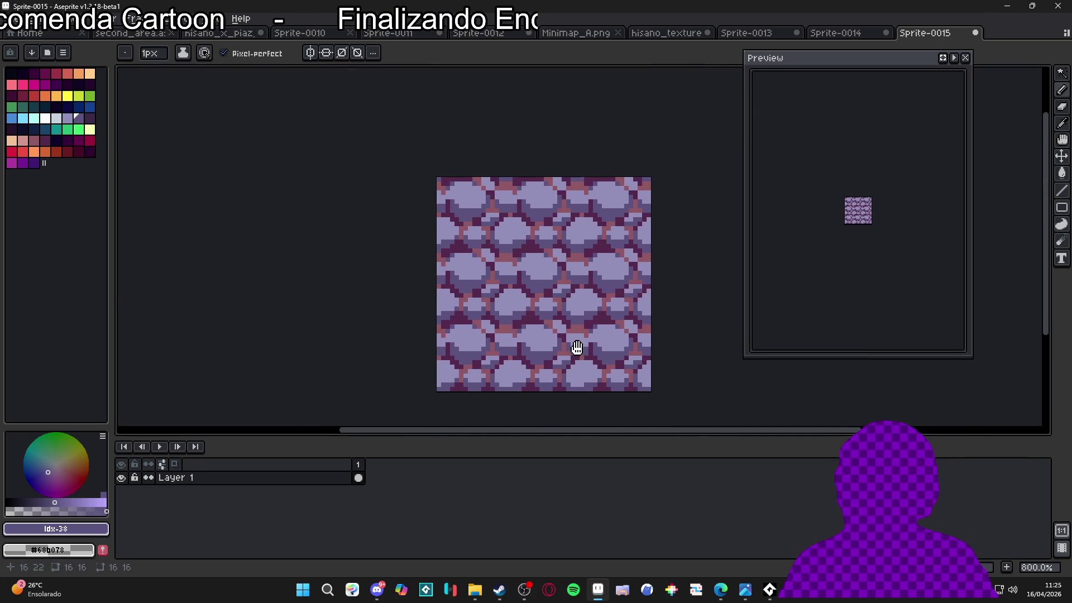
scroll(536, 279, "up", 4)
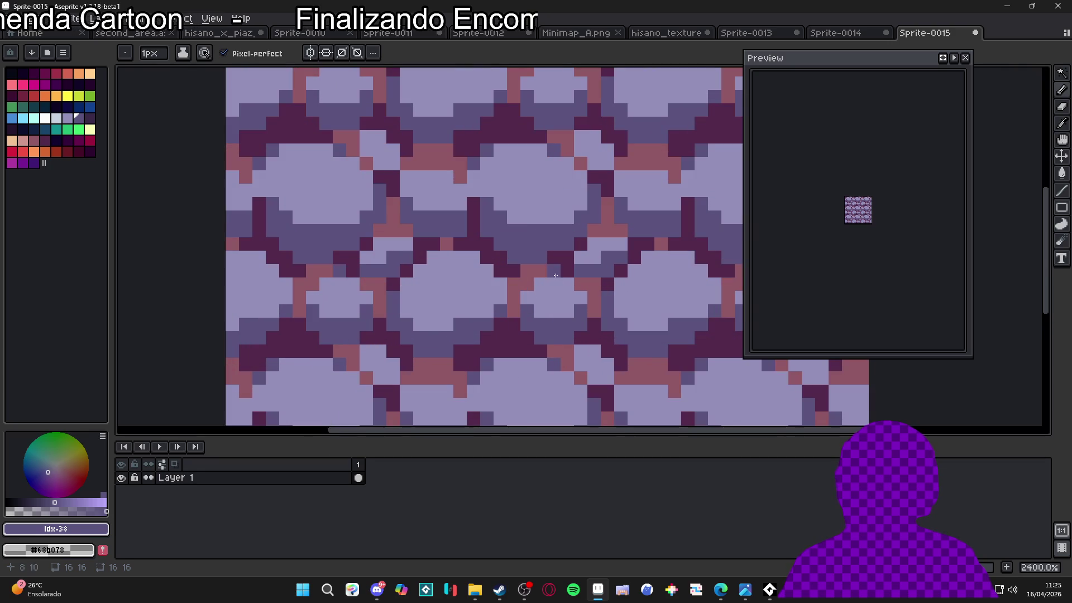
- Pick the dark purple #52294b from the tile's outline as the drawing colour
left_click(532, 274, "alt")
scroll(558, 307, "down", 4)
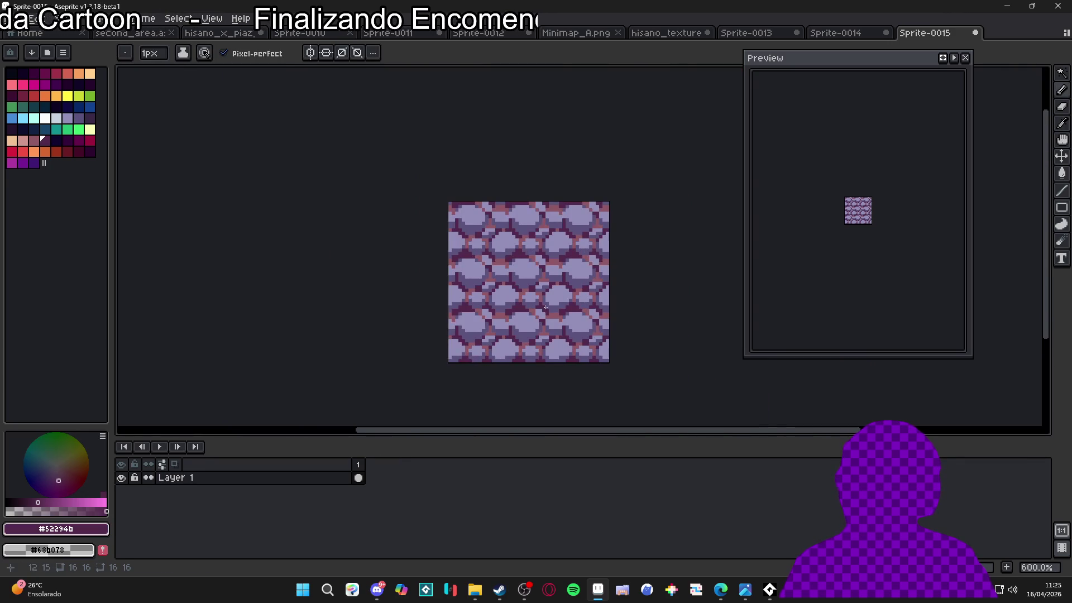
scroll(535, 325, "down", 1)
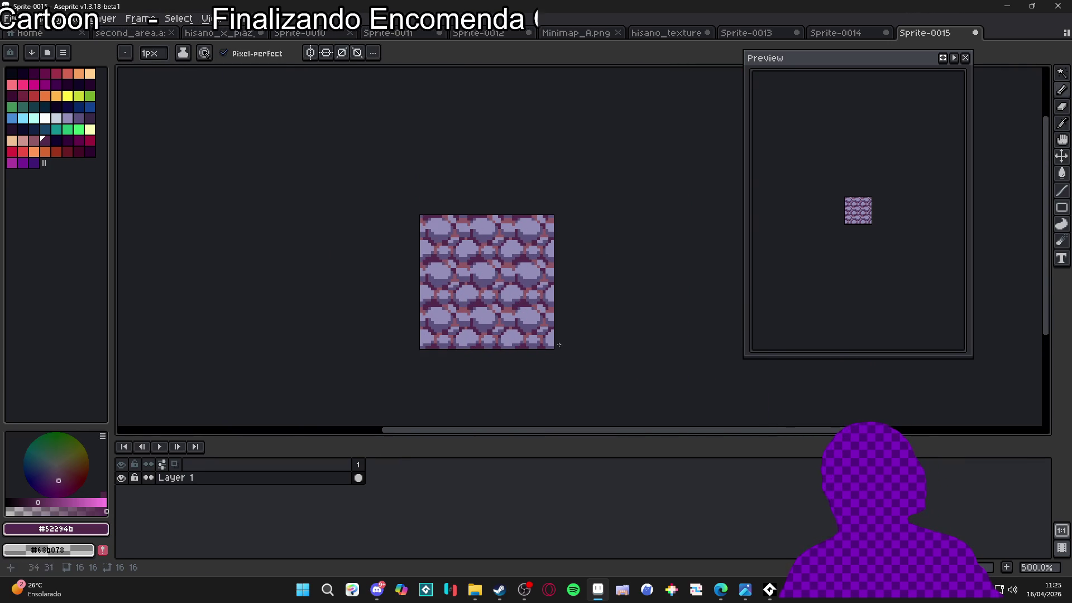
scroll(463, 224, "up", 2)
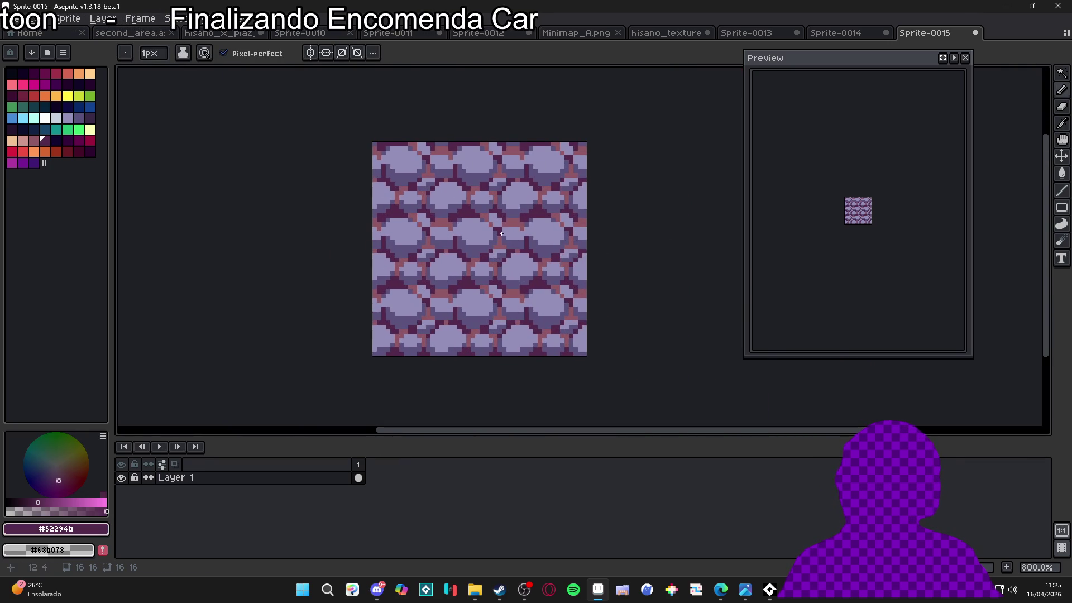
scroll(470, 234, "up", 2)
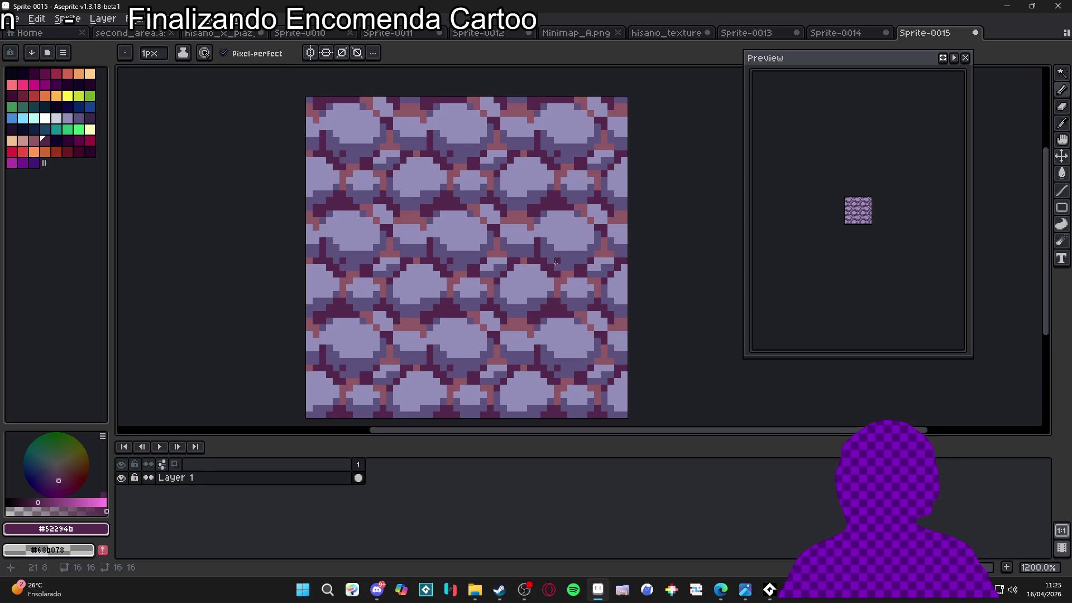
scroll(555, 263, "down", 2)
scroll(531, 284, "down", 1)
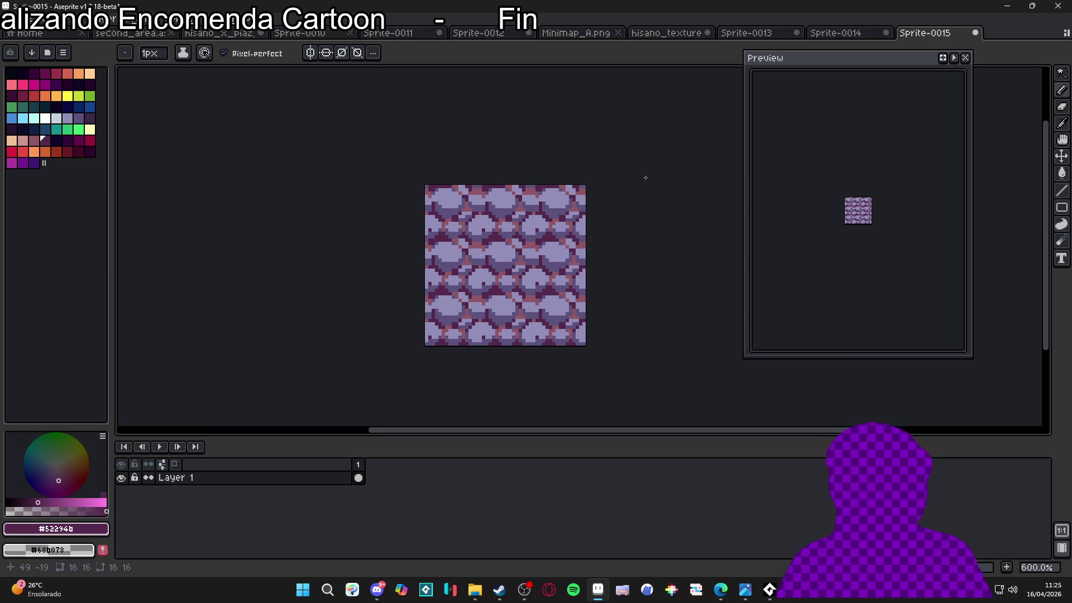
- Show the Sprite-0013 green tileset with the grid hidden, panned to its upper rows and right side
left_click(846, 33)
left_click(773, 34)
left_click_drag(541, 178, 531, 294)
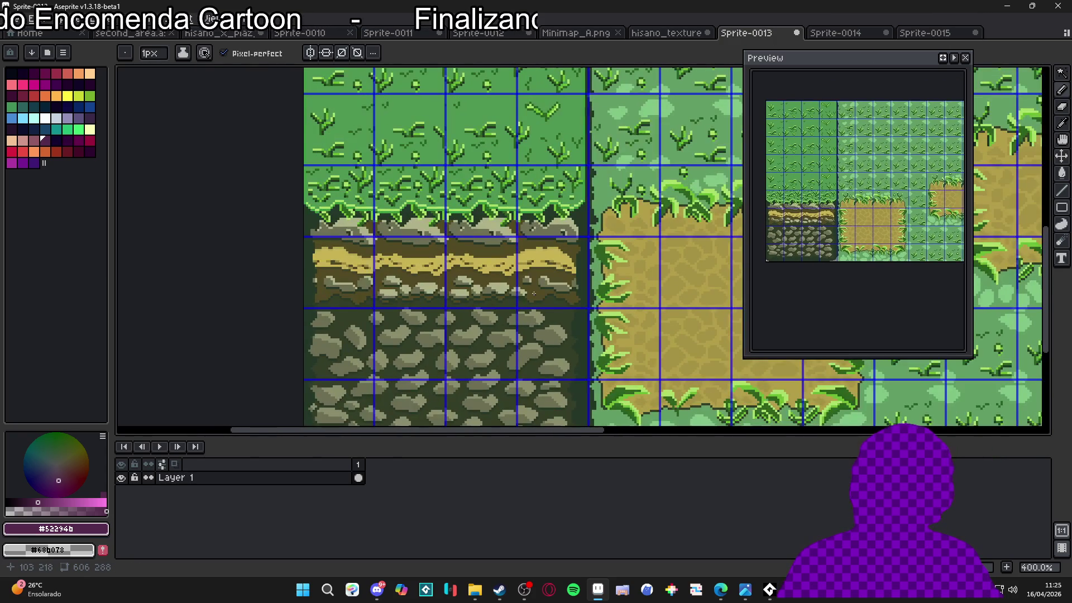
key("ctrl+'")
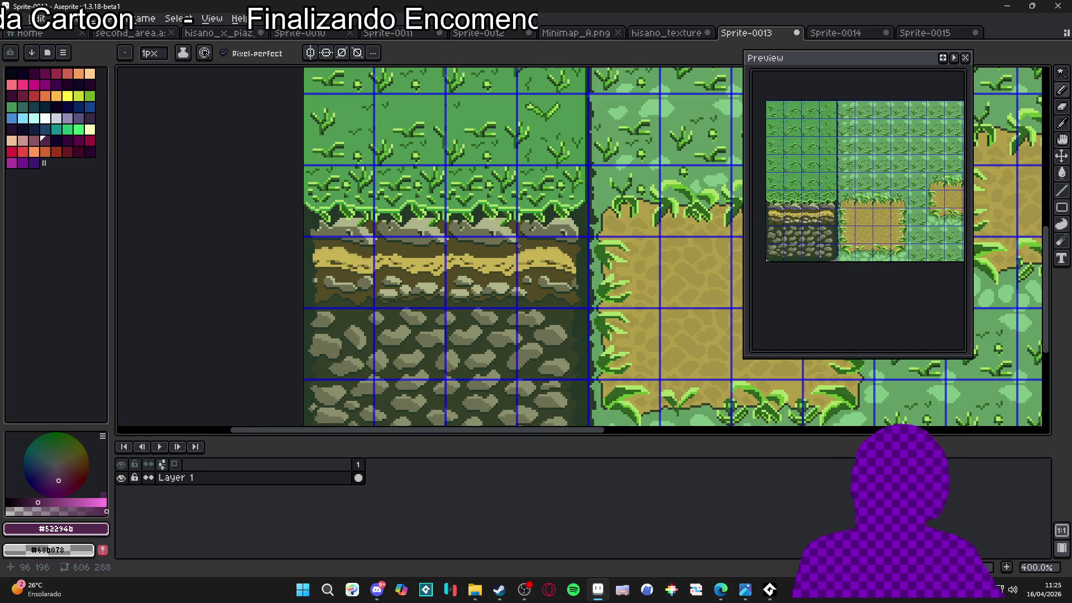
left_click_drag(557, 228, 464, 240)
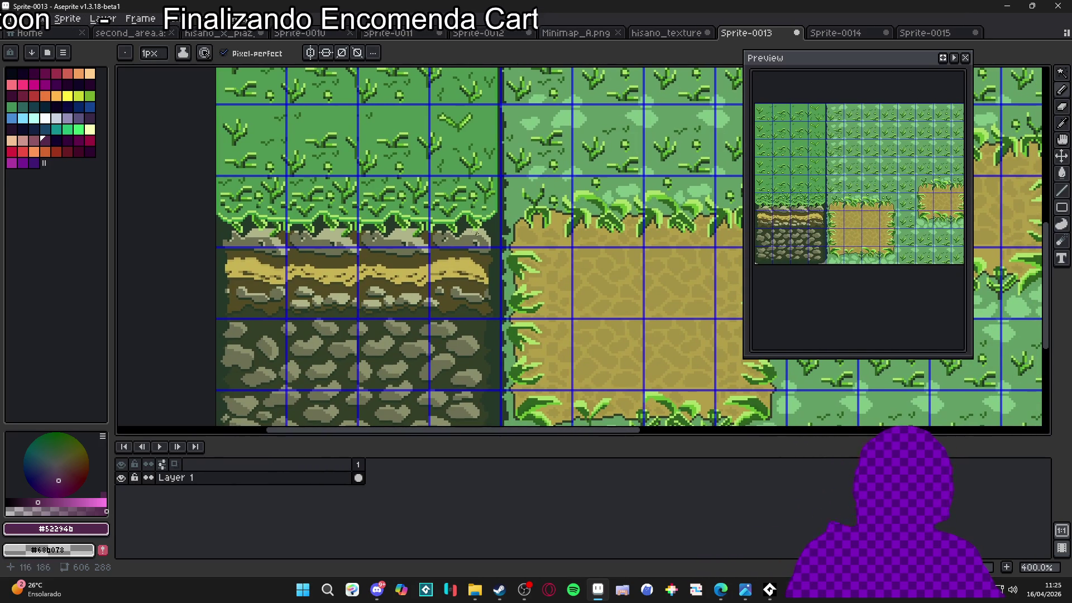
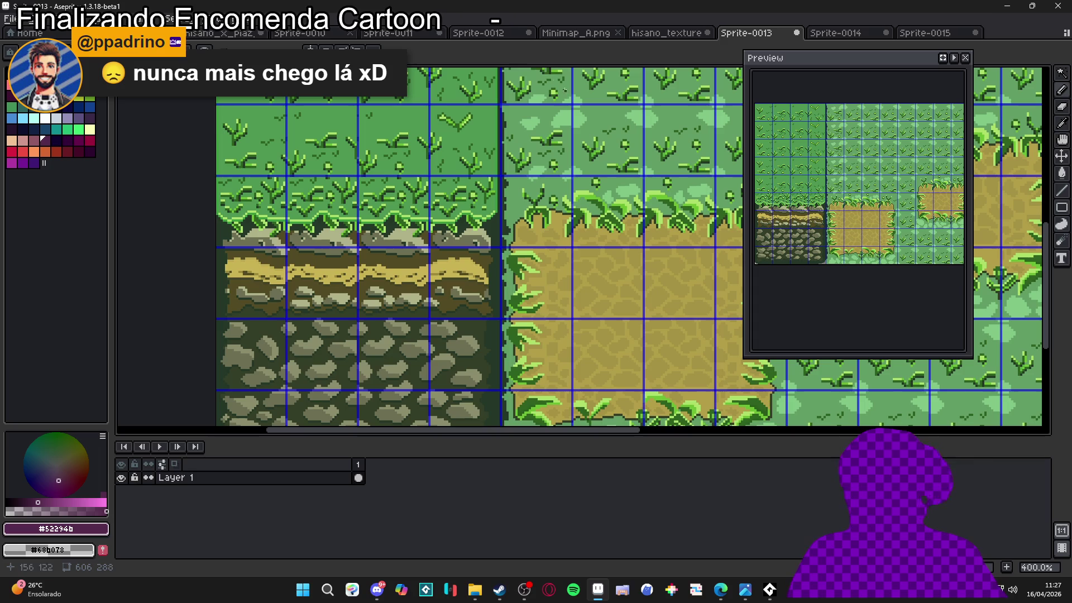
- Switch to the Sprite-0015 document with the purple stone tile
left_click(926, 33)
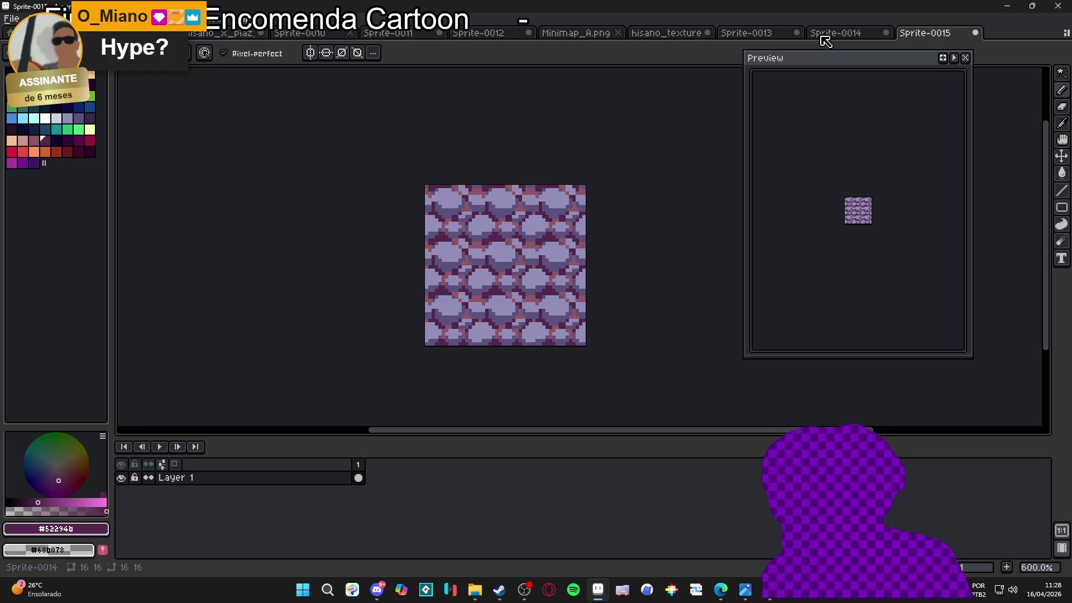
- Flip between the Sprite-0014, Sprite-0015 and Sprite-0013 documents to review them
left_click(825, 40)
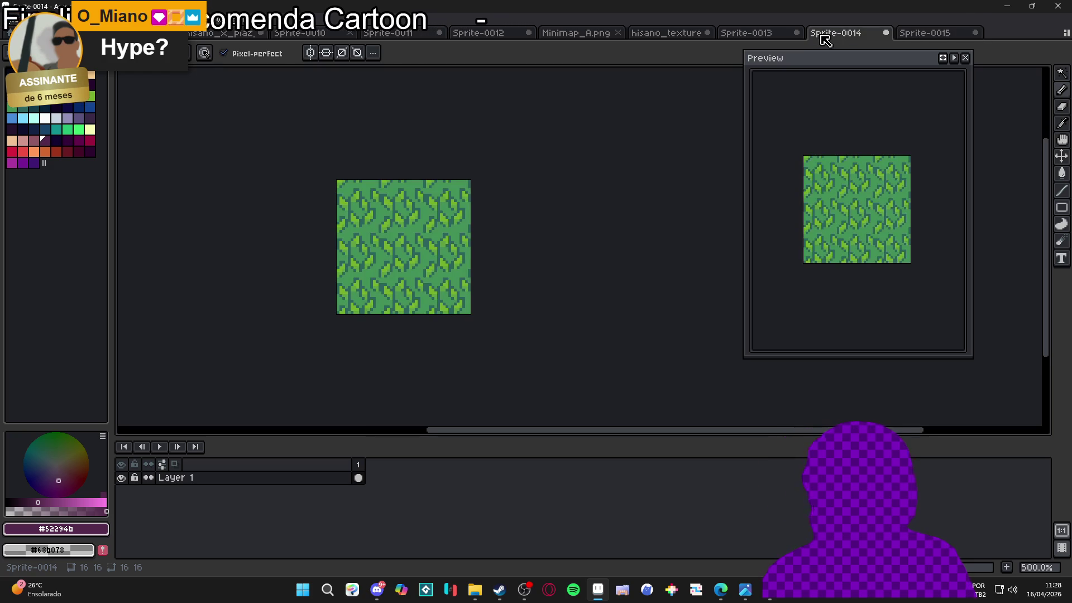
left_click(930, 37)
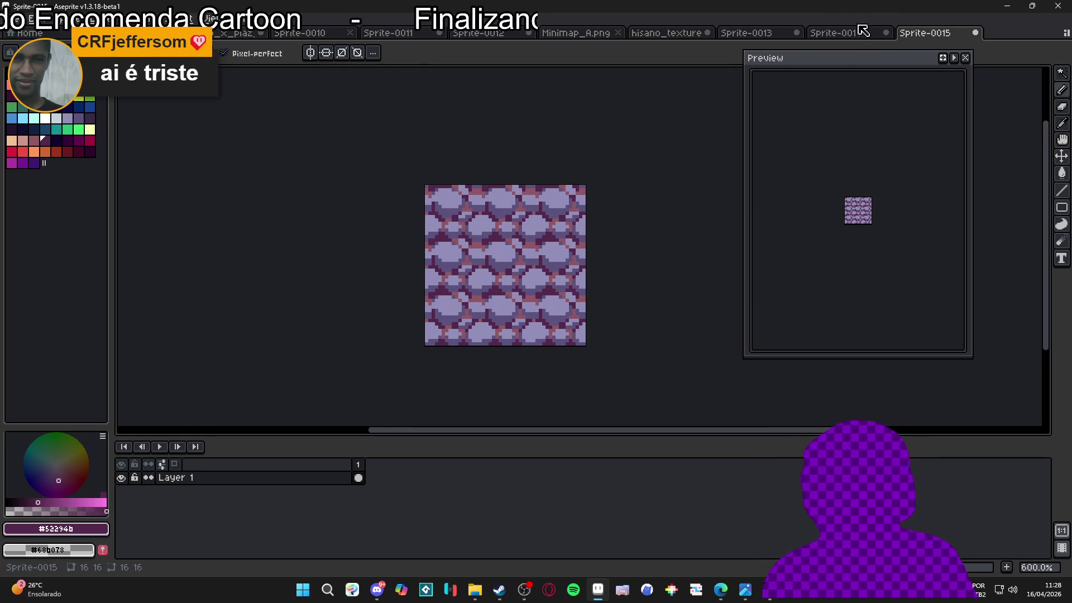
left_click(868, 35)
left_click(745, 34)
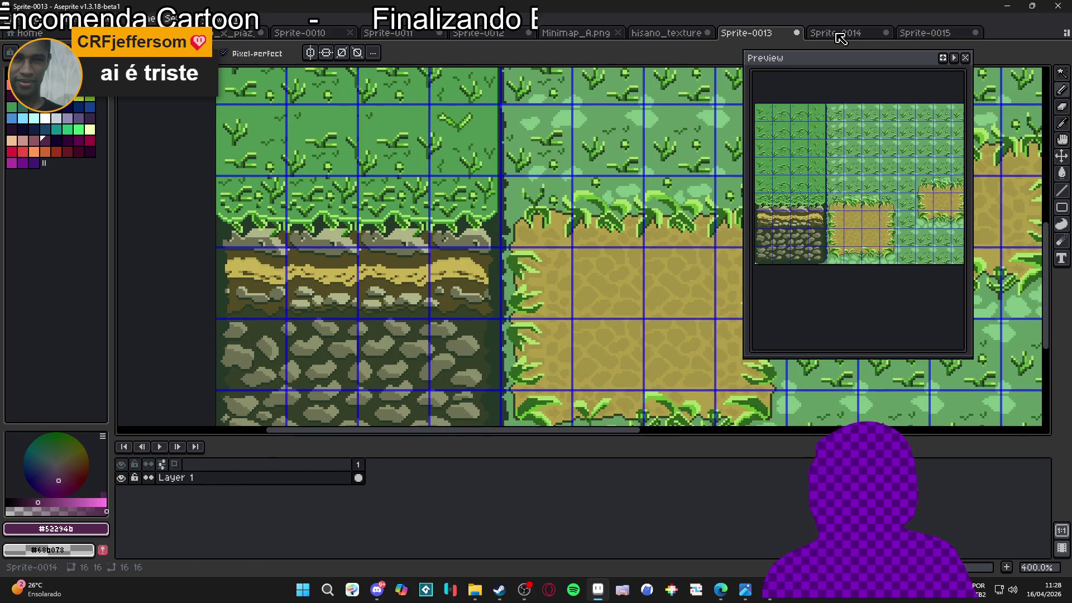
- Close Sprite-0013, Sprite-0014 and Sprite-0015, discarding unsaved changes in each
left_click(796, 33)
left_click(536, 324)
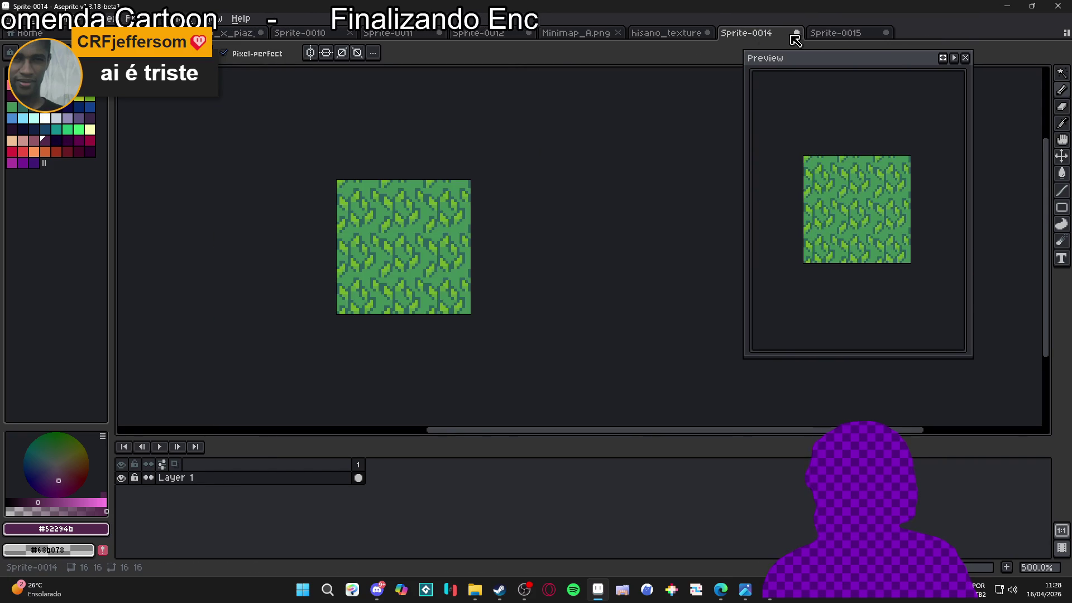
left_click(796, 33)
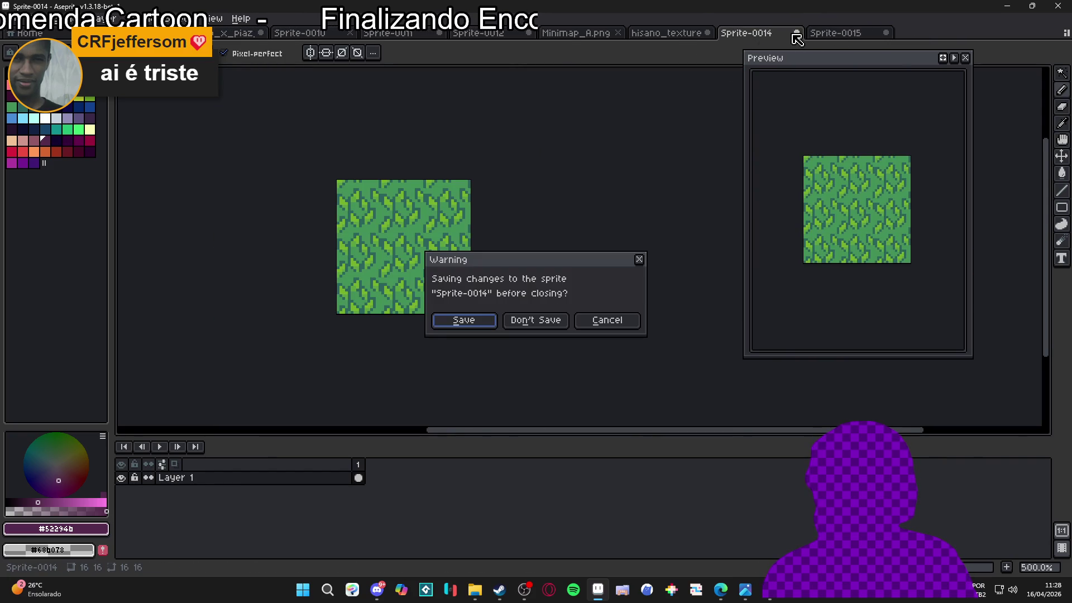
left_click(548, 327)
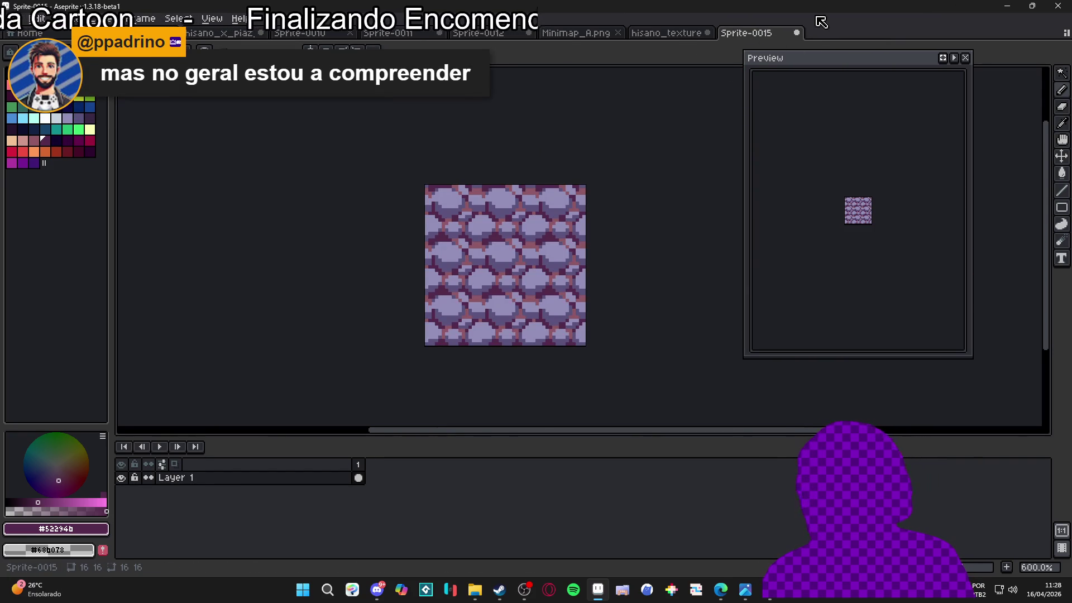
left_click(797, 33)
left_click(550, 320)
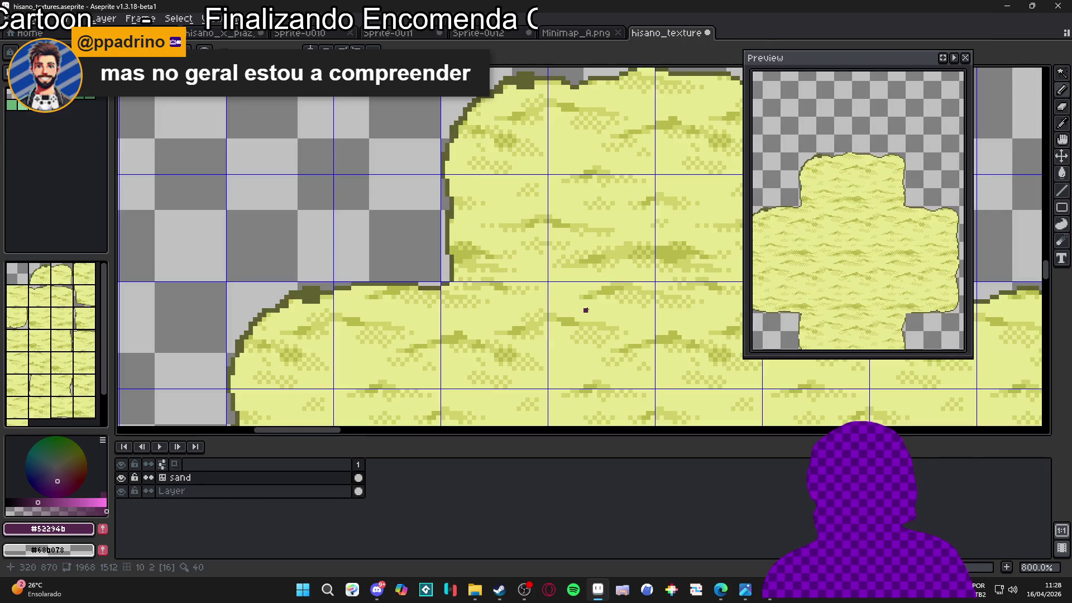
- Pick the dark olive #606030 and paint over the stray purple pixel, undoing one misplaced pixel
scroll(559, 182, "down", 2)
scroll(512, 158, "up", 10)
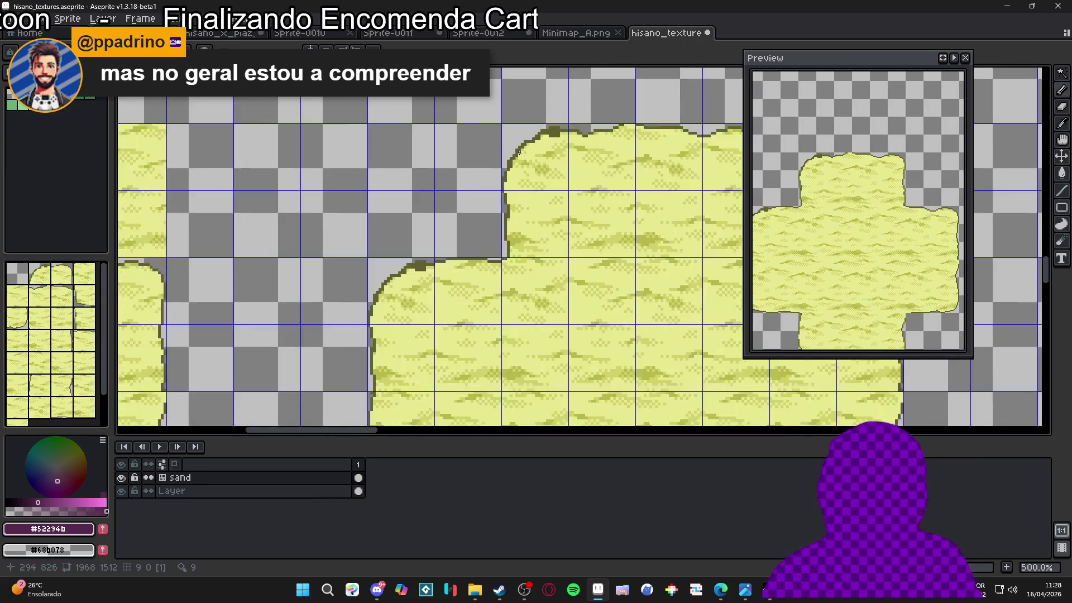
left_click(505, 147, "alt")
left_click(508, 159)
left_click(521, 146)
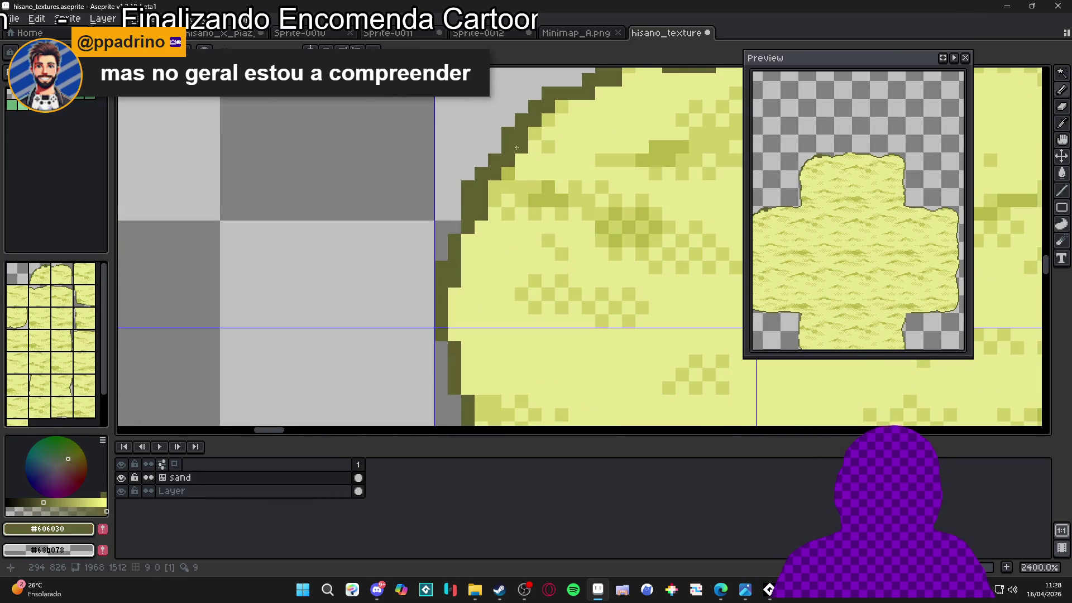
left_click(520, 160)
left_click(498, 137)
key("ctrl+z")
key("ctrl+z")
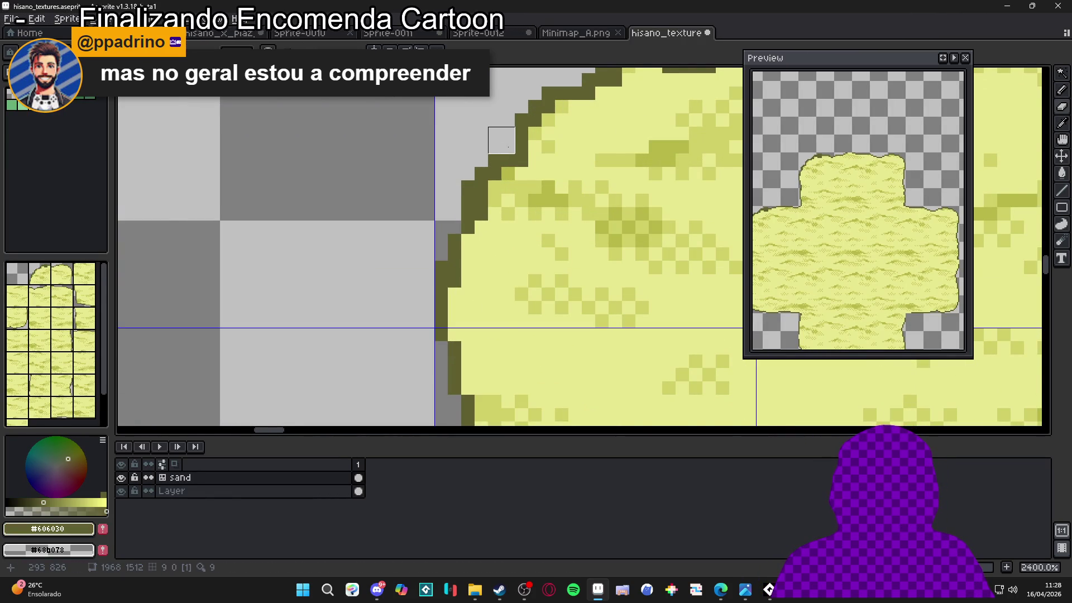
- Extend the dark olive outline along the sand tile's edge
scroll(463, 163, "up", 1)
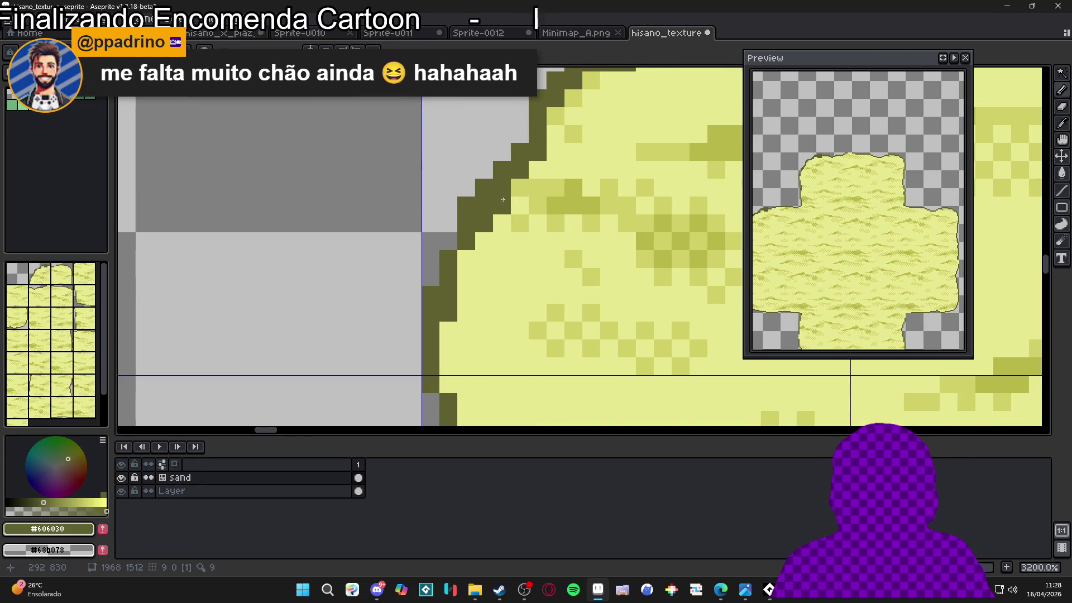
scroll(503, 200, "down", 5)
scroll(514, 189, "up", 4)
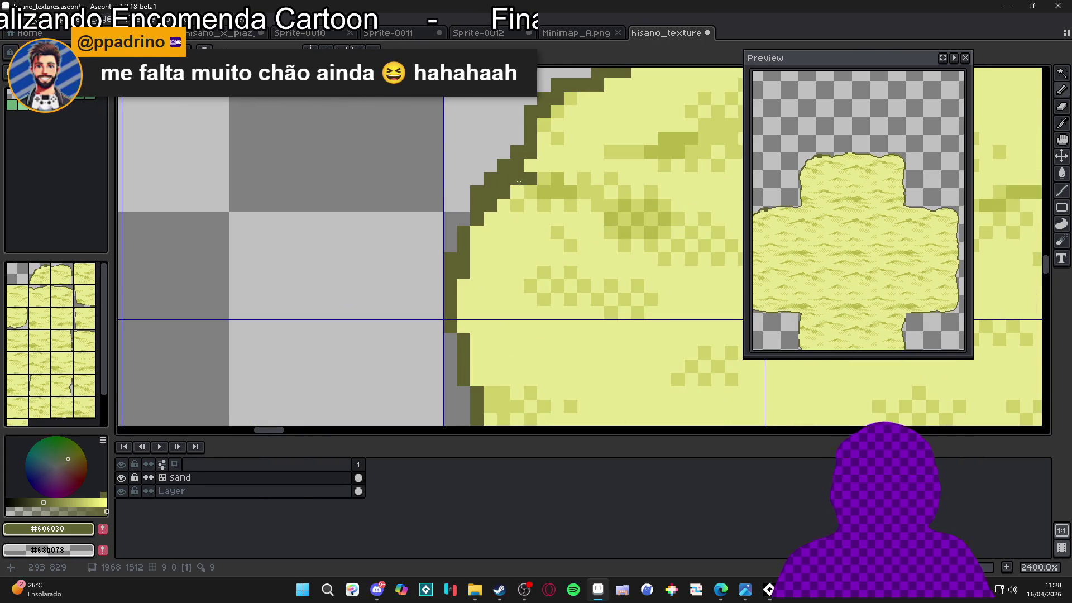
left_click_drag(532, 178, 519, 187)
scroll(500, 207, "down", 5)
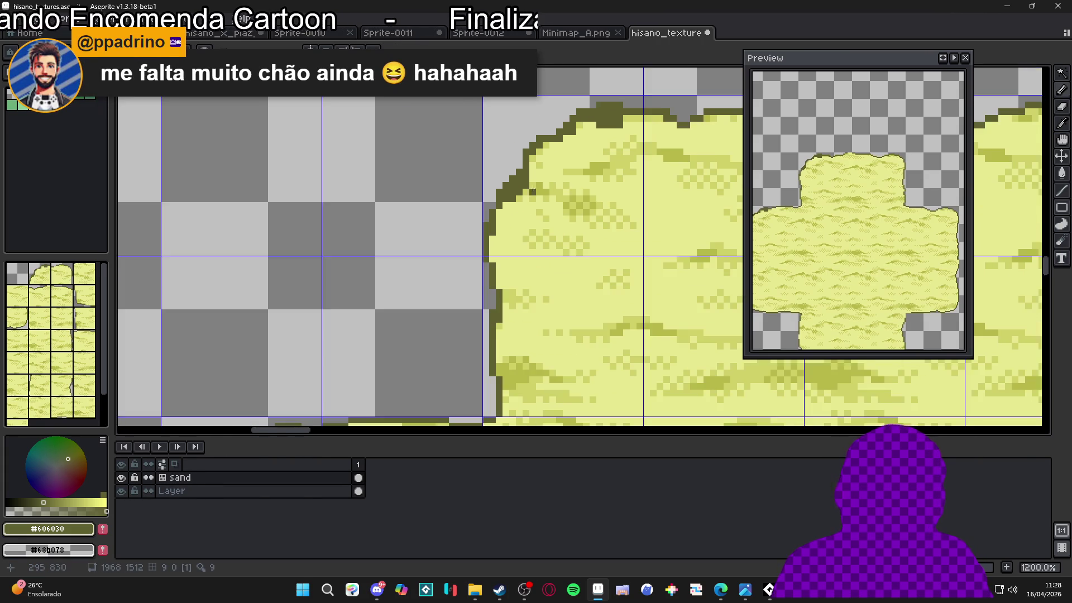
scroll(502, 204, "up", 3)
scroll(505, 198, "down", 3)
scroll(509, 193, "up", 3)
left_click(478, 236)
- Fill the missing outline pixels with a row of dark olive along the edge
scroll(478, 246, "up", 1)
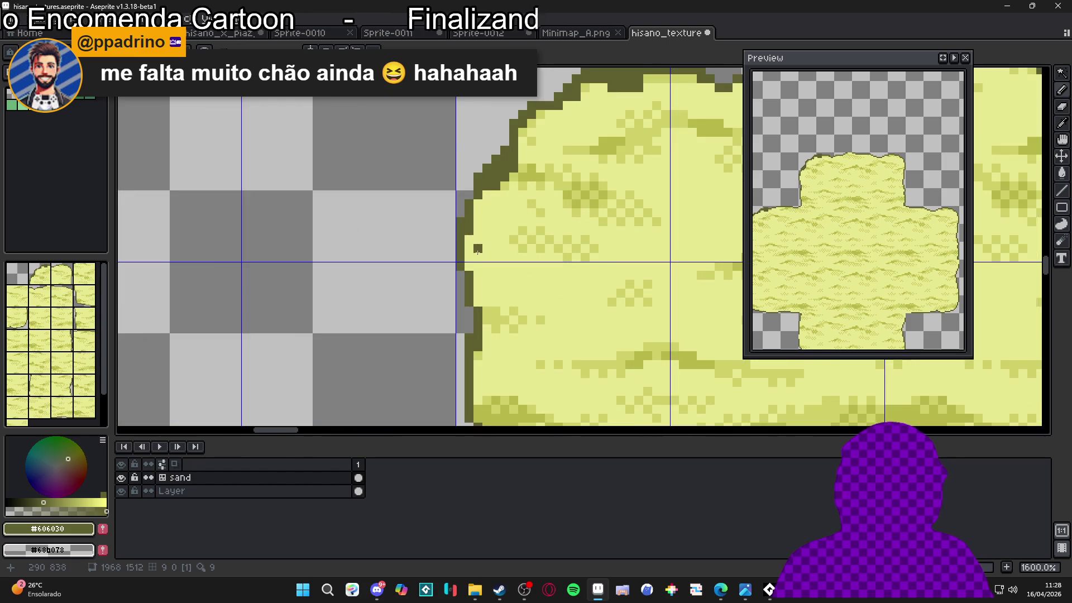
scroll(472, 238, "down", 1)
scroll(531, 203, "up", 3)
left_click(561, 194)
left_click_drag(567, 184, 595, 184)
left_click(572, 195)
left_click(611, 184)
- Paint dark olive outline pixels down the sand's left edge
scroll(517, 194, "down", 7)
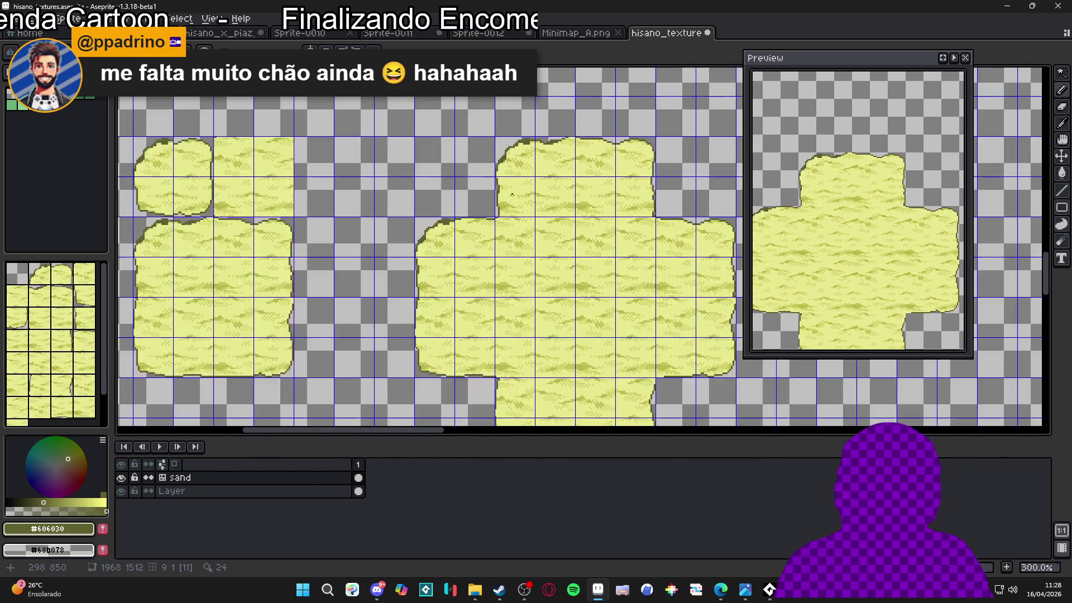
scroll(517, 194, "up", 5)
scroll(515, 185, "down", 1)
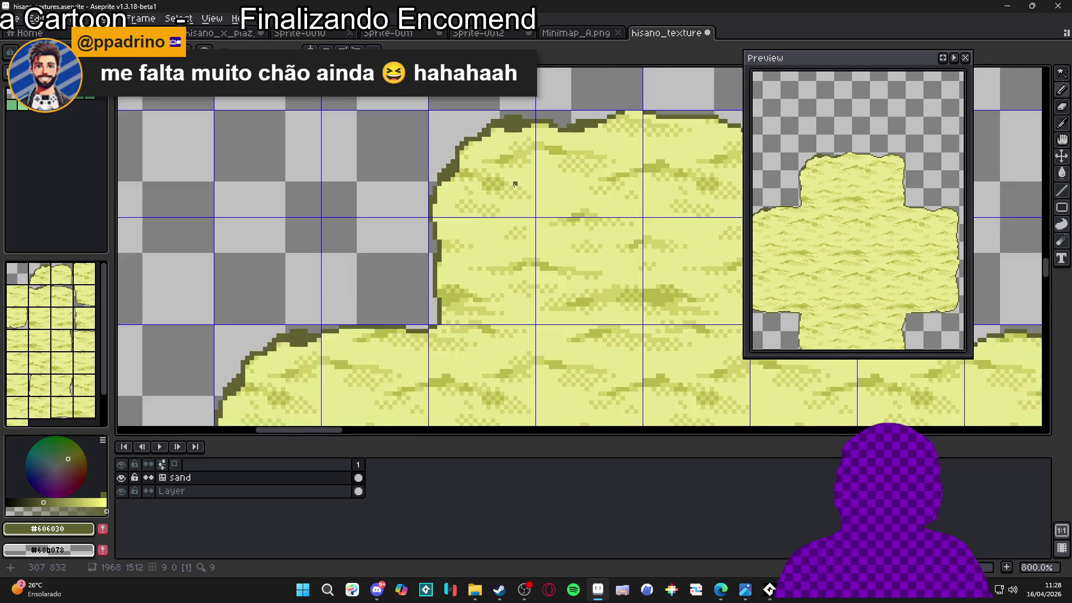
scroll(514, 184, "down", 3)
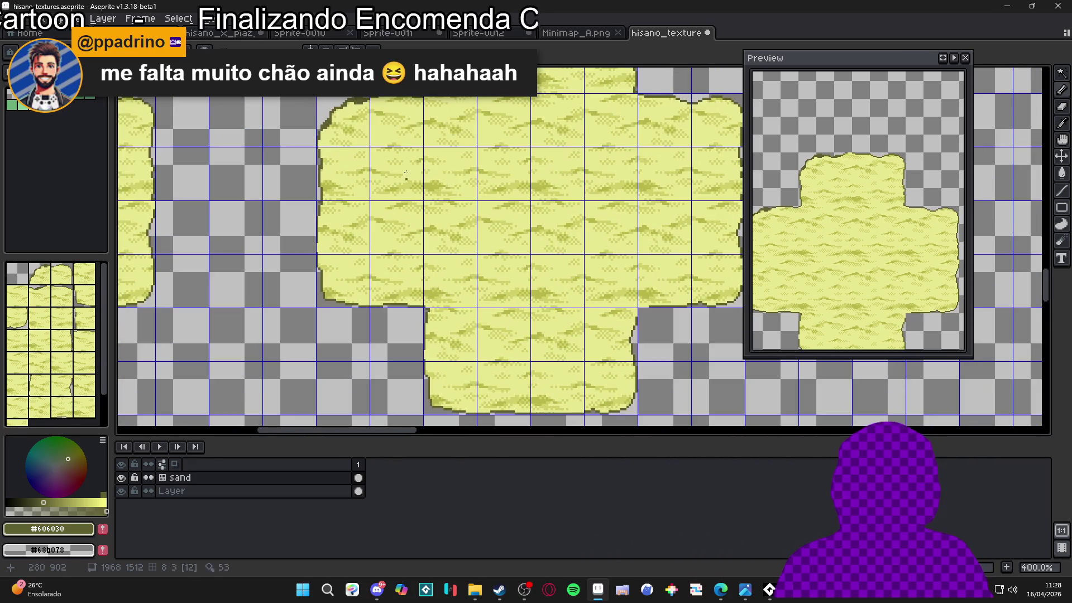
scroll(349, 142, "down", 2)
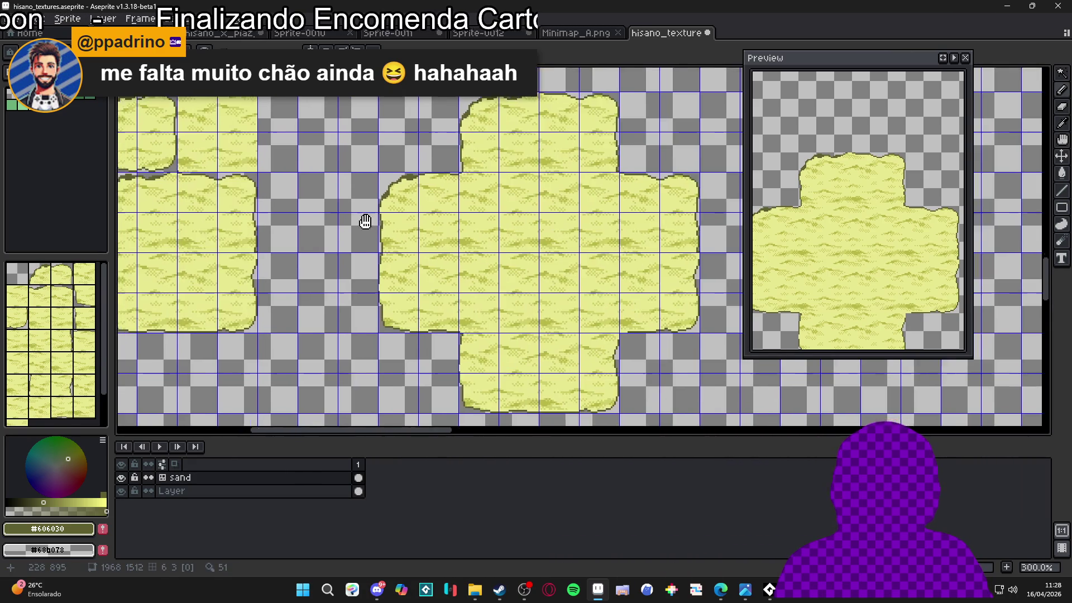
left_click_drag(495, 192, 457, 235)
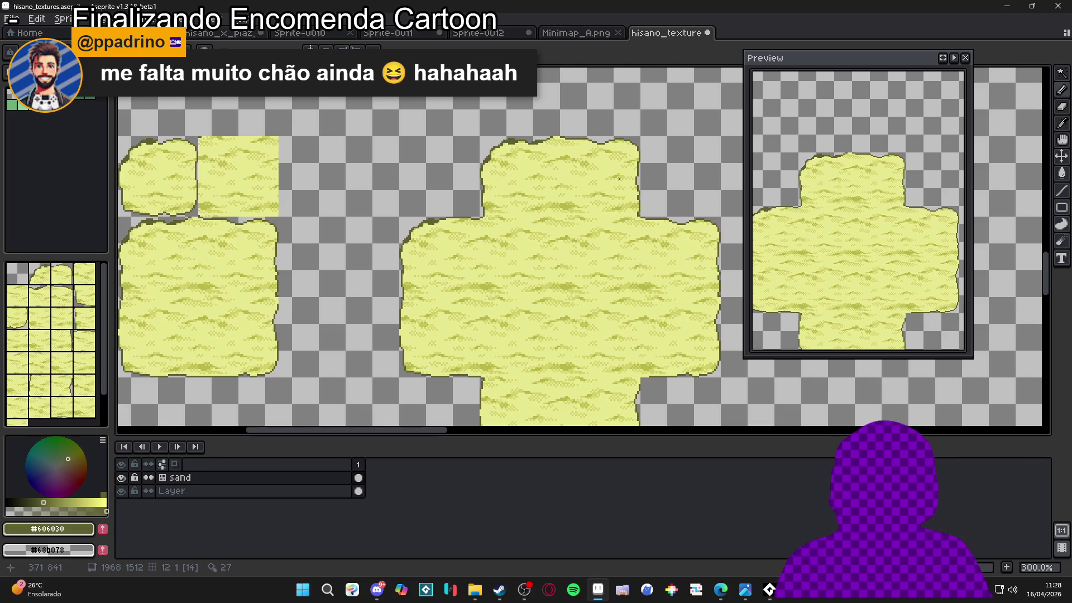
scroll(575, 171, "up", 1)
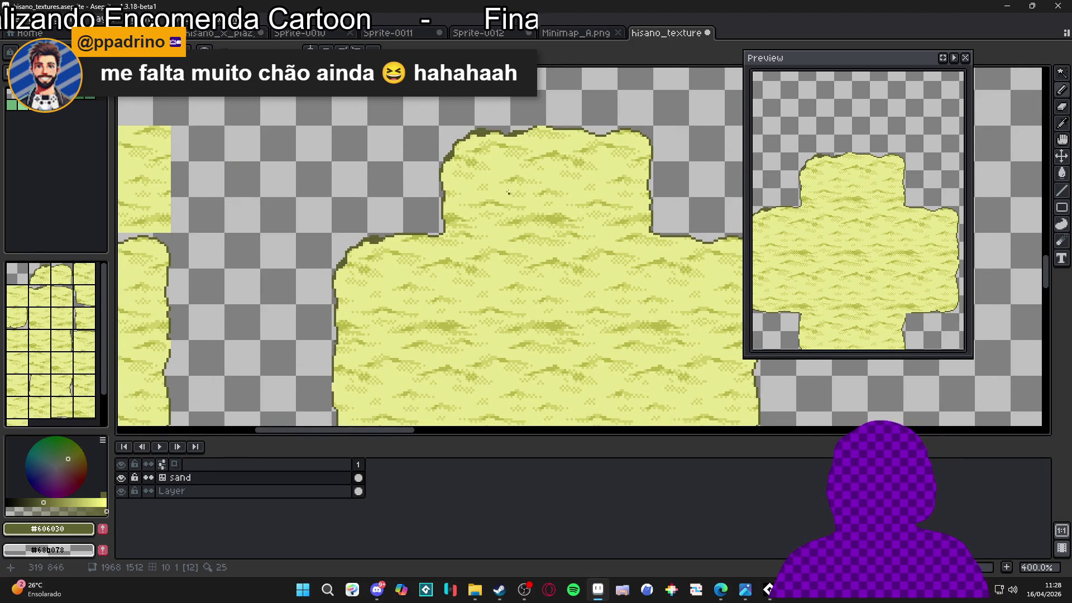
scroll(463, 123, "right", 1)
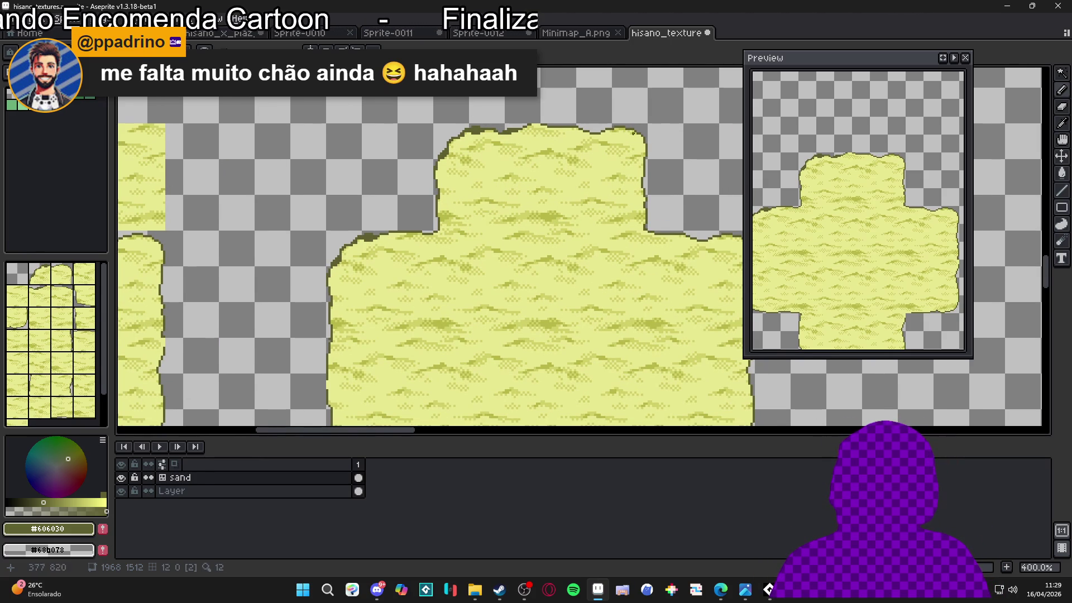
scroll(641, 214, "down", 1)
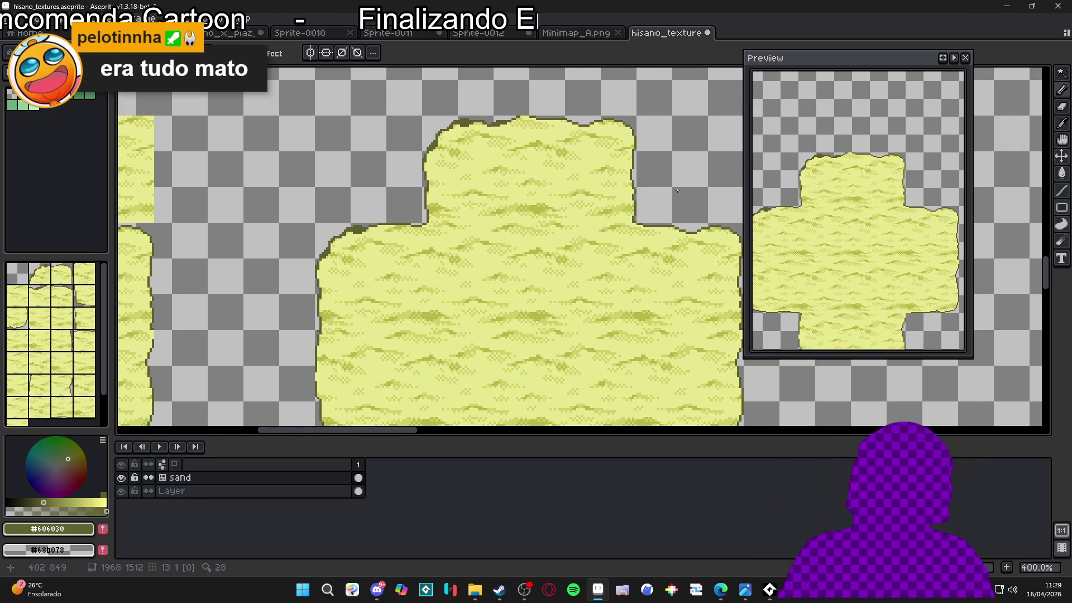
scroll(471, 148, "up", 6)
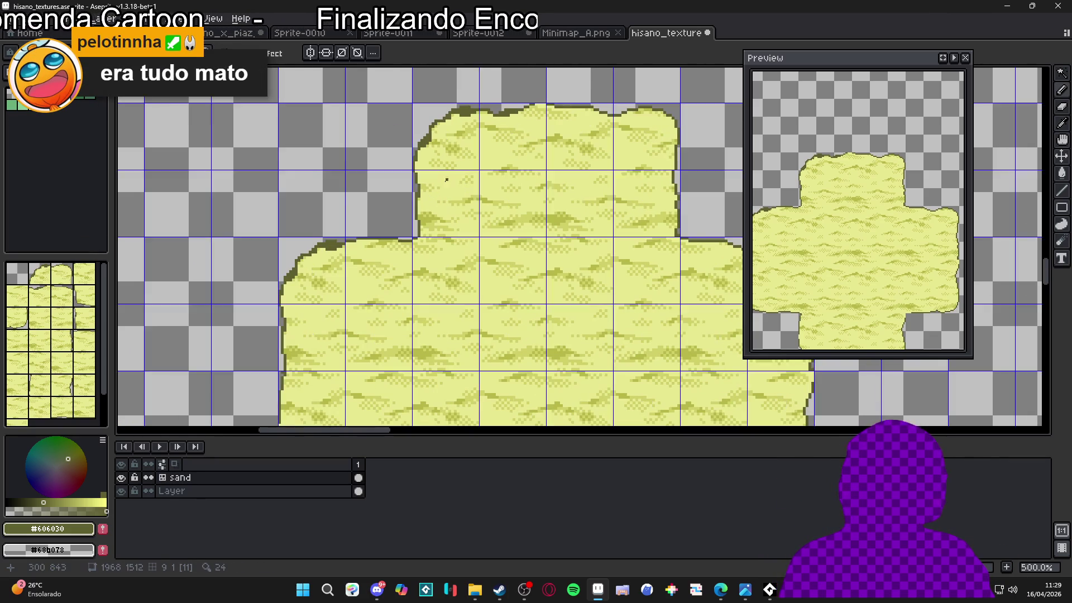
left_click(406, 177)
left_click_drag(397, 144, 397, 163)
left_click(406, 164)
left_click(406, 191)
left_click(397, 218)
left_click(405, 199)
- Thicken the outline on the sand's upper-left edge and sample the lighter olive colour
scroll(437, 218, "down", 4)
scroll(429, 151, "up", 2)
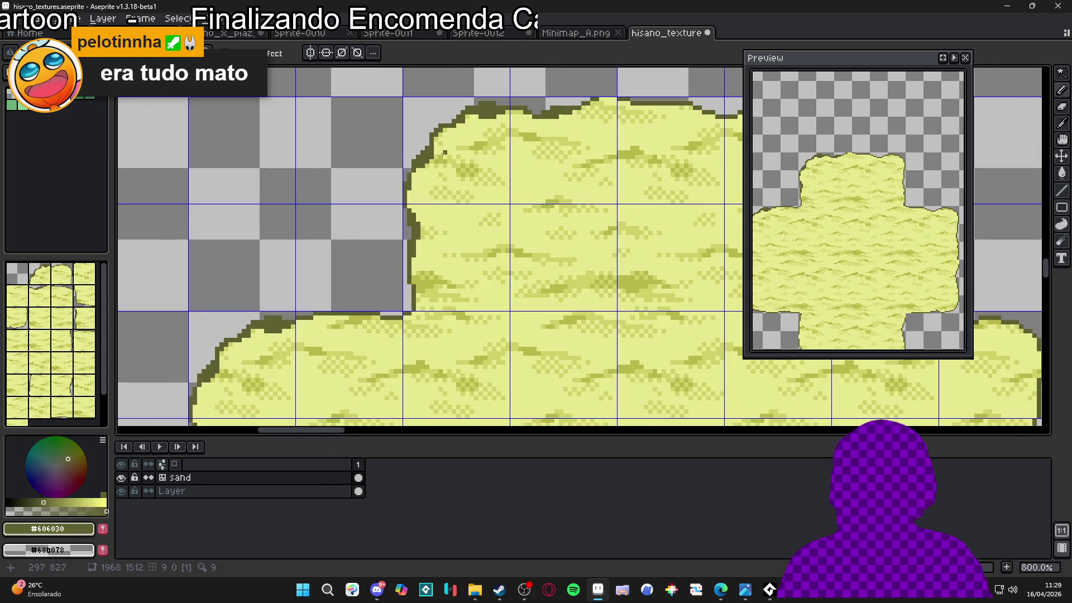
scroll(445, 143, "up", 3)
scroll(416, 165, "down", 3)
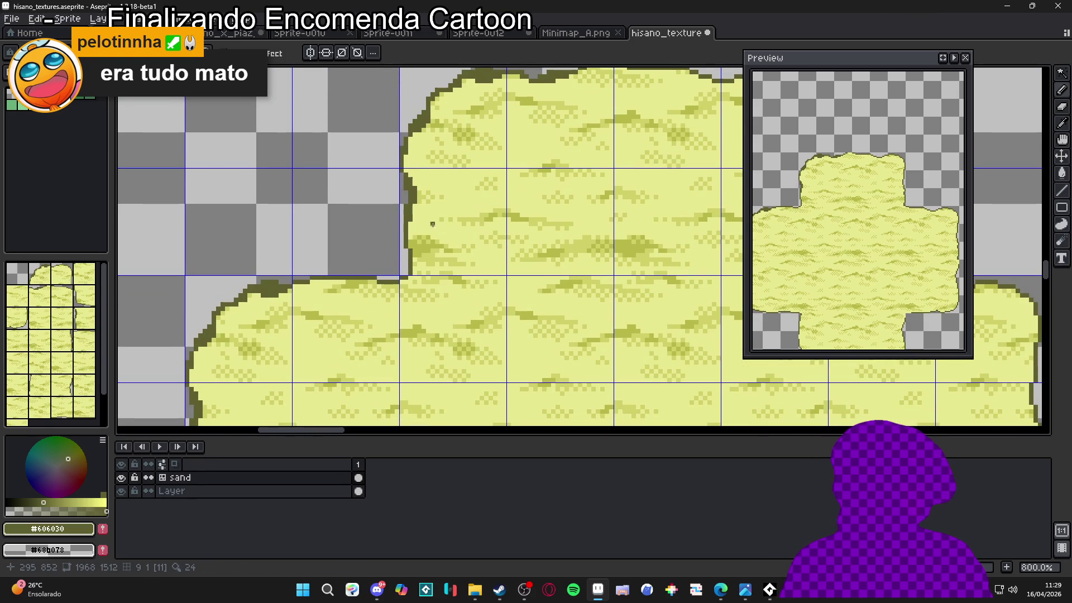
left_click_drag(442, 265, 450, 249)
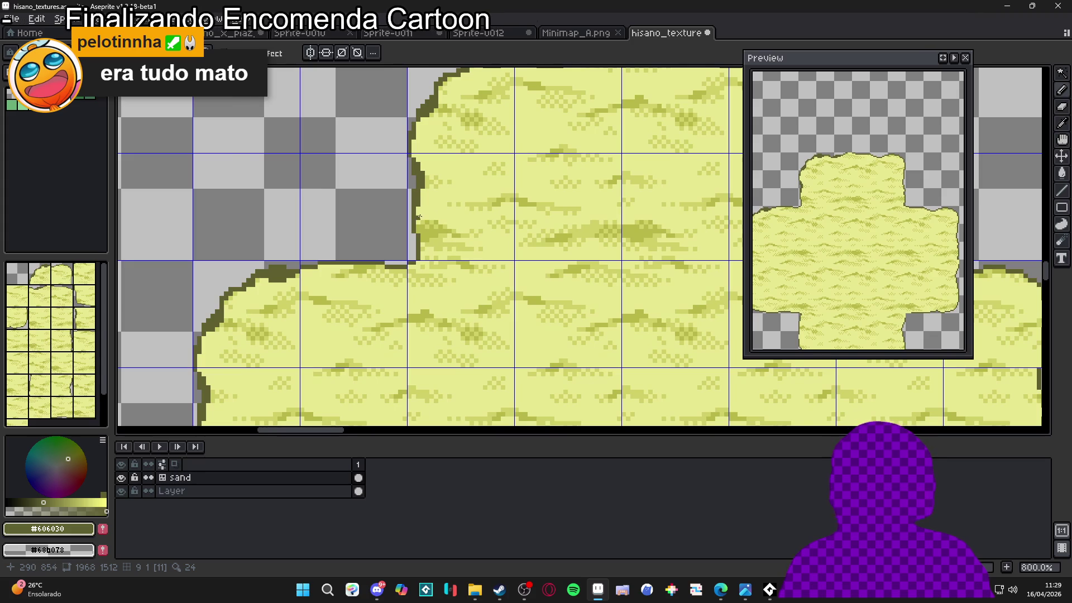
scroll(419, 220, "up", 3)
left_click_drag(429, 257, 427, 273)
left_click(425, 249)
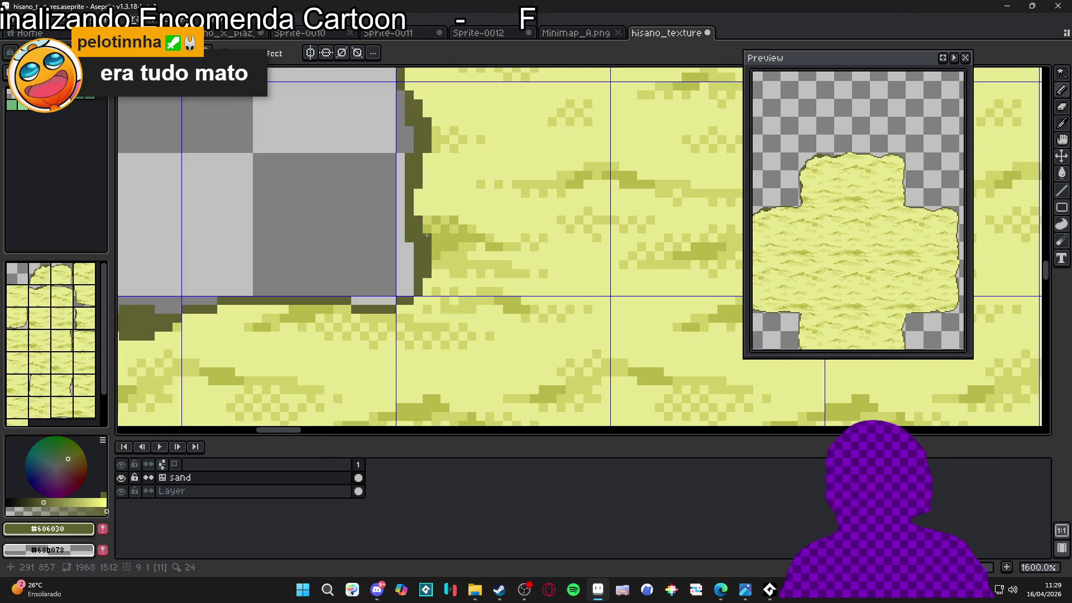
left_click(441, 223, "alt")
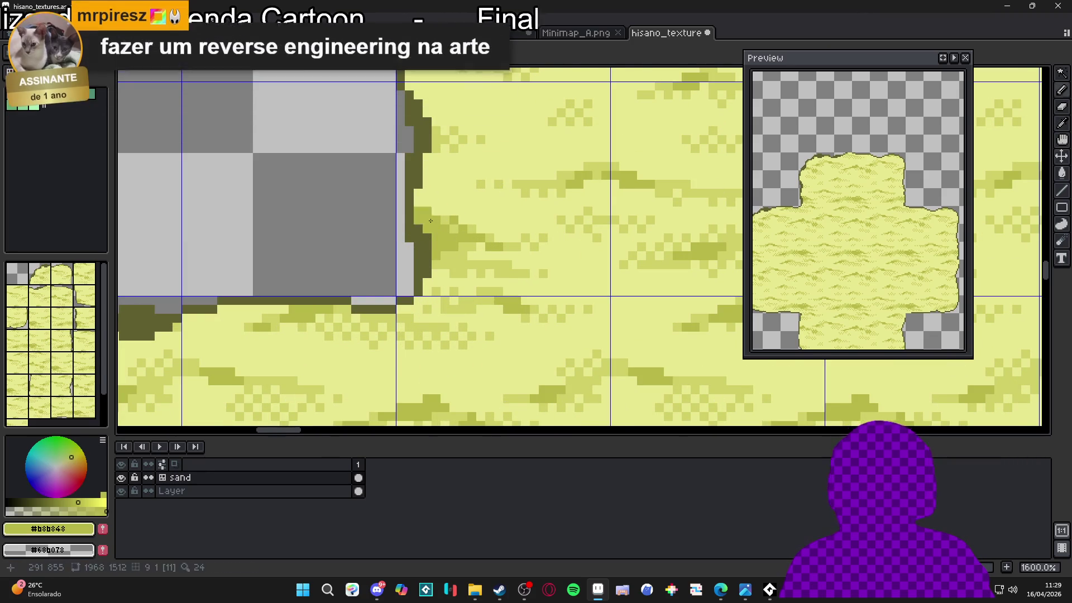
- Recolour left-edge outline pixels in lighter olive and sample the #d0d068 sand shades
left_click_drag(420, 201, 419, 213)
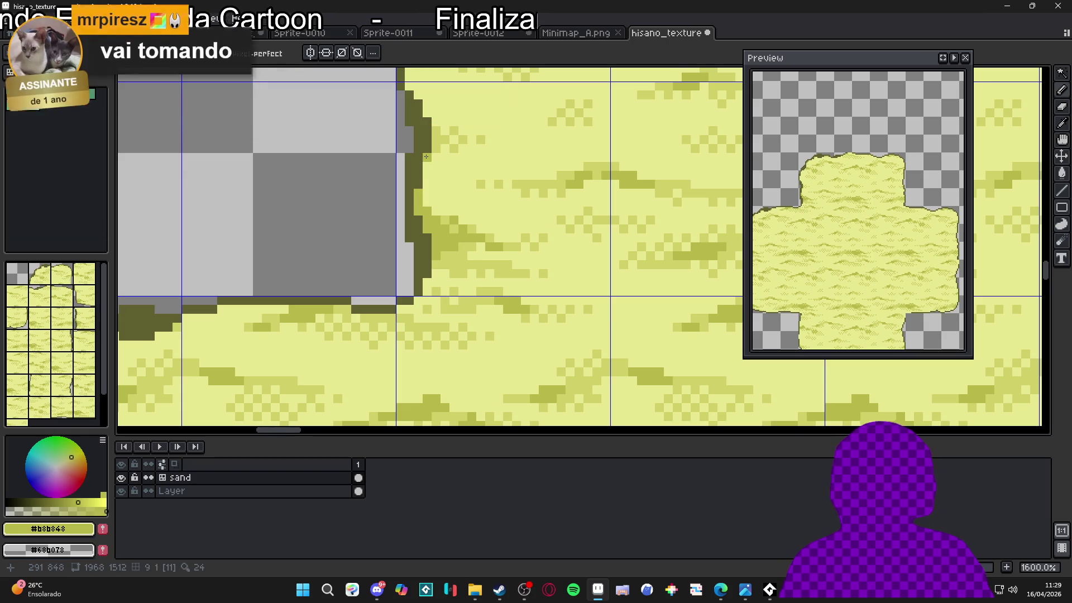
left_click(436, 211)
left_click(427, 192)
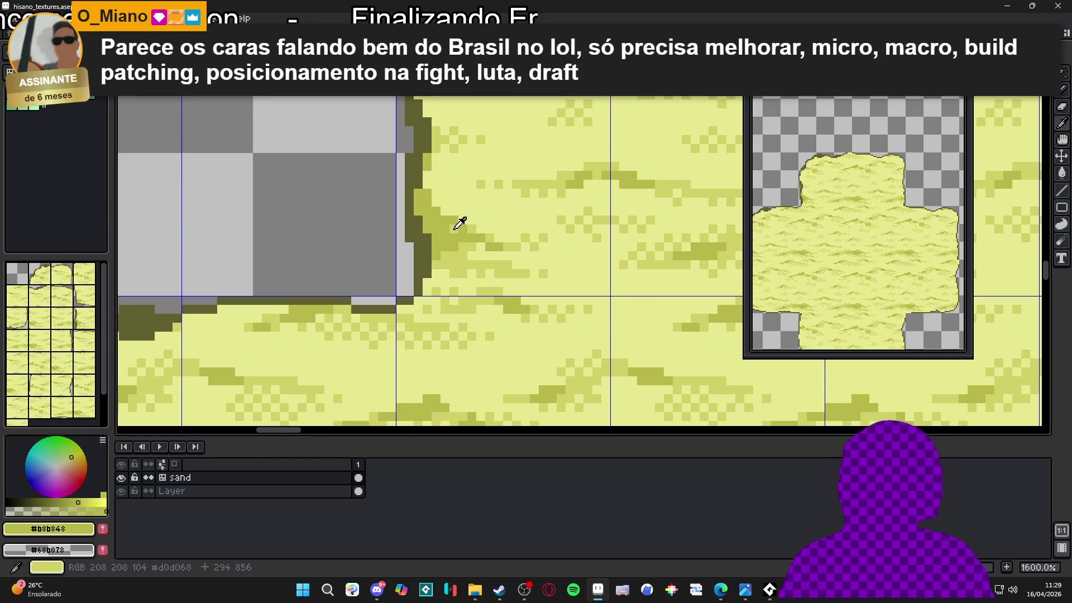
left_click(444, 215, "alt")
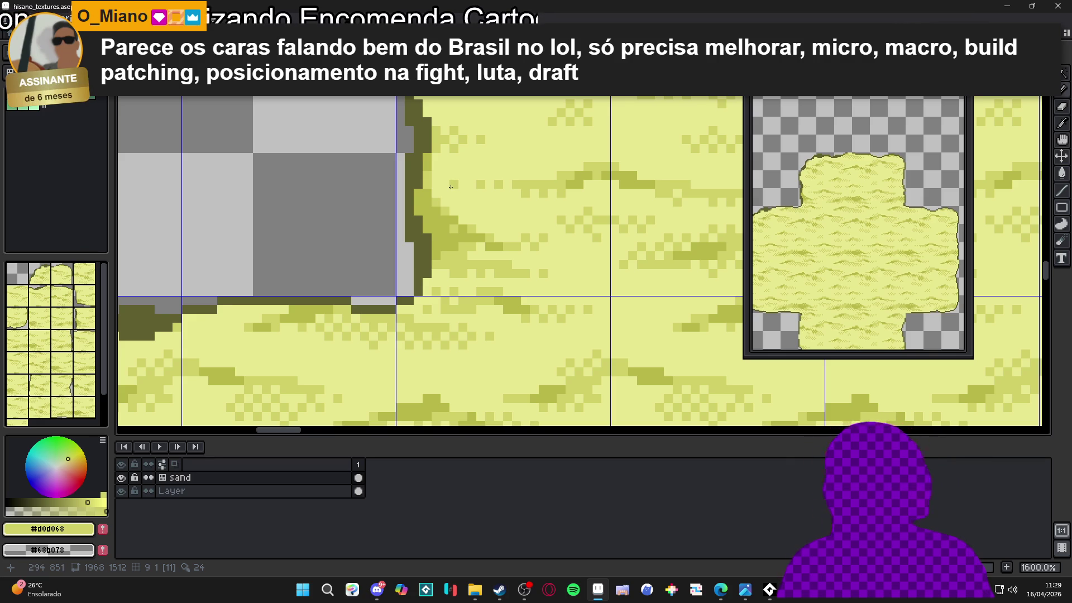
scroll(451, 187, "up", 2)
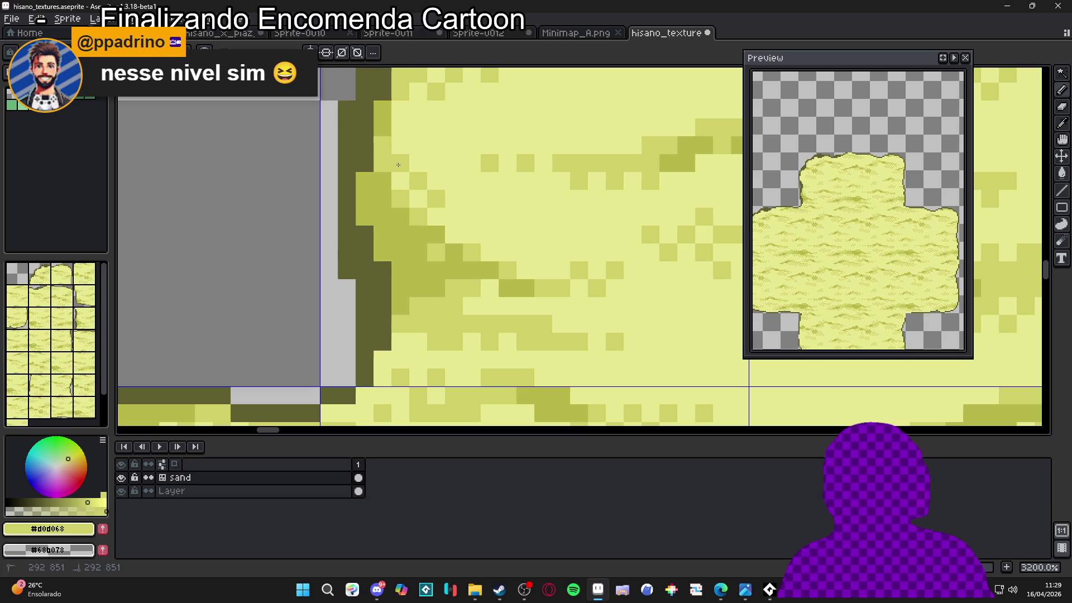
scroll(464, 241, "down", 3)
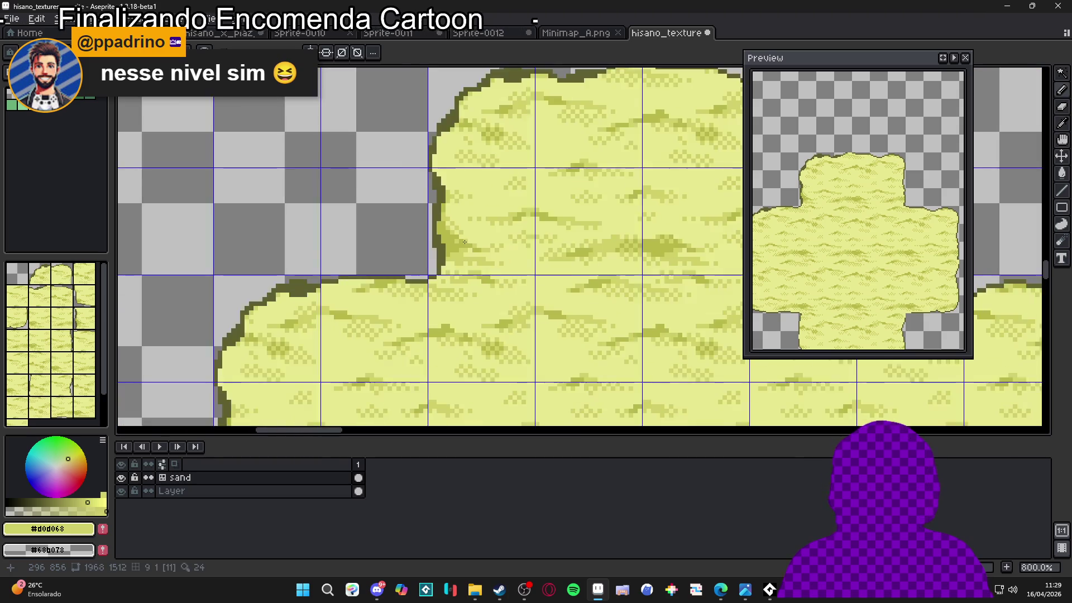
scroll(465, 242, "up", 1)
left_click(454, 242, "alt")
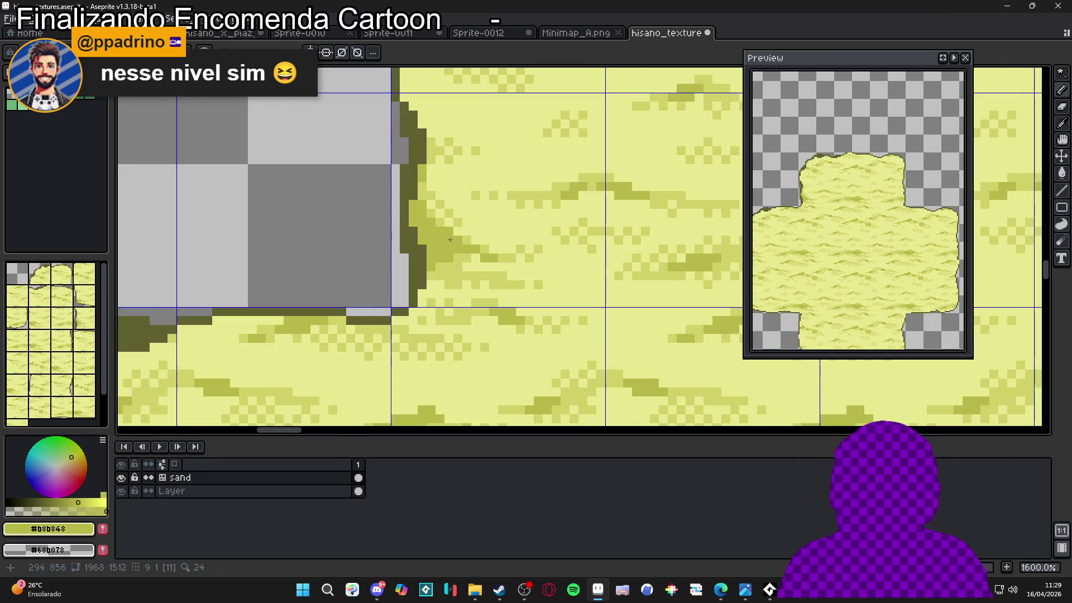
left_click(439, 231, "alt")
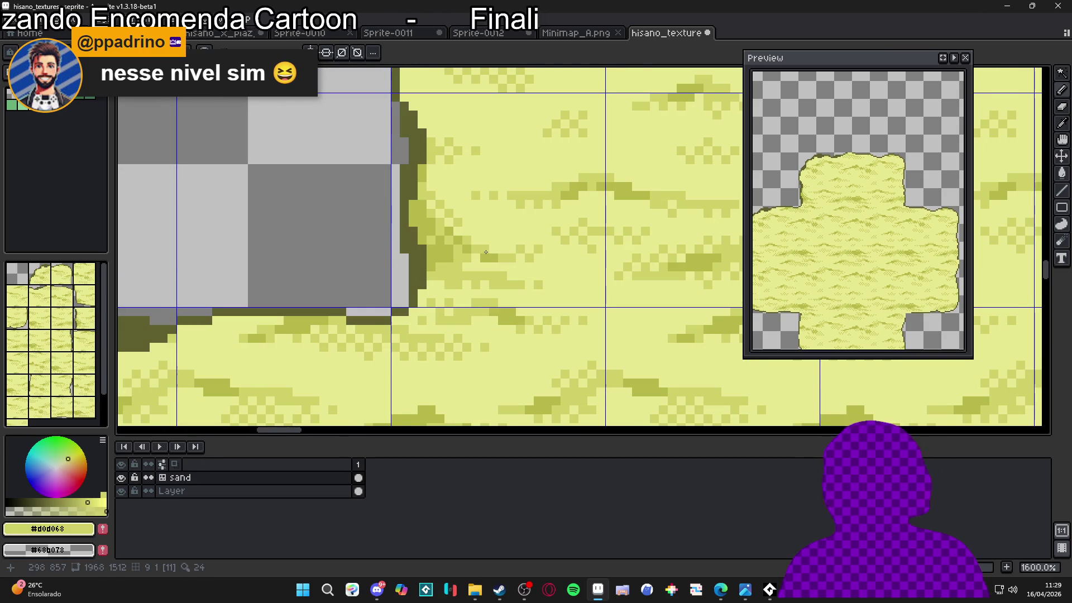
- Paint dark #606030 outline pixels down the left edge and around a top-left block
scroll(482, 259, "up", 1)
scroll(446, 263, "down", 2)
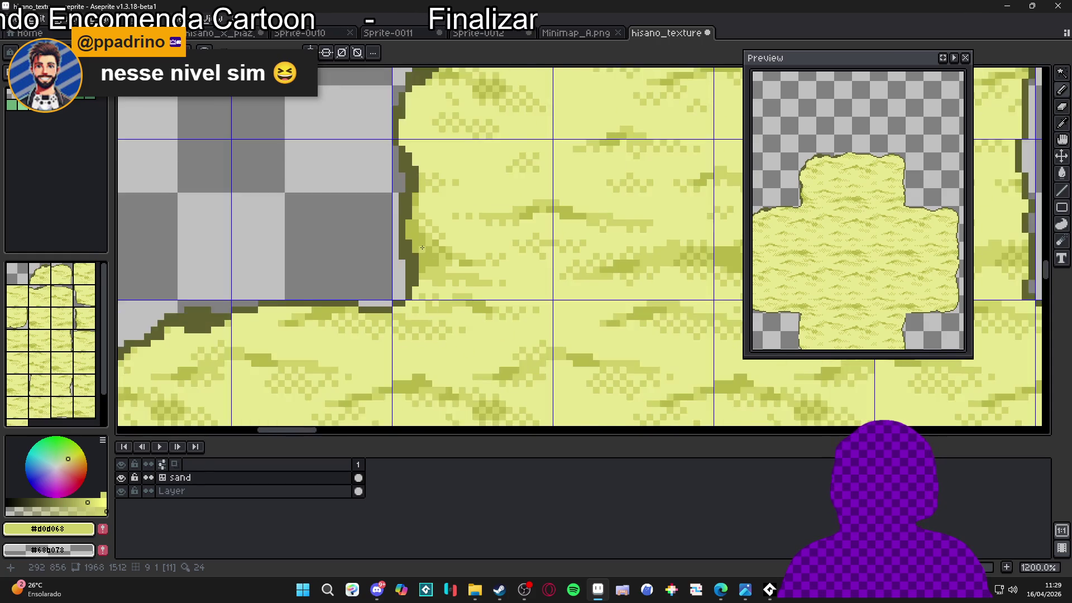
scroll(402, 265, "up", 1)
left_click(394, 237, "alt")
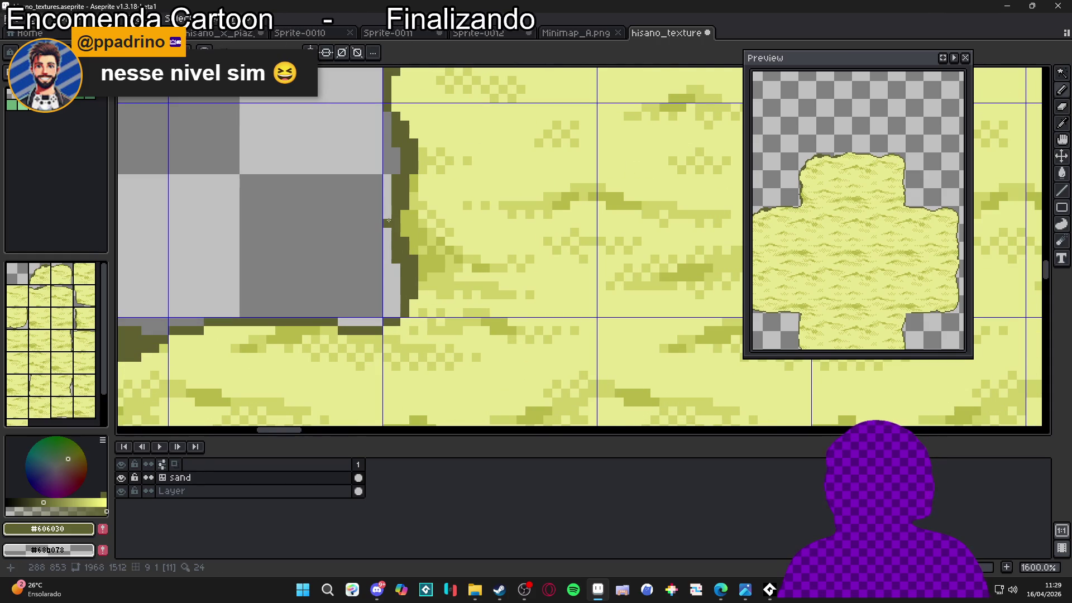
left_click_drag(386, 210, 390, 251)
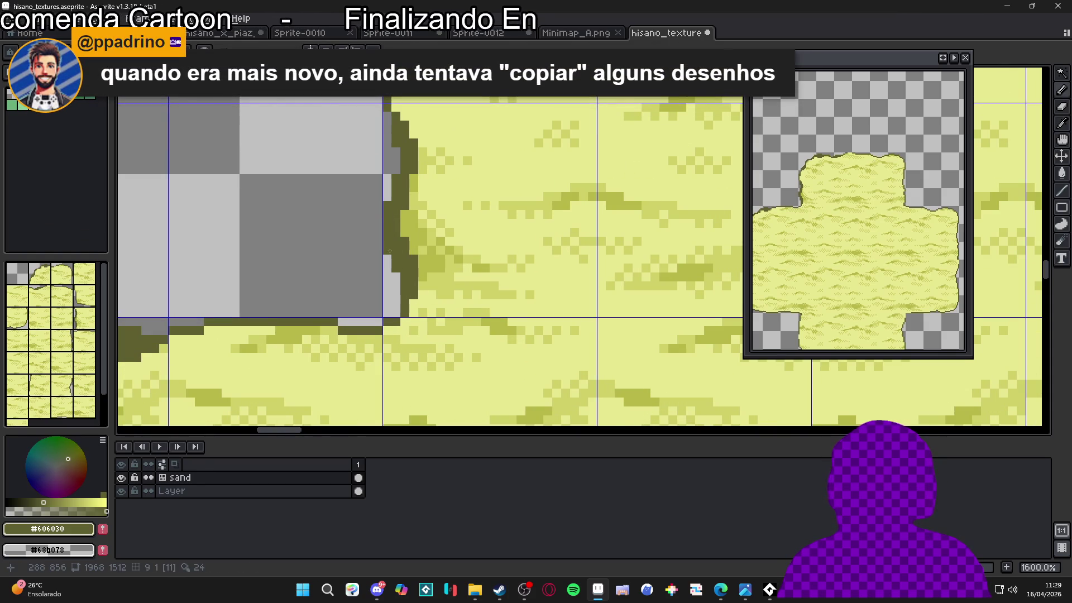
scroll(393, 279, "down", 4)
scroll(415, 225, "up", 4)
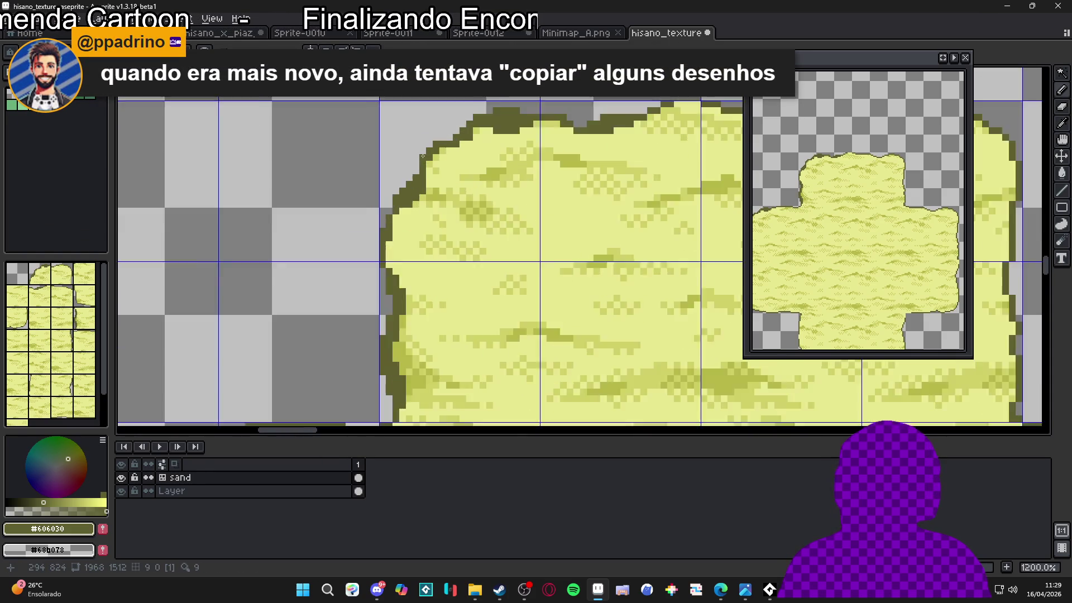
left_click(401, 170)
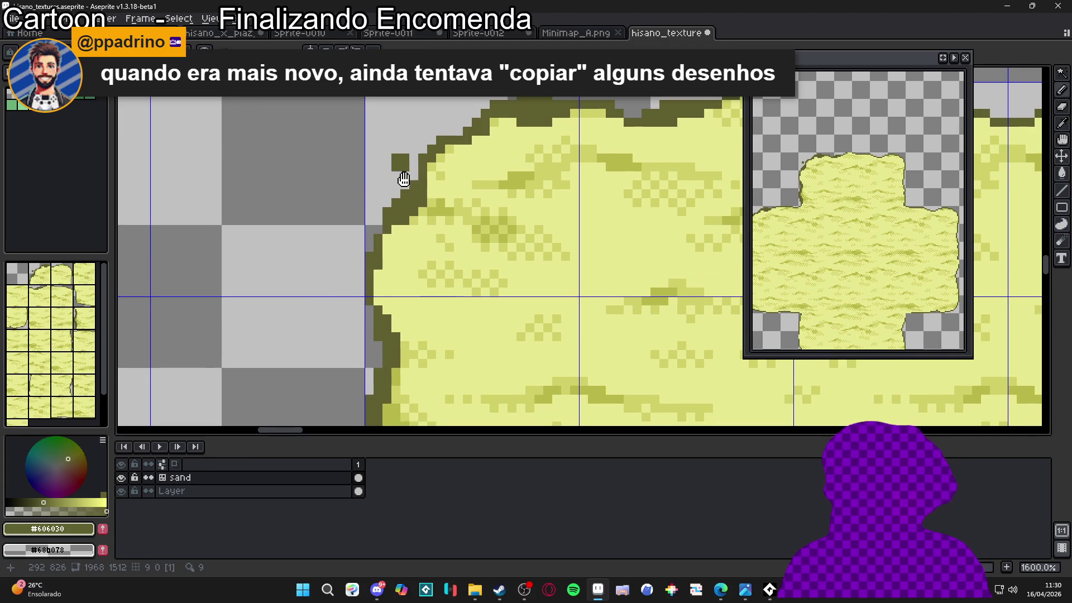
left_click_drag(403, 178, 405, 185)
left_click(398, 182)
left_click(406, 155)
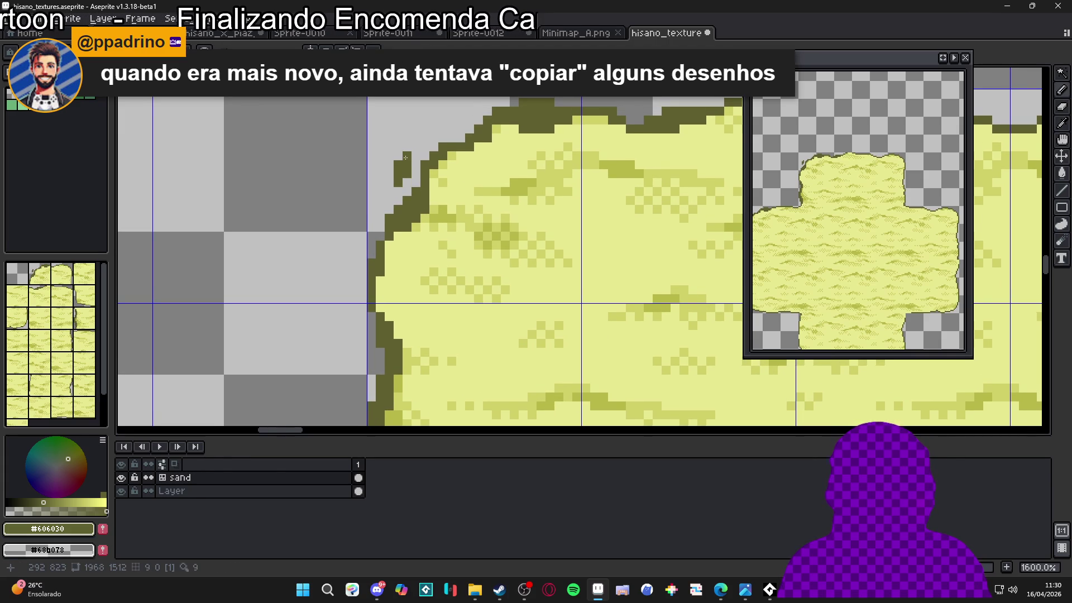
- Add more dark outline pixels above the top-left blob and along the left edge
scroll(407, 160, "down", 3)
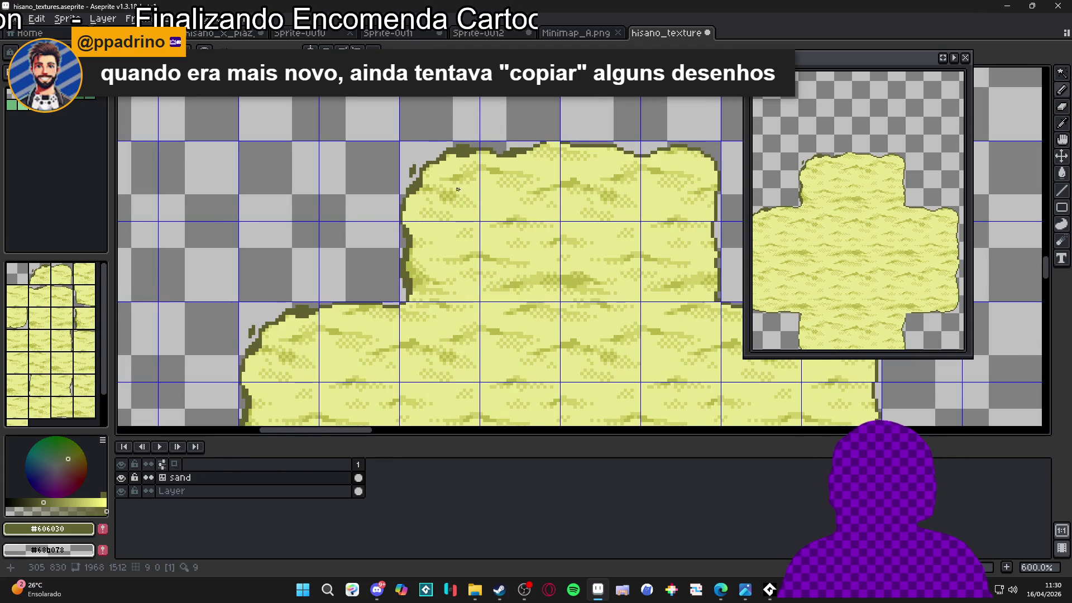
scroll(451, 161, "up", 3)
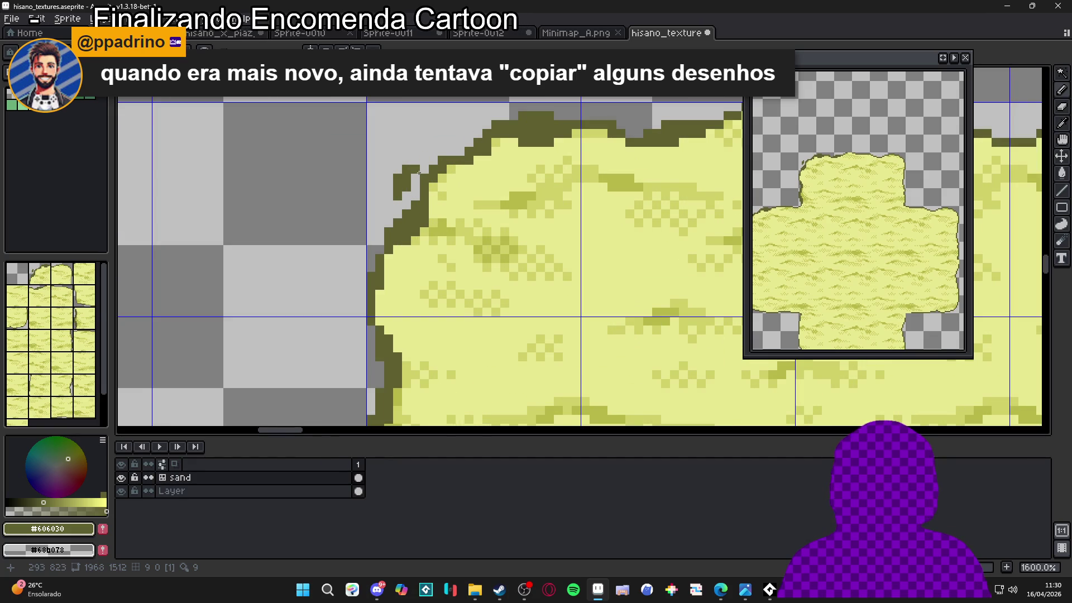
scroll(418, 173, "down", 3)
left_click(415, 170)
scroll(414, 170, "up", 3)
scroll(414, 169, "down", 3)
scroll(412, 158, "up", 1)
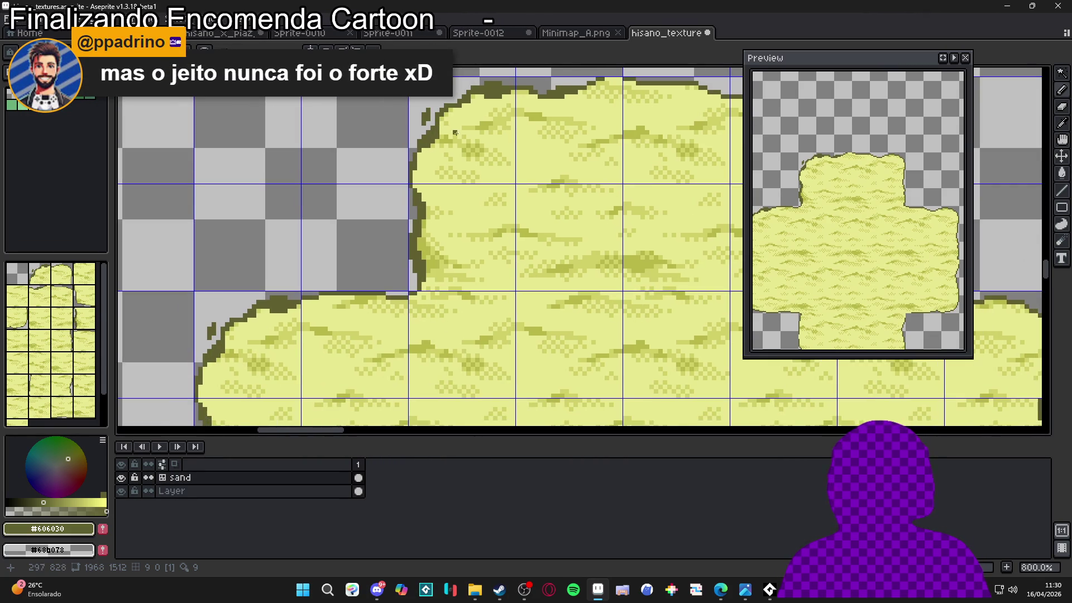
scroll(769, 189, "up", 3)
scroll(461, 173, "down", 1)
scroll(447, 139, "up", 1)
scroll(460, 275, "up", 2)
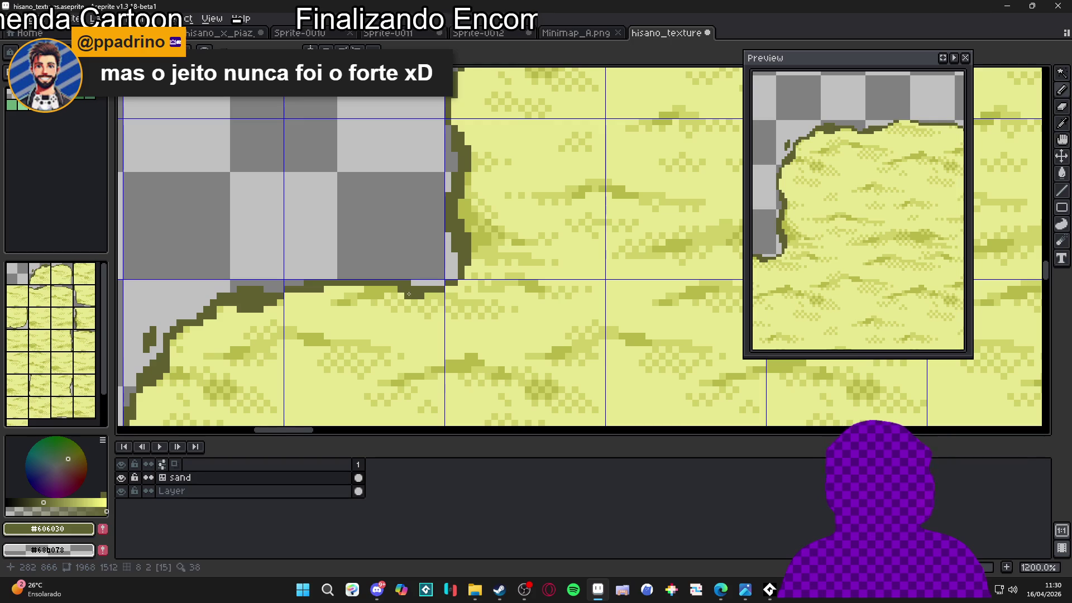
scroll(421, 279, "down", 4)
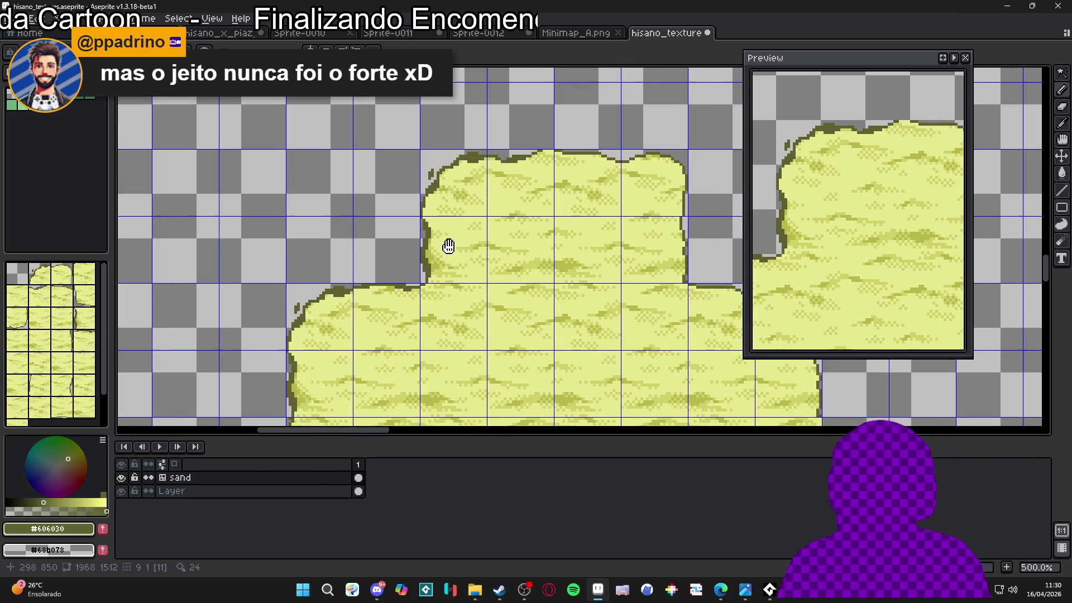
scroll(451, 246, "up", 2)
scroll(462, 246, "down", 4)
scroll(458, 228, "up", 4)
scroll(458, 228, "up", 5)
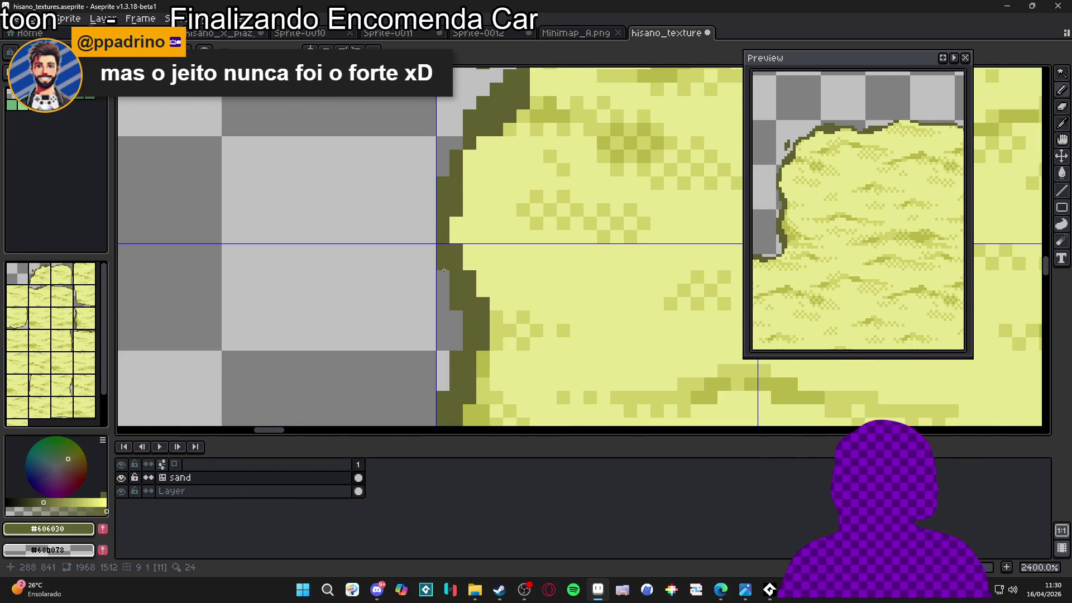
scroll(443, 270, "down", 6)
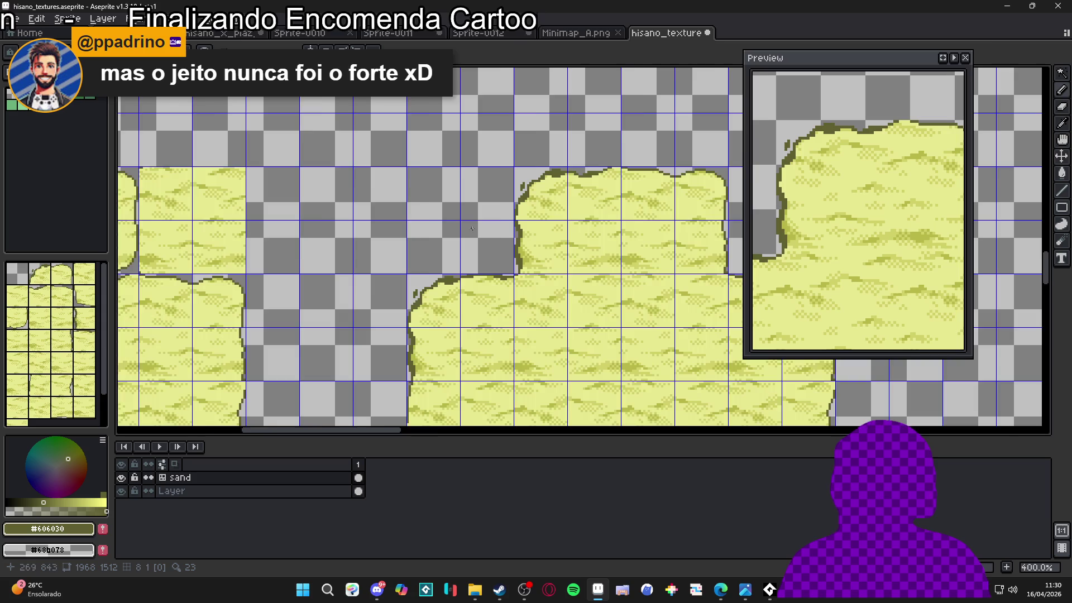
scroll(468, 222, "down", 1)
scroll(499, 143, "up", 4)
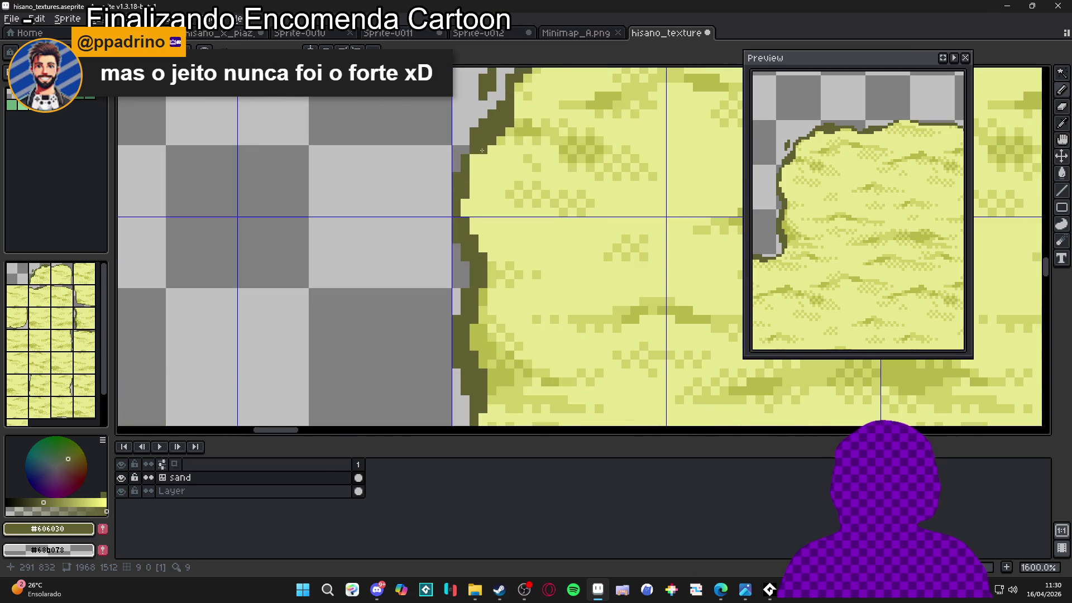
left_click_drag(518, 119, 506, 141)
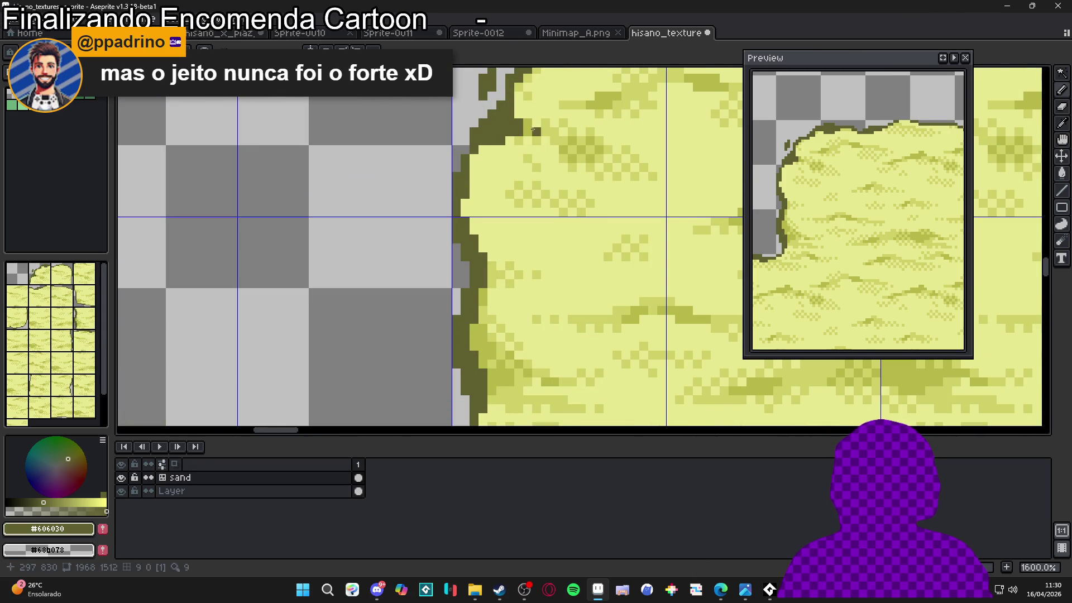
- Paint a row of #b8b848 olive shading inside the dark outline, undoing the last stroke
scroll(545, 128, "up", 2)
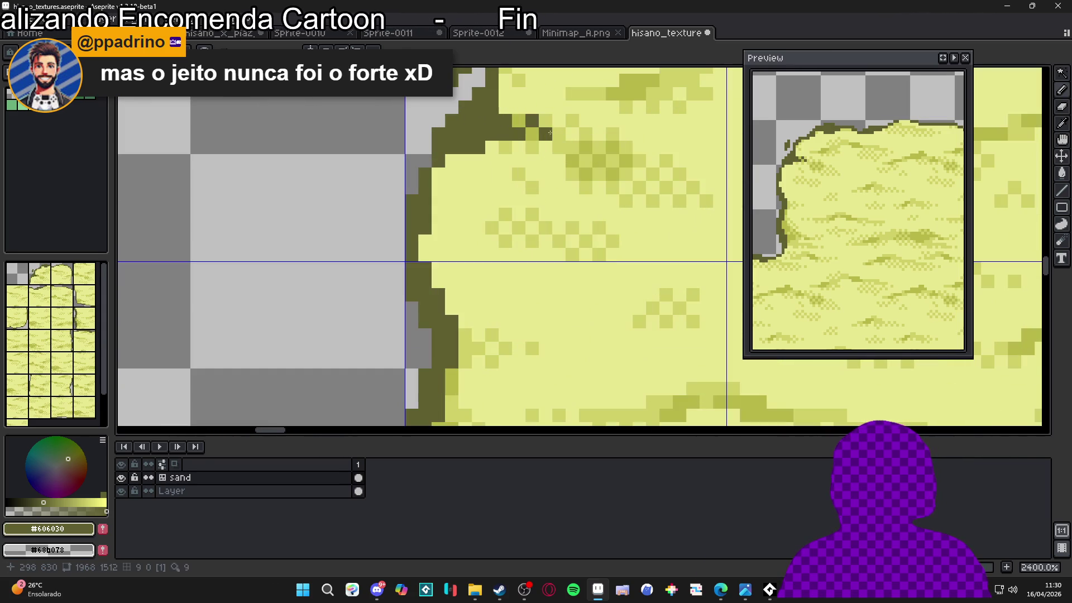
left_click(533, 134, "alt")
left_click_drag(527, 147, 493, 150)
left_click(452, 161)
left_click(465, 160)
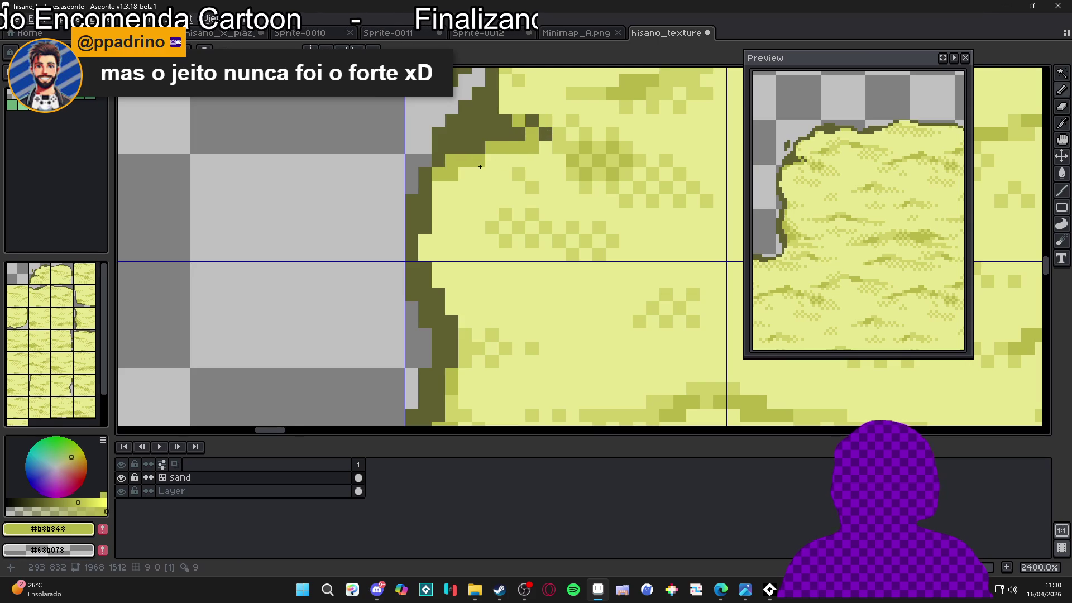
scroll(441, 182, "down", 5)
key("ctrl+z")
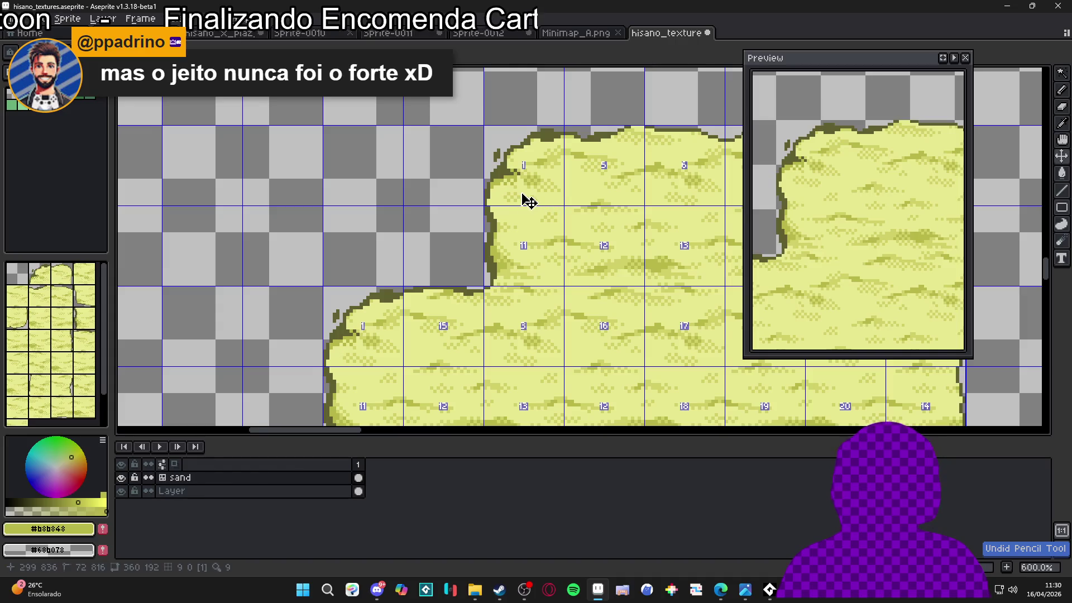
- Compare the light sand #e8e890 and olive #b8b848 colours with the eyedropper
scroll(522, 198, "up", 3)
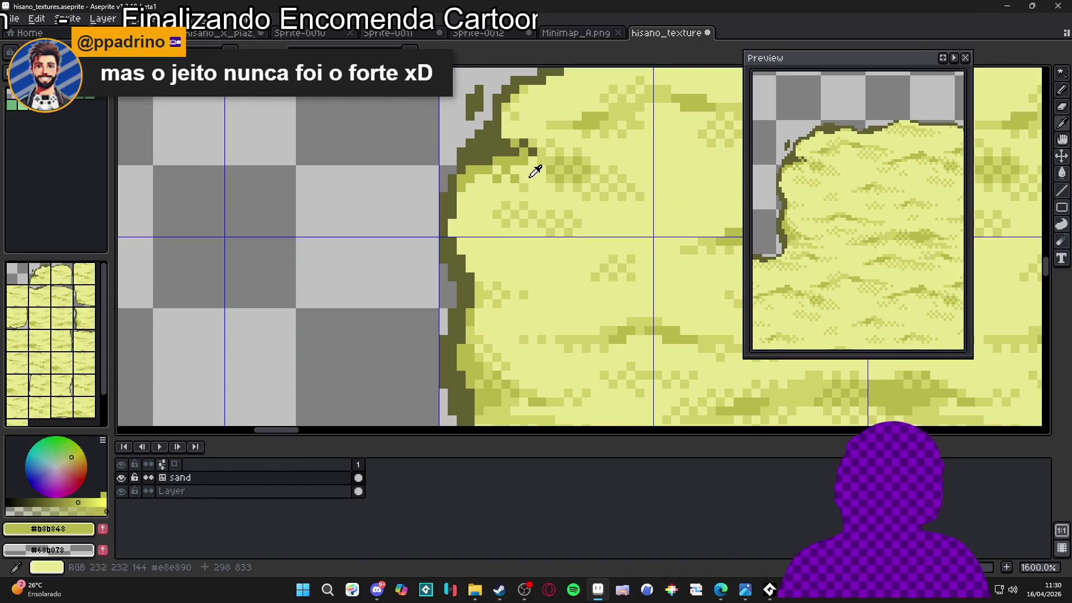
left_click(516, 179, "alt")
left_click(479, 175, "alt")
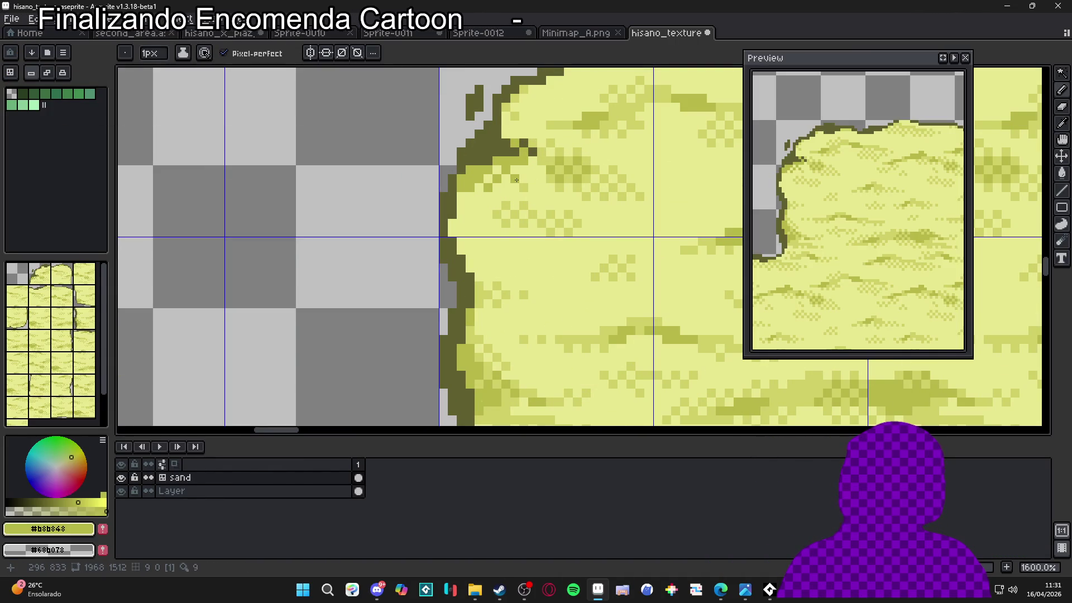
left_click(531, 168, "alt")
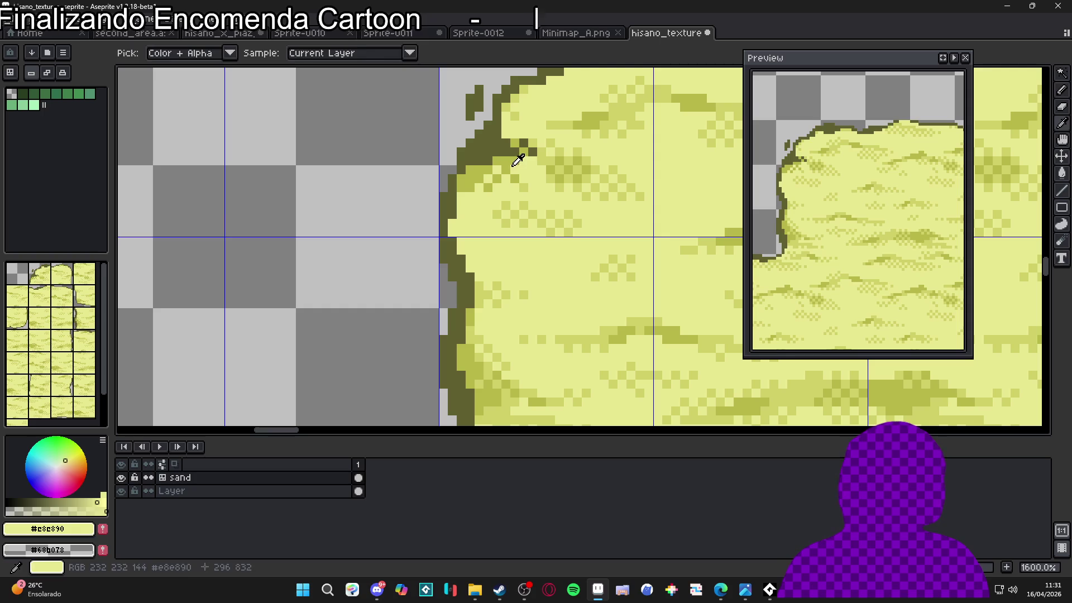
left_click(523, 149, "alt")
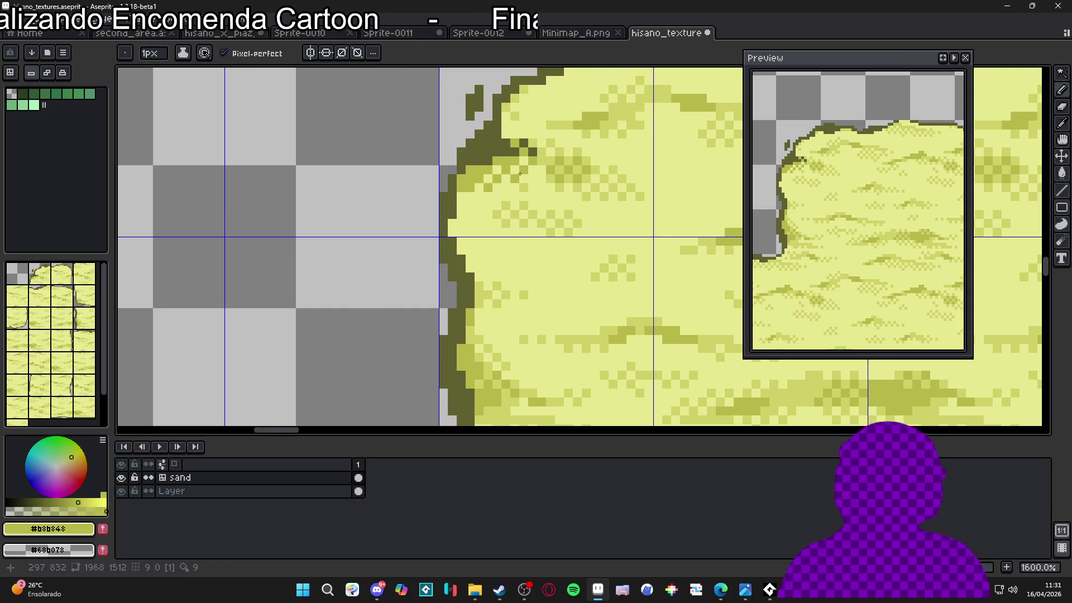
scroll(537, 191, "down", 4)
scroll(537, 191, "up", 4)
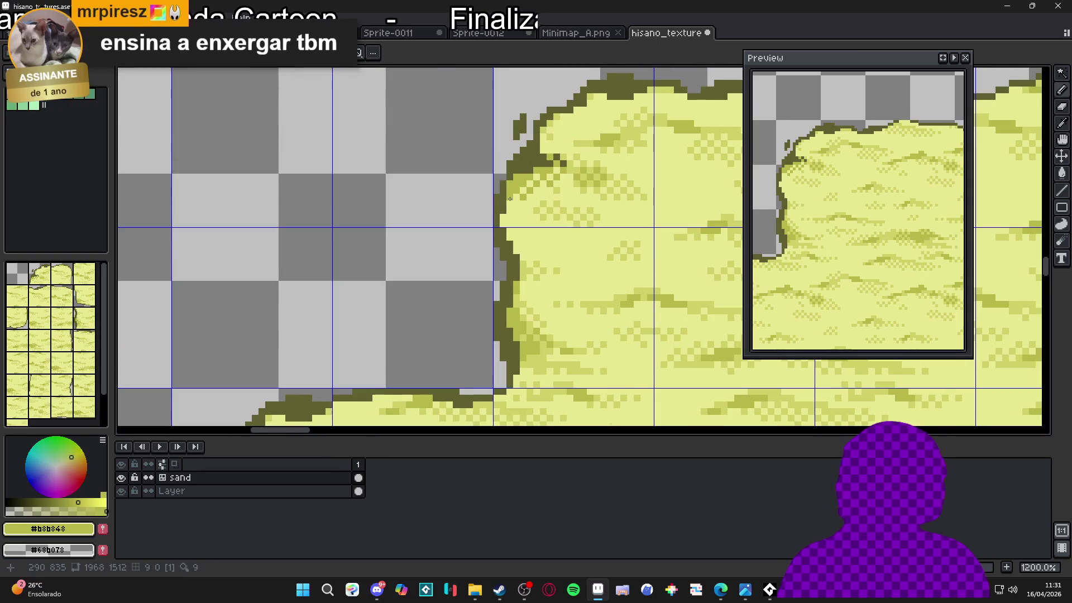
scroll(529, 199, "up", 1)
- Add dark #606030 pixels at the sand edge, then soften several to #b8b848 mid-olive
left_click(502, 184, "alt")
left_click(503, 190)
scroll(511, 162, "down", 2)
scroll(502, 156, "up", 2)
left_click(494, 151)
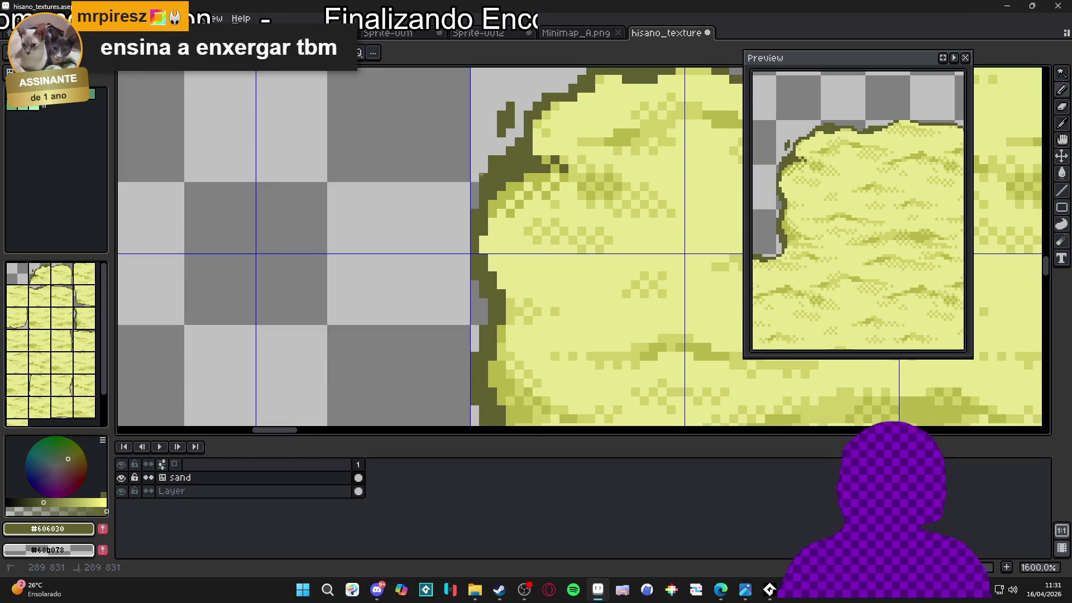
left_click(519, 166, "alt")
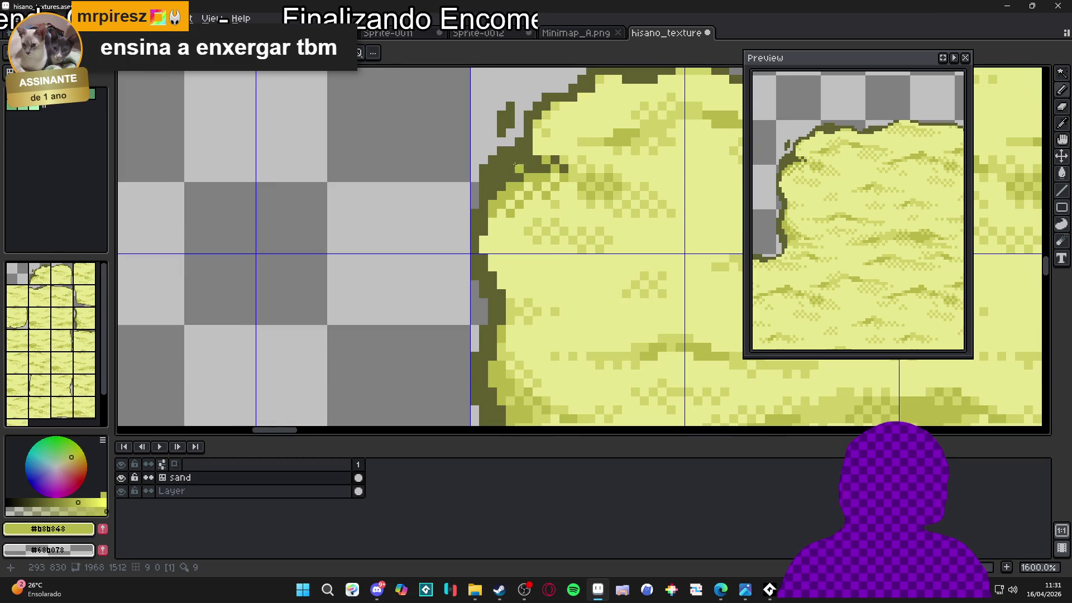
mouse_move(507, 182)
left_mouse_down()
mouse_move(492, 168)
mouse_move(514, 159)
left_mouse_up()
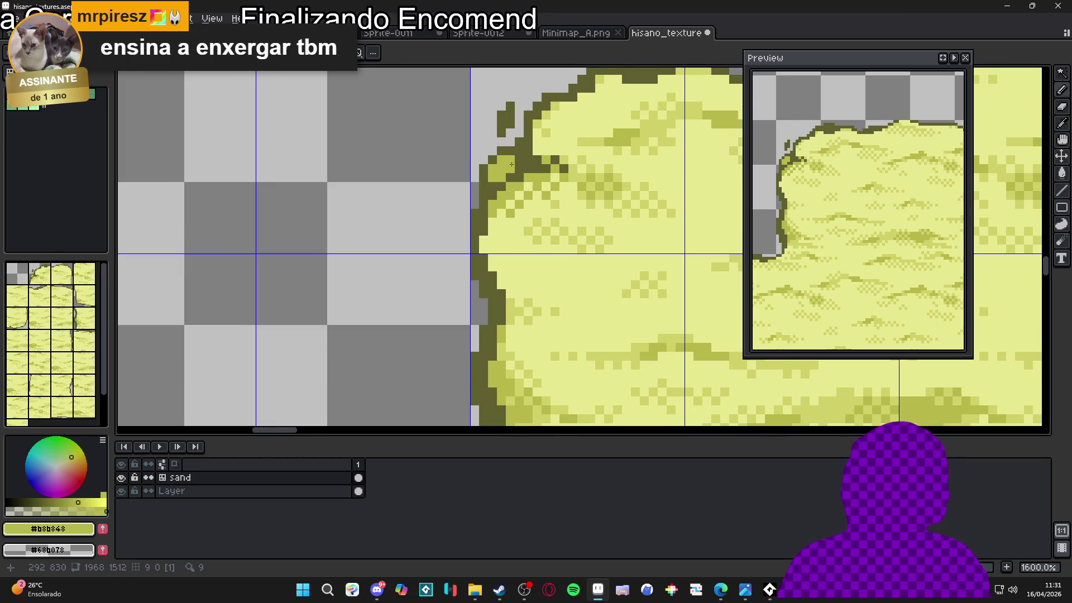
scroll(515, 162, "down", 5)
scroll(514, 168, "down", 2)
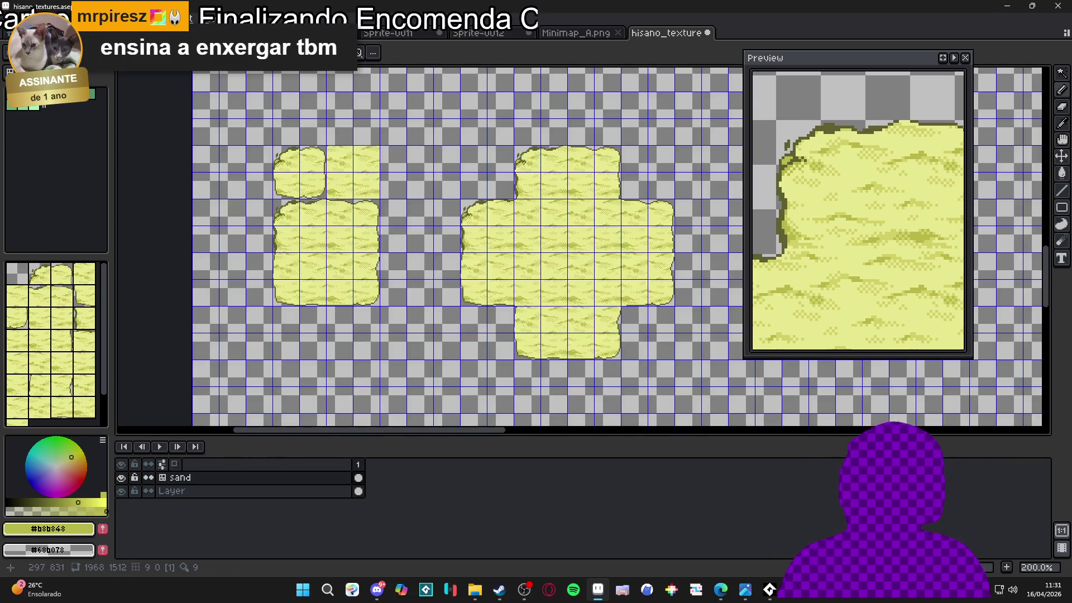
- Repaint a few top-edge outline pixels of the sand tile in dark olive #606030
scroll(512, 173, "up", 2)
scroll(512, 173, "up", 7)
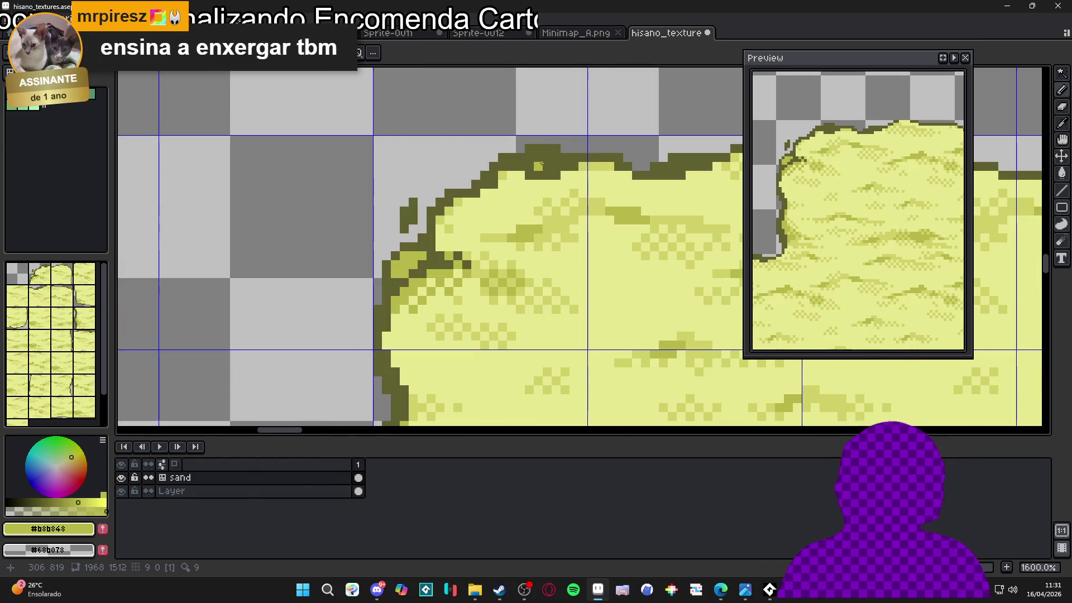
left_click_drag(536, 167, 529, 157)
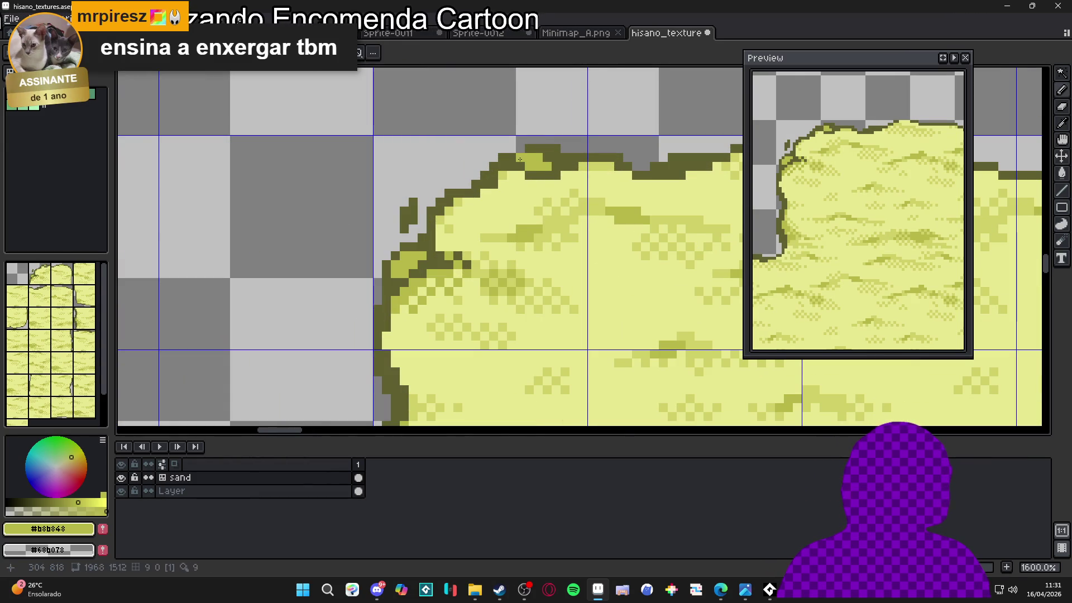
left_click(535, 174, "alt")
left_click(538, 158)
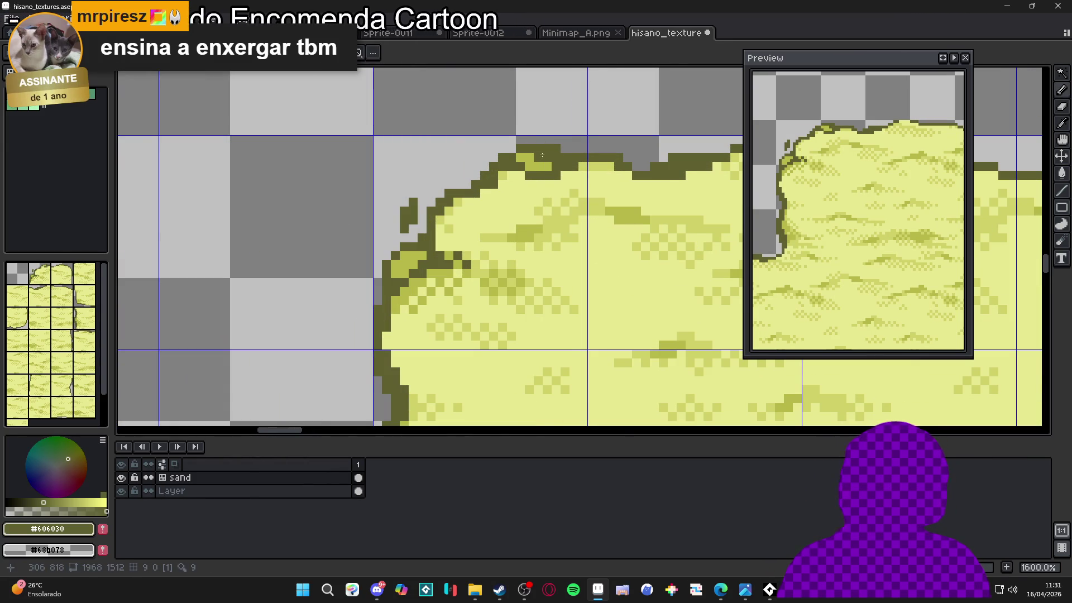
- Paint dark olive outline pixels along the sand tile's left edge
scroll(534, 172, "down", 1)
left_click_drag(535, 172, 555, 167)
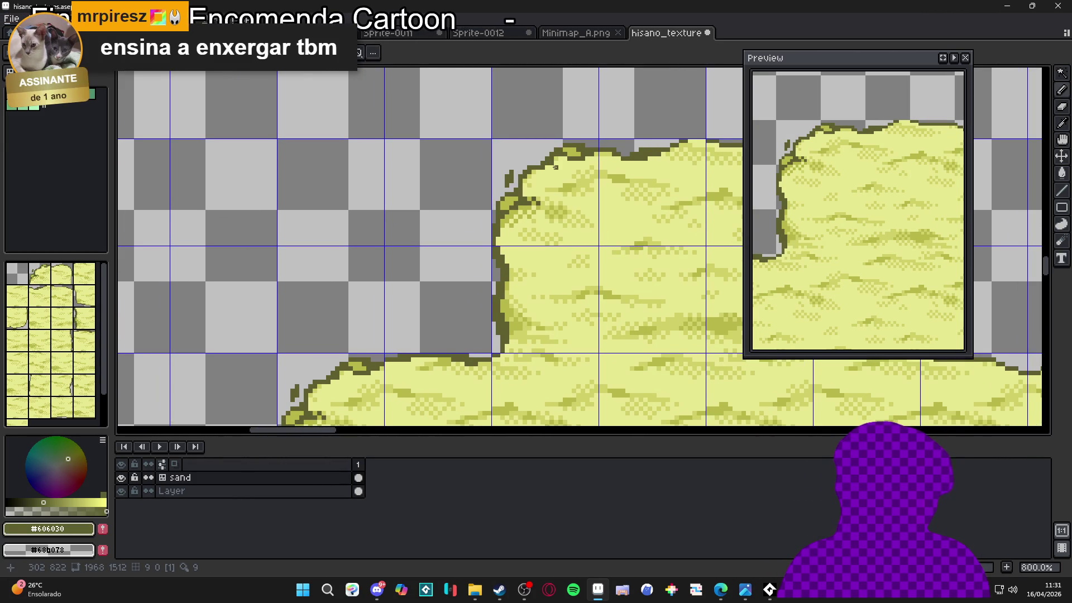
scroll(552, 167, "down", 3)
scroll(553, 168, "left", 2)
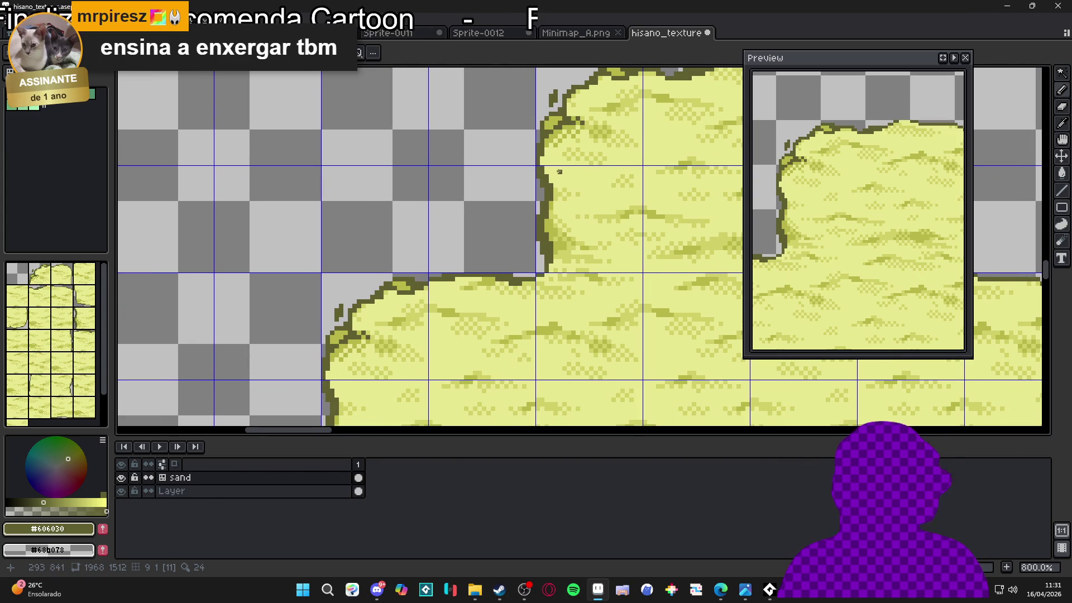
left_click_drag(559, 154, 538, 153)
scroll(539, 153, "up", 2)
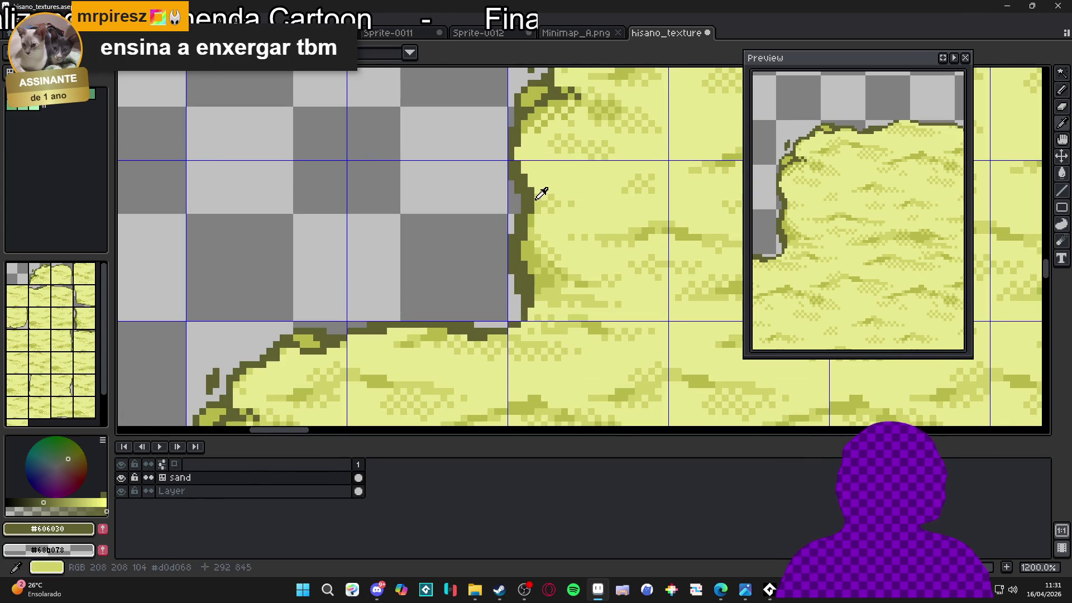
left_click_drag(536, 217, 544, 229)
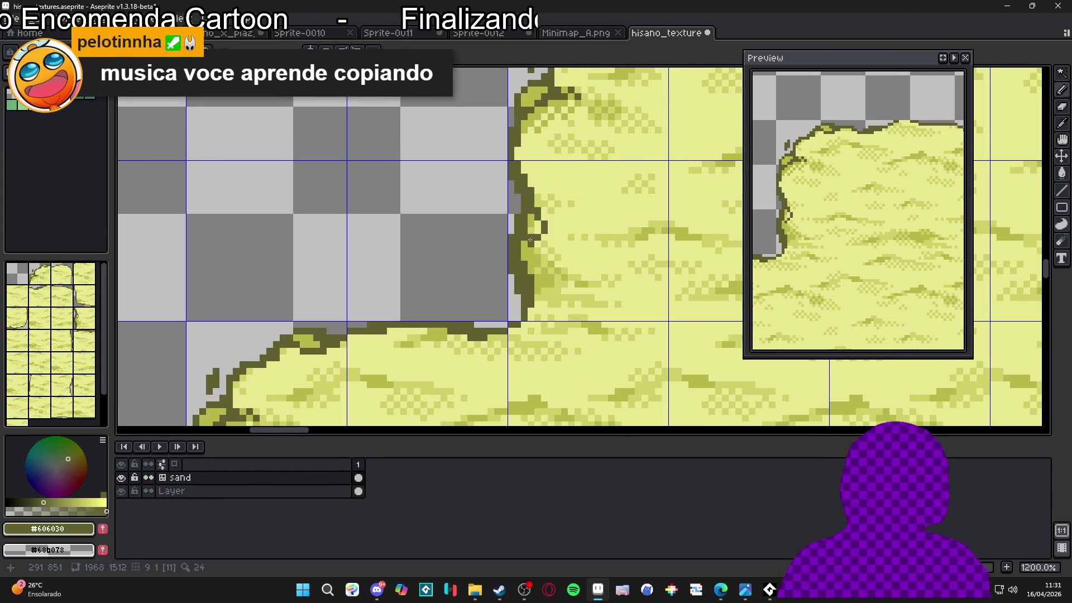
left_click(530, 237, "alt")
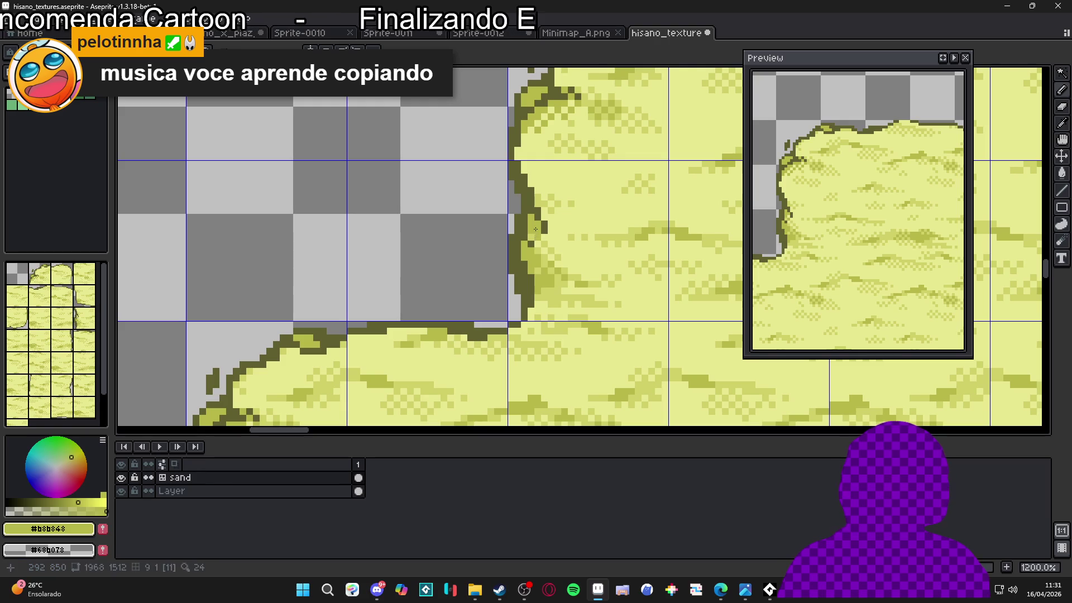
left_click(531, 243, "alt")
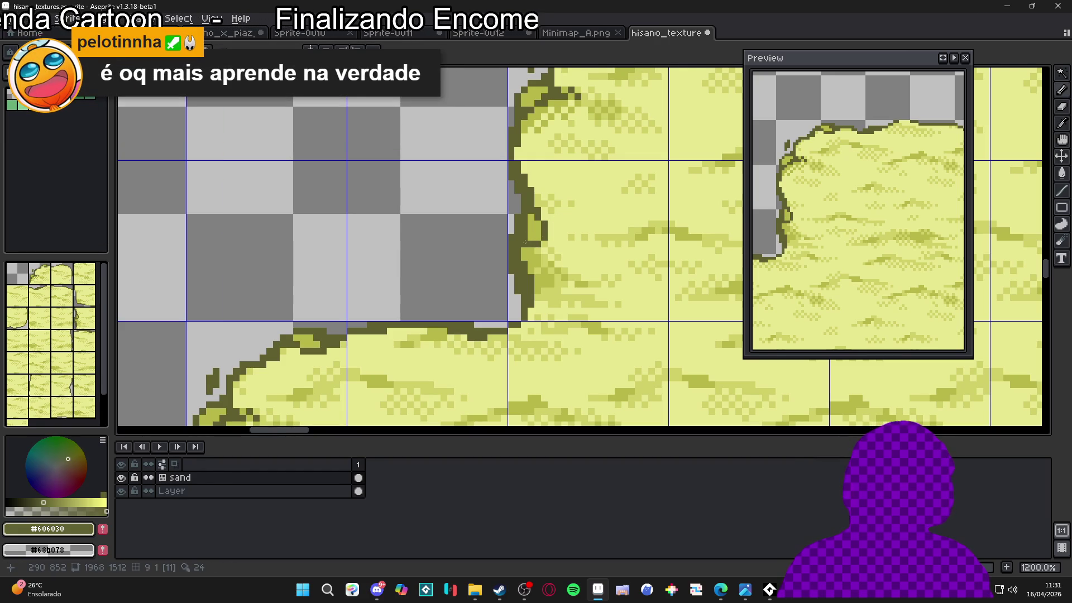
- Add more dark #606030 outline pixels further along the sand edge
scroll(523, 248, "down", 3)
scroll(524, 247, "up", 4)
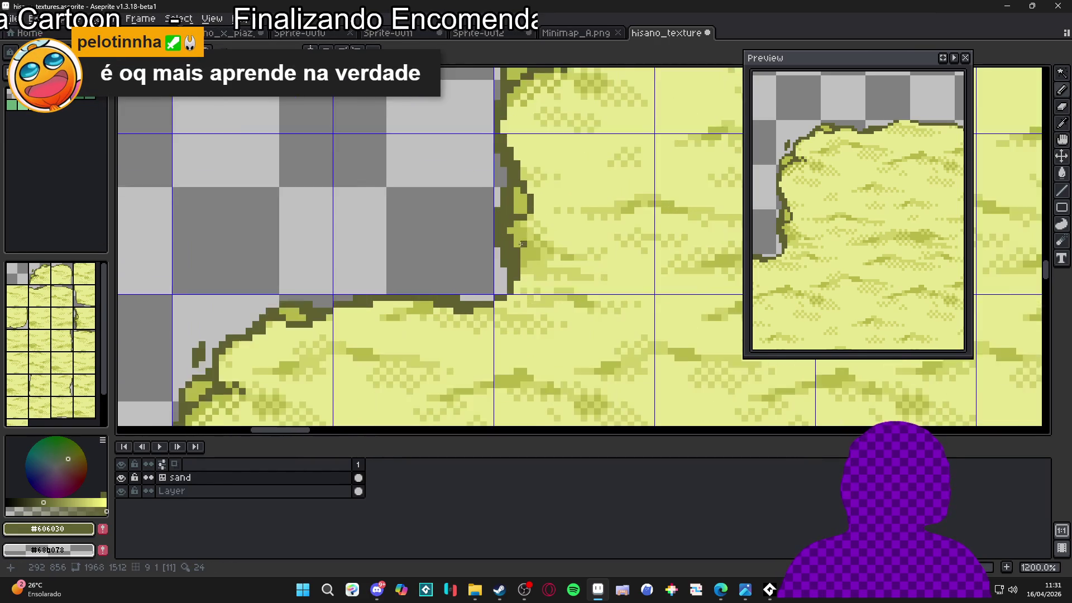
left_click_drag(526, 266, 528, 274)
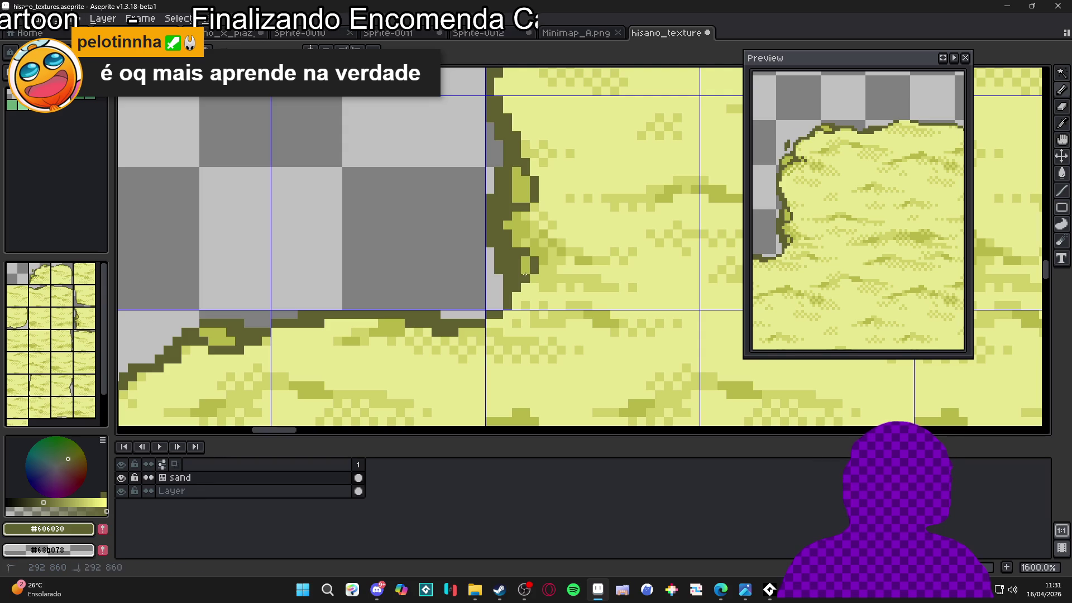
scroll(537, 245, "up", 2)
left_click(545, 240)
left_click(545, 253)
scroll(547, 255, "down", 2)
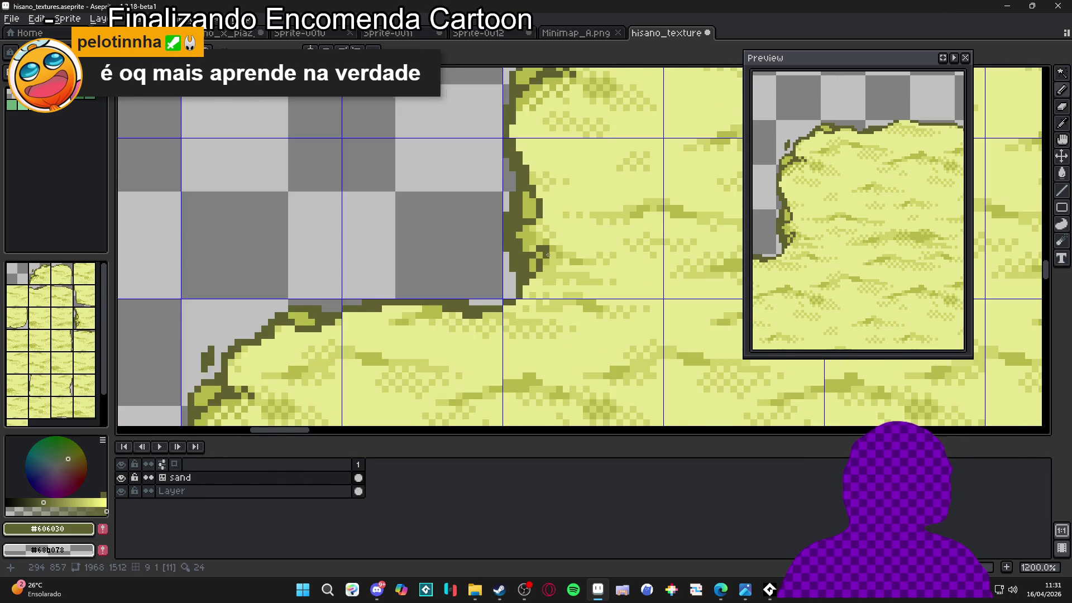
scroll(547, 256, "down", 2)
scroll(541, 249, "up", 2)
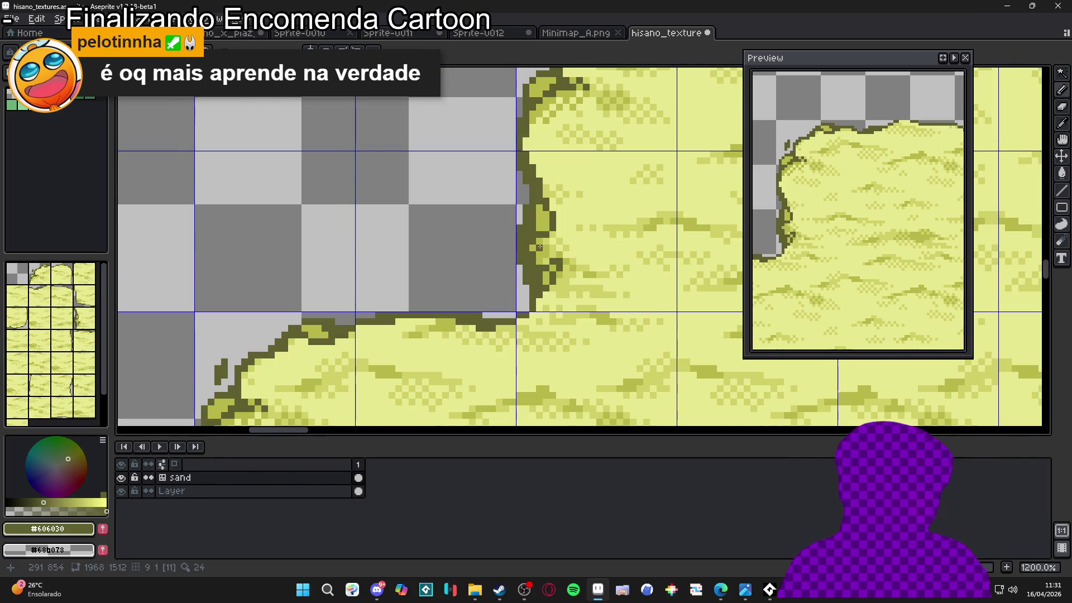
left_click_drag(539, 247, 548, 237)
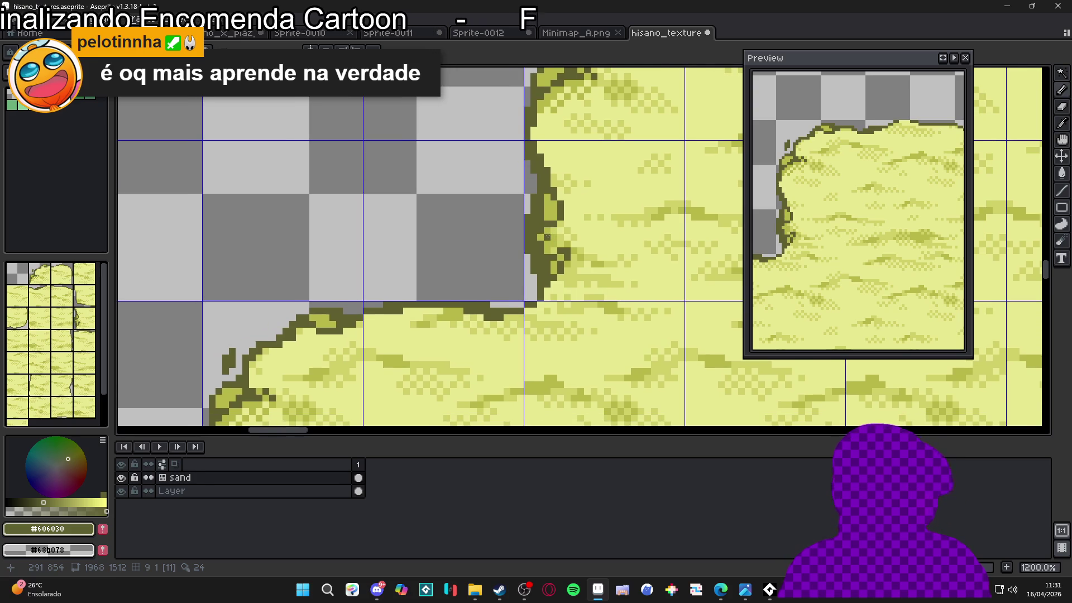
scroll(548, 237, "up", 2)
- Paint mid-olive #b8b848 shading just inside the sand tile's edge
left_click(558, 237, "alt")
mouse_move(557, 232)
left_mouse_down()
mouse_move(582, 226)
mouse_move(571, 212)
left_mouse_up()
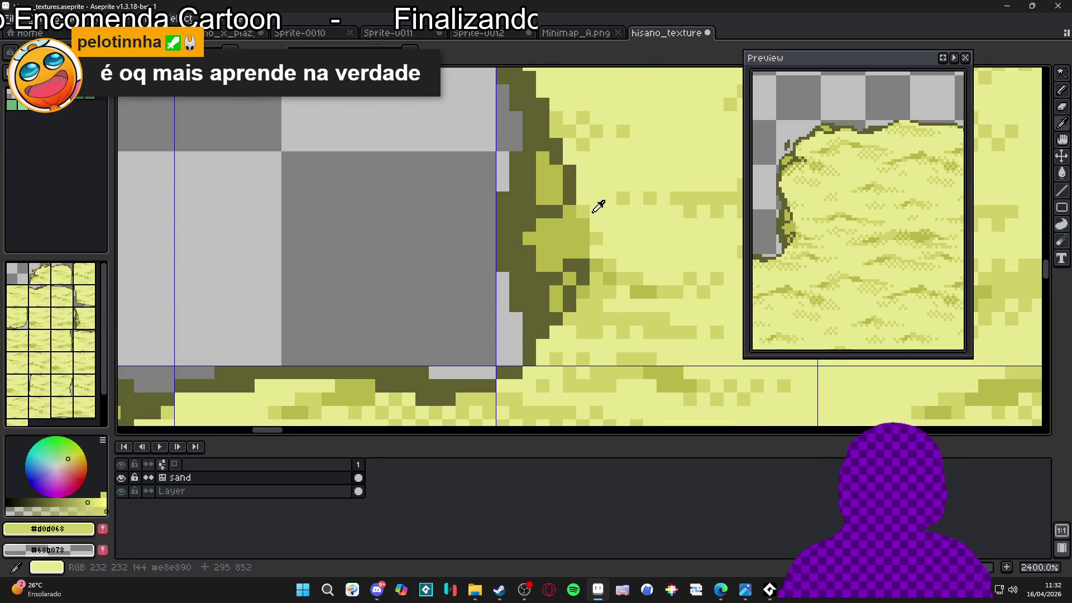
left_click(578, 214, "alt")
scroll(597, 253, "down", 5)
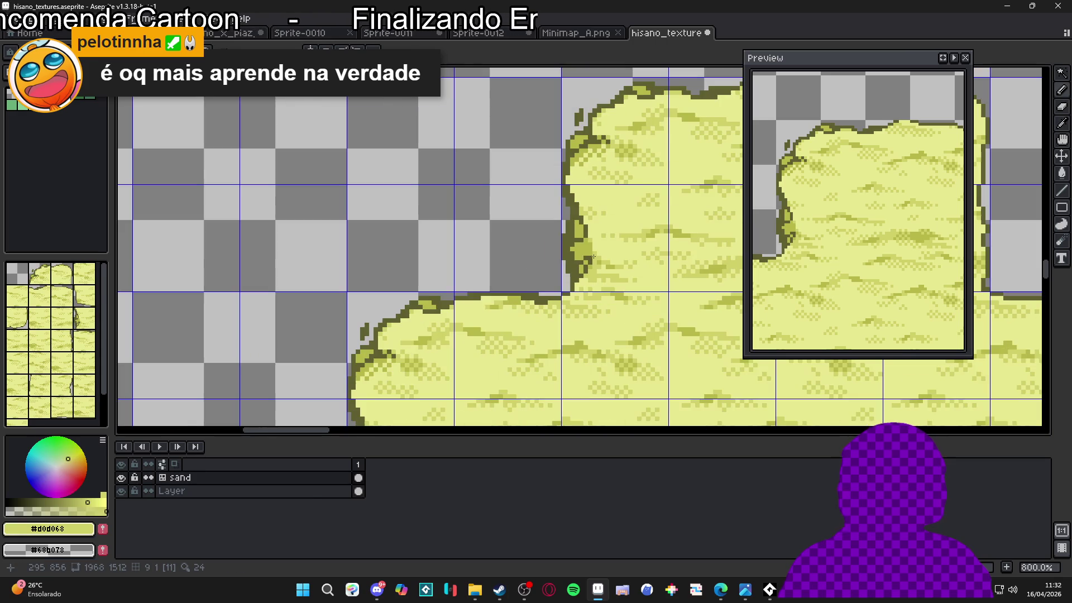
scroll(591, 239, "up", 2)
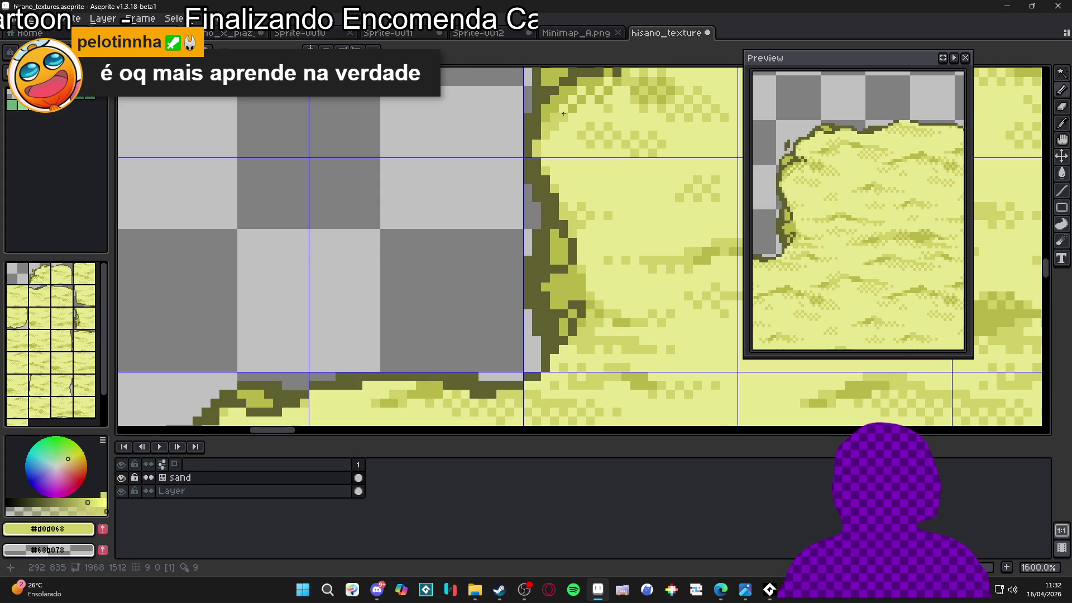
left_click_drag(566, 108, 549, 149)
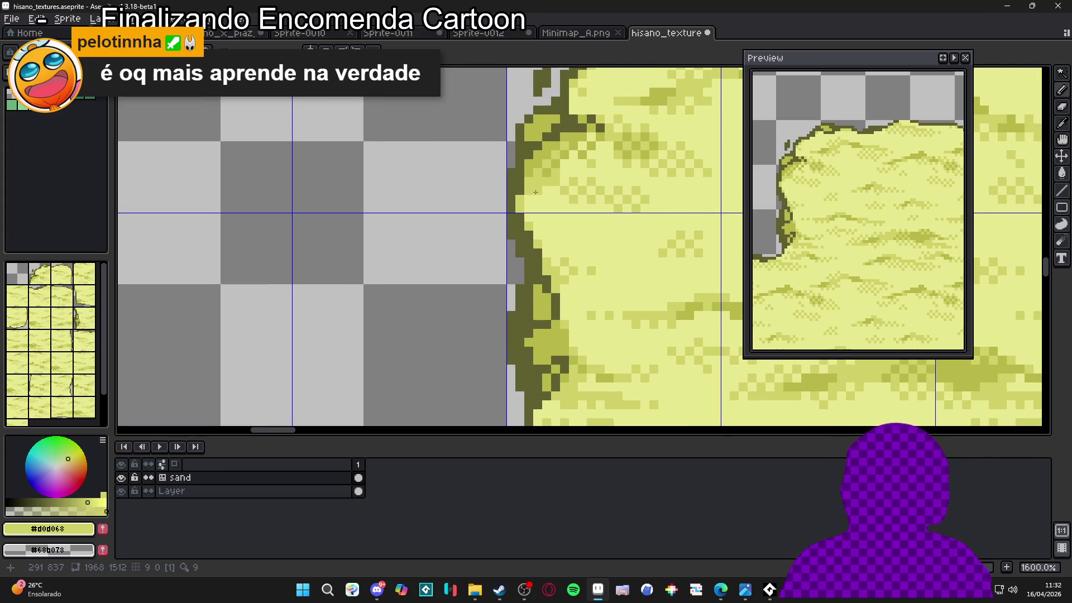
left_click(568, 147, "alt")
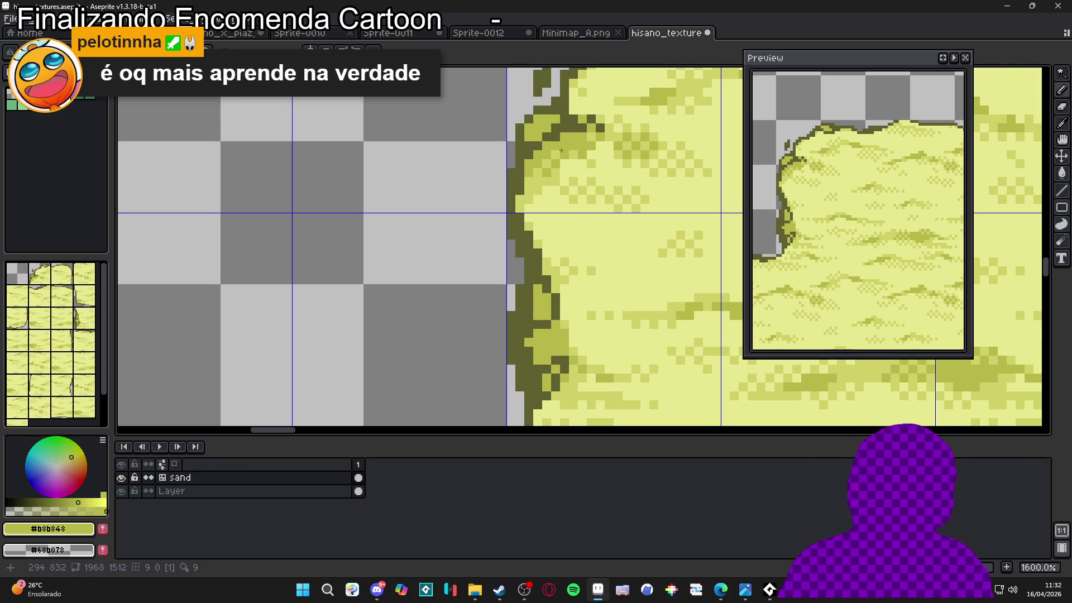
left_click_drag(568, 144, 562, 167)
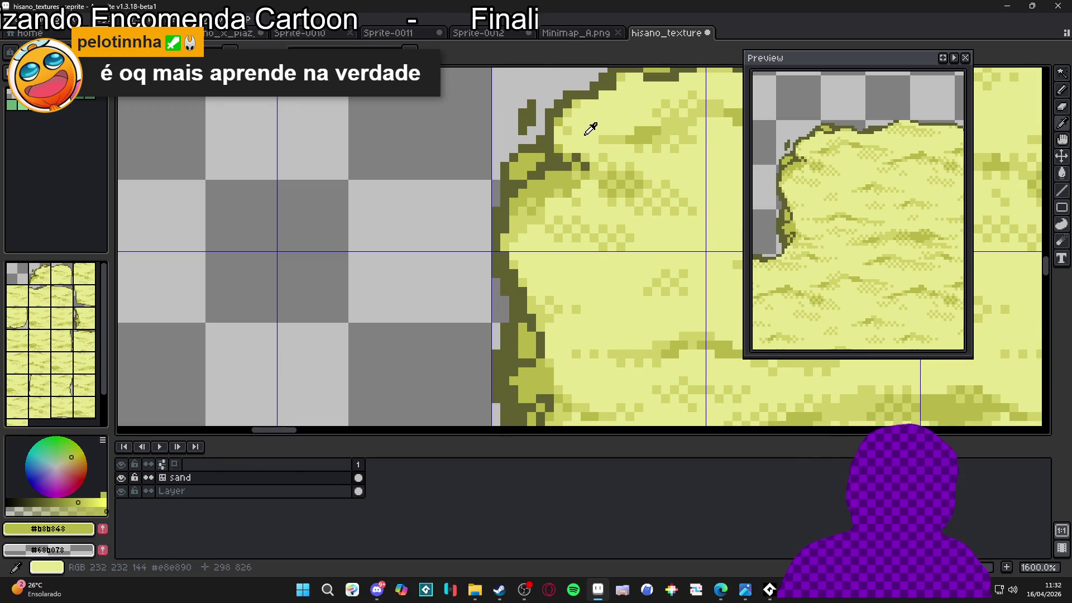
left_click(583, 123, "alt")
left_click(570, 113, "alt")
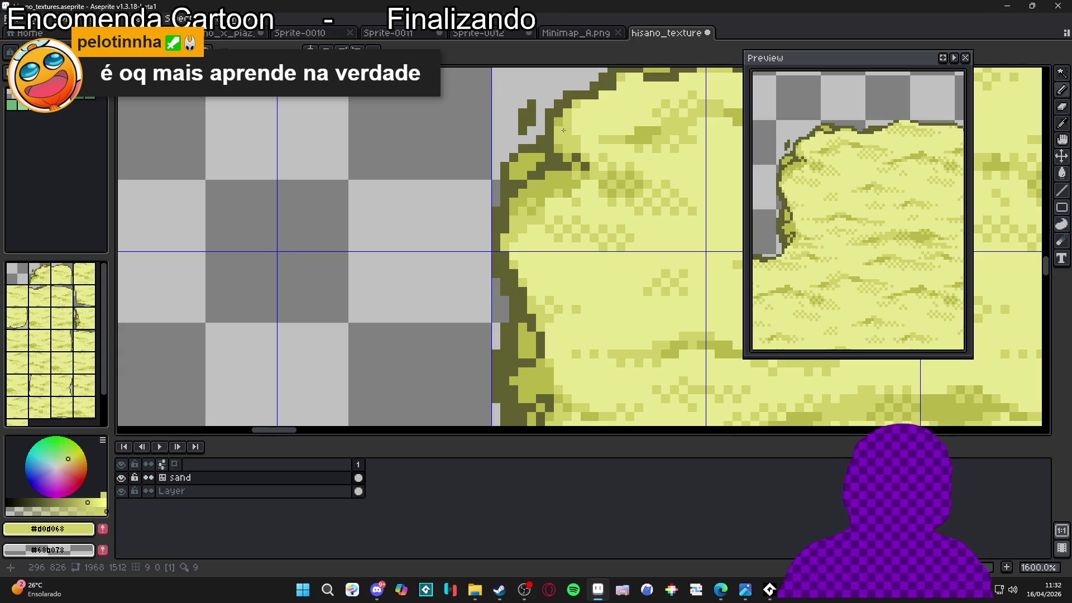
scroll(583, 154, "down", 4)
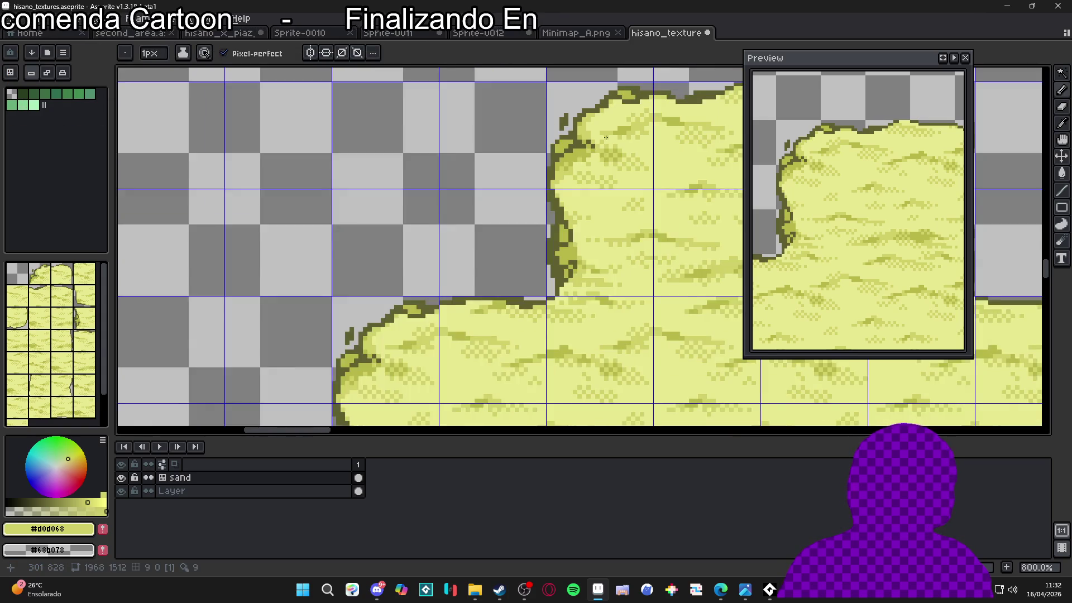
scroll(583, 154, "up", 4)
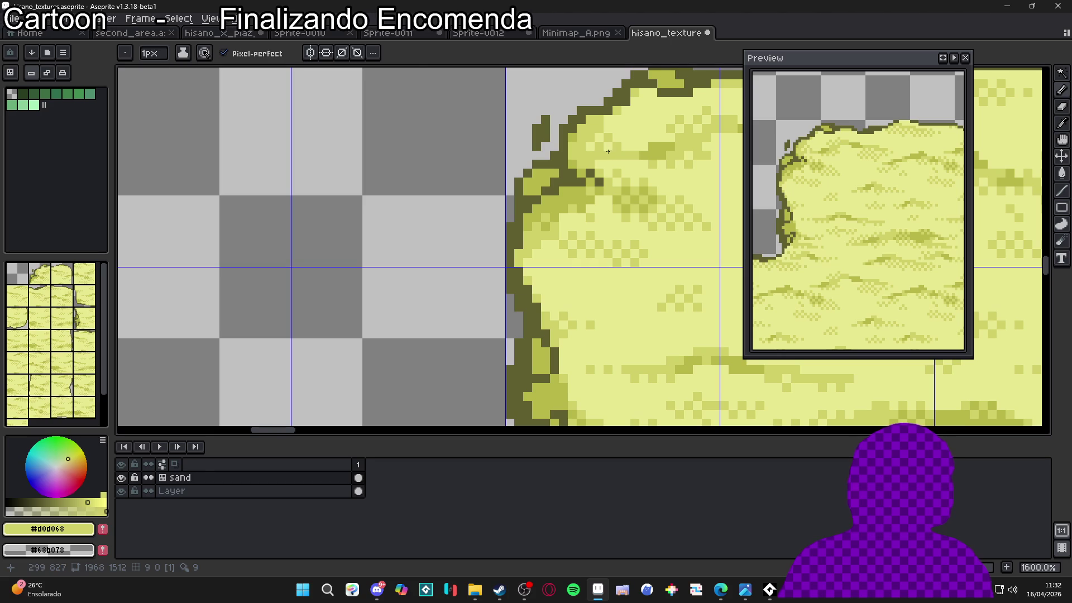
left_click(603, 159, "alt")
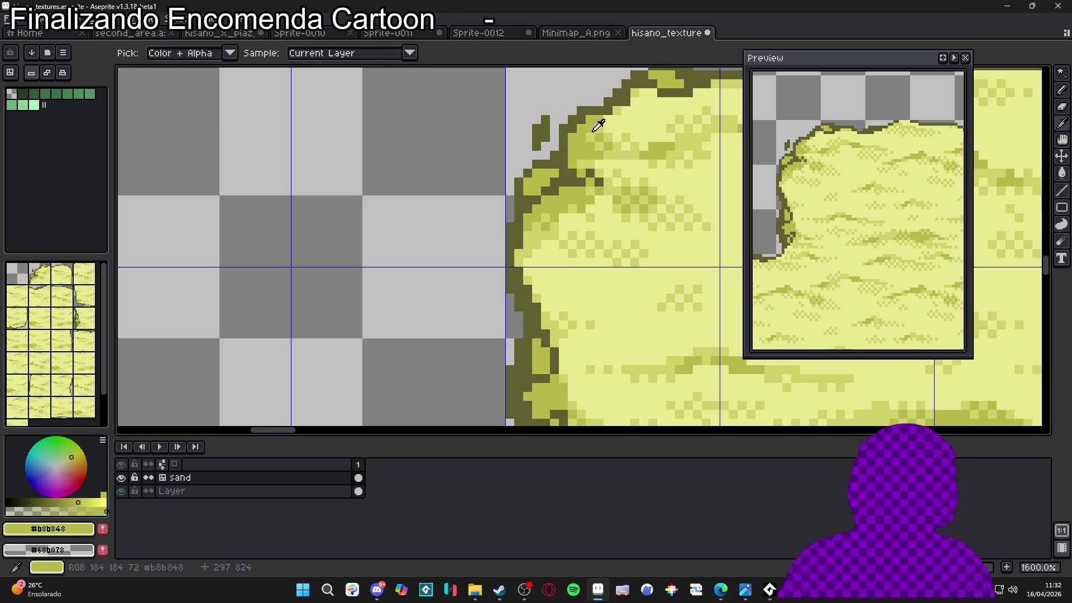
left_click(591, 139, "alt")
scroll(626, 135, "down", 3)
scroll(626, 135, "down", 1)
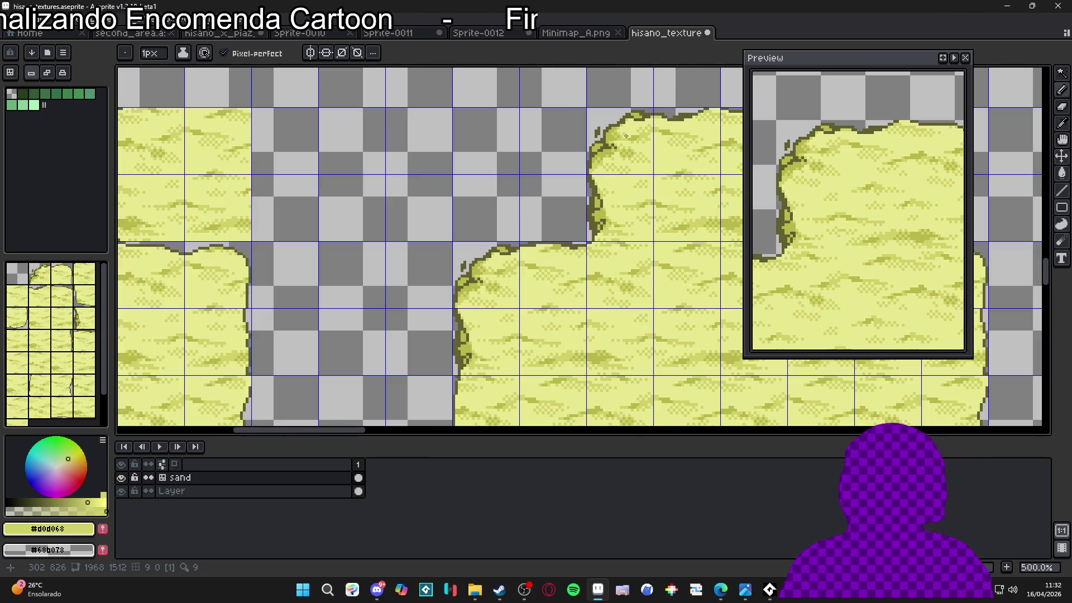
- Try a 2-pixel pencil, then set the pencil back to 1 pixel
scroll(645, 148, "up", 5)
key("ctrl+plus")
scroll(613, 124, "down", 1)
key("ctrl+minus")
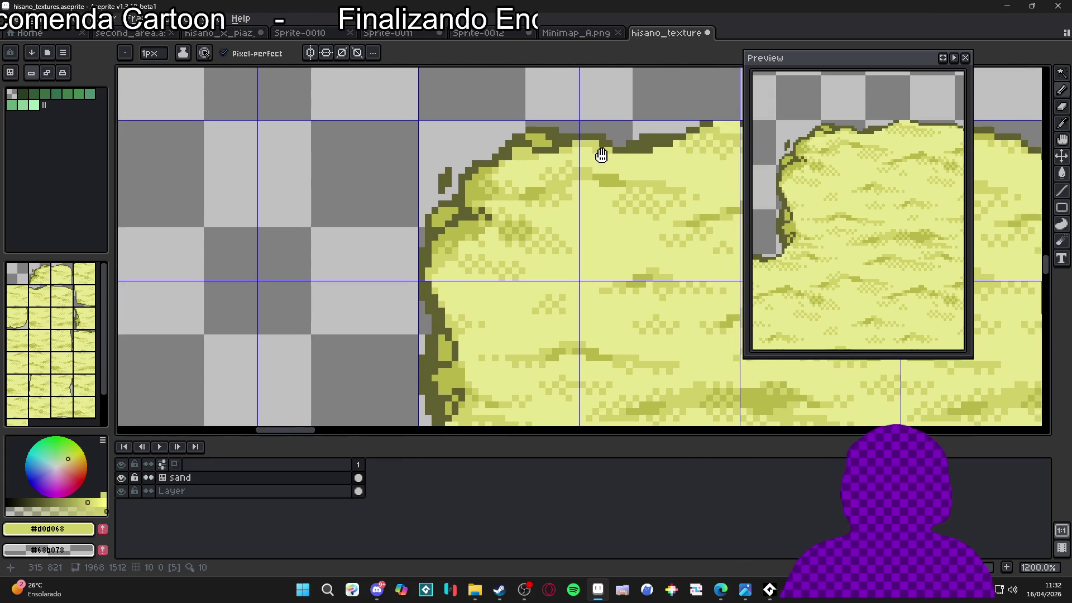
- Draw short dark #606030 outline rows along the sand tile's top edge
scroll(636, 154, "up", 1)
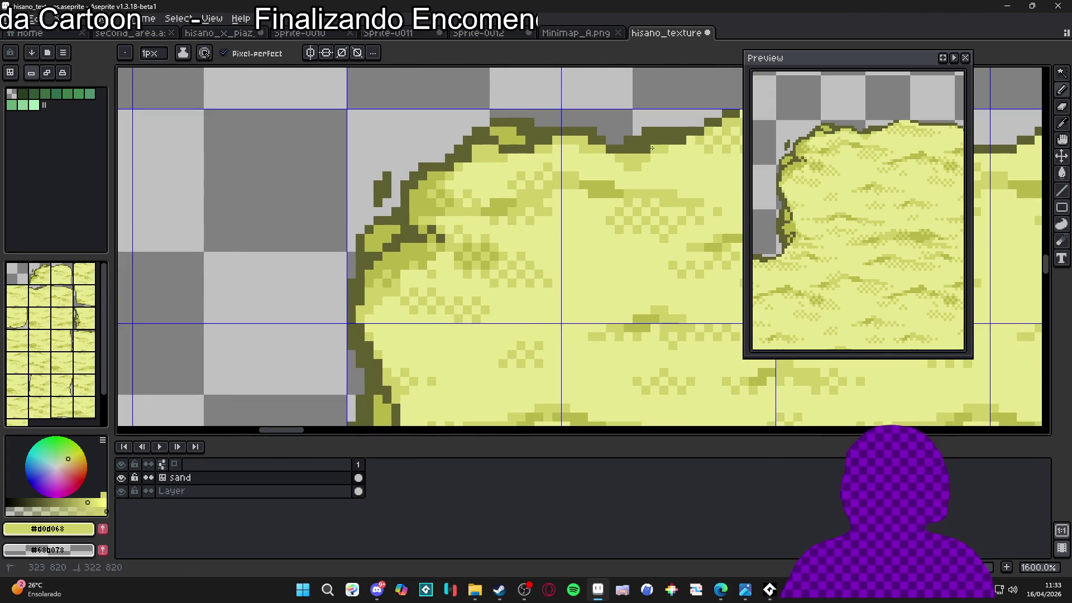
scroll(608, 164, "down", 1)
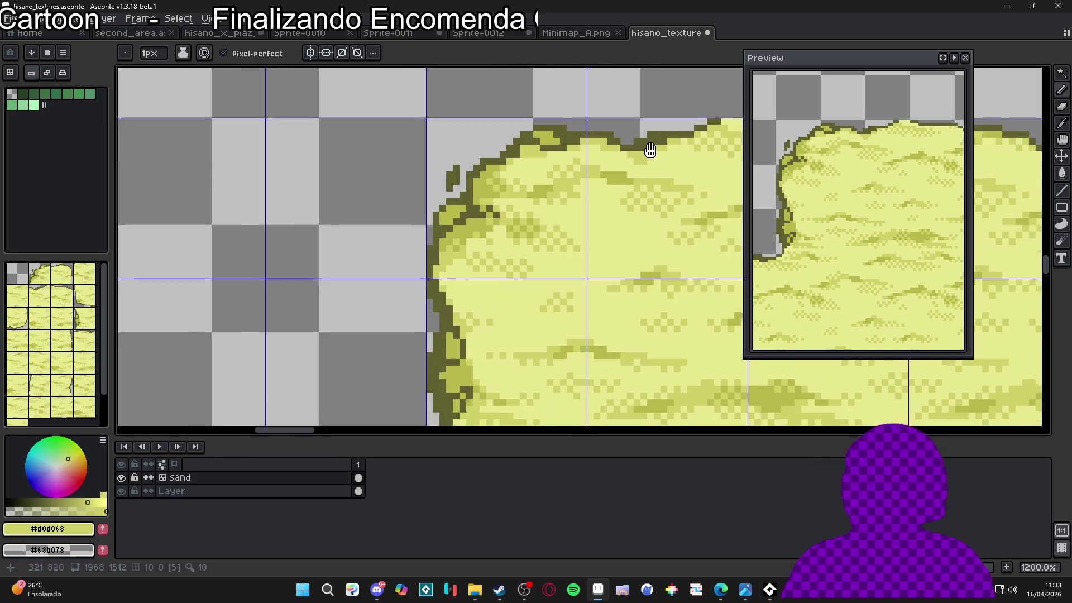
scroll(614, 162, "up", 1)
key("alt")
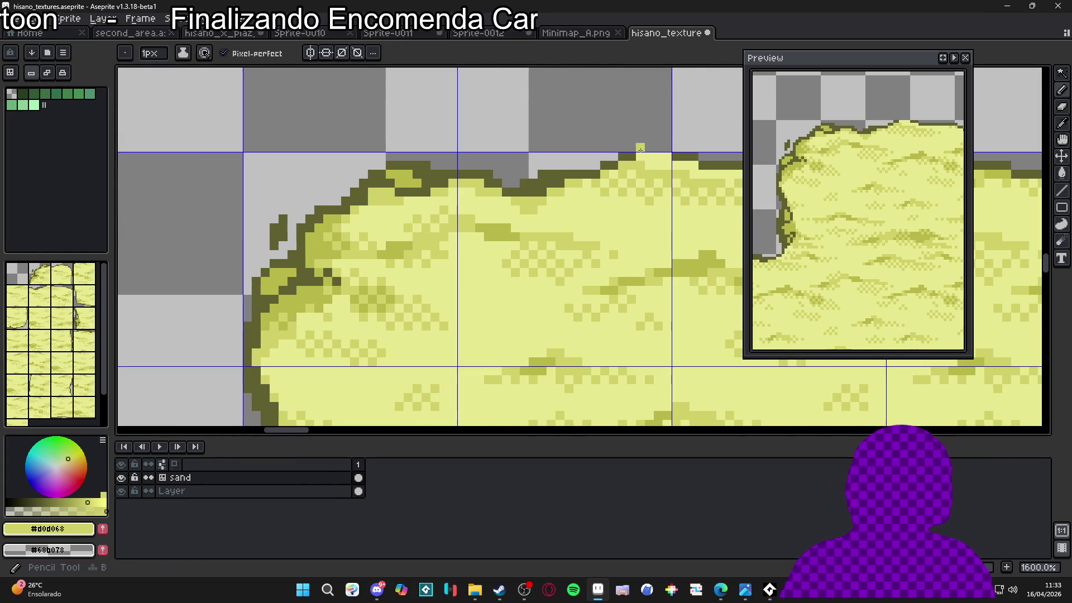
left_click(636, 155)
left_click_drag(636, 156, 660, 157)
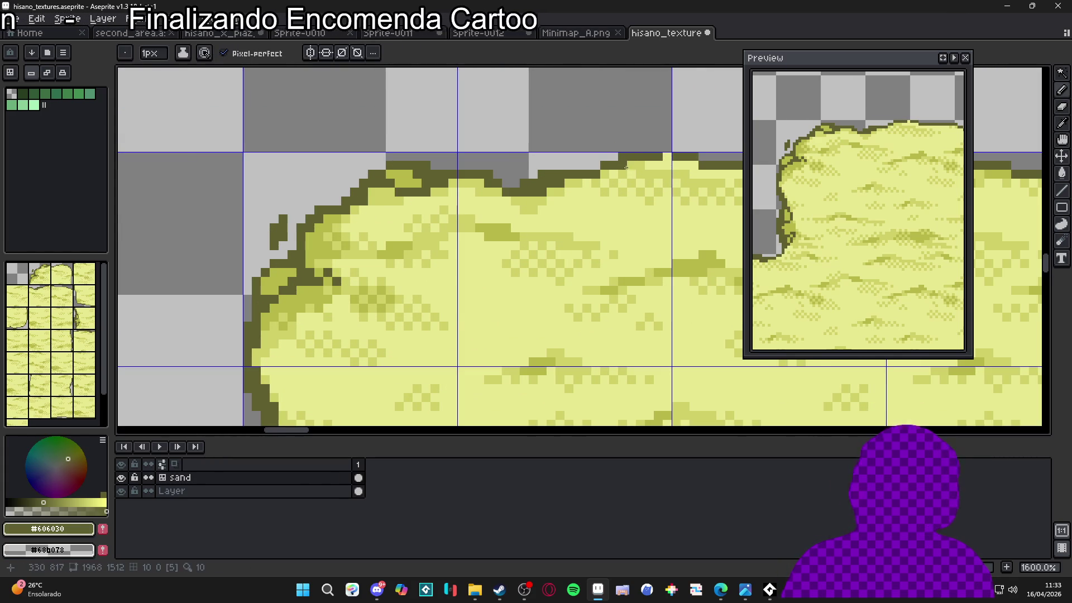
scroll(606, 167, "down", 2)
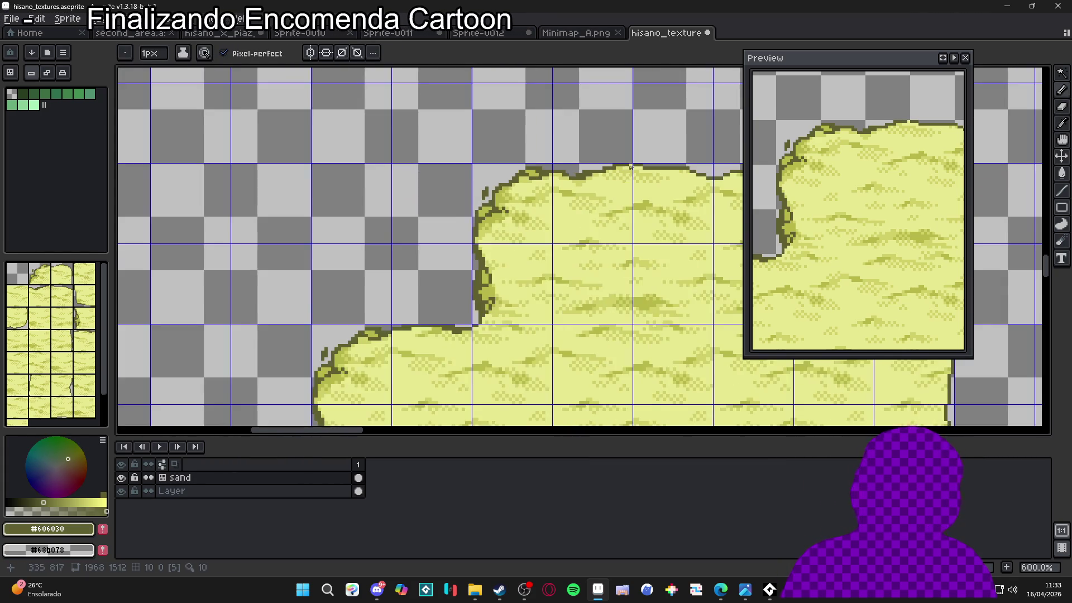
scroll(614, 173, "up", 4)
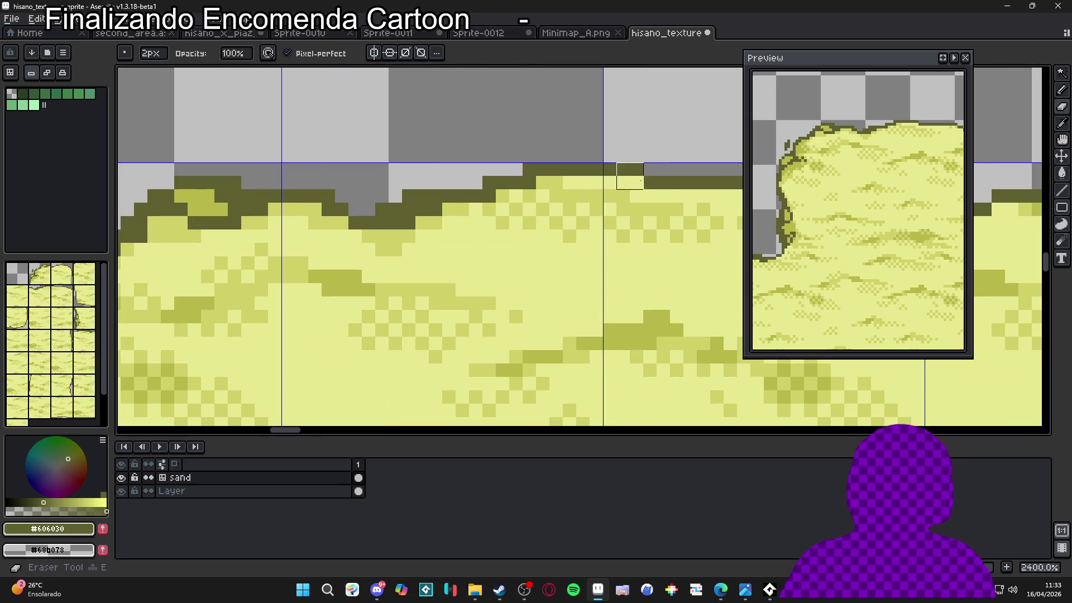
scroll(561, 219, "down", 3)
scroll(561, 218, "up", 2)
mouse_move(572, 221)
left_mouse_down()
mouse_move(631, 209)
mouse_move(586, 209)
left_mouse_up()
- Erase the stray outline pixels and return to the 1-pixel Pencil
key("e")
scroll(623, 220, "down", 2)
scroll(627, 227, "up", 1)
key("b")
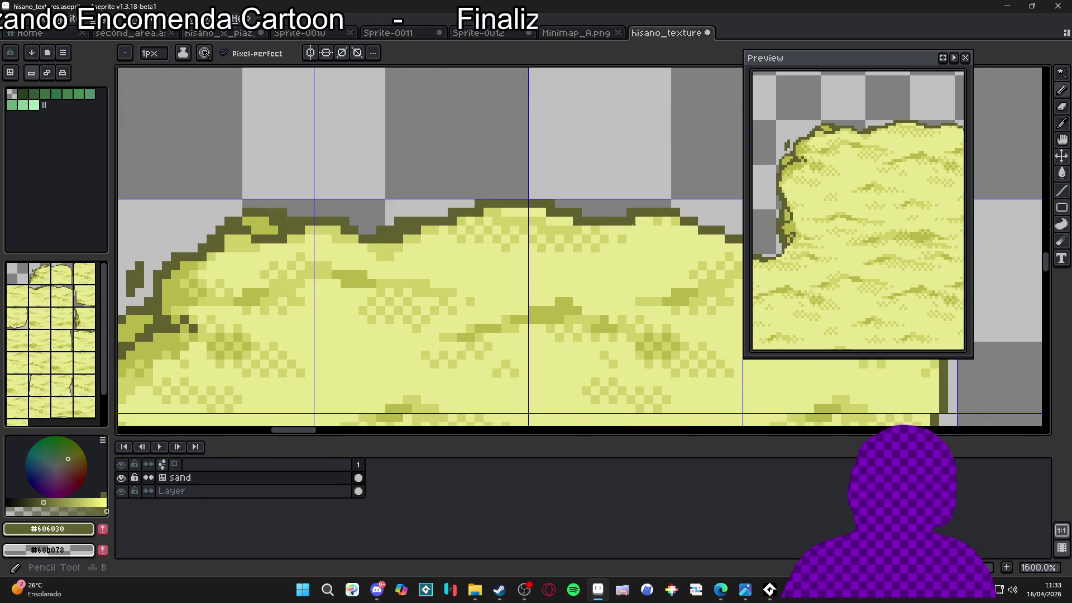
scroll(627, 226, "down", 3)
scroll(591, 226, "down", 2)
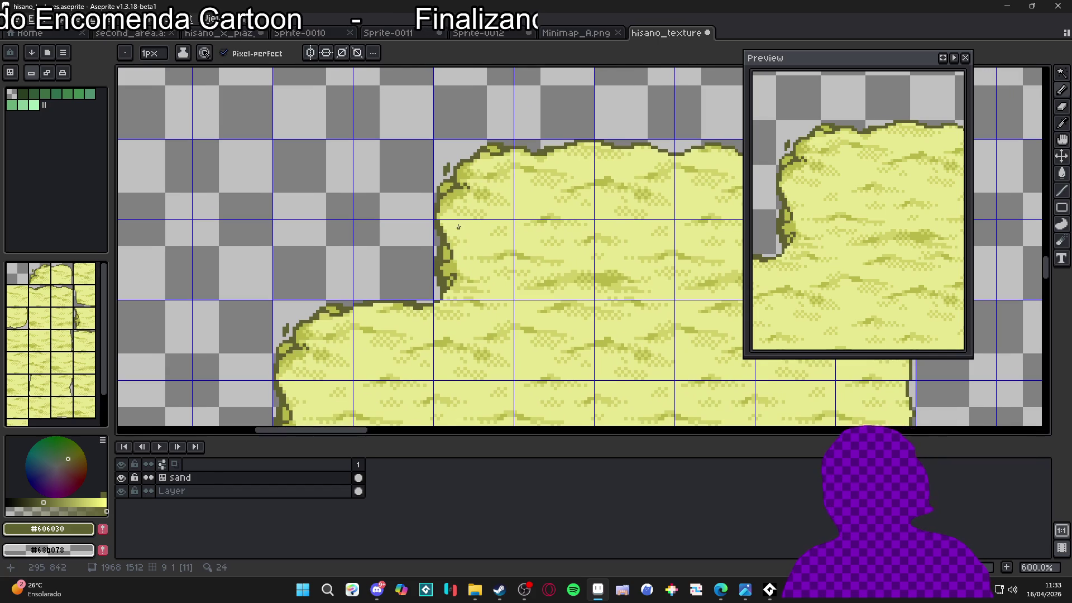
scroll(442, 207, "up", 3)
left_click(443, 208, "alt")
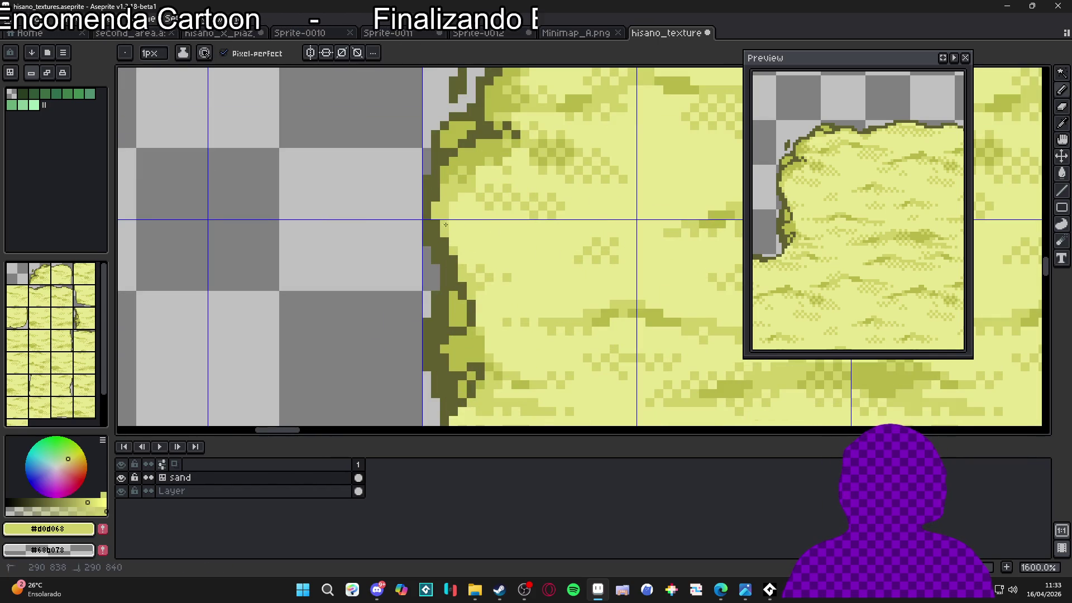
scroll(462, 257, "down", 3)
scroll(465, 260, "up", 3)
scroll(465, 261, "down", 4)
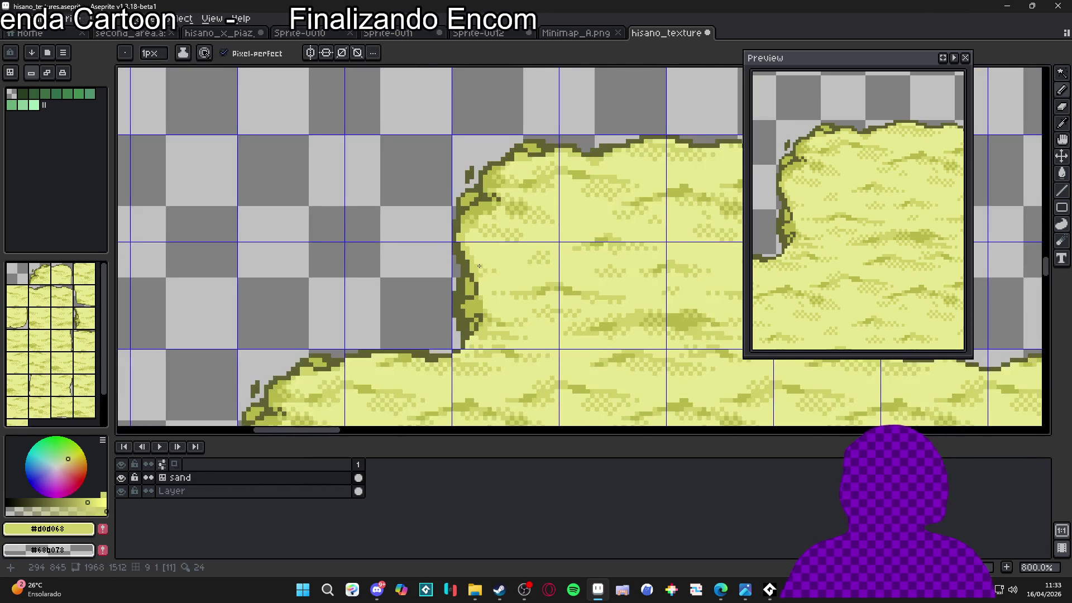
scroll(512, 244, "up", 3)
scroll(512, 244, "up", 1)
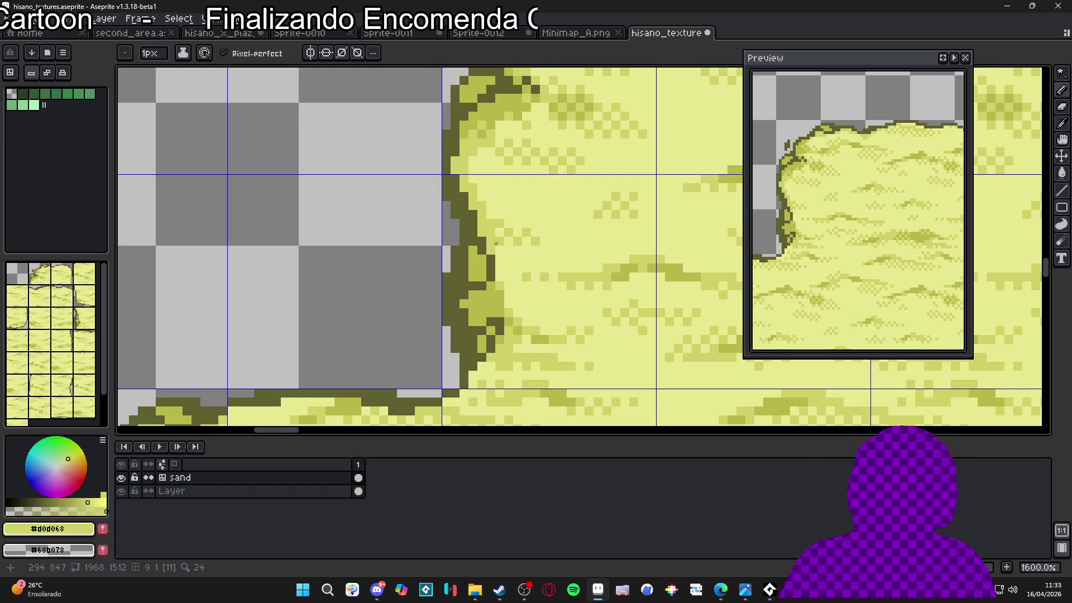
left_click(491, 260, "alt")
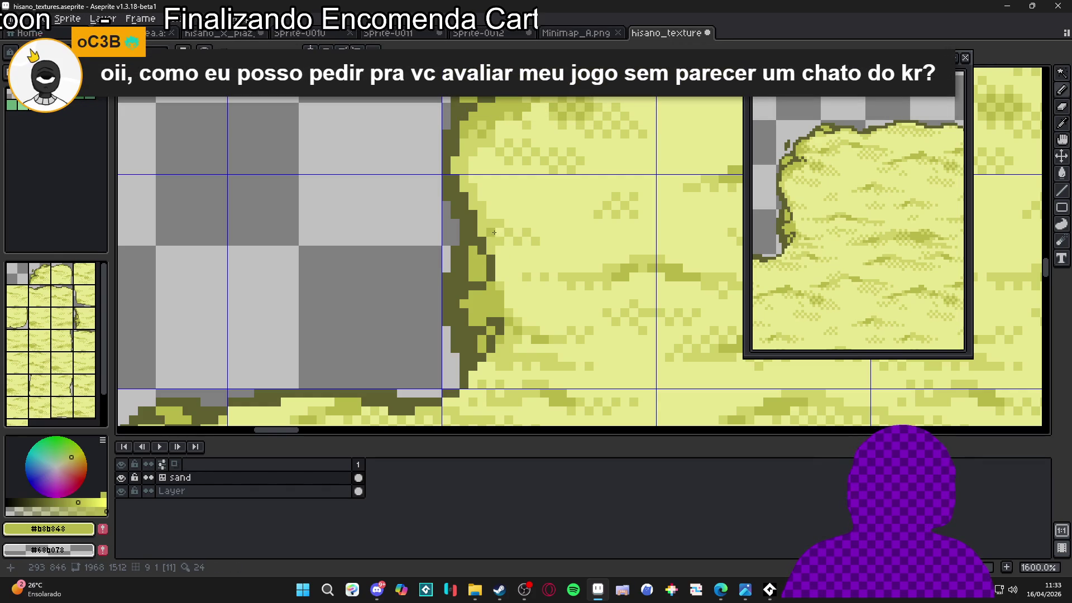
- Undo the last pencil stroke, clear the selection, and pencil an olive pixel on the left edge
key("ctrl+z")
key("ctrl+d")
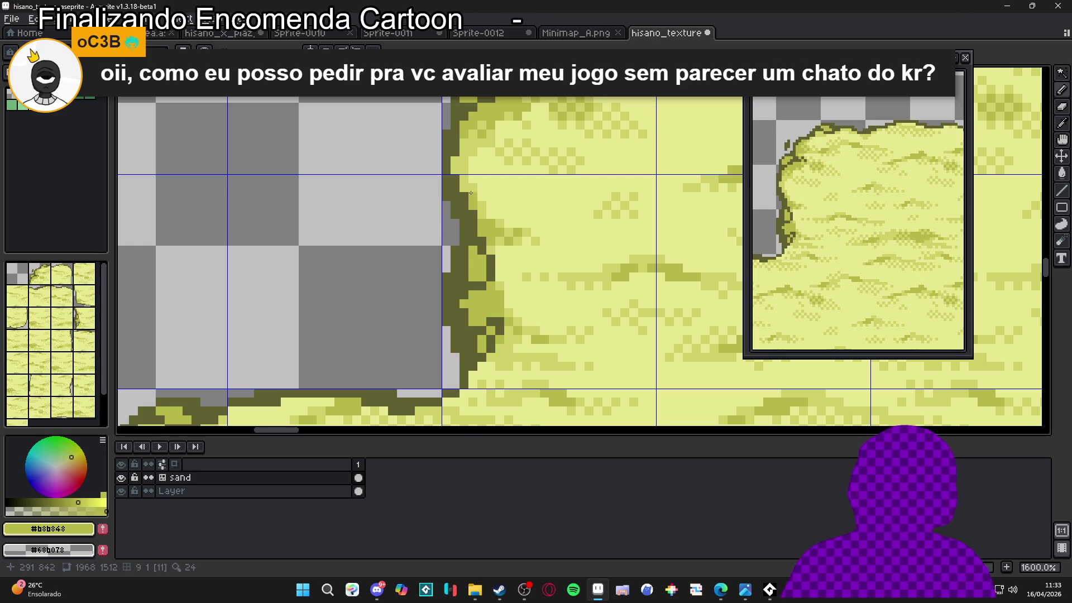
scroll(472, 192, "down", 3)
scroll(515, 244, "up", 5)
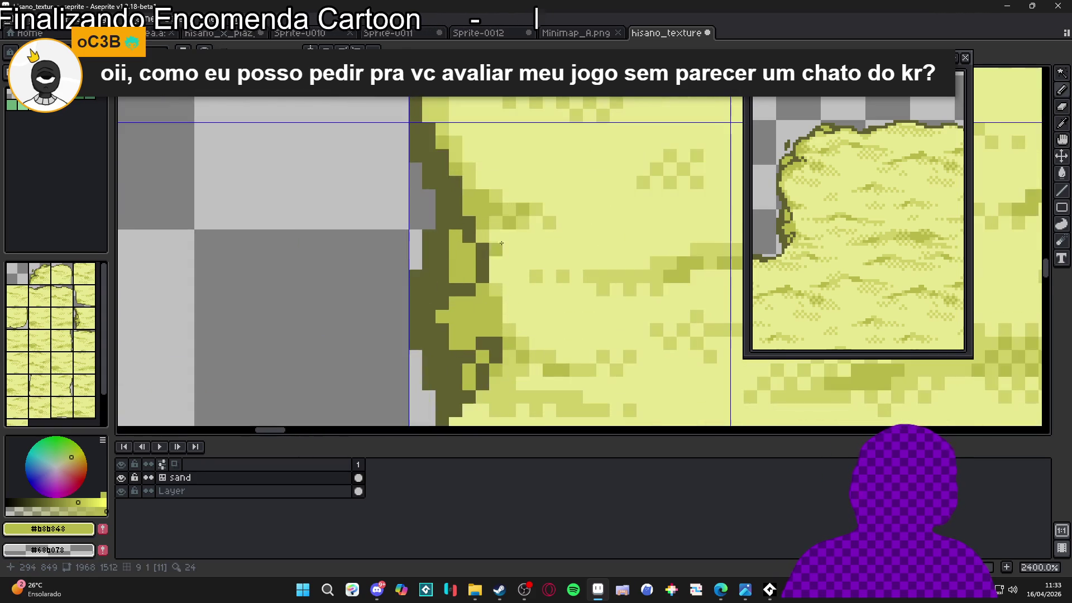
left_click(503, 220, "alt")
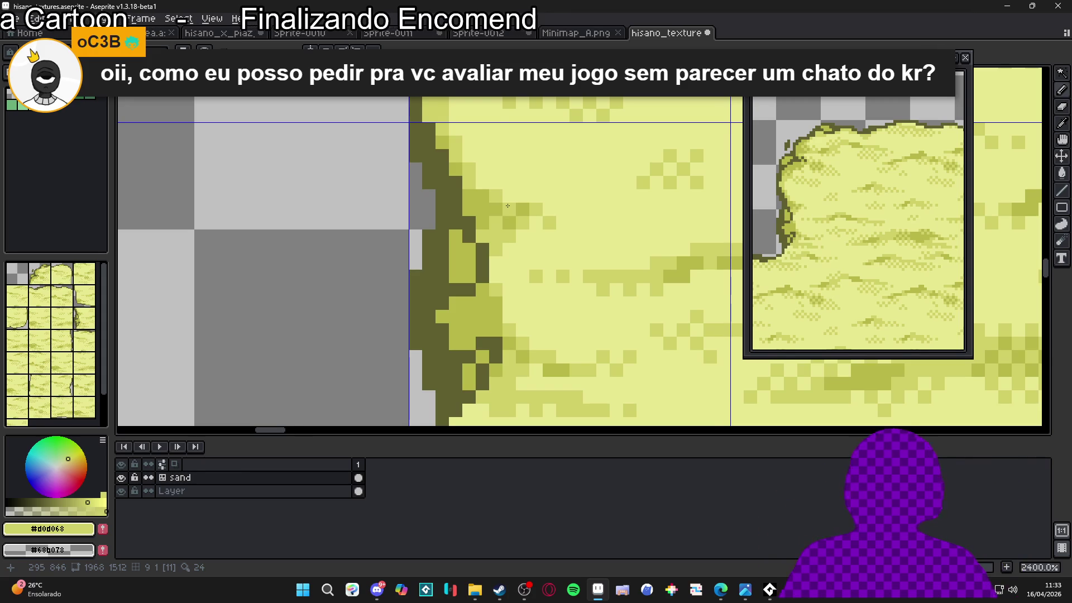
left_click(480, 189)
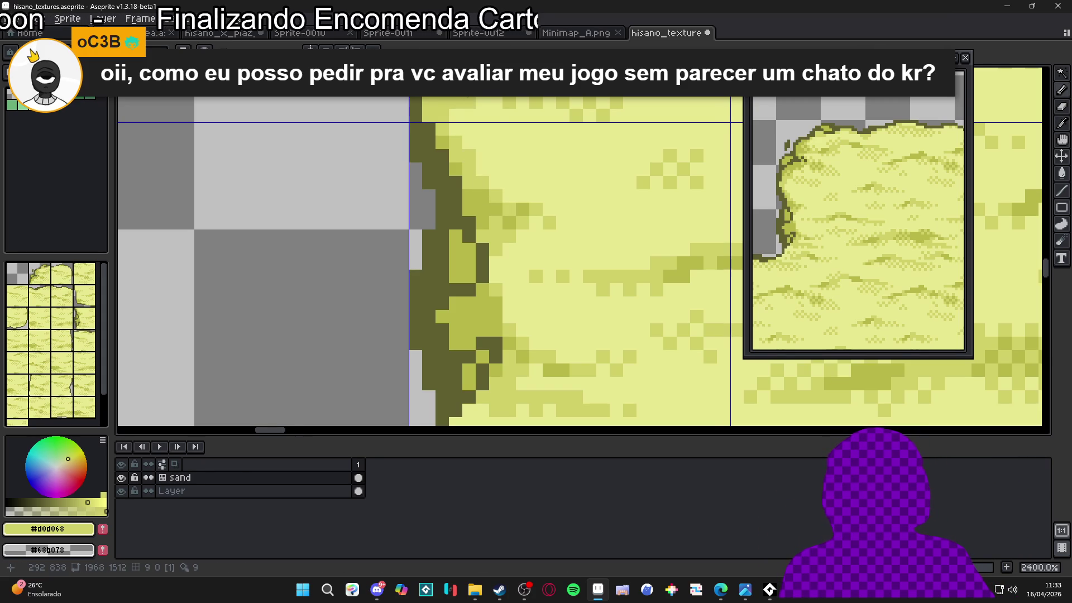
left_click(491, 199, "alt")
scroll(479, 207, "up", 2)
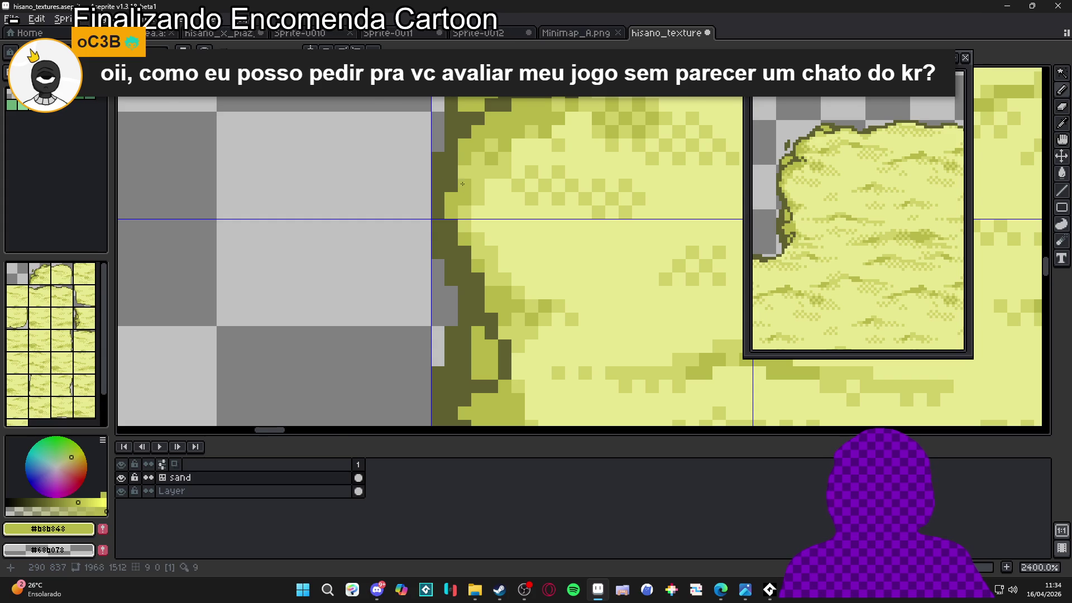
scroll(477, 189, "down", 2)
left_click(477, 162, "alt")
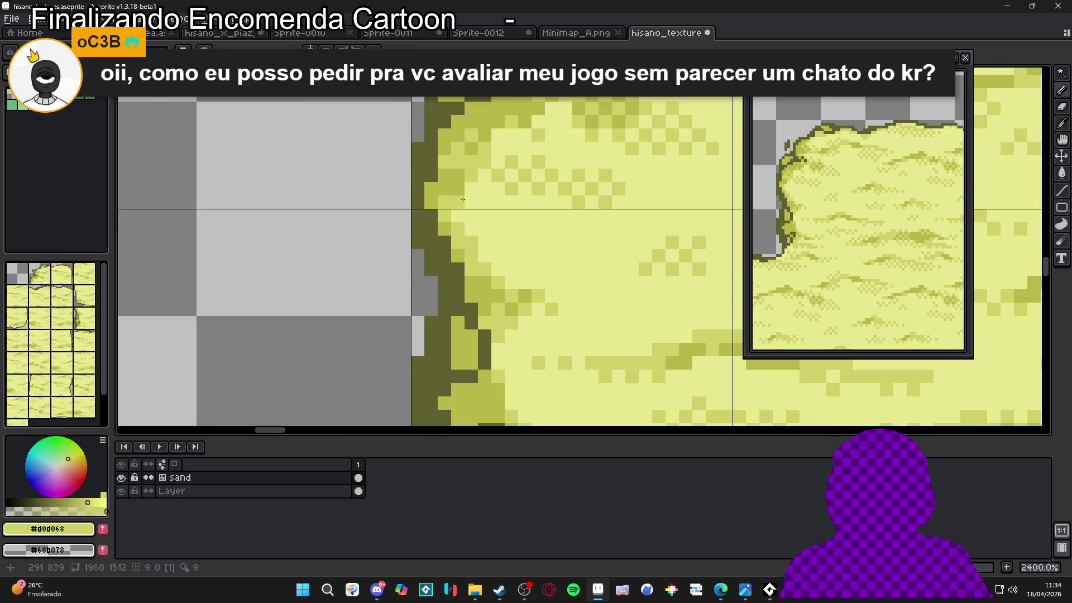
scroll(463, 199, "down", 5)
- Hide the tile grid lines and show tile numbers over the sand tiles
key("ctrl+apostrophe")
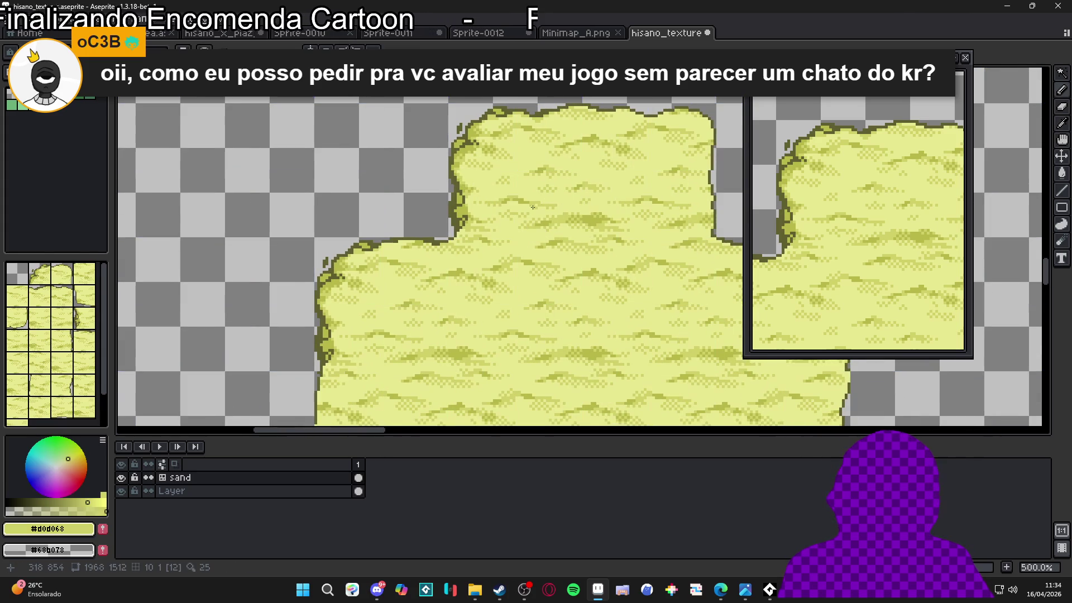
scroll(500, 116, "up", 5)
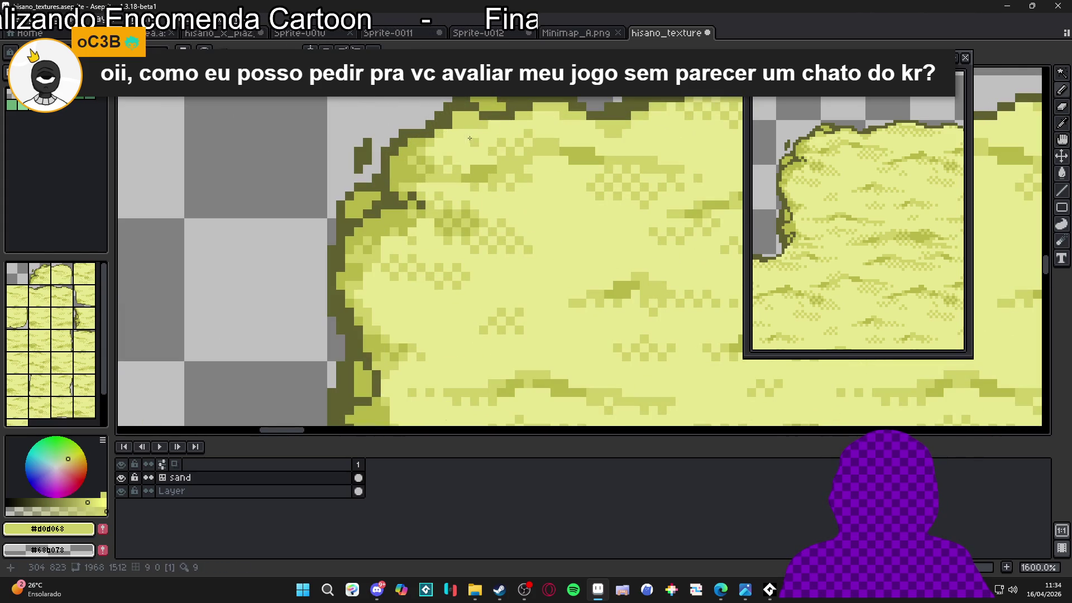
key("ctrl")
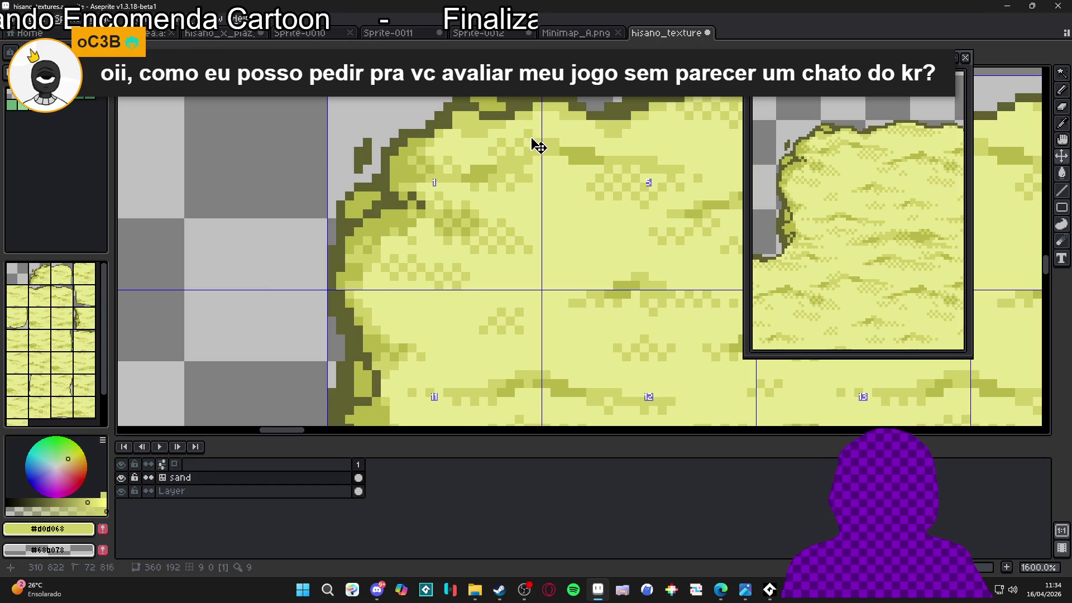
scroll(539, 146, "up", 3)
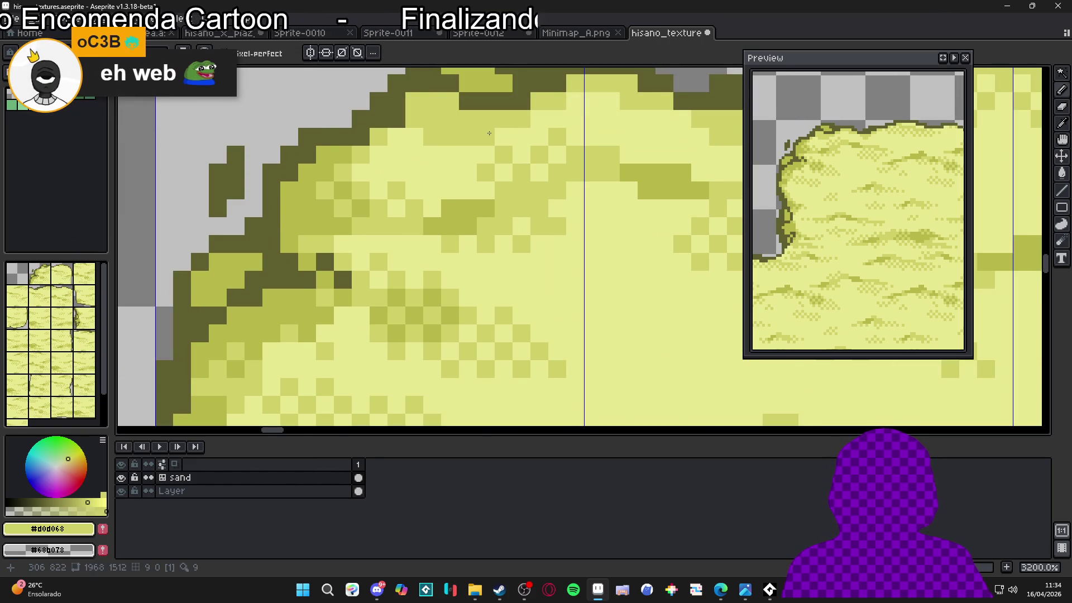
scroll(490, 134, "down", 3)
scroll(484, 148, "up", 2)
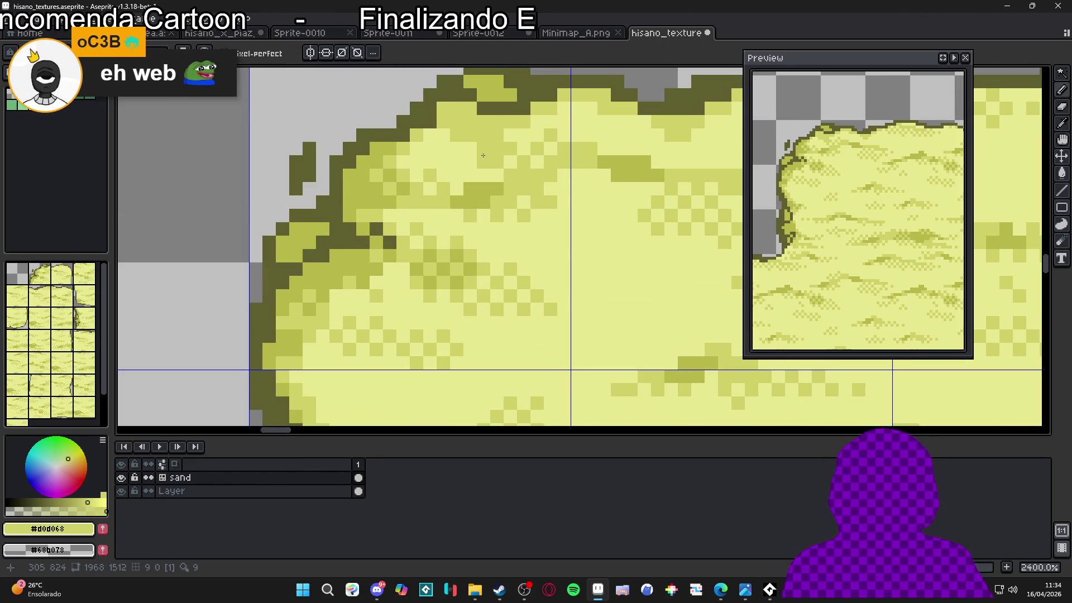
- Sample #b8b848 and #d0d068 at the curved top-left edge, then zoom back out to 400%
left_click(471, 146, "alt")
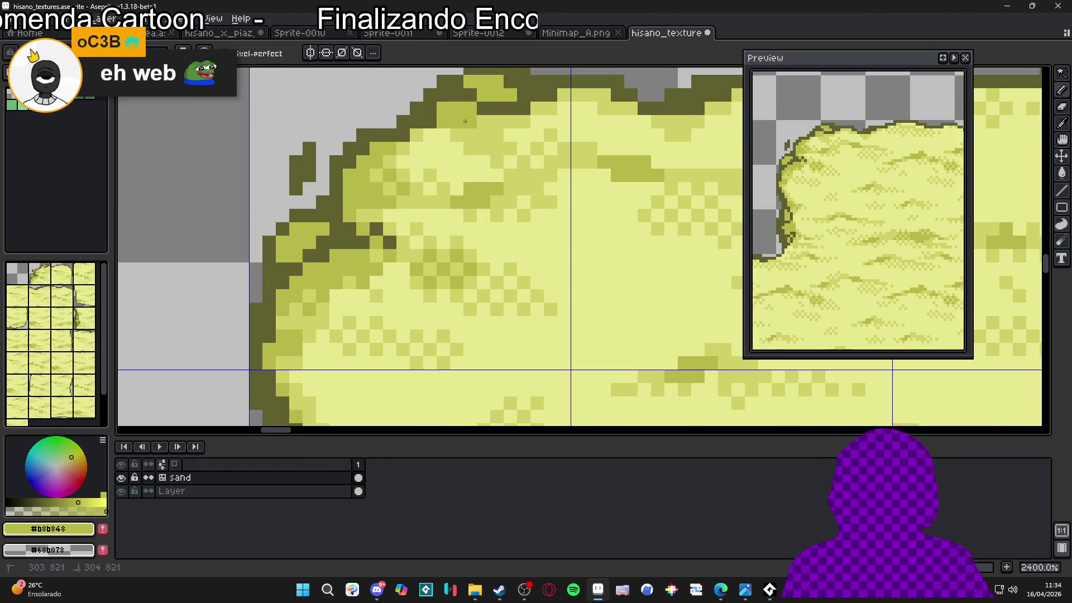
scroll(514, 151, "down", 4)
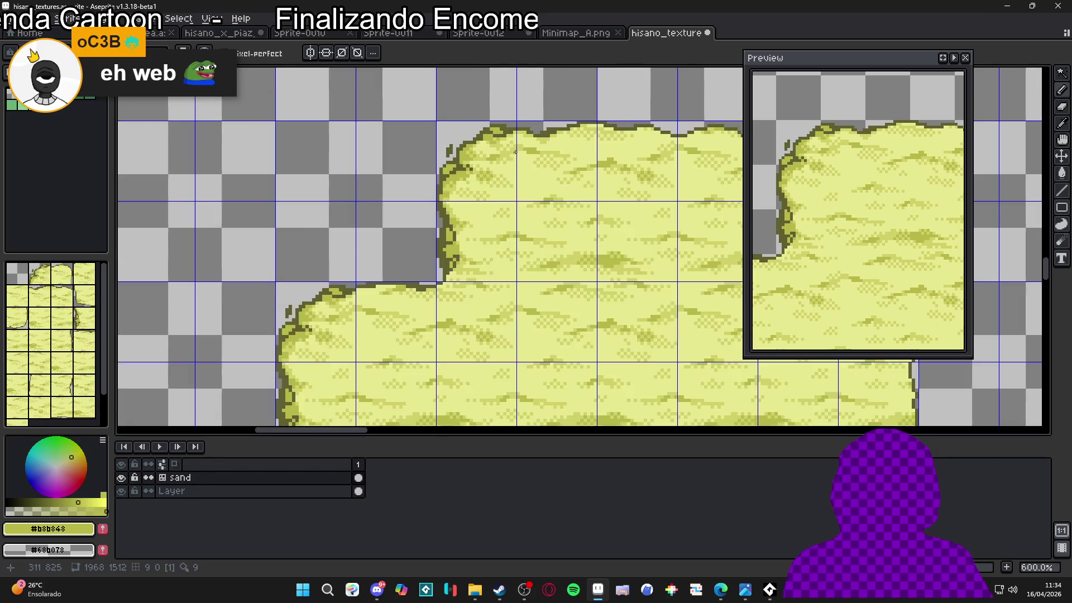
scroll(514, 151, "down", 3)
scroll(501, 130, "up", 7)
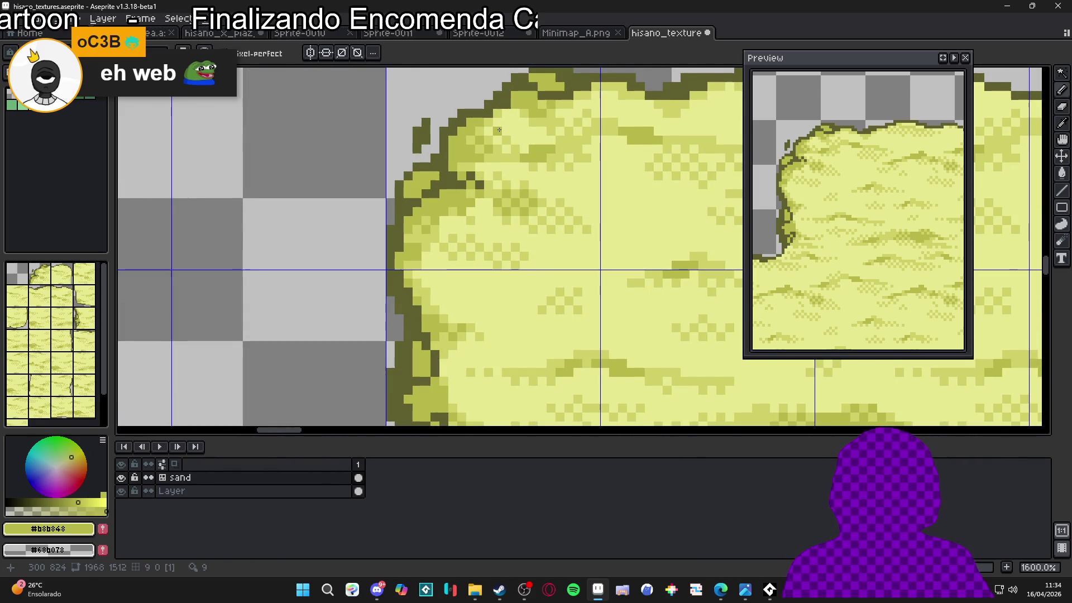
left_click(499, 130, "alt")
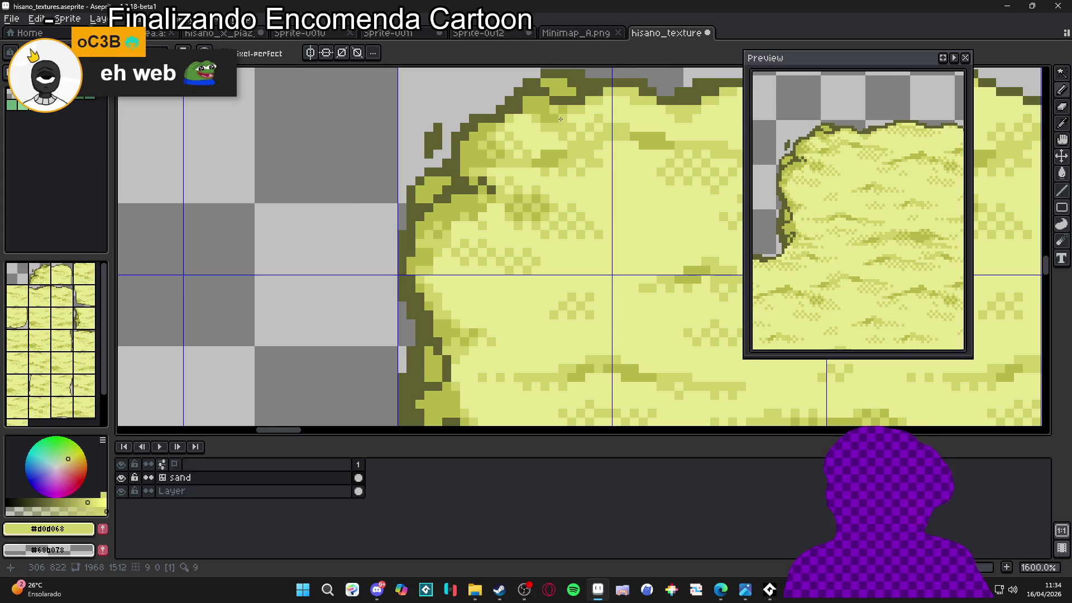
scroll(561, 119, "up", 1)
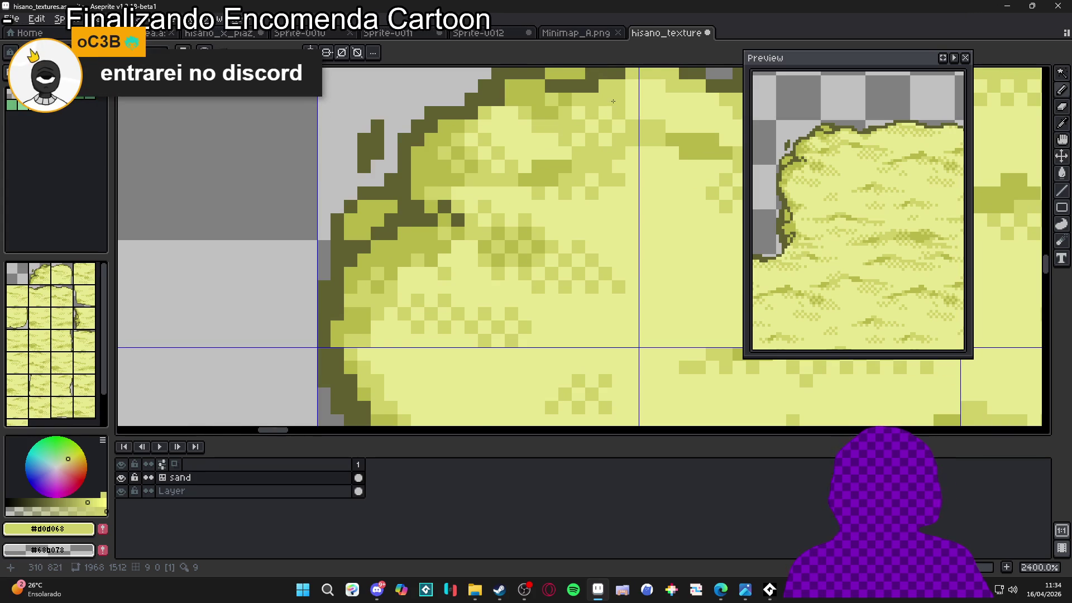
scroll(611, 101, "down", 2)
scroll(621, 108, "up", 2)
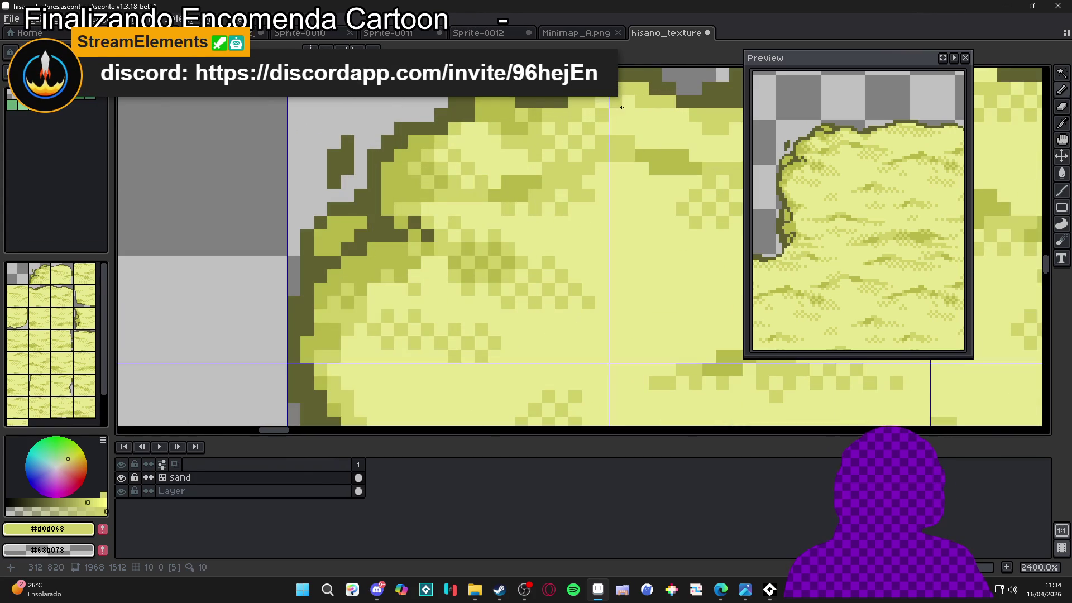
scroll(619, 114, "down", 1)
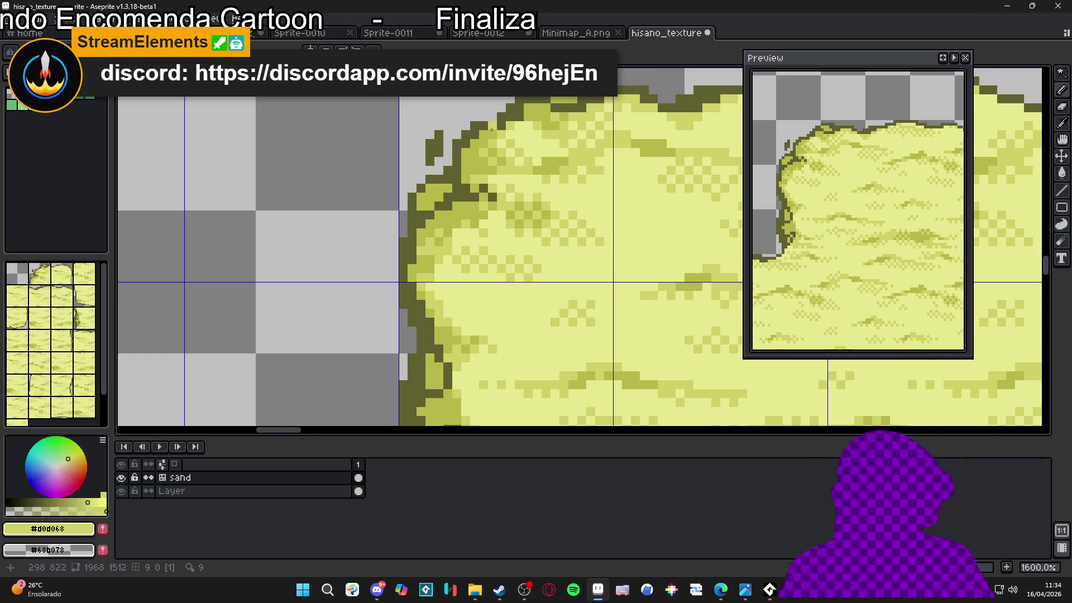
scroll(493, 127, "down", 5)
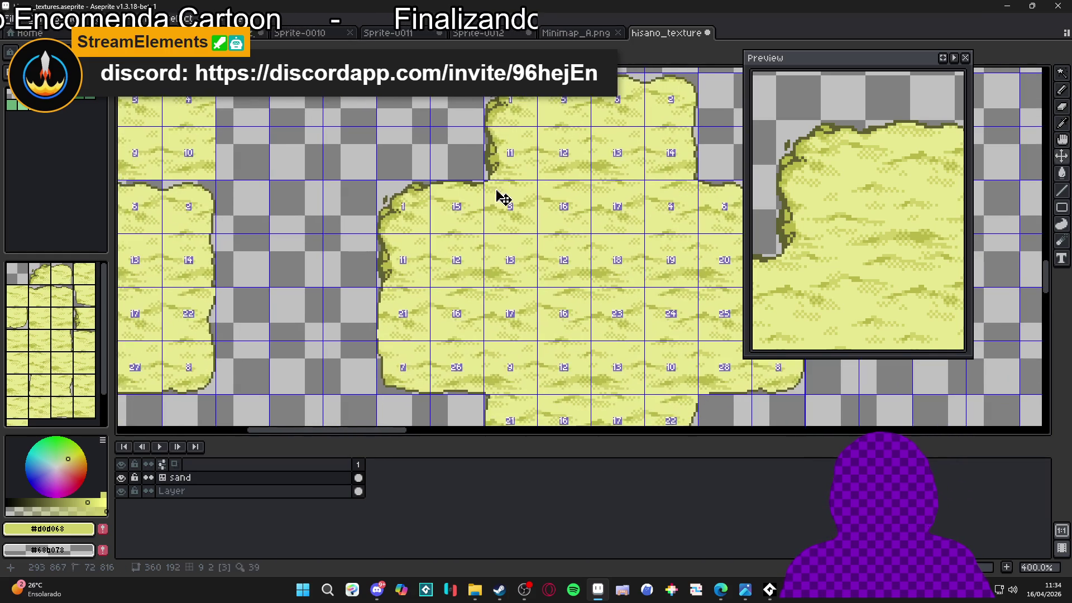
- Alternate eyedropper picks of olive #b8b848 and light sand #d0d068 along the left outline
scroll(520, 212, "down", 1)
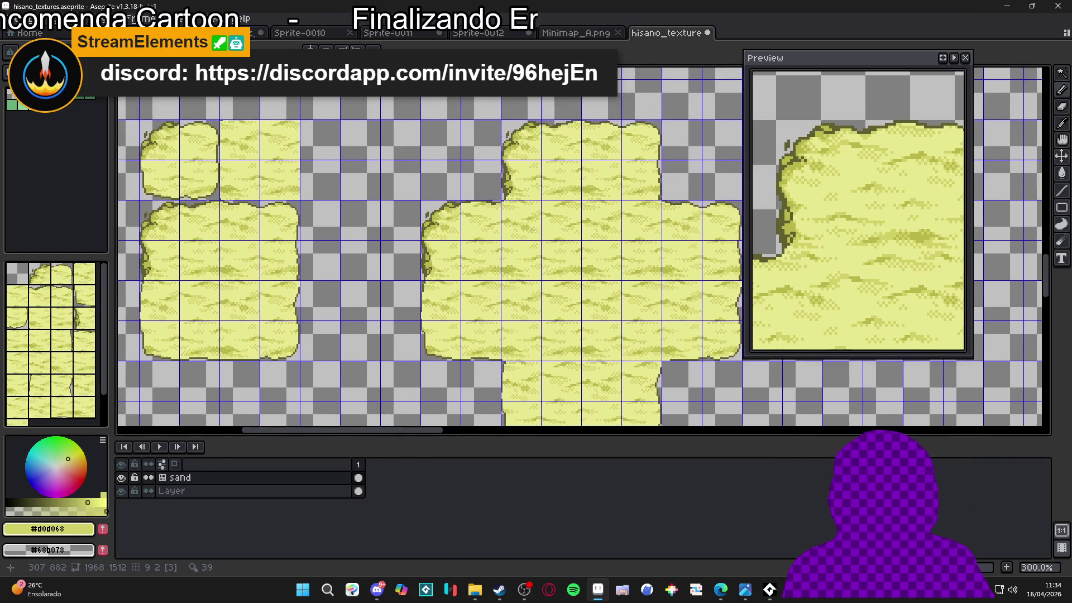
scroll(520, 165, "up", 7)
left_click(507, 204, "alt")
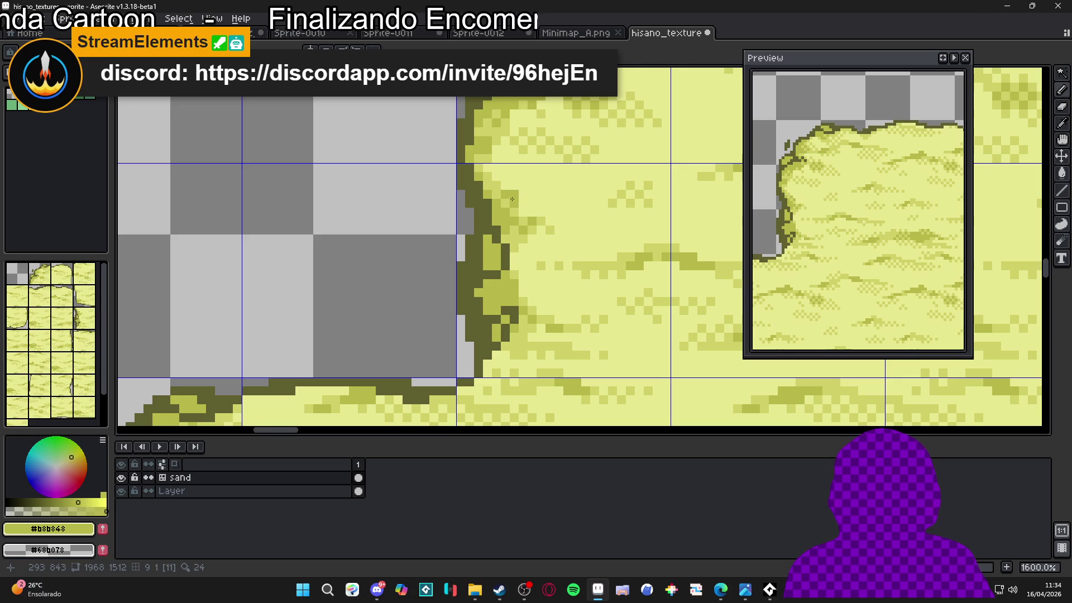
left_click(516, 212, "alt")
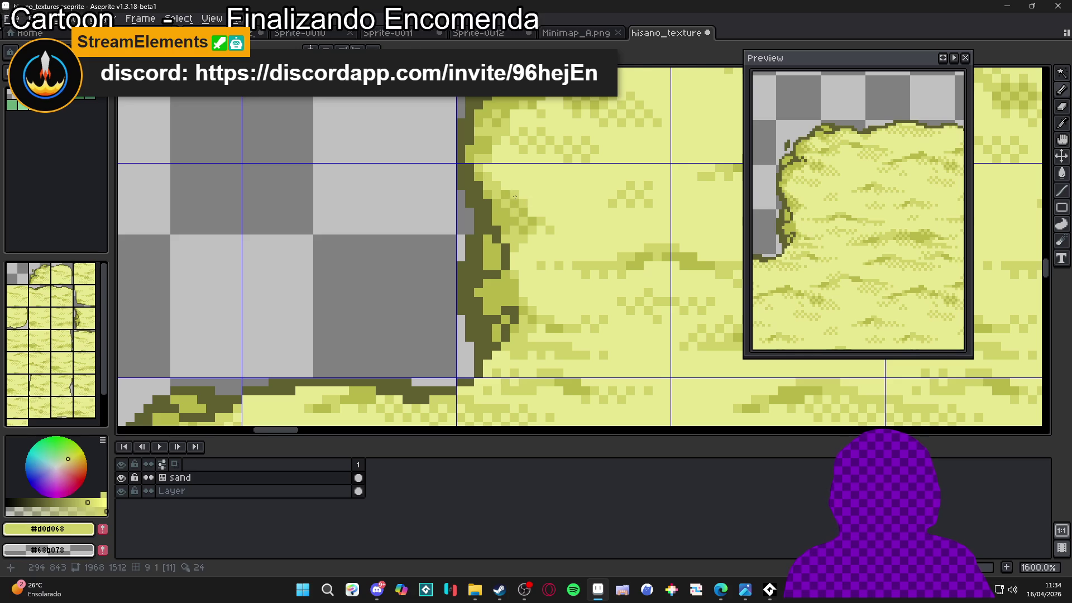
left_click(522, 195, "alt")
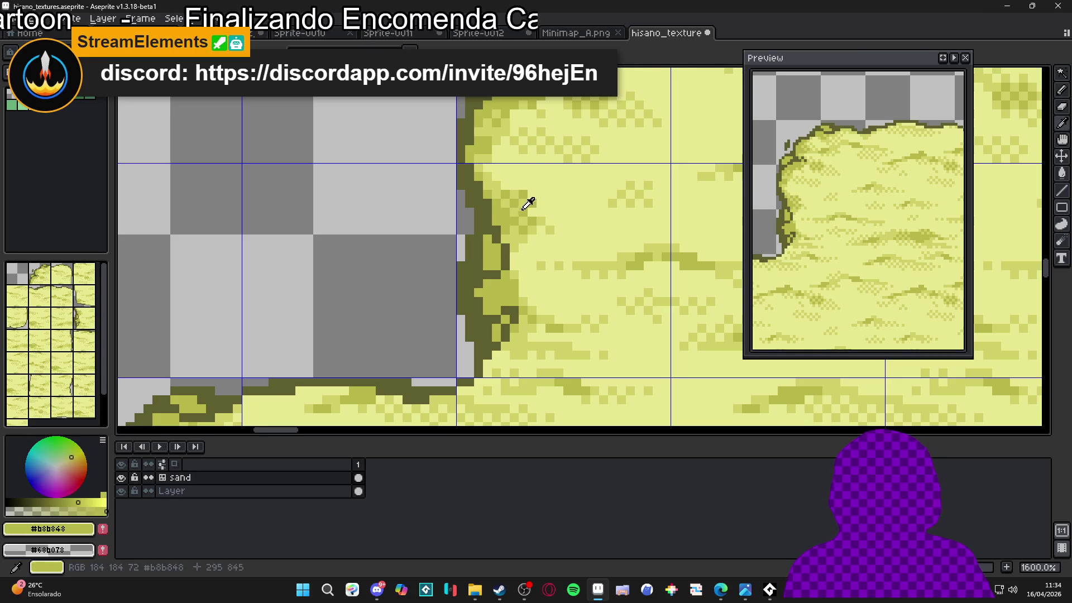
left_click(512, 186, "alt")
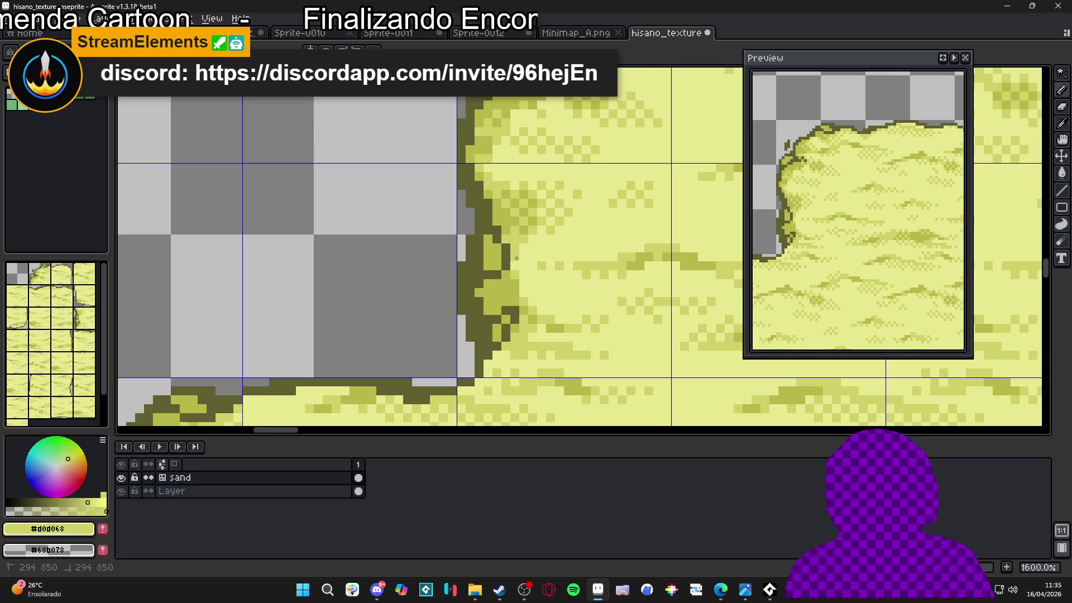
left_click(525, 230, "alt")
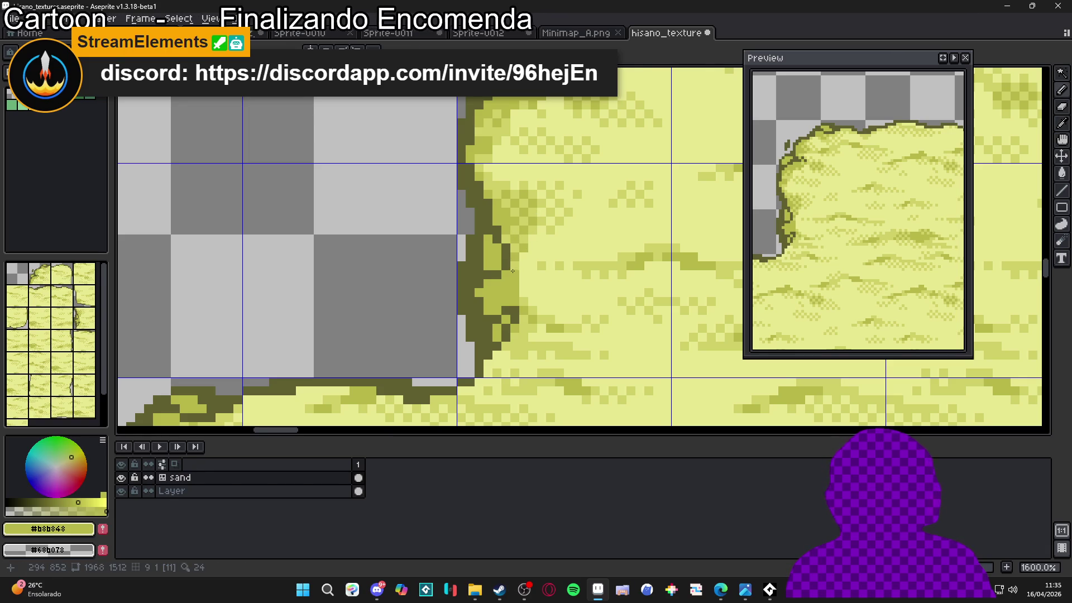
- Draw extra dark olive #606030 pixels along the sand tile's curved edge
scroll(512, 271, "down", 5)
scroll(491, 288, "up", 4)
left_click(492, 288, "alt")
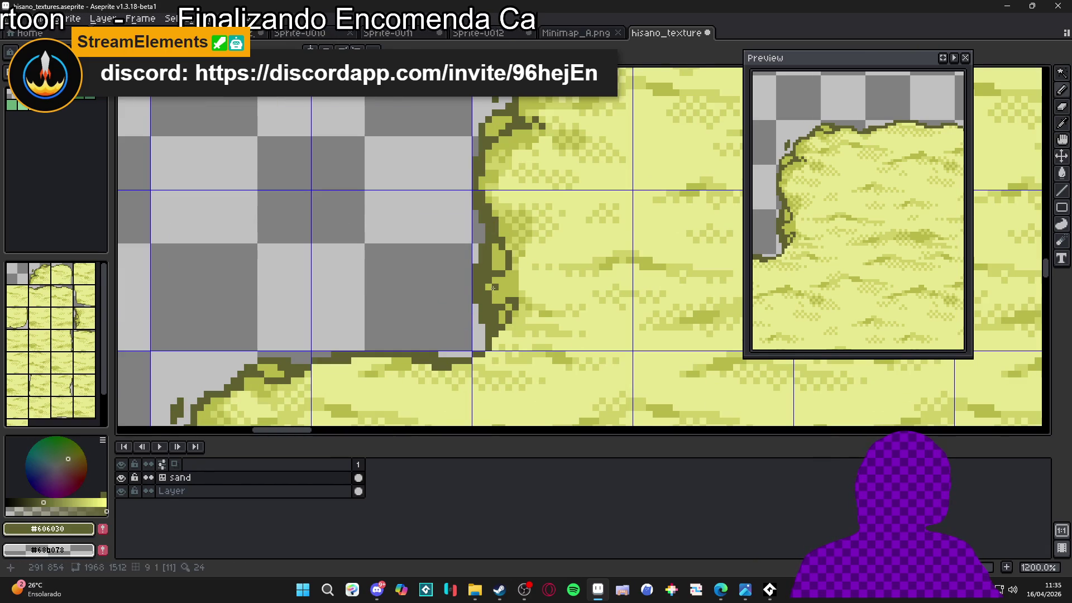
scroll(491, 287, "down", 3)
scroll(495, 284, "up", 3)
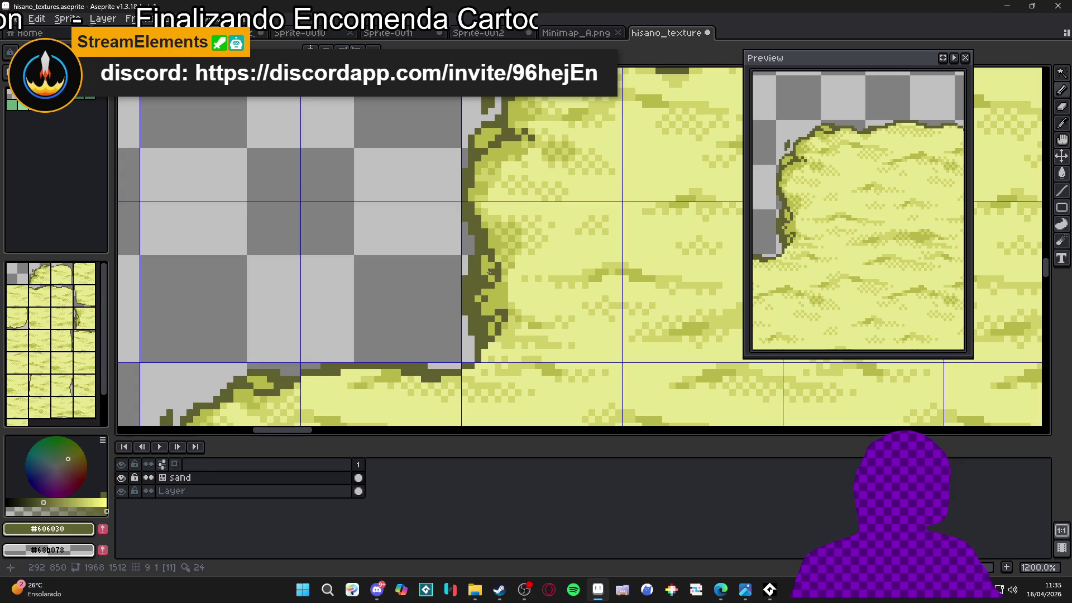
scroll(484, 265, "down", 3)
scroll(509, 290, "up", 3)
scroll(495, 270, "down", 4)
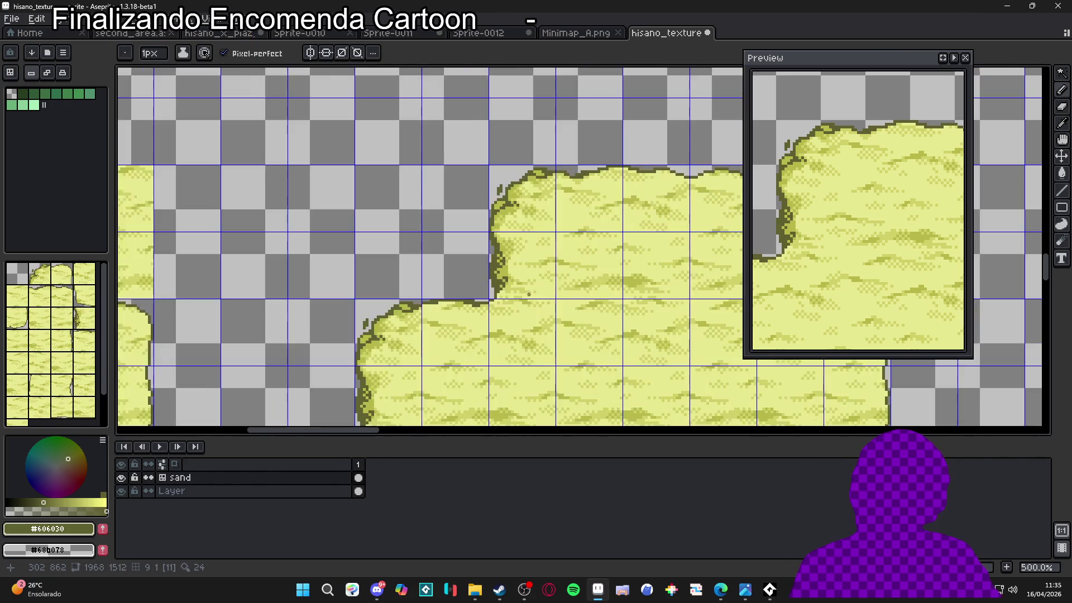
scroll(494, 183, "up", 7)
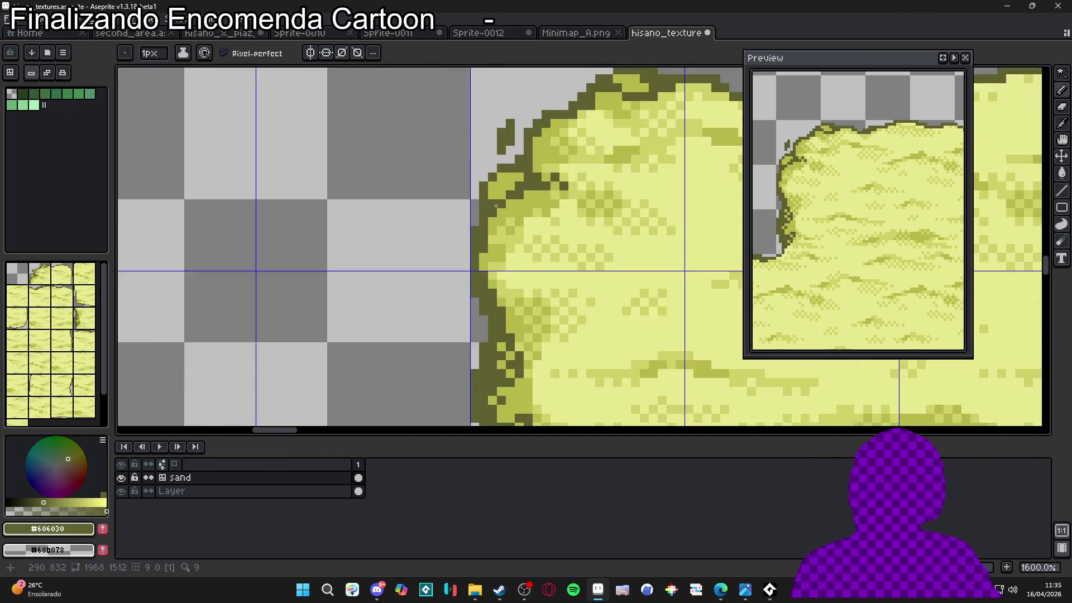
left_click_drag(504, 179, 516, 174)
scroll(494, 166, "down", 7)
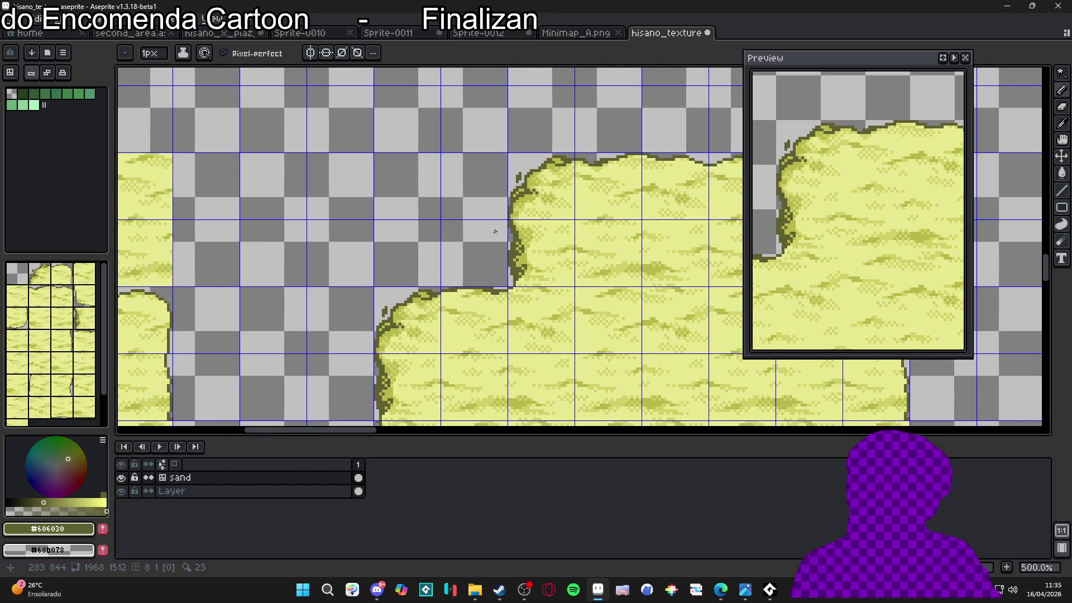
scroll(494, 229, "down", 3)
scroll(484, 231, "up", 3)
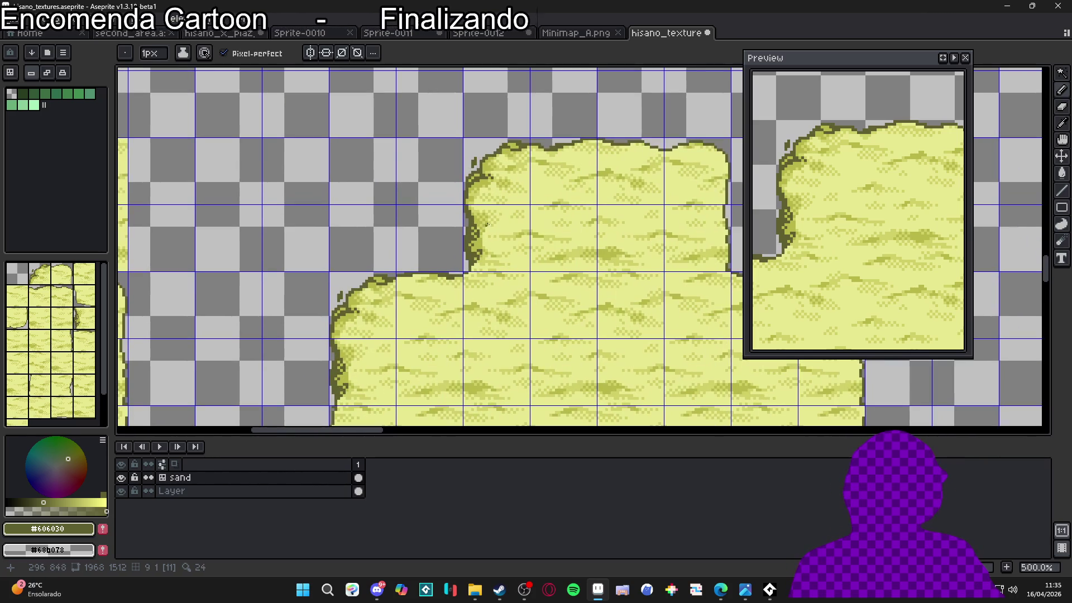
scroll(513, 166, "up", 7)
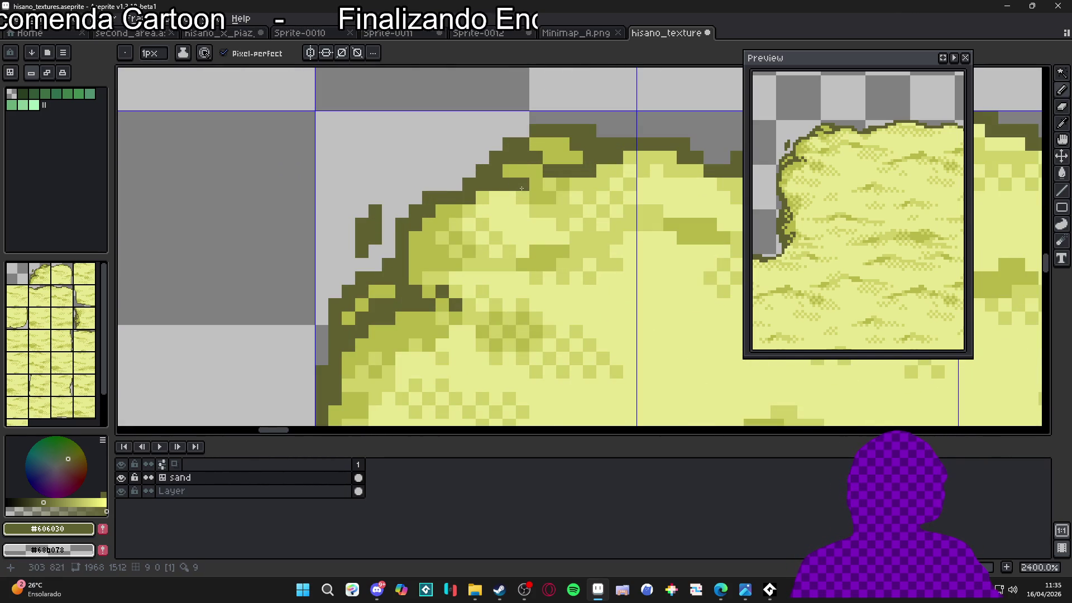
- Eyedrop #b8b848, then #606030 back, and pan down across the sand tiles
key("i")
scroll(536, 193, "up", 1)
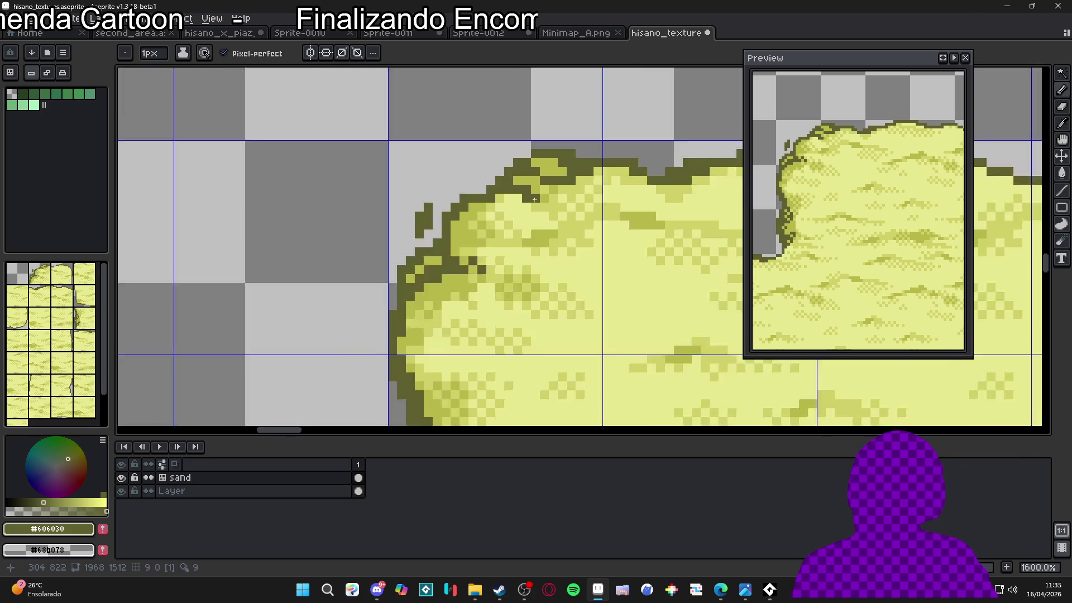
left_click(539, 190)
key("b")
scroll(533, 205, "down", 7)
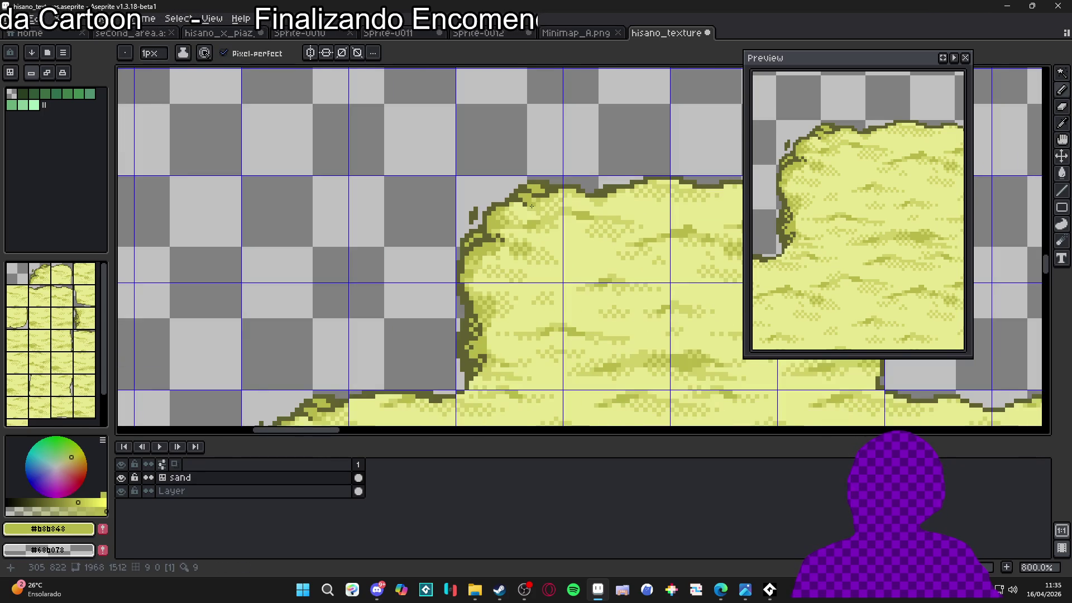
scroll(542, 200, "up", 5)
left_click(526, 214, "alt")
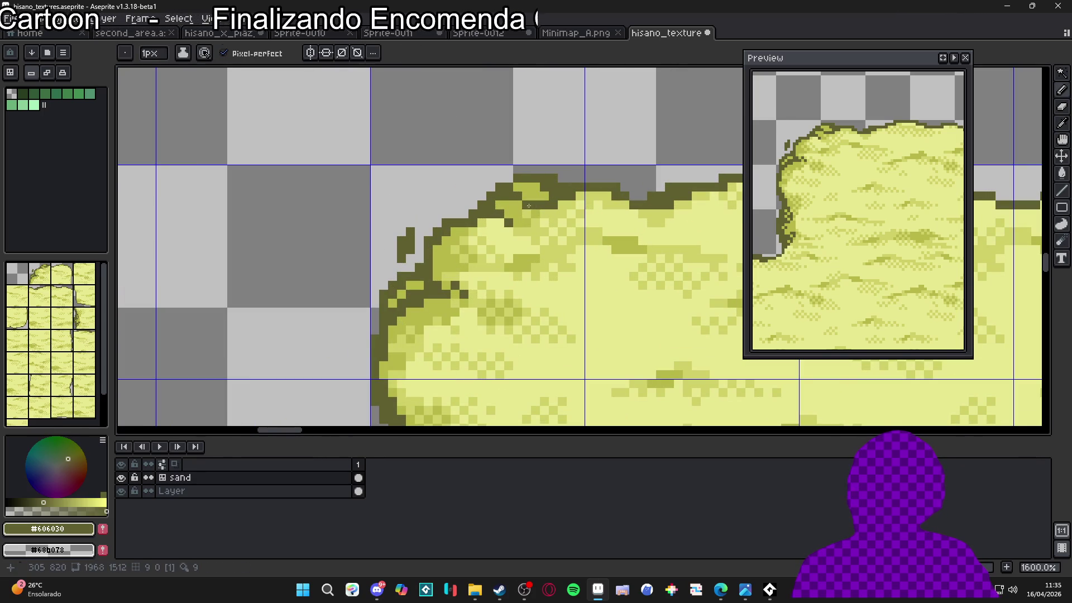
scroll(526, 214, "down", 5)
left_click_drag(516, 257, 519, 199)
scroll(494, 186, "down", 3)
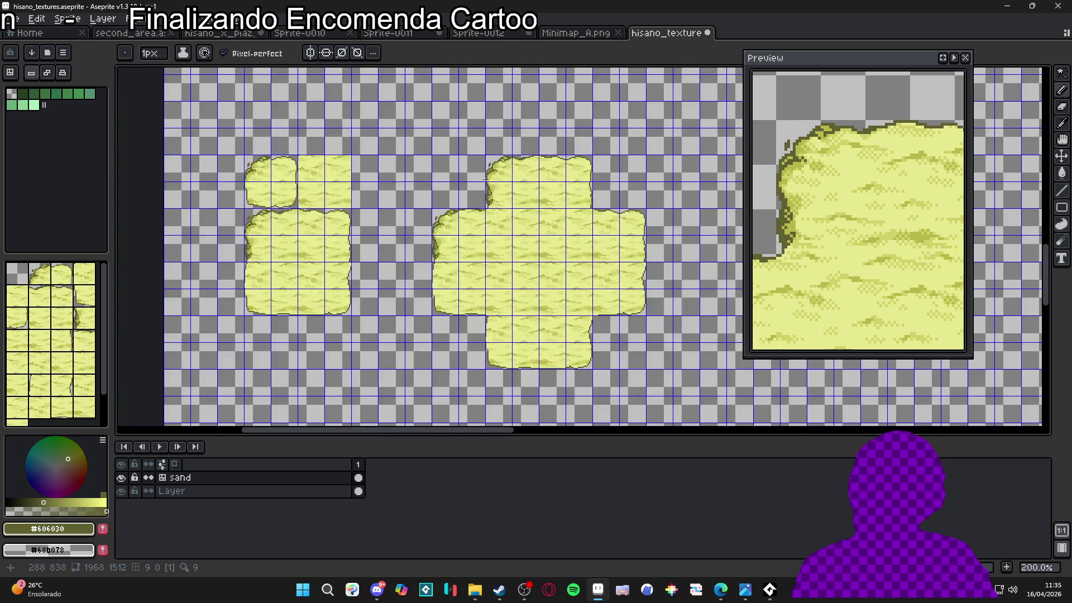
- Briefly show the tile index numbers, return to pixel drawing, and shift the tileset view right
scroll(494, 191, "up", 10)
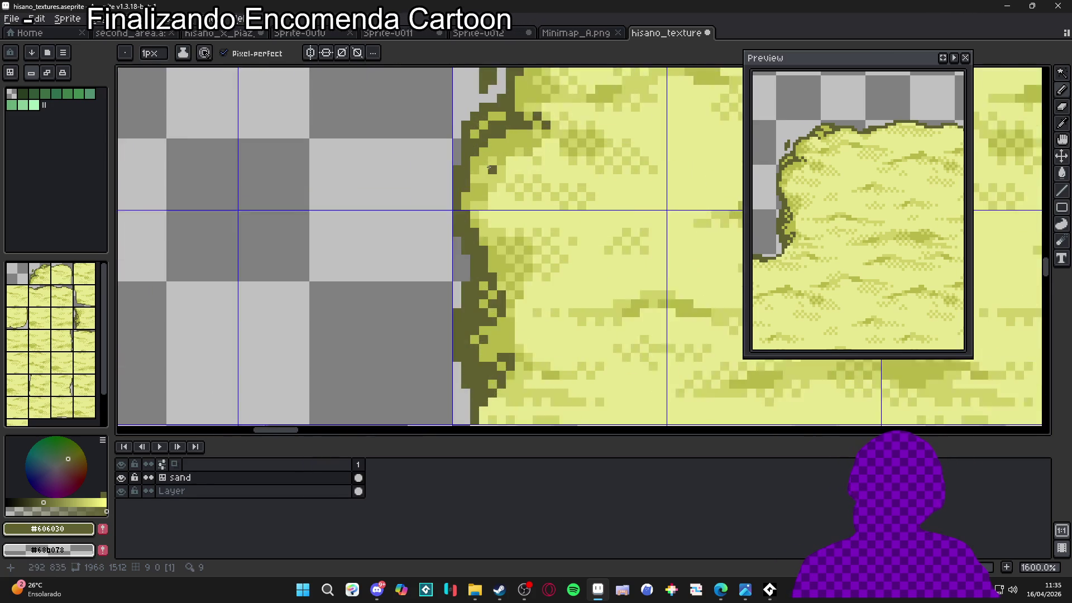
key("v")
scroll(492, 145, "down", 8)
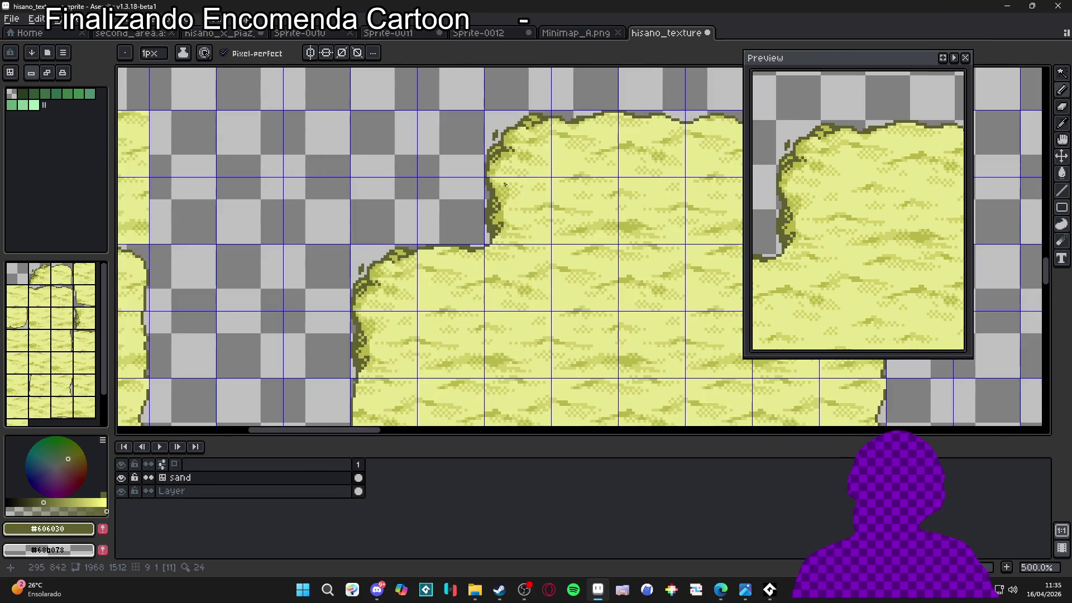
key("b")
scroll(503, 281, "down", 1)
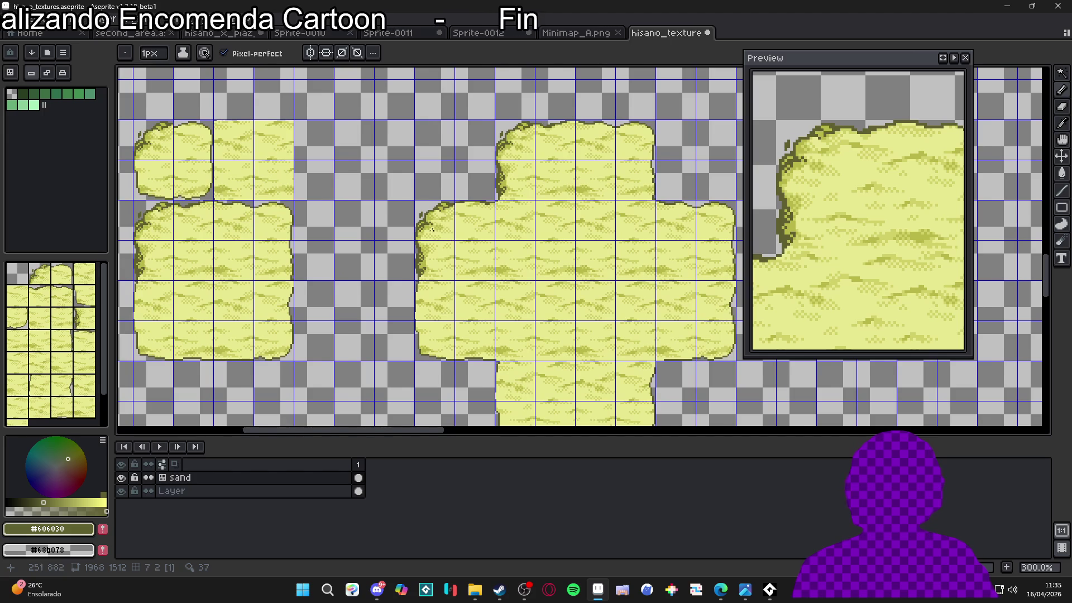
left_click_drag(434, 230, 445, 230)
scroll(527, 213, "up", 10)
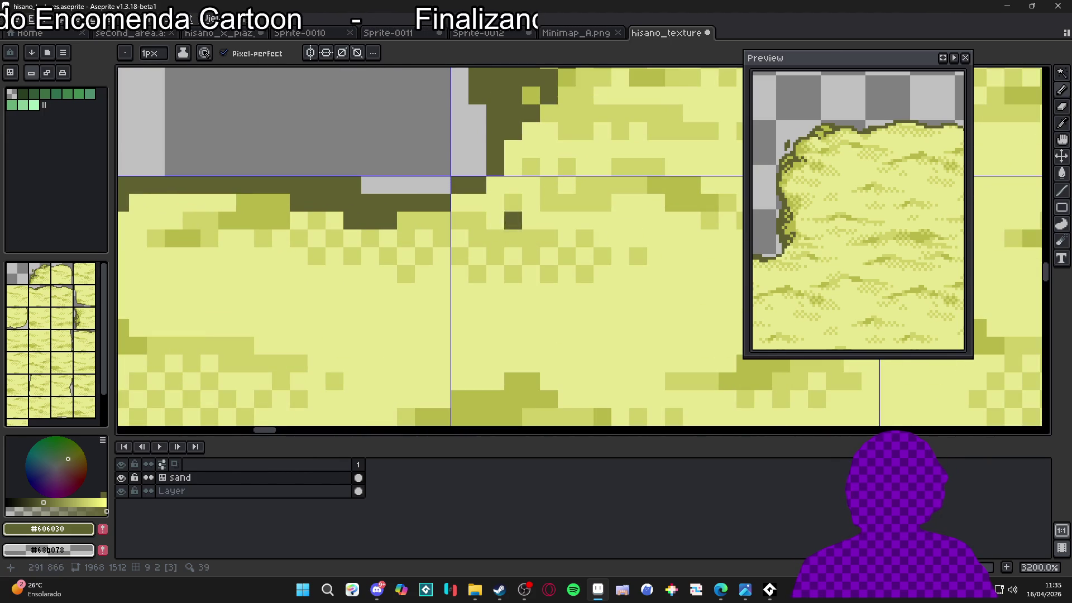
- Sample the light sand colour #d0d068 and set the Pencil brush to 2 pixels
left_click(605, 186, "alt")
key("plus")
key("minus")
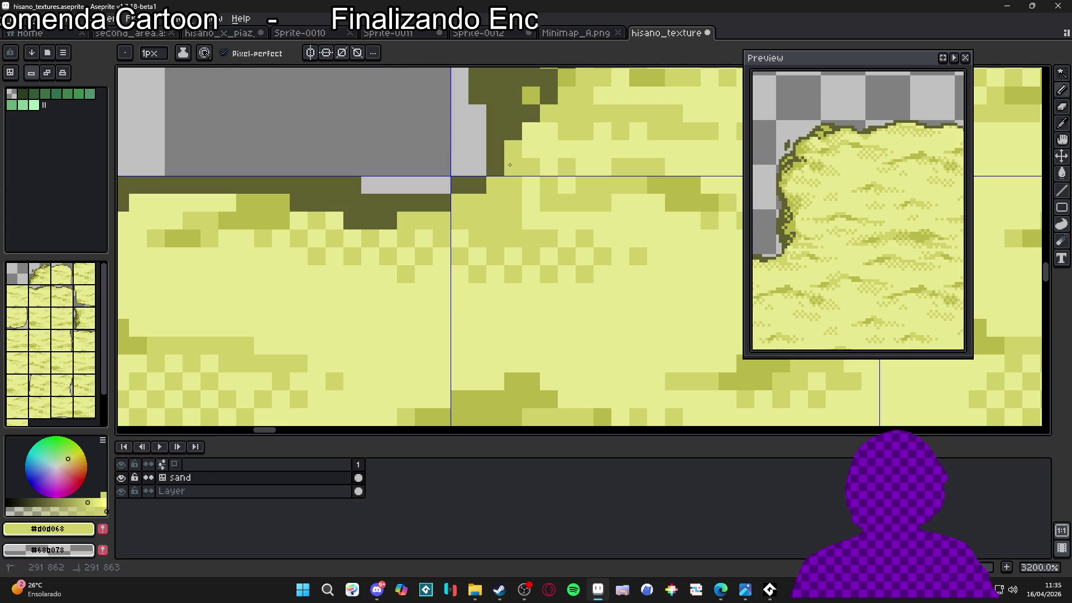
key("plus")
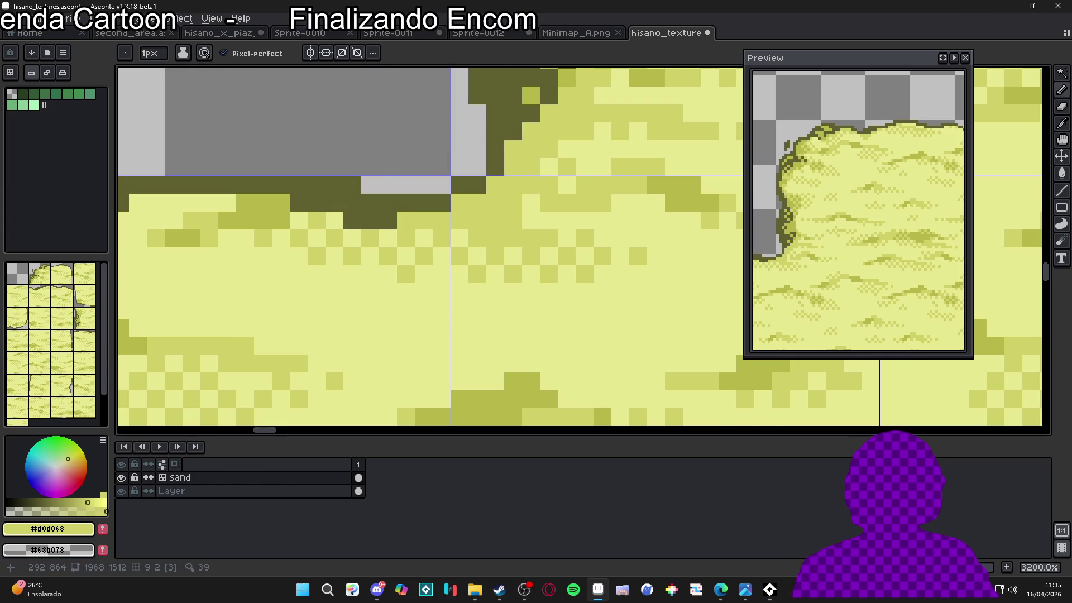
scroll(530, 190, "up", 1)
- Paint a 2x2 block and two single mid-olive #b8b848 pixels under the tile's top edge
left_click(521, 211, "alt")
scroll(520, 211, "up", 1)
left_click(519, 212)
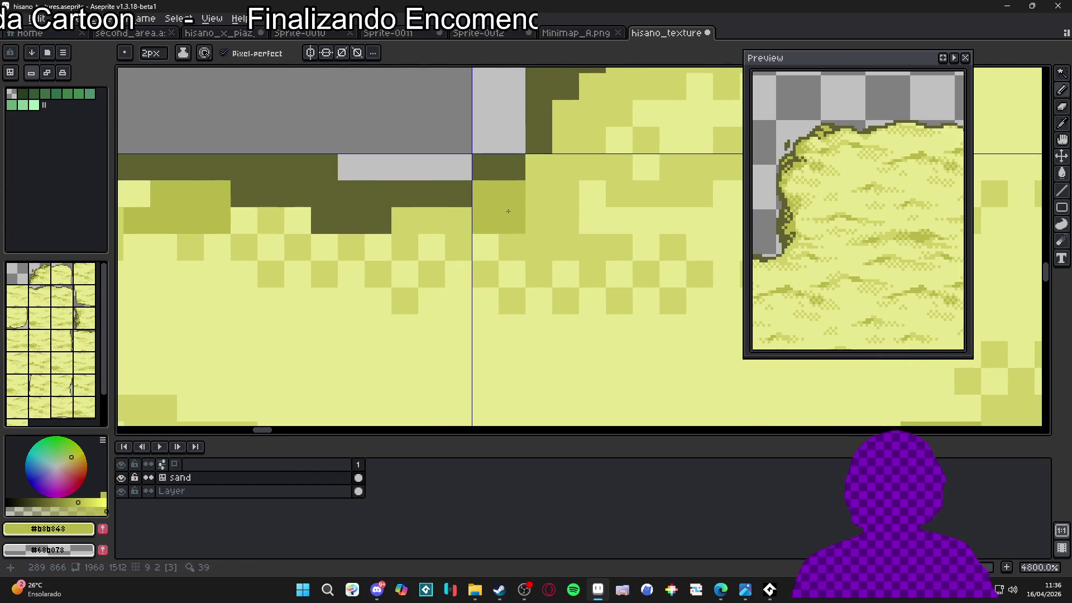
key("minus")
left_click(539, 192)
left_click(539, 167)
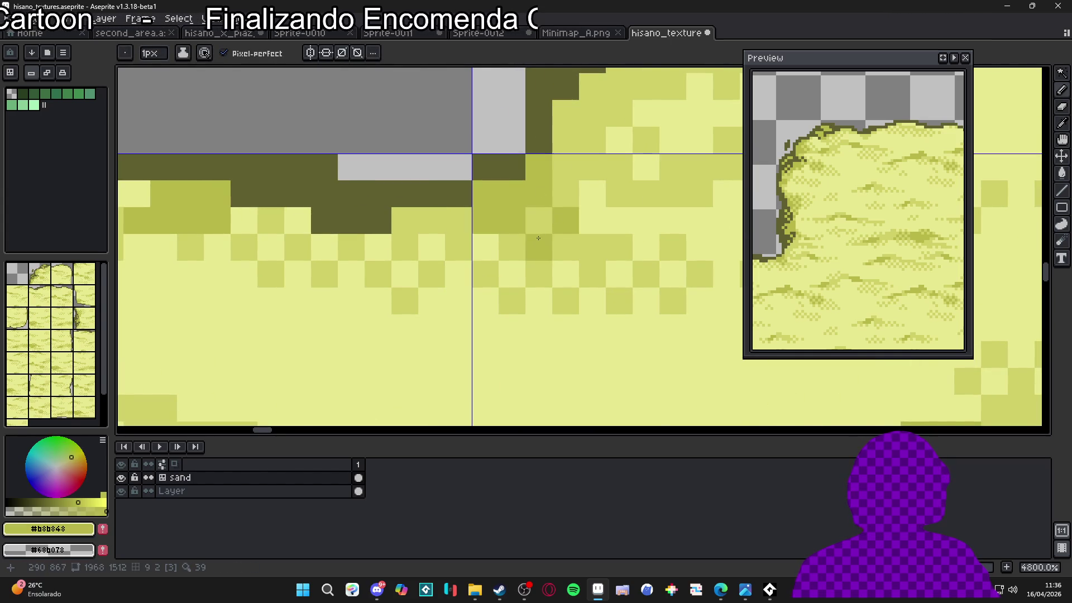
- Zoom around the softened corner and sample the light sand #d0d068 again
scroll(558, 226, "down", 3)
scroll(561, 231, "up", 2)
scroll(562, 237, "down", 2)
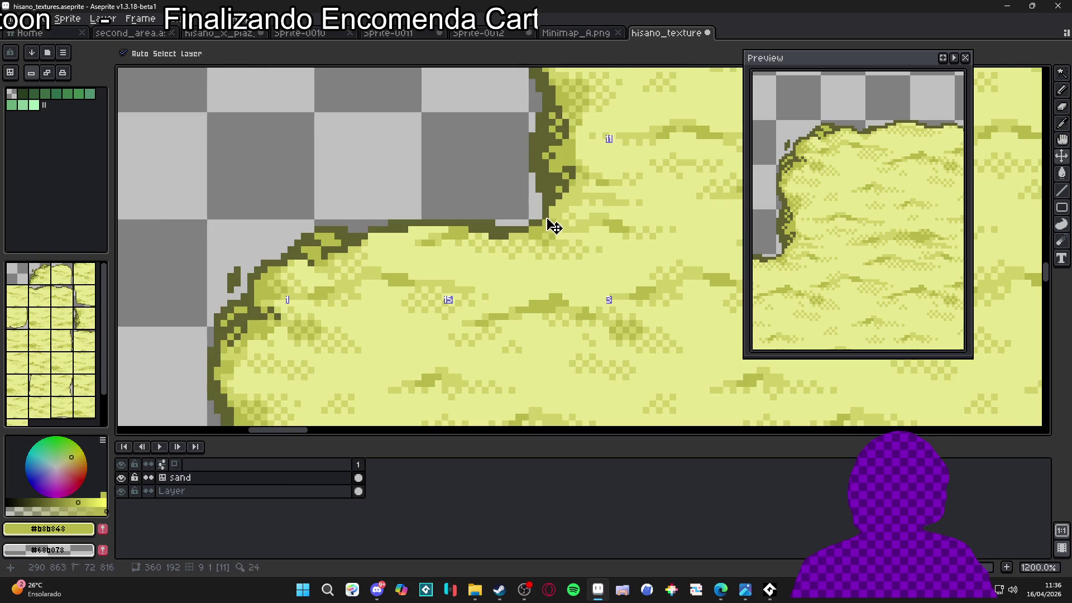
scroll(559, 226, "up", 2)
scroll(564, 220, "down", 2)
scroll(564, 220, "up", 2)
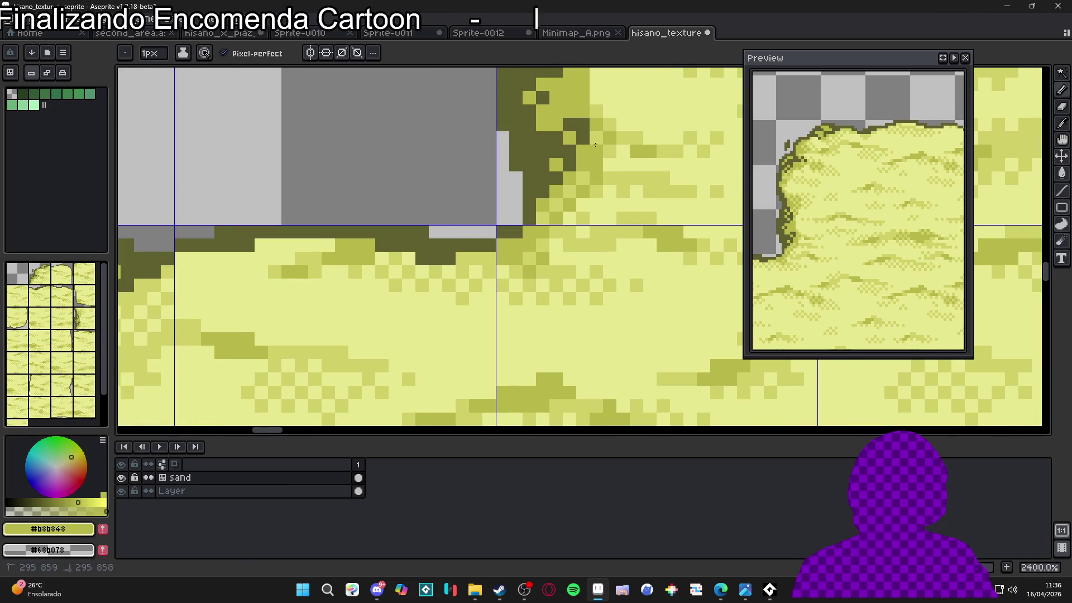
left_click(637, 134, "alt")
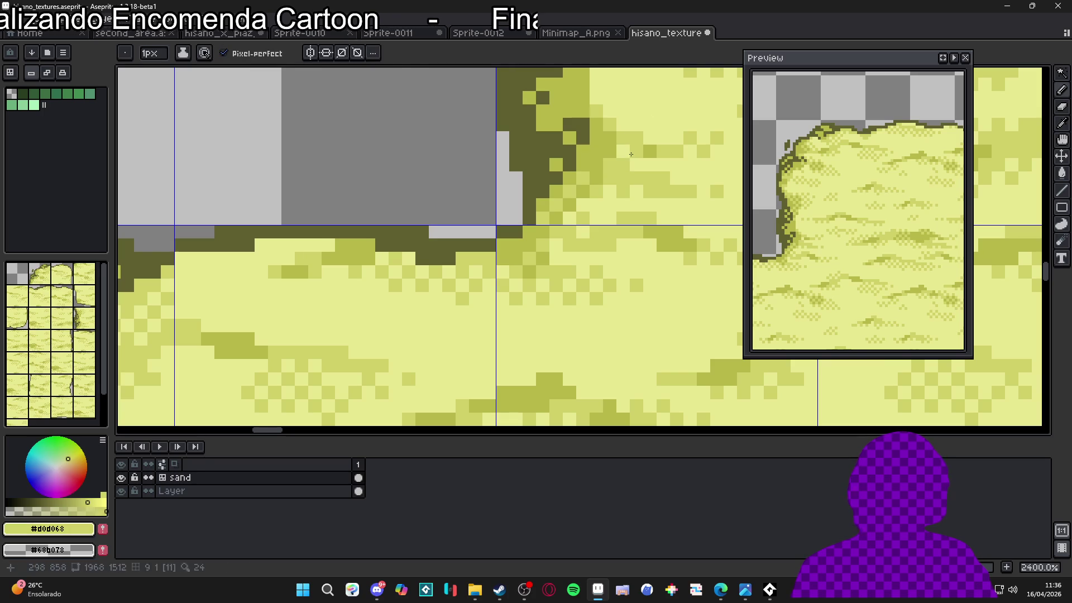
scroll(620, 157, "down", 6)
- Zoom in on the sand tiles, briefly show tile index numbers, and return to pixel drawing
scroll(595, 232, "down", 2)
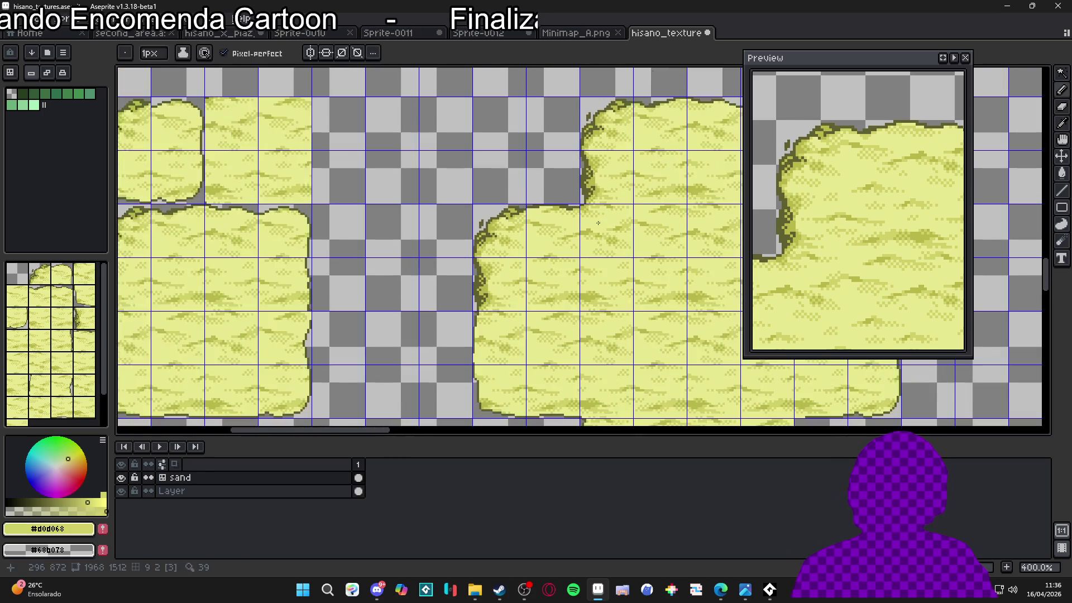
scroll(501, 245, "down", 1)
scroll(502, 283, "up", 1)
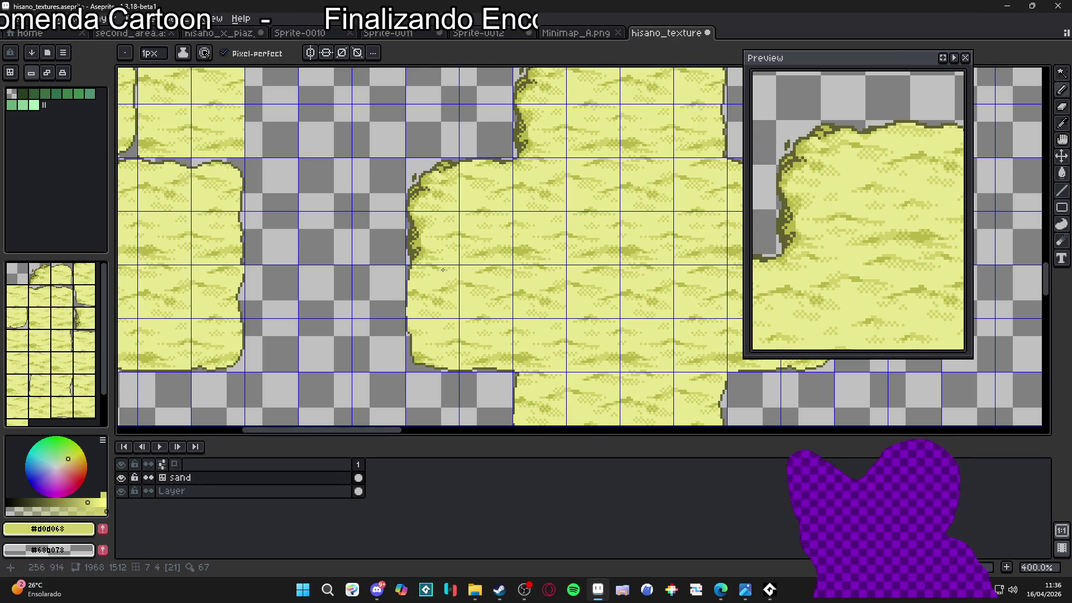
scroll(466, 240, "down", 1)
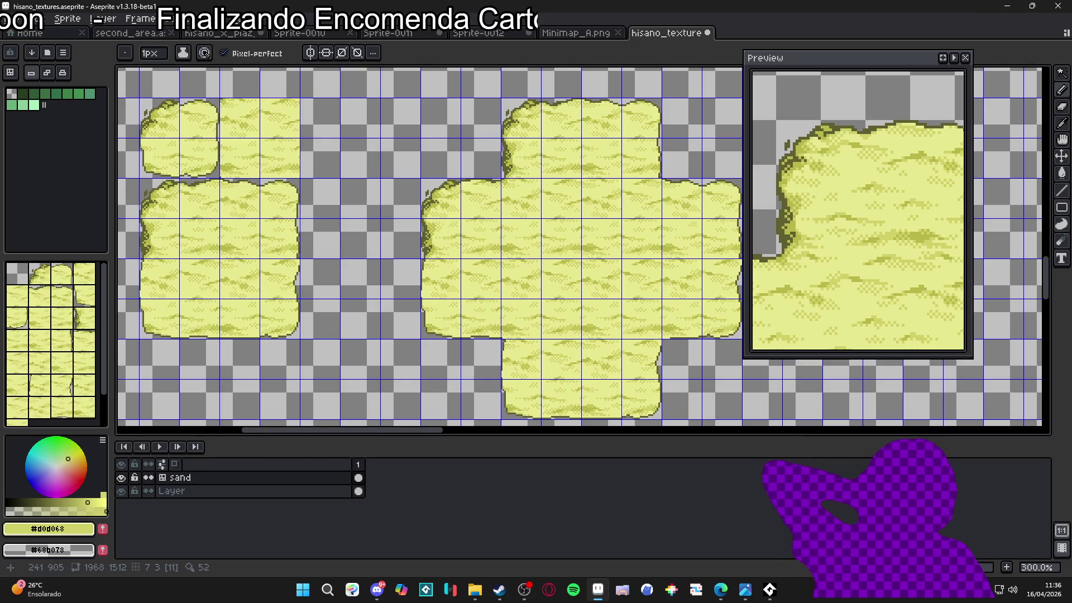
key("v")
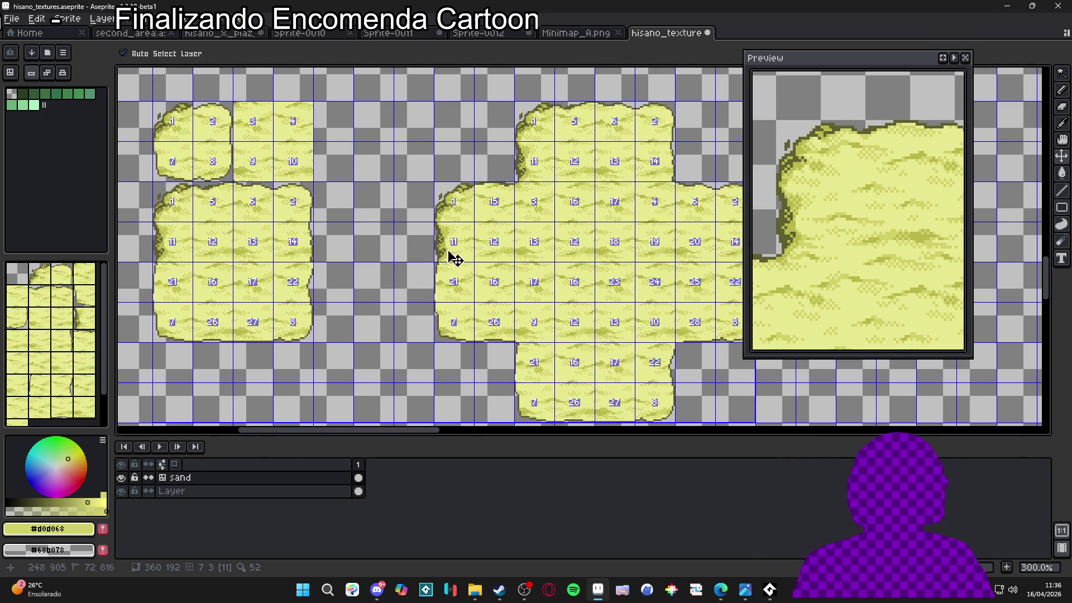
scroll(443, 249, "up", 7)
key("b")
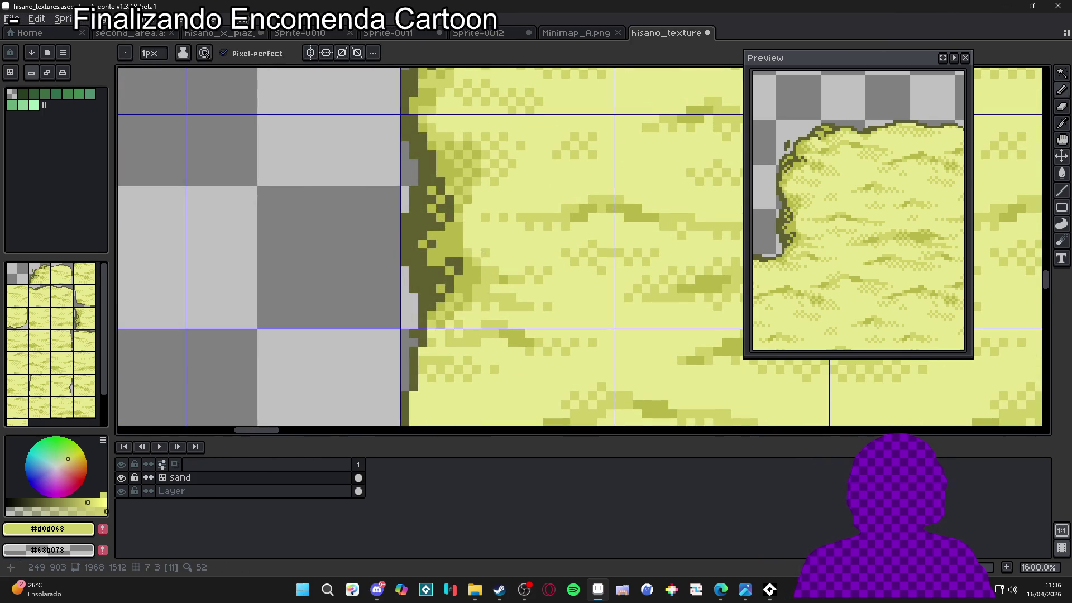
- Sample #b8b848 and #d0d068 along the tile's left edge to compare its shades
left_click(467, 226, "alt")
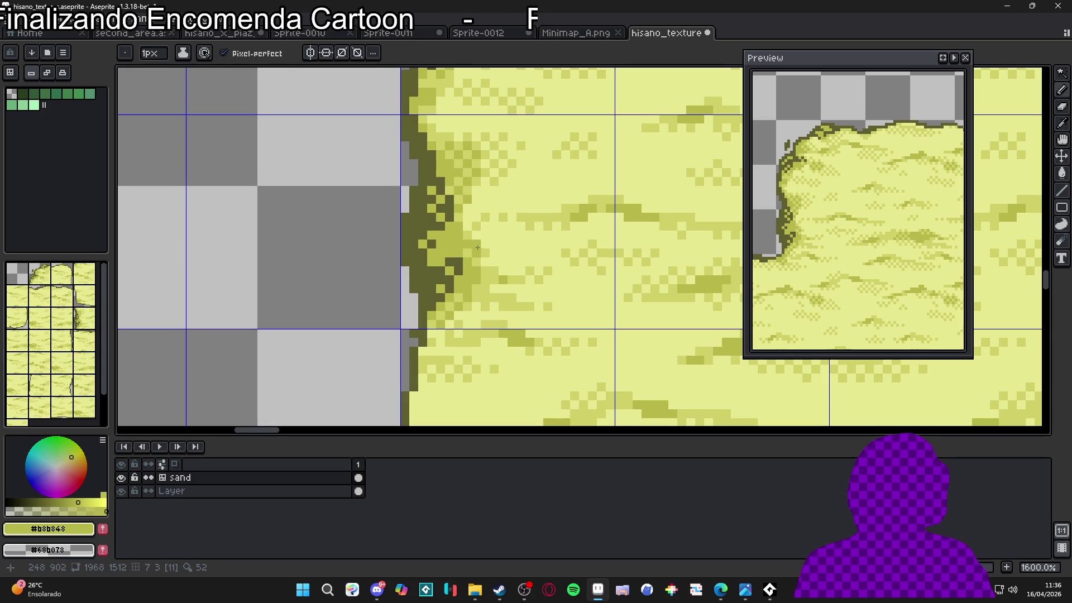
left_click(485, 240, "alt")
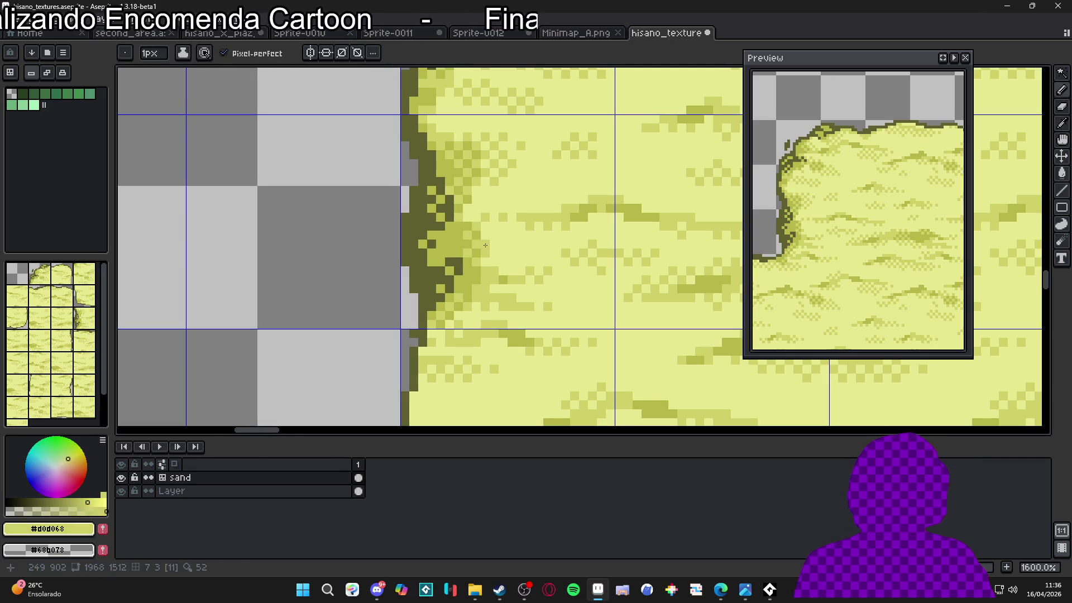
left_click(484, 241, "alt")
left_click(490, 242, "alt")
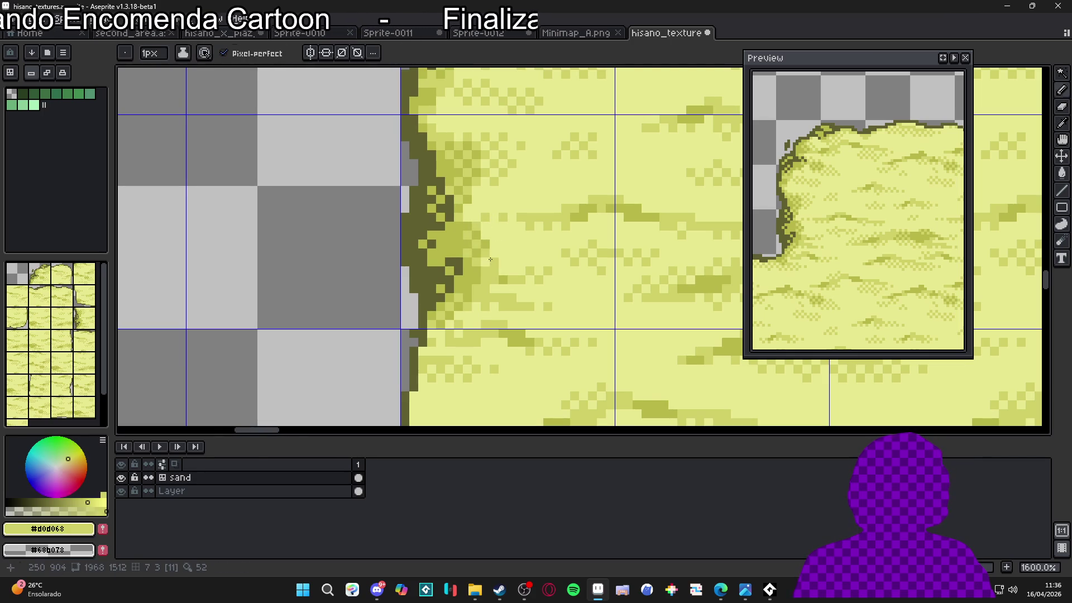
left_click(492, 254, "alt")
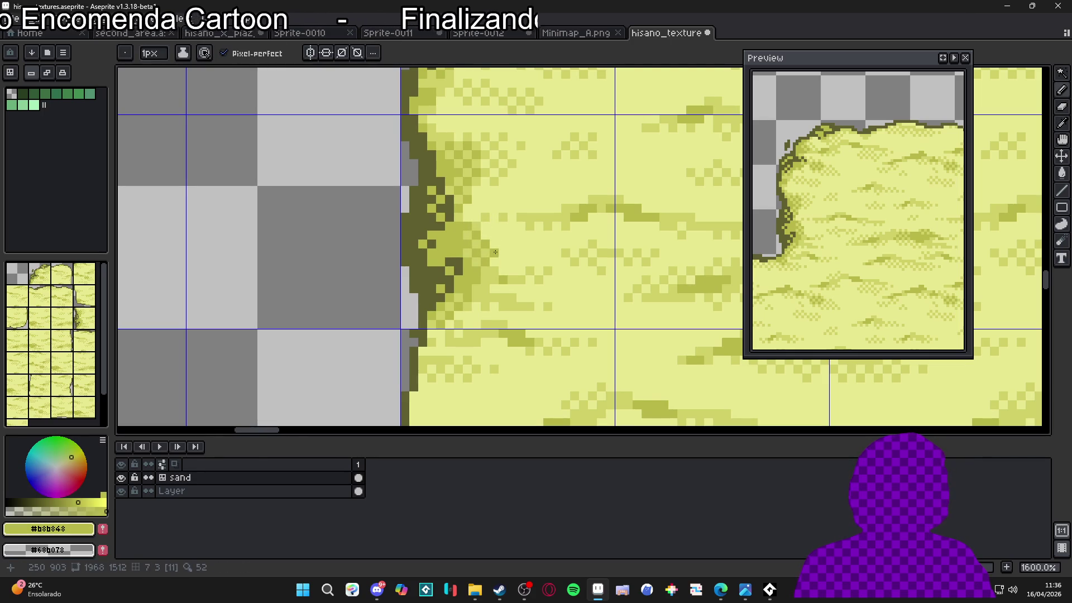
left_click(490, 244, "alt")
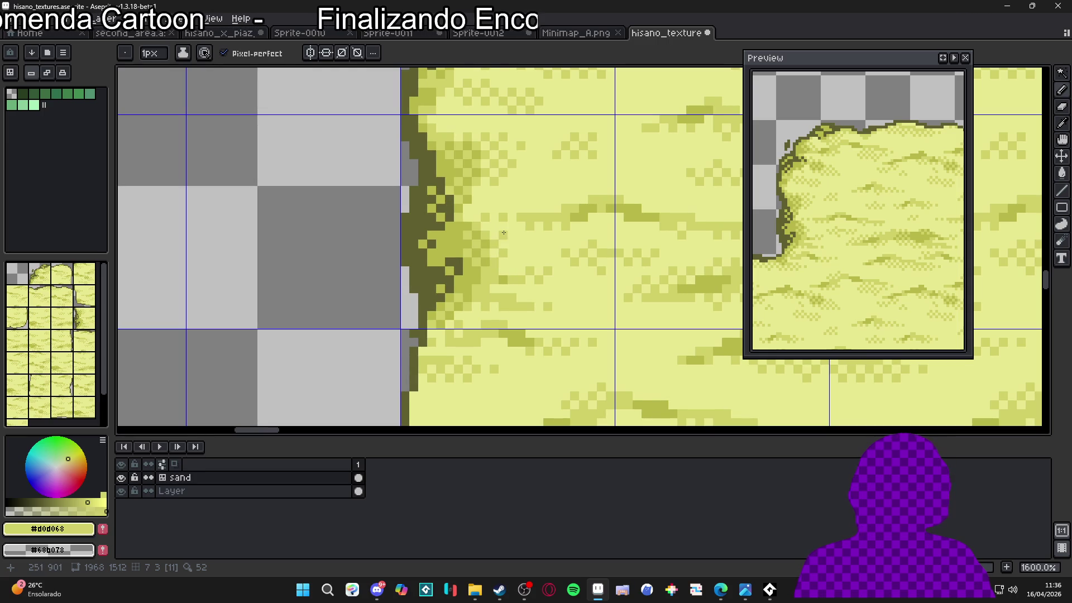
- Zoom in on the left edge and pick the darker sand shade from it
scroll(515, 244, "down", 5)
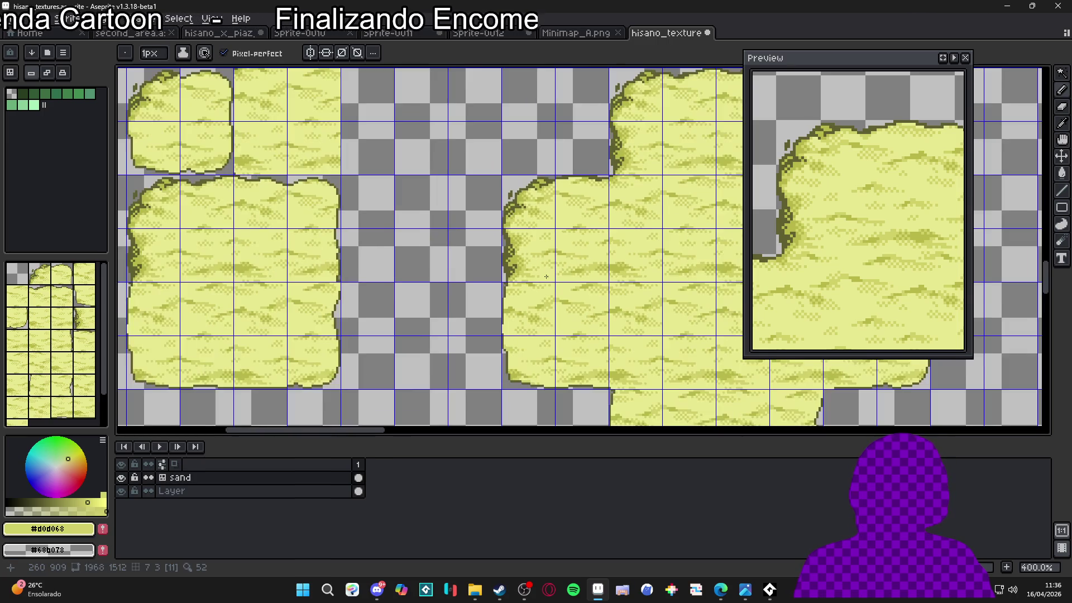
scroll(513, 248, "up", 5)
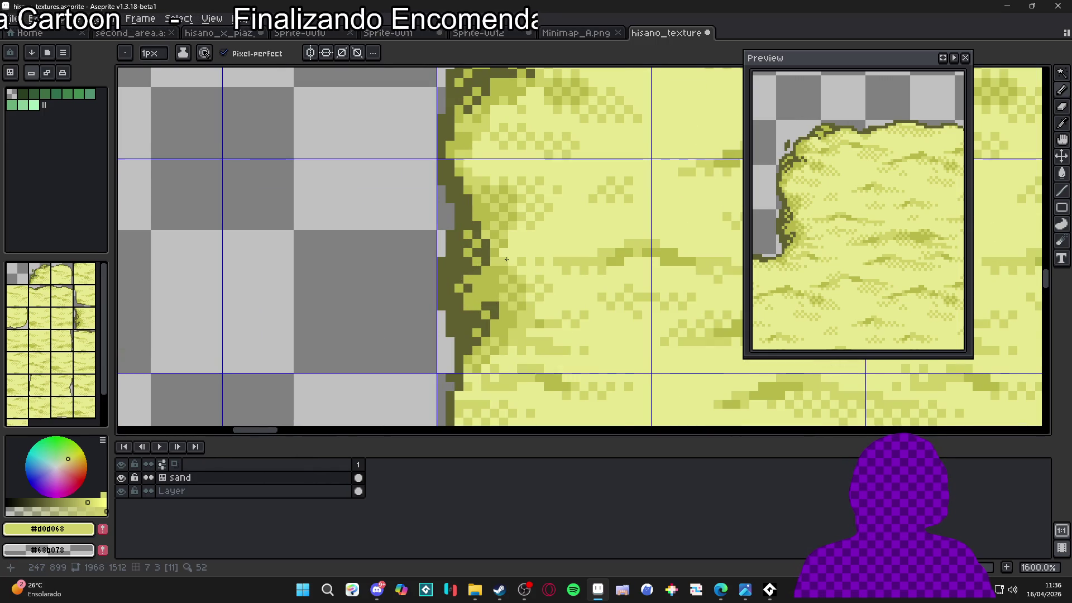
scroll(519, 252, "down", 2)
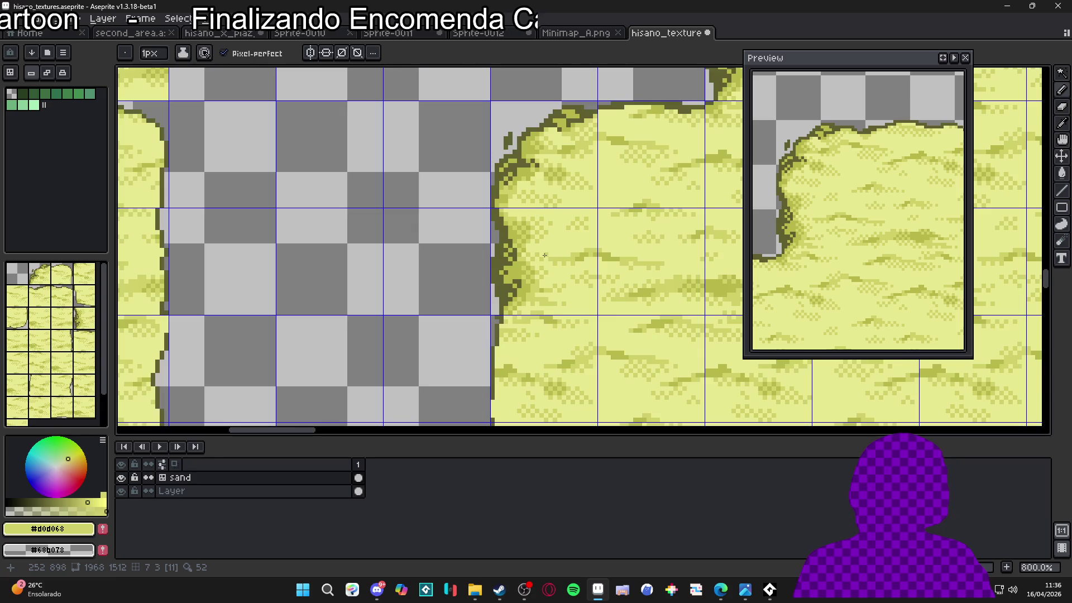
scroll(514, 245, "up", 3)
scroll(513, 244, "down", 6)
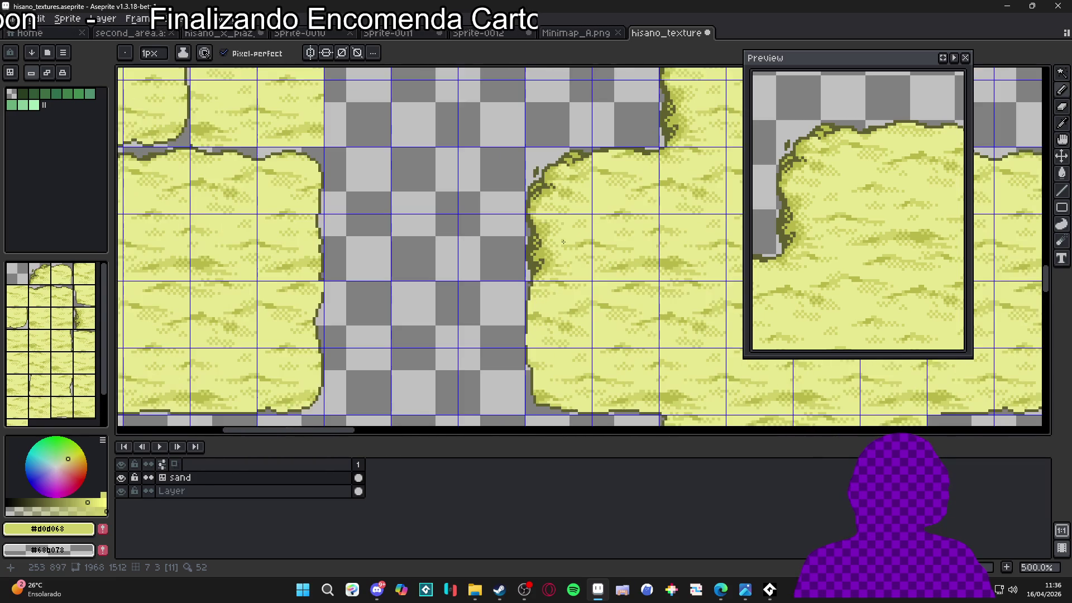
scroll(504, 148, "up", 5)
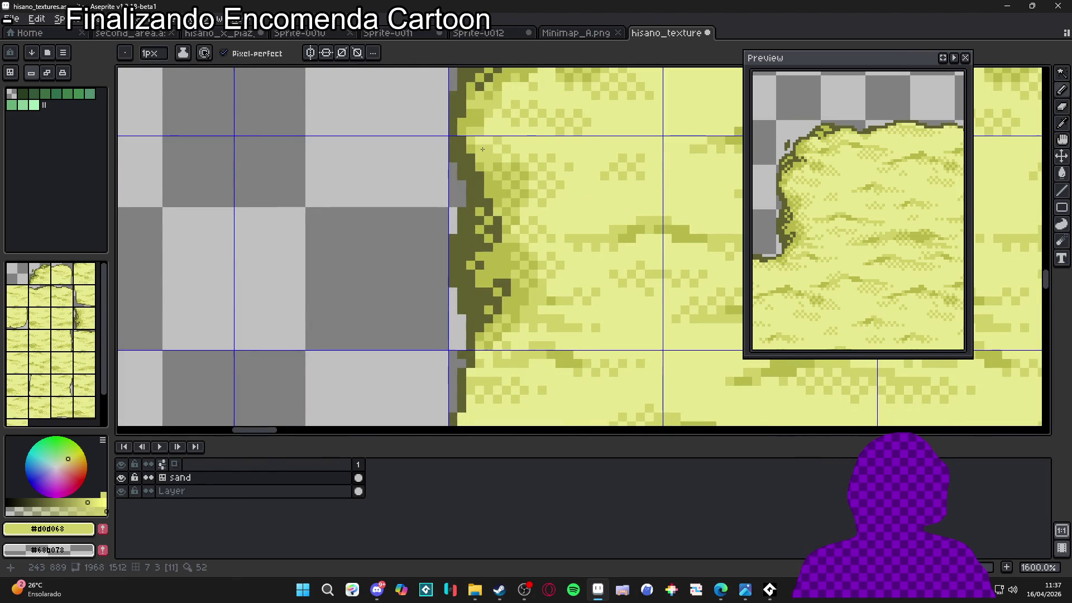
left_click(484, 154, "alt")
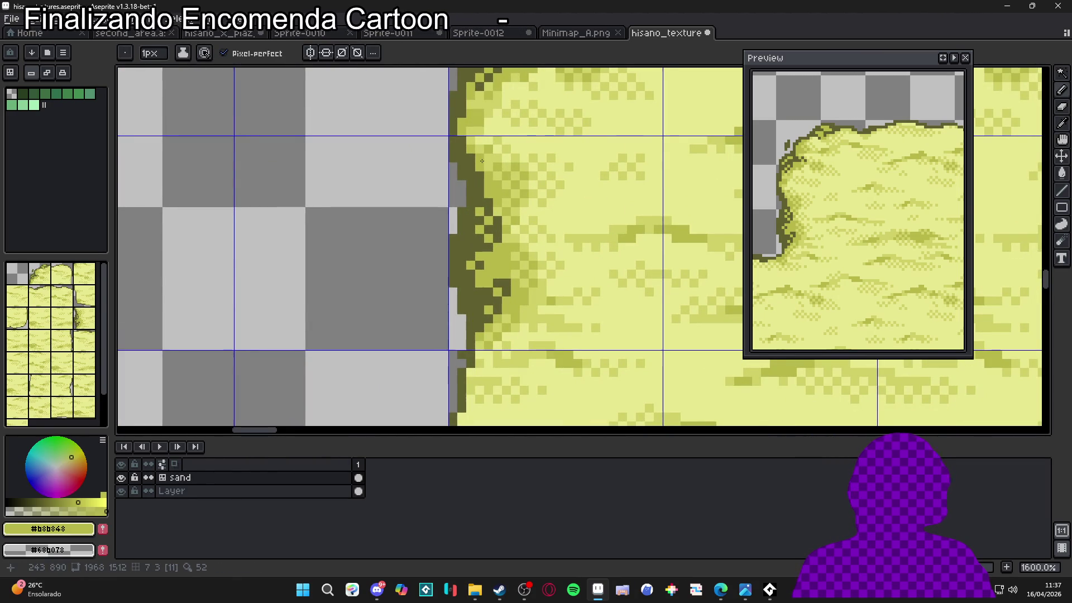
- Zoom out to show several sand tiles and turn on the pixel grid
scroll(523, 180, "down", 4)
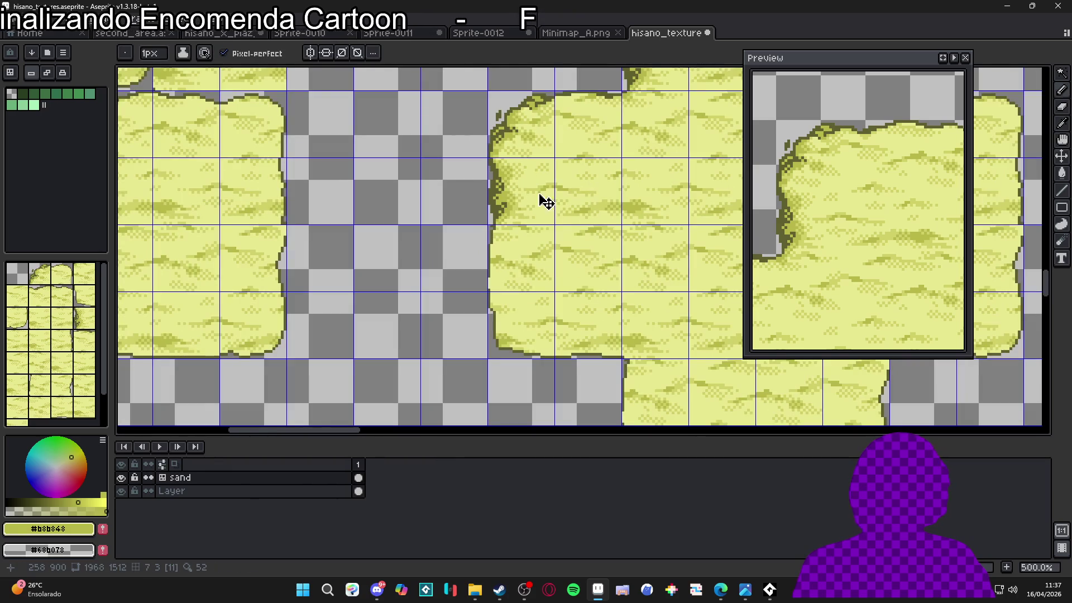
scroll(525, 190, "up", 7)
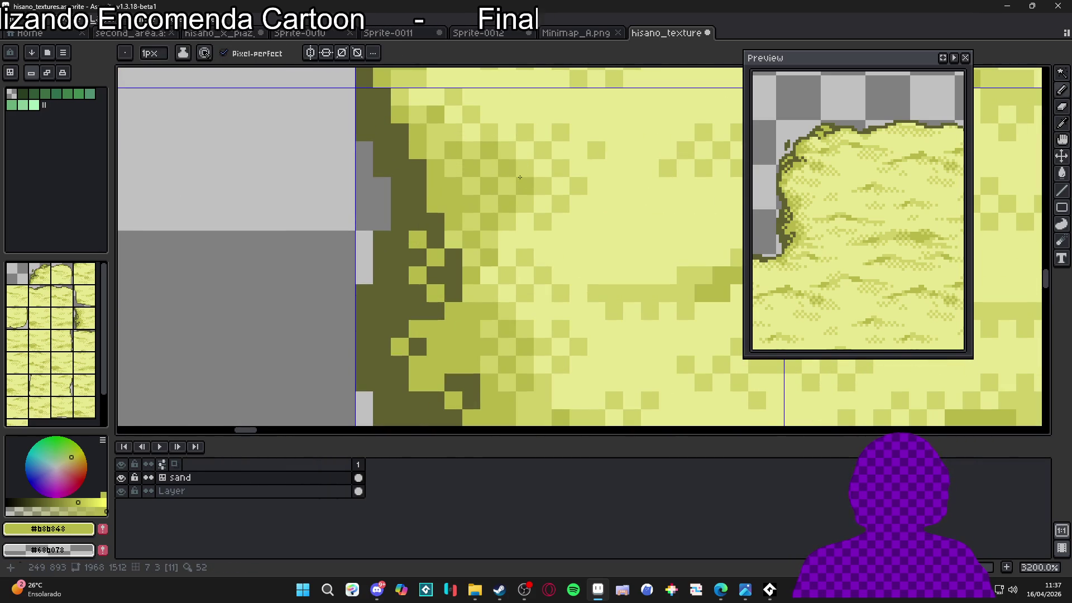
scroll(521, 166, "down", 7)
left_click_drag(562, 242, 531, 218)
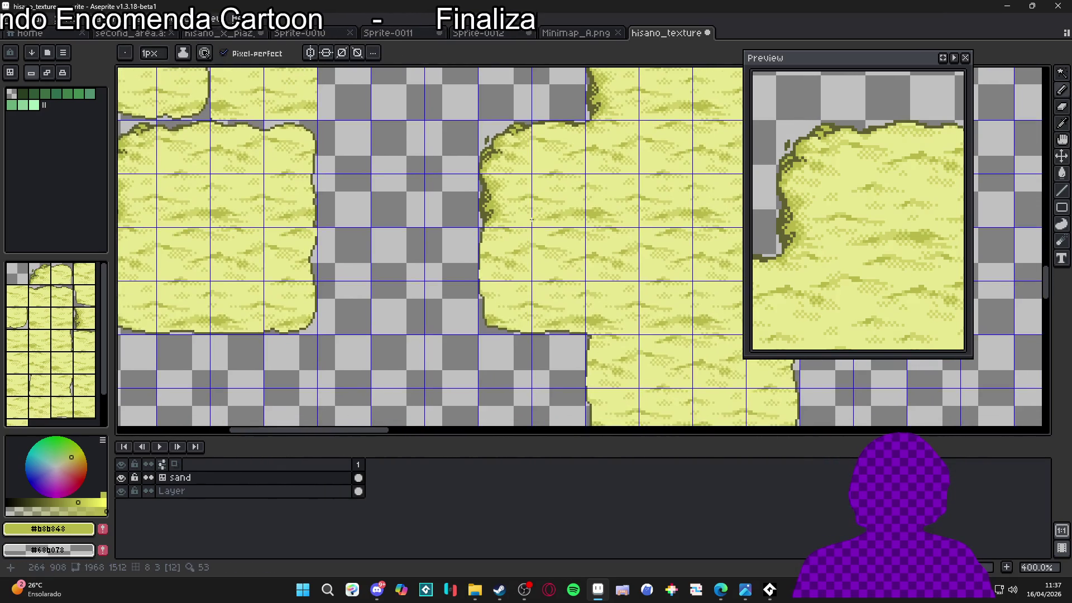
scroll(569, 267, "down", 1)
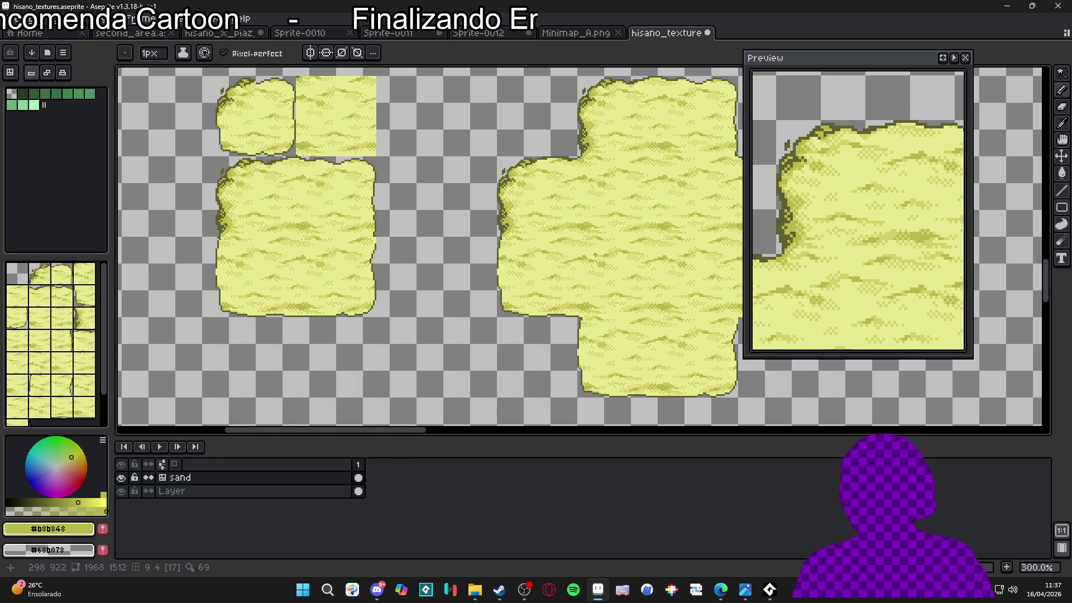
key("ctrl+apostrophe")
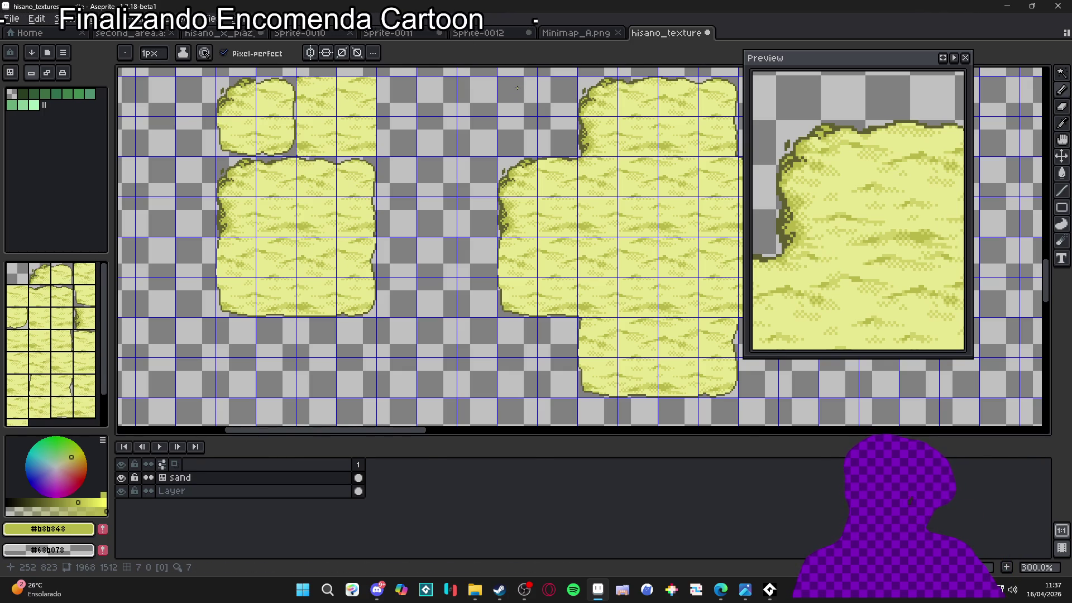
- Sample #d0d068 and draw a short row of light sand pixels along the tile's top edge
scroll(543, 164, "up", 9)
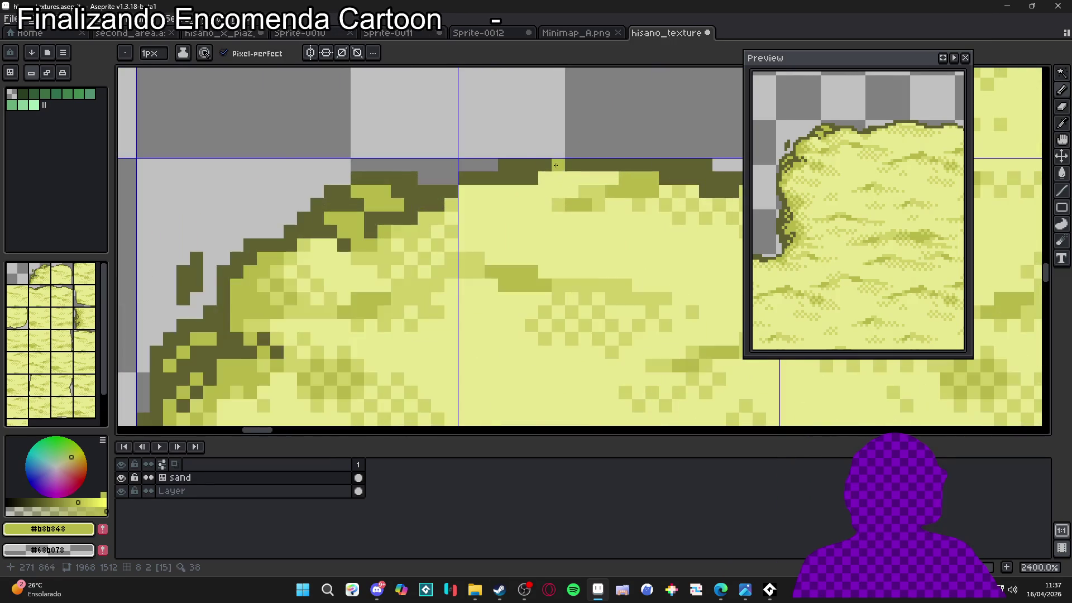
left_click(603, 181, "alt")
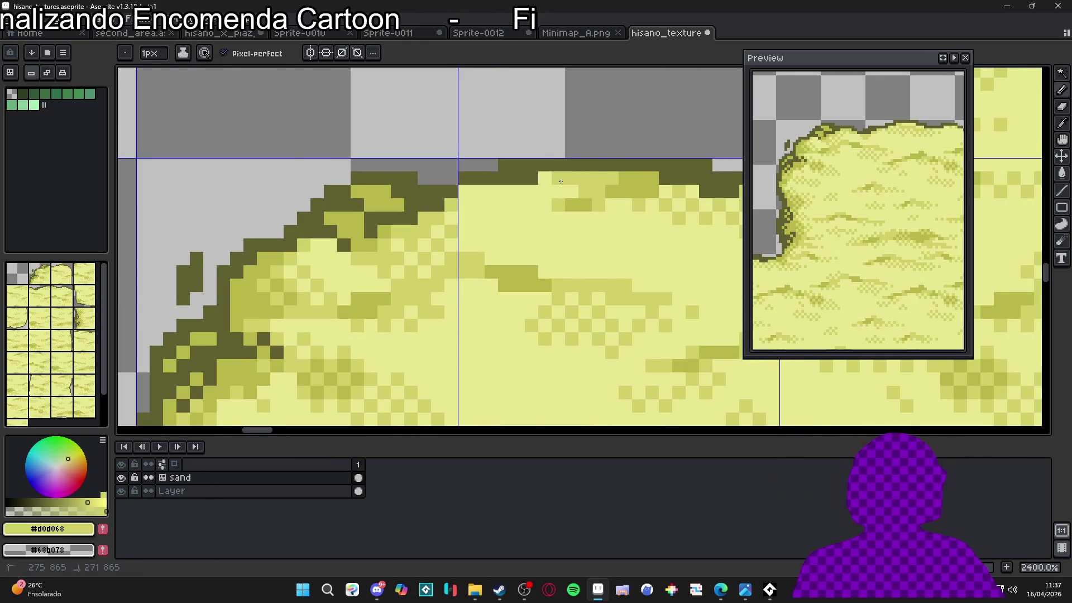
mouse_move(568, 191)
left_mouse_down()
mouse_move(473, 190)
mouse_move(534, 204)
left_mouse_up()
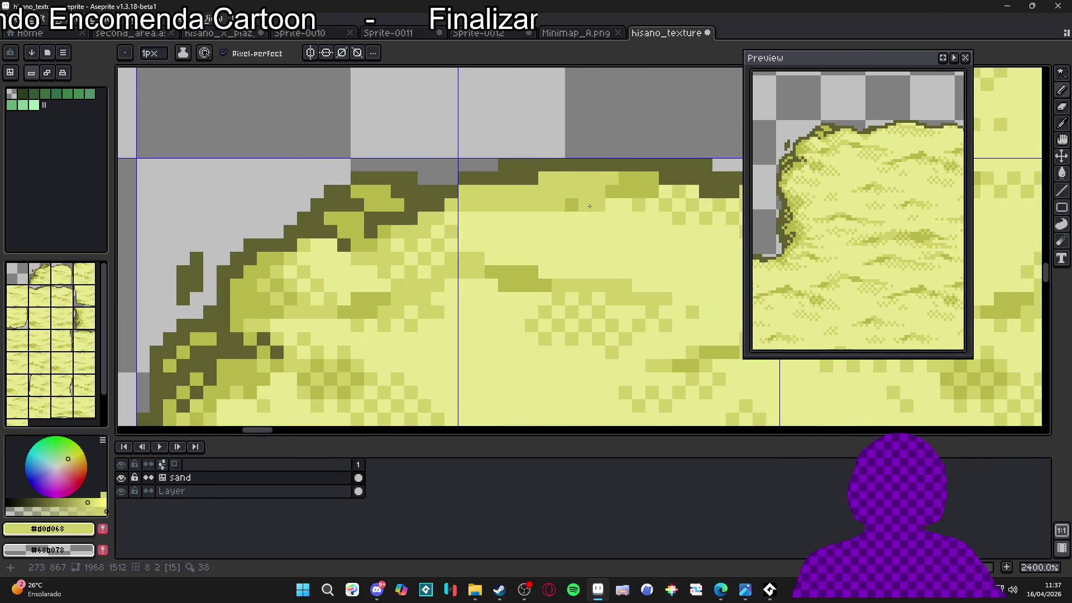
scroll(587, 206, "down", 2)
mouse_move(659, 205)
left_mouse_down()
mouse_move(737, 217)
mouse_move(598, 195)
left_mouse_up()
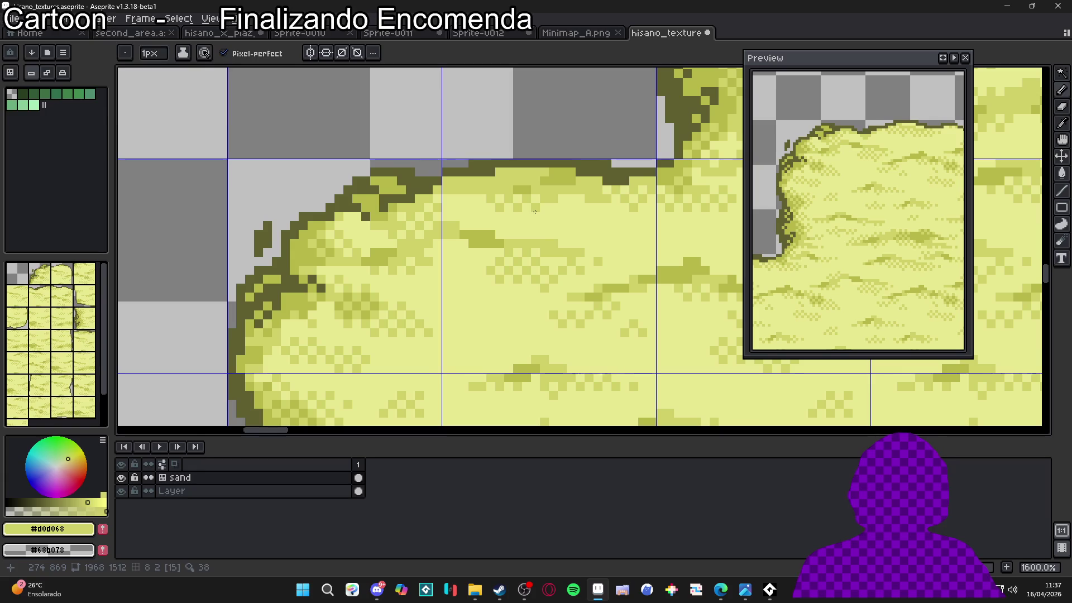
scroll(550, 207, "down", 7)
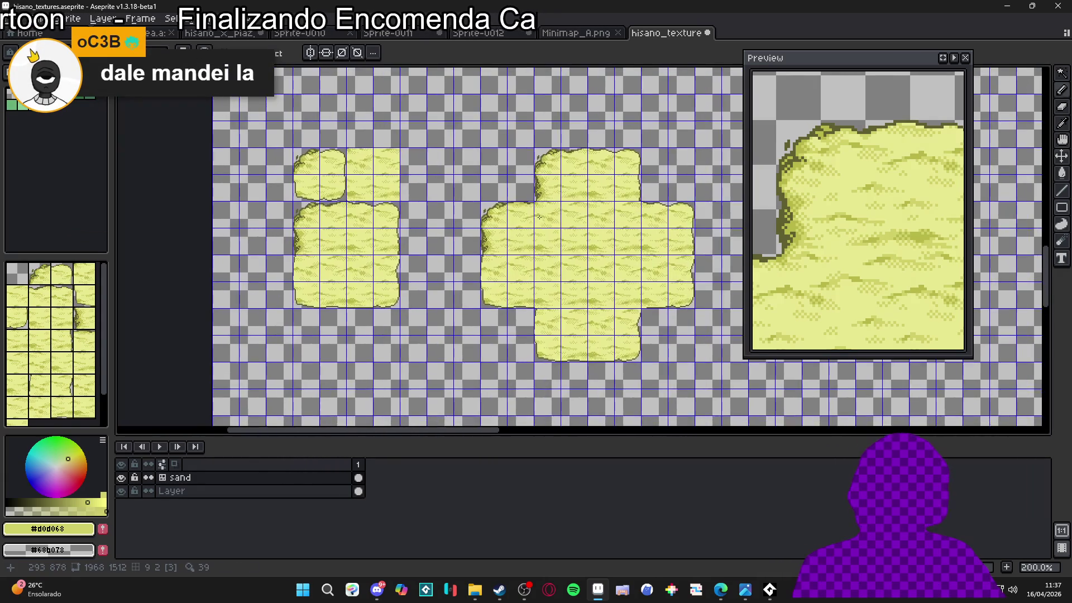
- Save the hisano_texture sand tileset with Ctrl+S
scroll(578, 243, "up", 1)
scroll(524, 215, "down", 1)
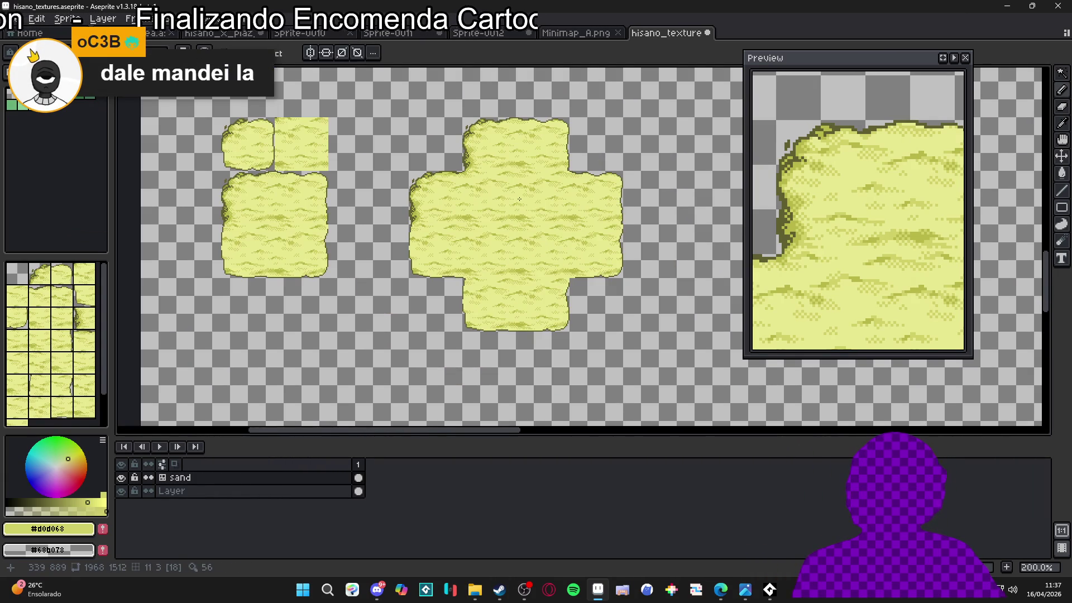
scroll(523, 203, "up", 1)
key("ctrl+s")
scroll(534, 230, "down", 1)
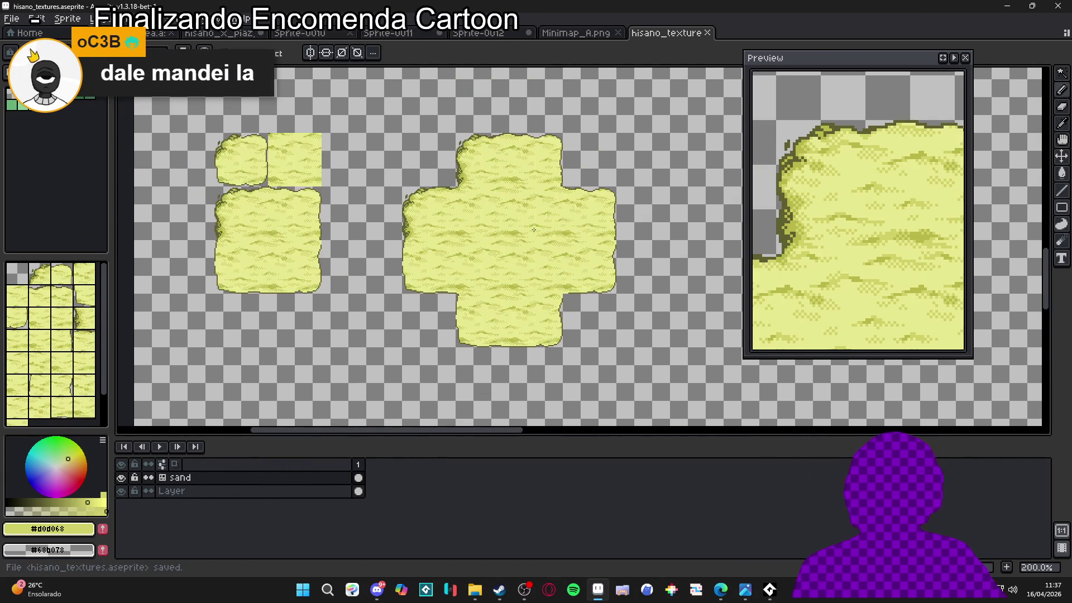
scroll(519, 217, "up", 2)
scroll(510, 216, "down", 1)
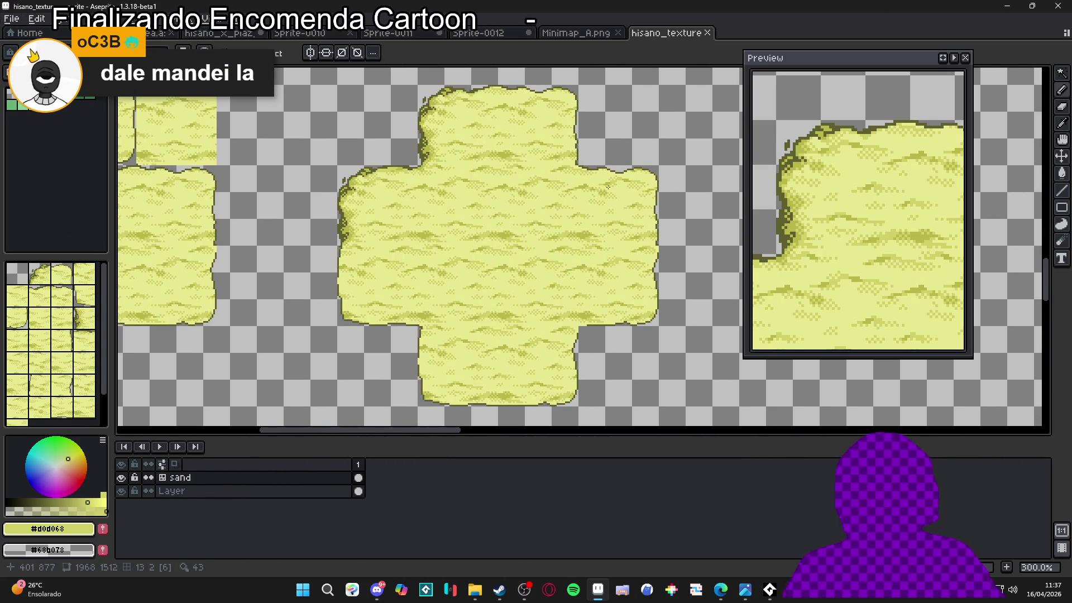
- Compare with the second_area map, return to hisano_texture, then switch to the VoxelsPlace browser
left_click(162, 34)
scroll(422, 141, "down", 1)
scroll(422, 141, "up", 1)
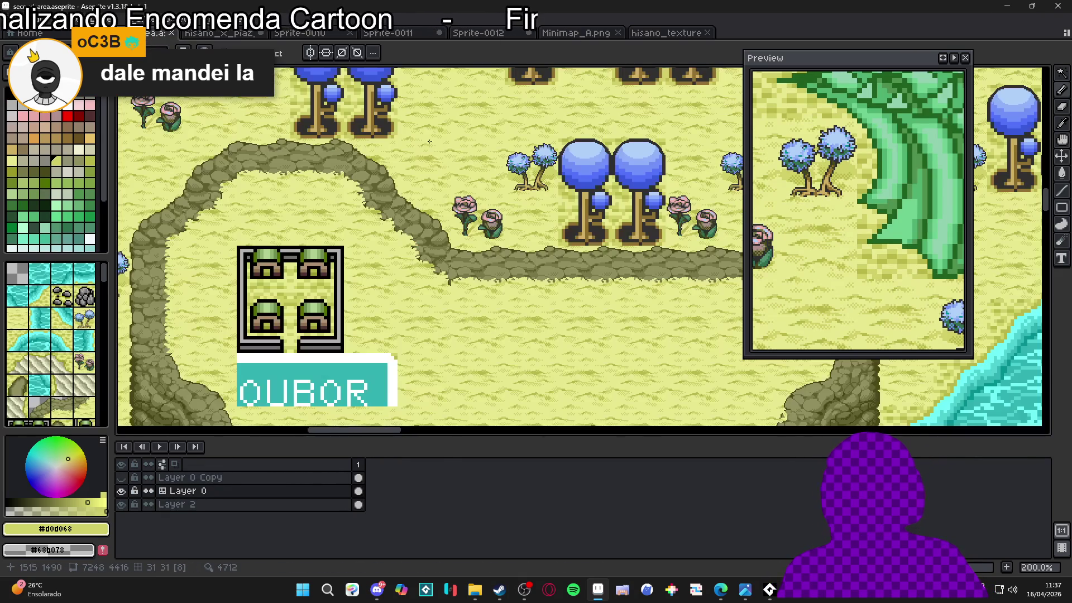
left_click(667, 33)
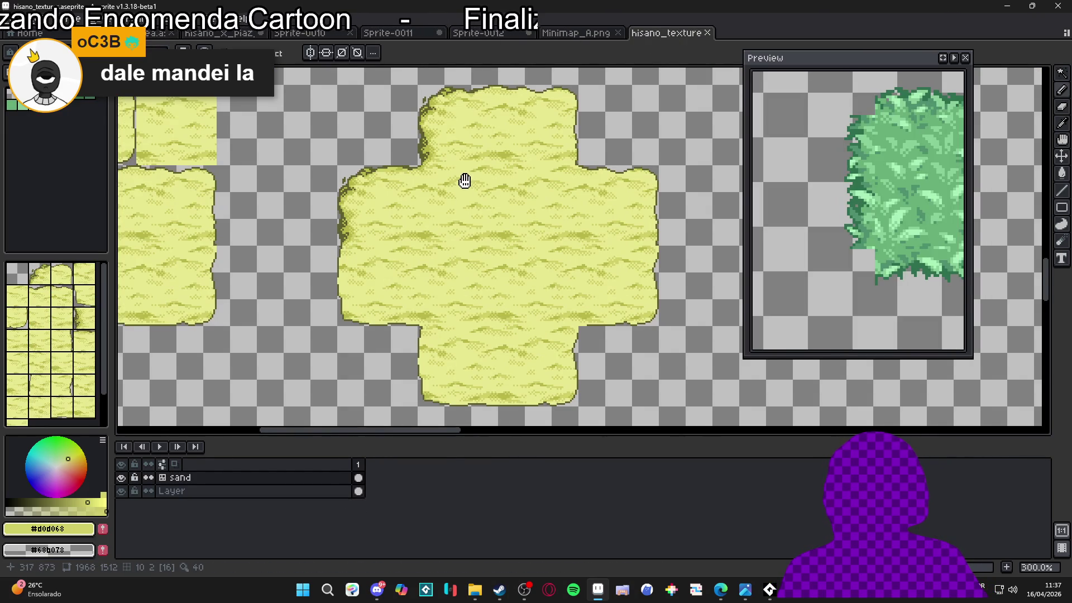
scroll(475, 181, "right", 1)
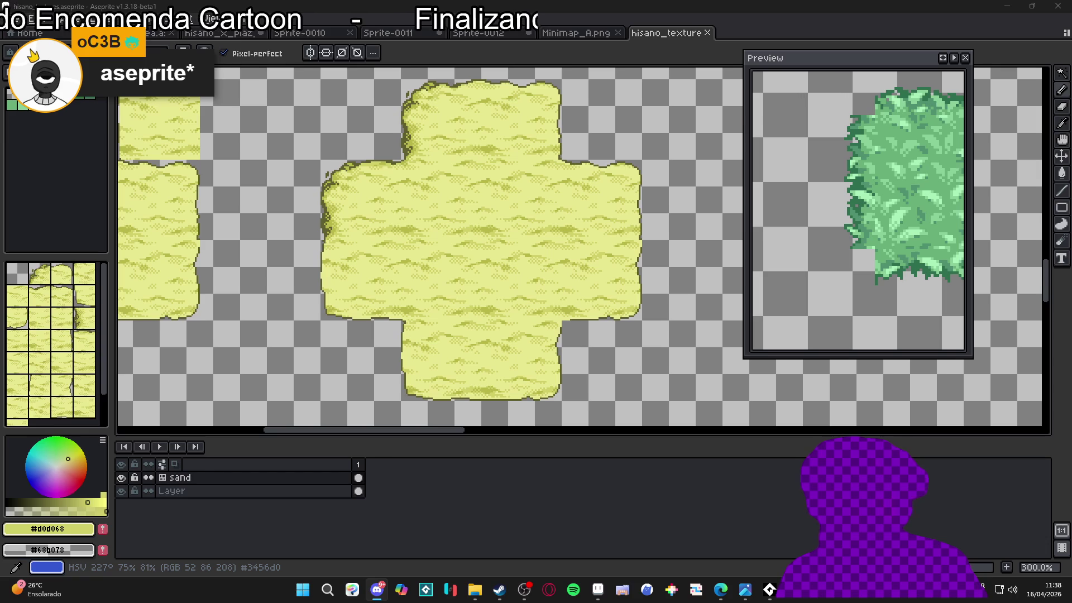
key("alt+Tab")
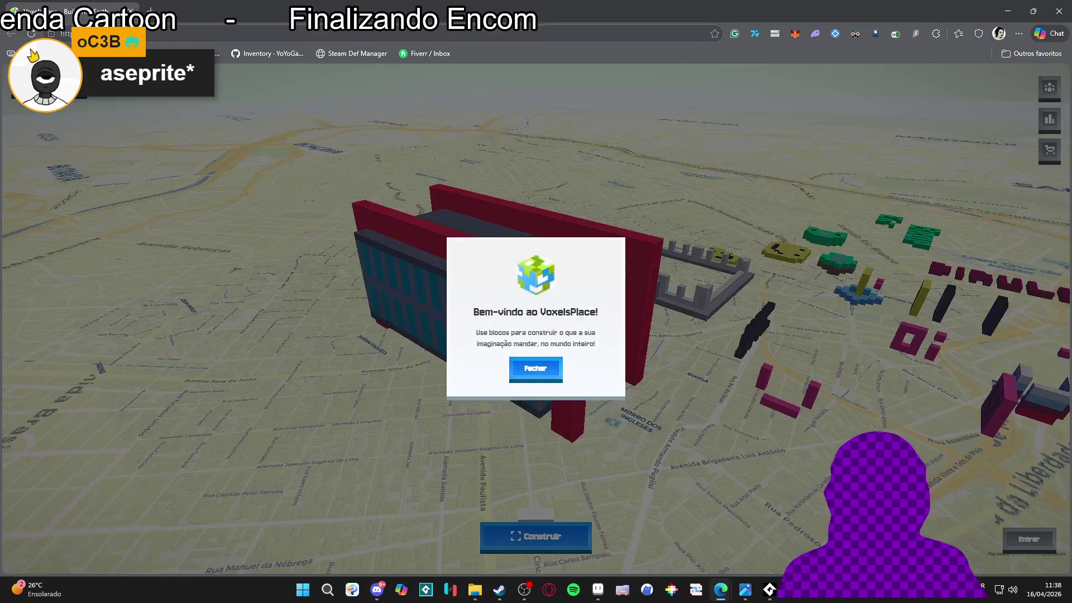
- Close the 'Bem-vindo ao VoxelsPlace!' welcome message with Fechar
left_click(549, 384)
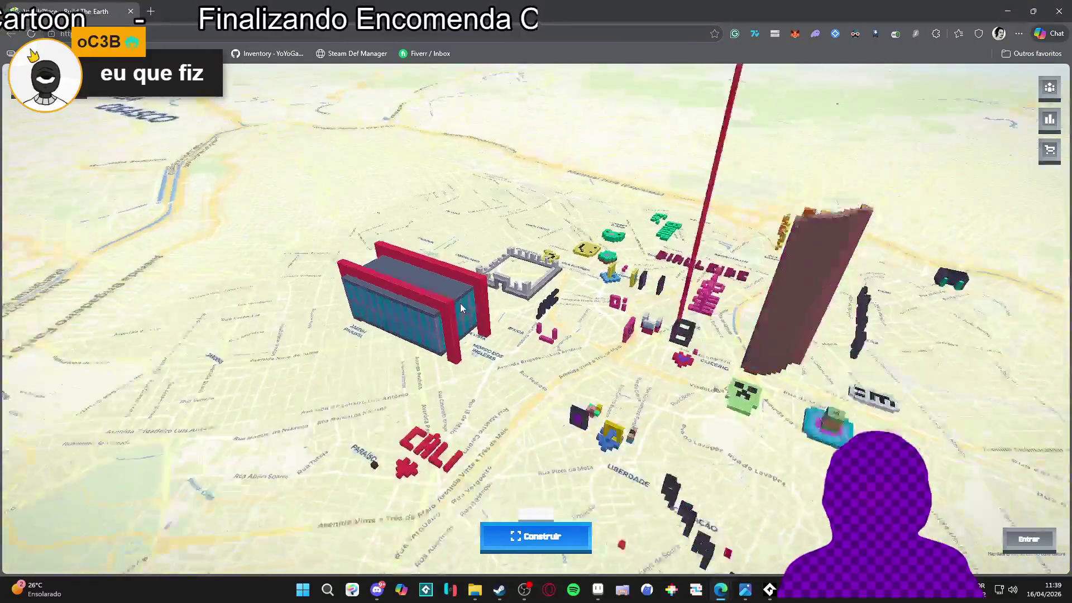
- Browse the Loja shop's +128 Voxels, +32 Slots and Quickload offers, then close it
left_click(1060, 150)
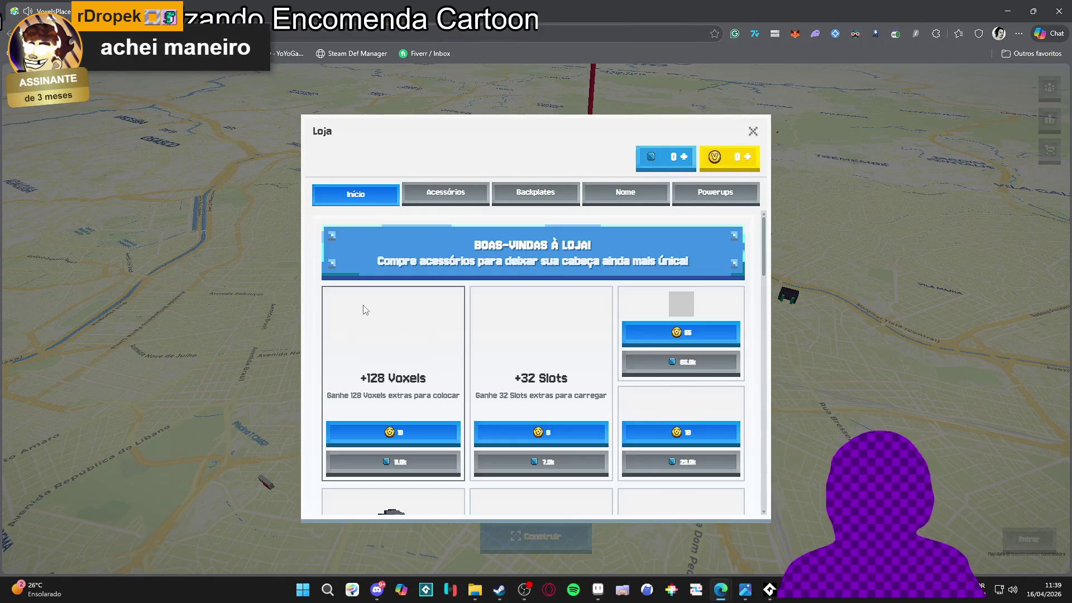
scroll(535, 355, "down", 3)
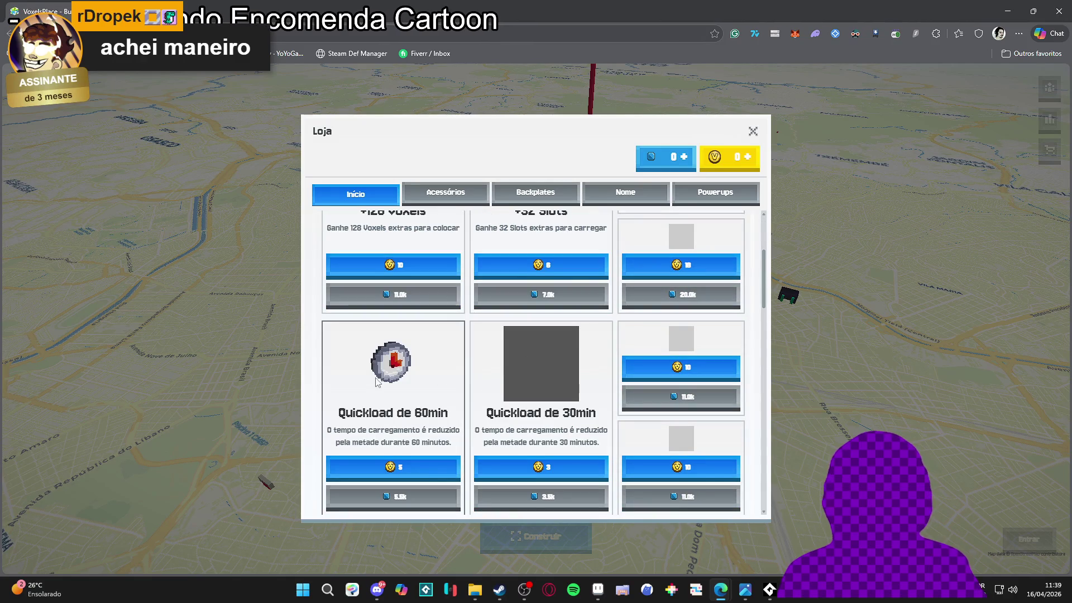
scroll(374, 428, "down", 9)
scroll(409, 393, "up", 4)
scroll(408, 393, "up", 5)
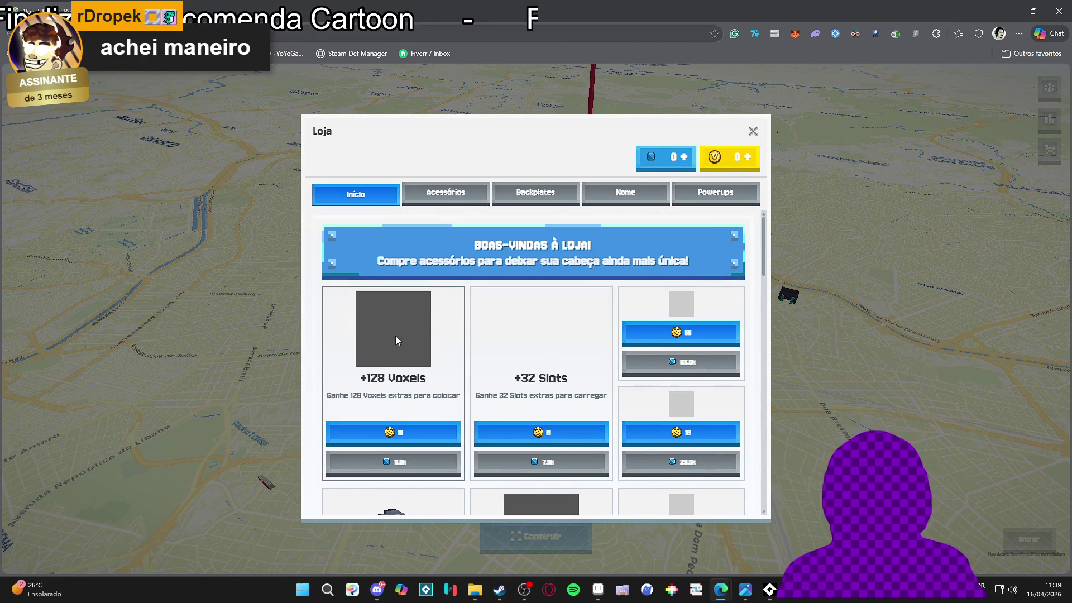
scroll(614, 379, "down", 6)
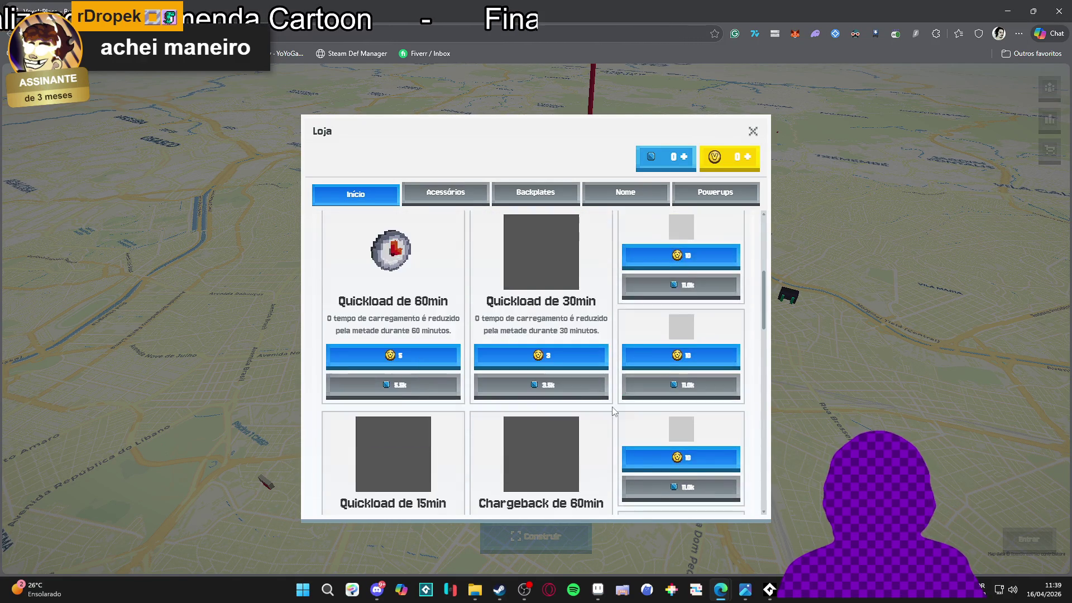
scroll(618, 383, "down", 3)
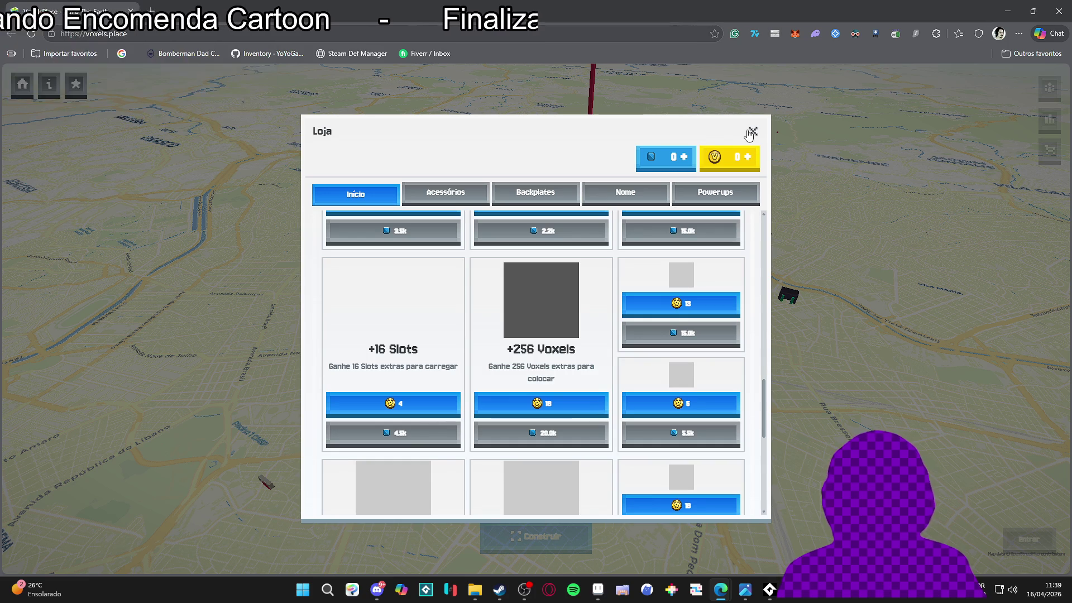
scroll(582, 299, "down", 5)
scroll(581, 298, "up", 8)
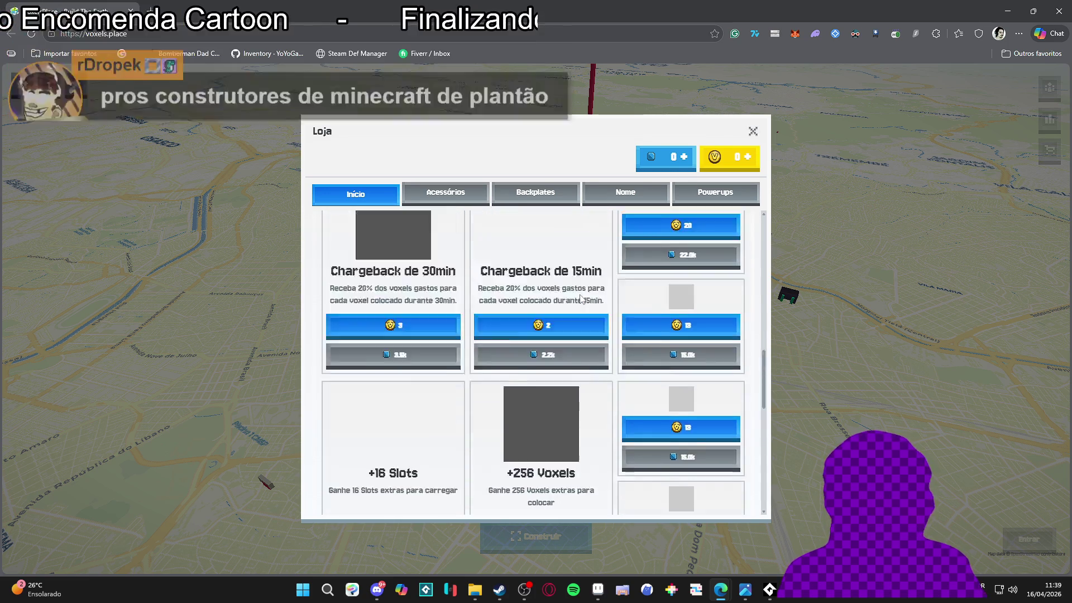
scroll(581, 297, "up", 5)
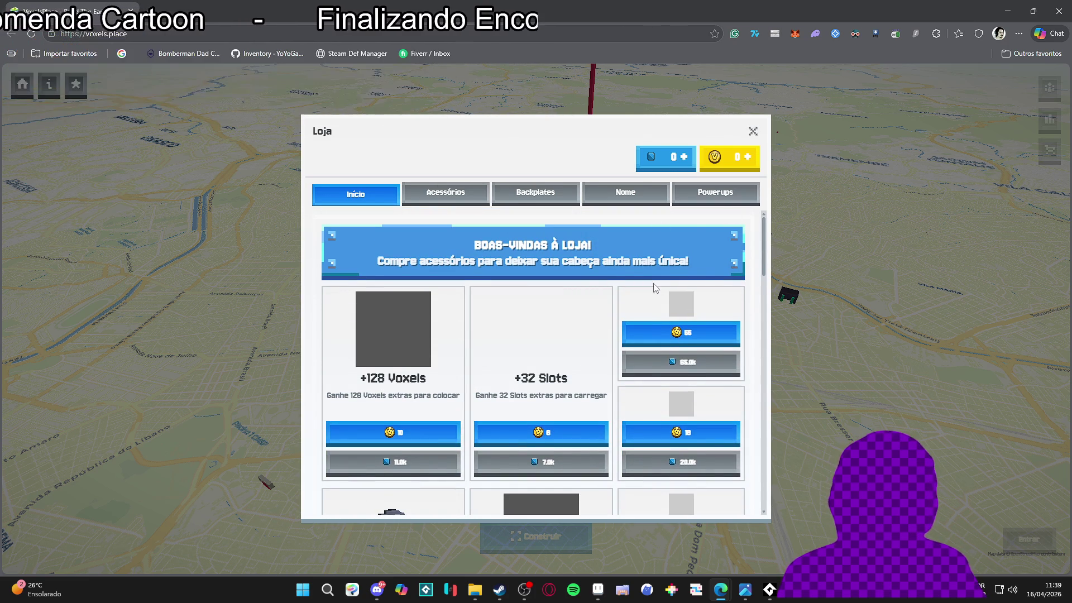
left_click(751, 134)
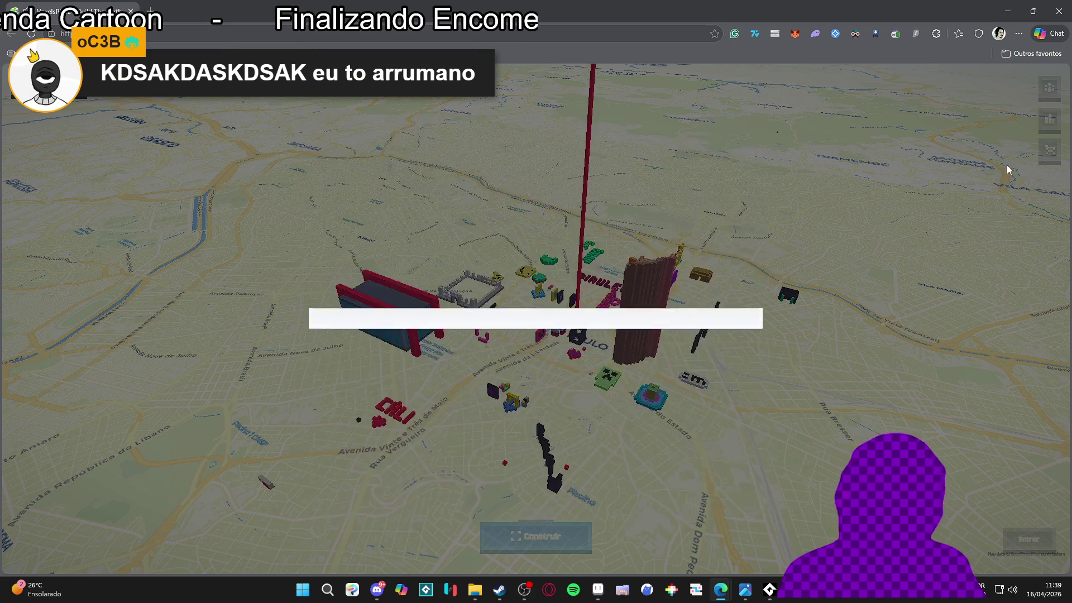
- Reopen the Loja shop to review its boosts again before returning to the map
left_click(1050, 157)
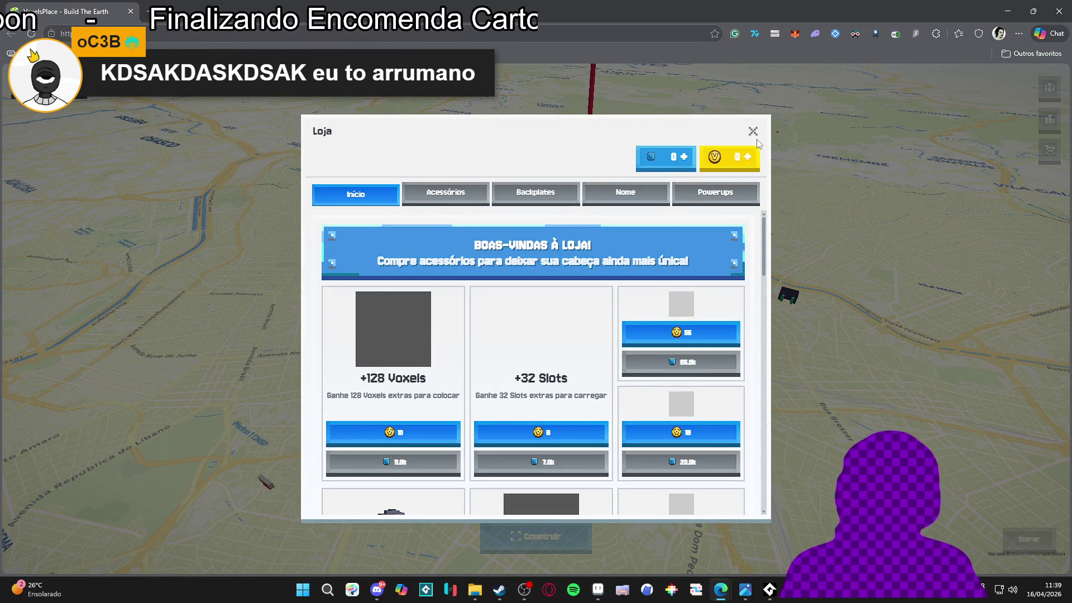
left_click(752, 133)
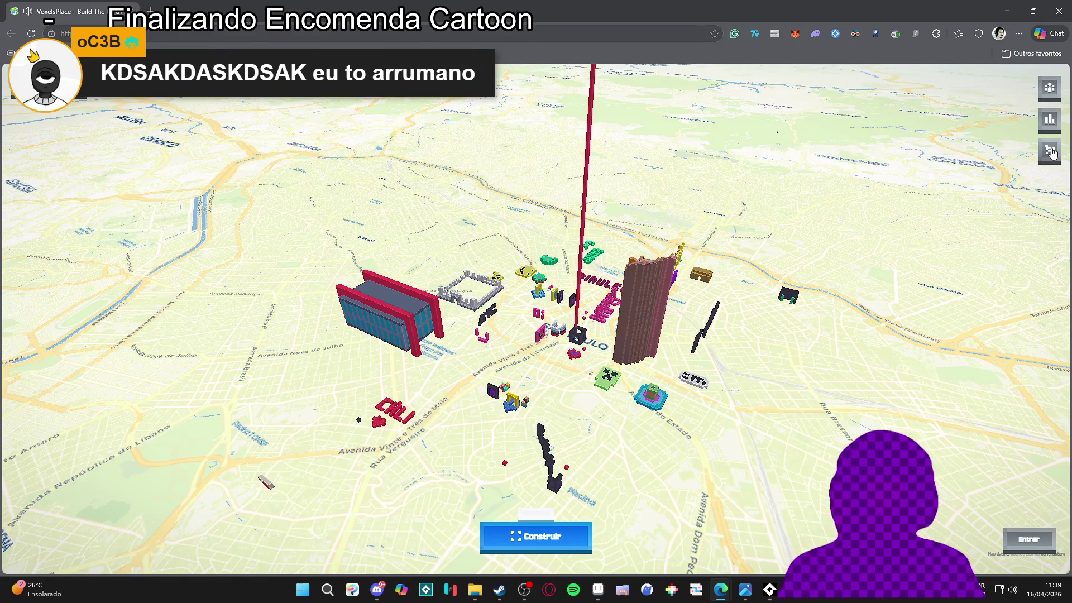
left_click(1051, 153)
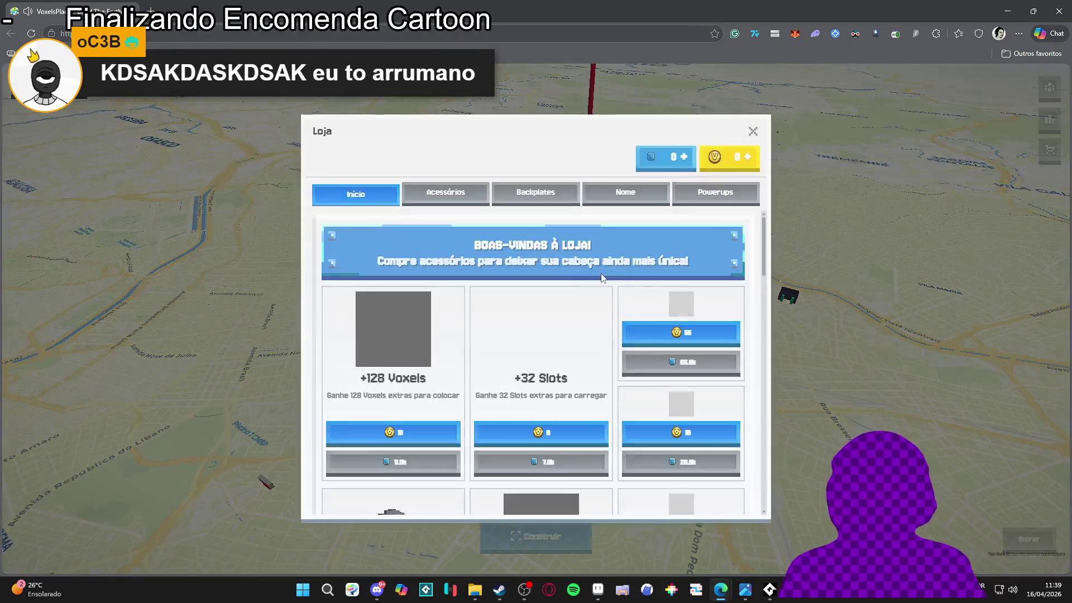
scroll(507, 279, "down", 2)
scroll(507, 279, "up", 2)
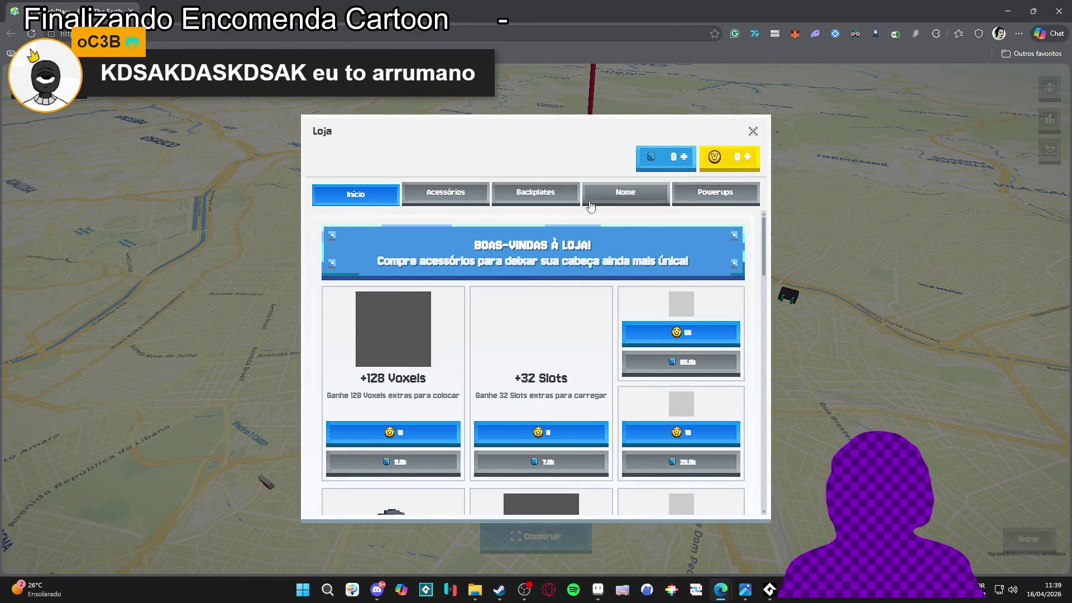
scroll(530, 334, "down", 2)
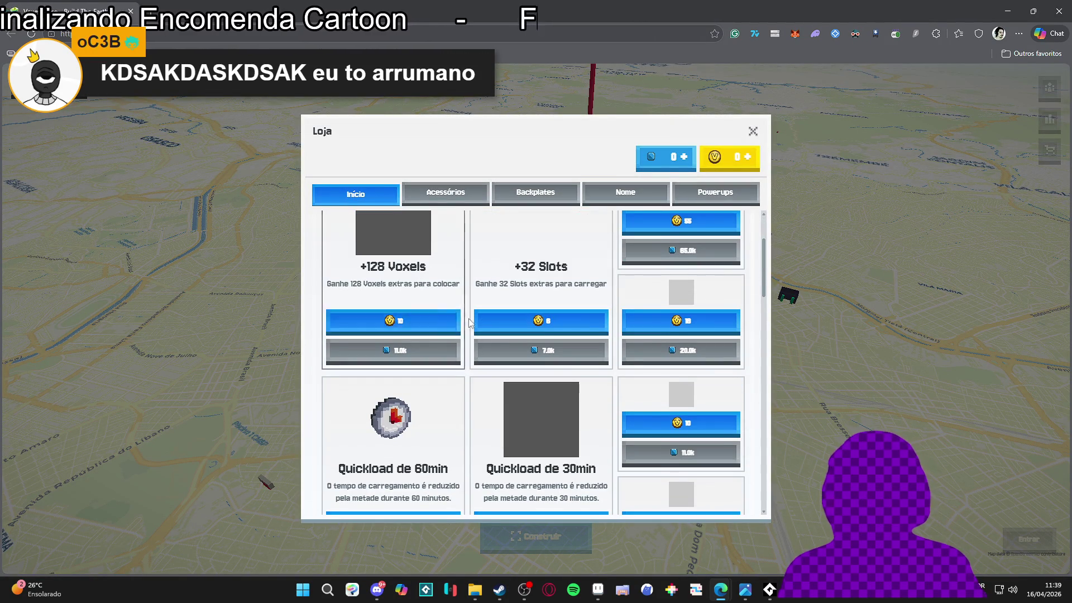
left_click(753, 132)
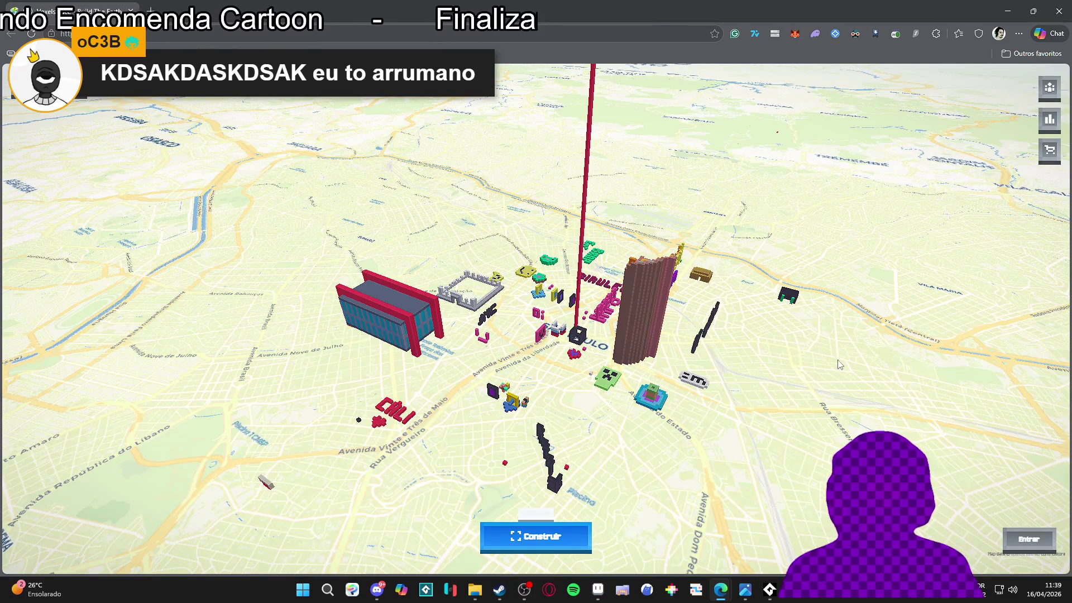
- Zoom the 3D map and tilt it toward the horizon over central São Paulo
scroll(491, 396, "up", 5)
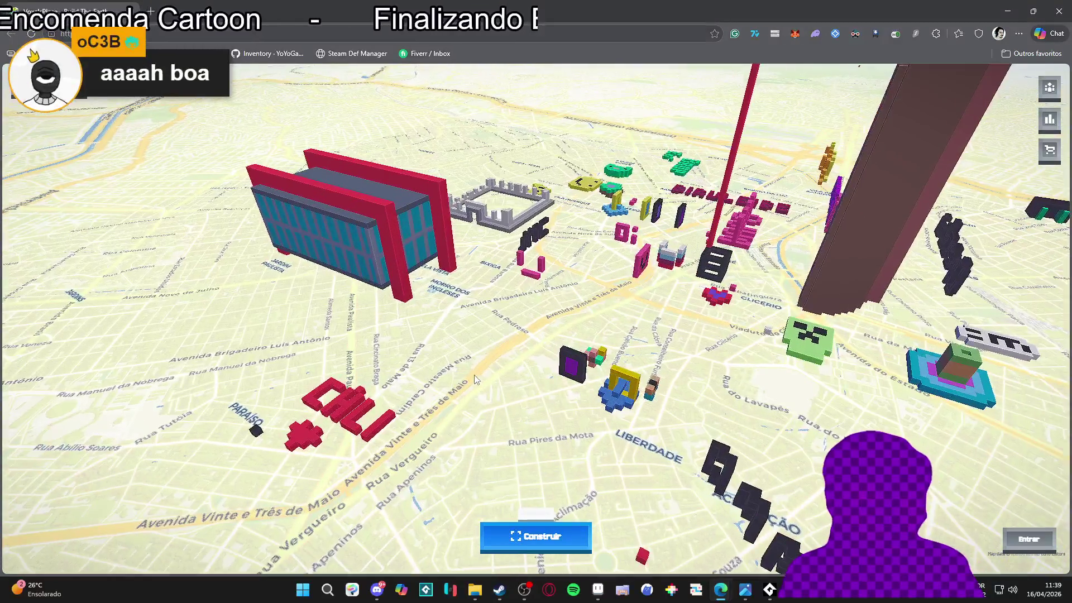
scroll(474, 374, "down", 3)
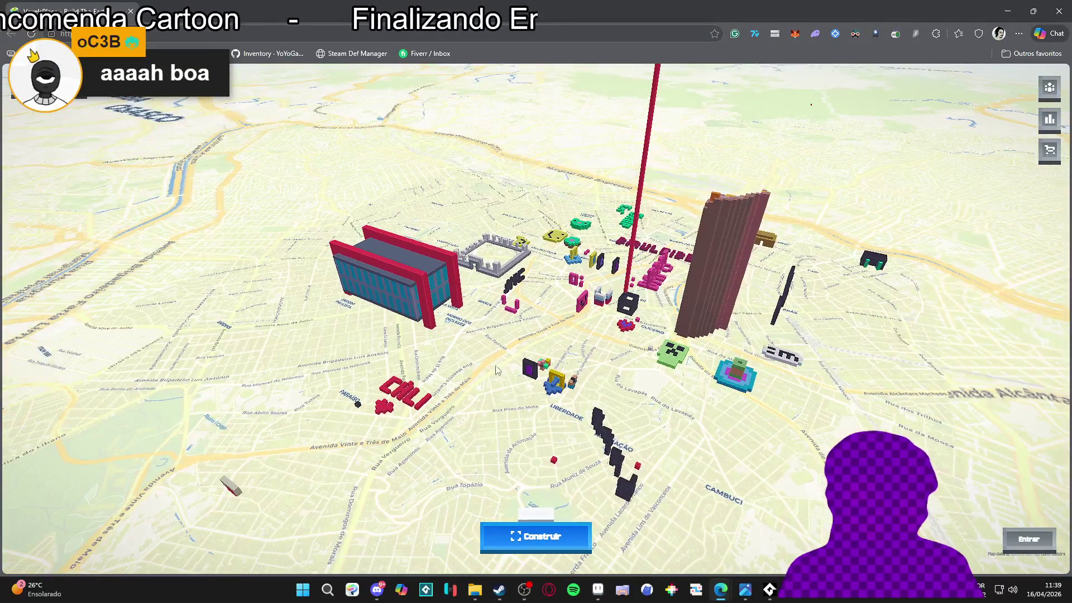
scroll(528, 346, "down", 2)
scroll(527, 346, "down", 5)
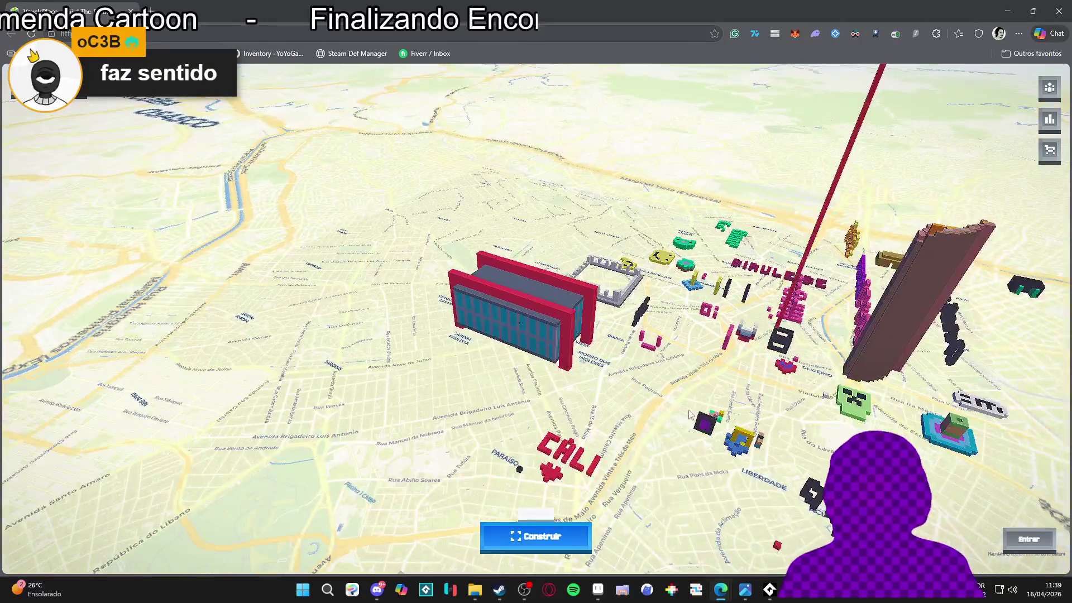
mouse_move(681, 401)
left_mouse_down()
mouse_move(696, 269)
mouse_move(558, 335)
mouse_move(426, 215)
mouse_move(503, 223)
mouse_move(632, 352)
left_mouse_up()
scroll(631, 351, "up", 5)
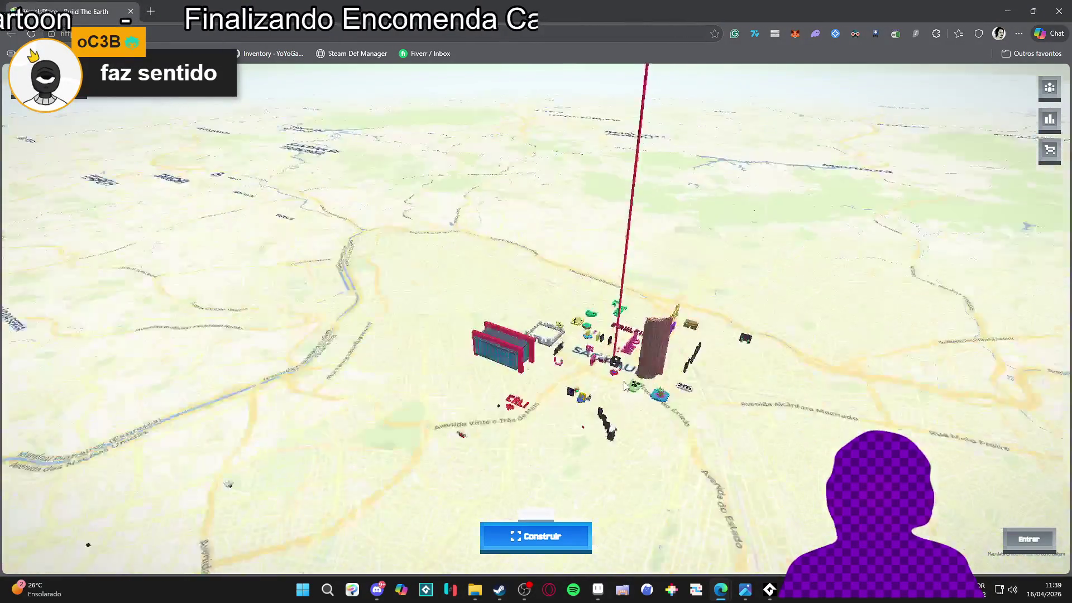
scroll(575, 336, "up", 1)
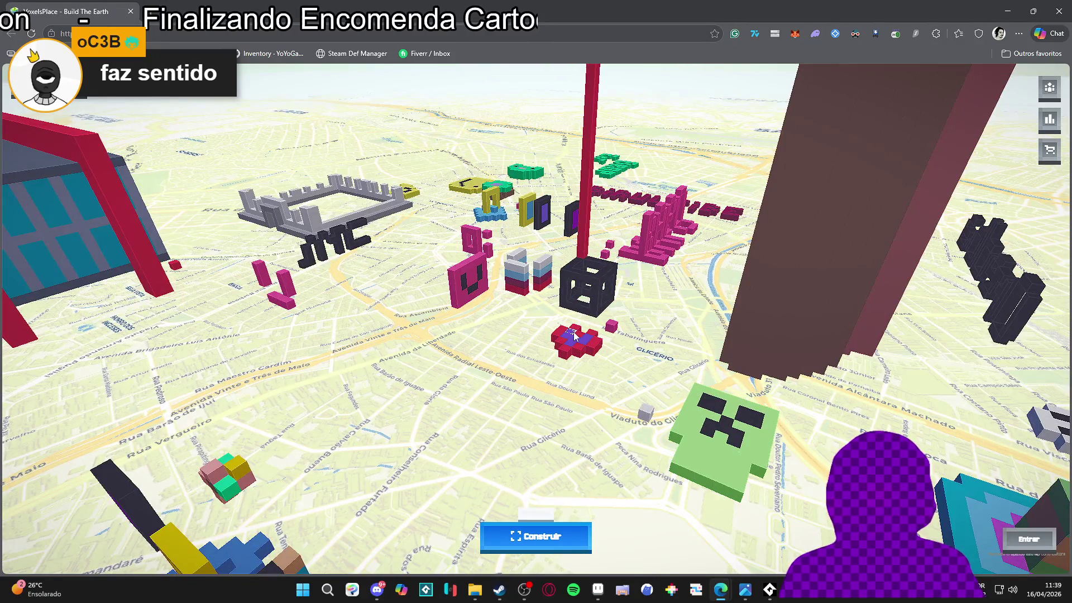
scroll(576, 336, "up", 4)
scroll(580, 332, "down", 3)
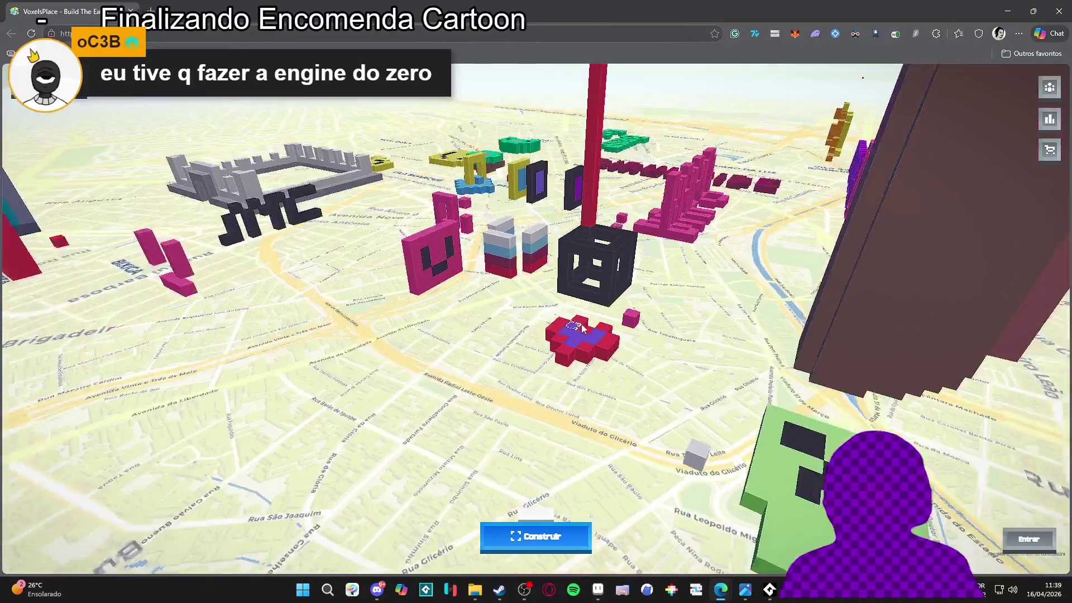
scroll(582, 328, "up", 3)
scroll(534, 330, "up", 3)
scroll(539, 324, "down", 6)
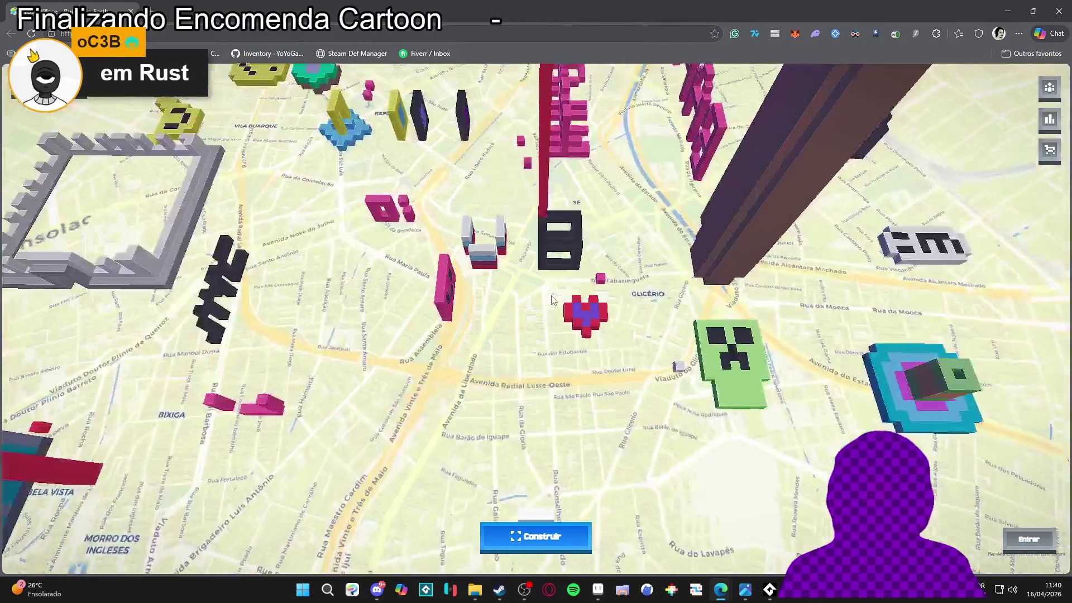
scroll(556, 296, "down", 2)
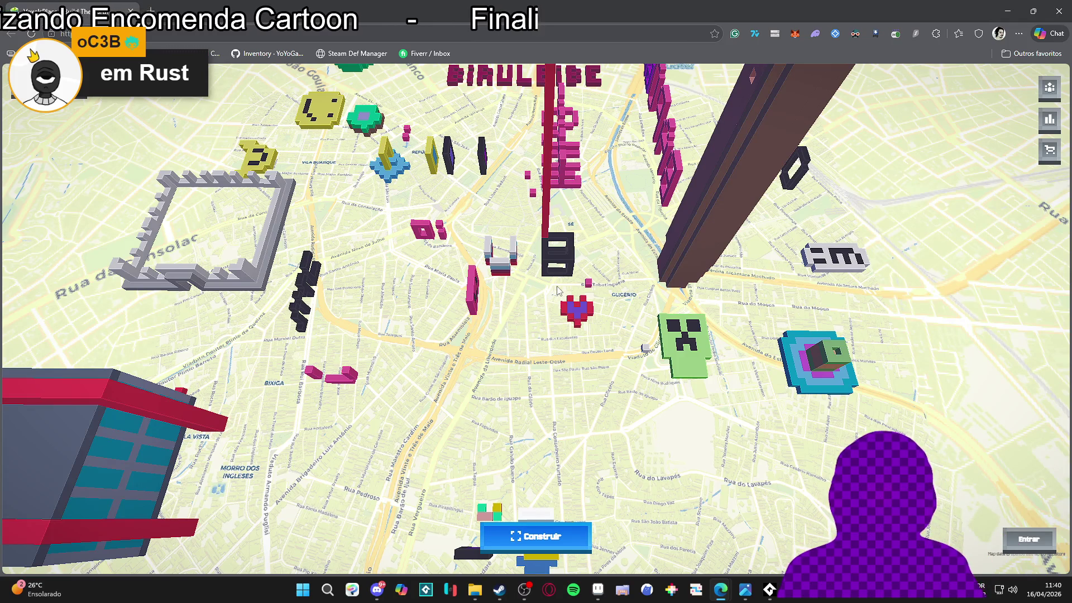
- Zoom around and tilt low over the pink lettering, blue-glass building and brown tower
scroll(556, 290, "down", 10)
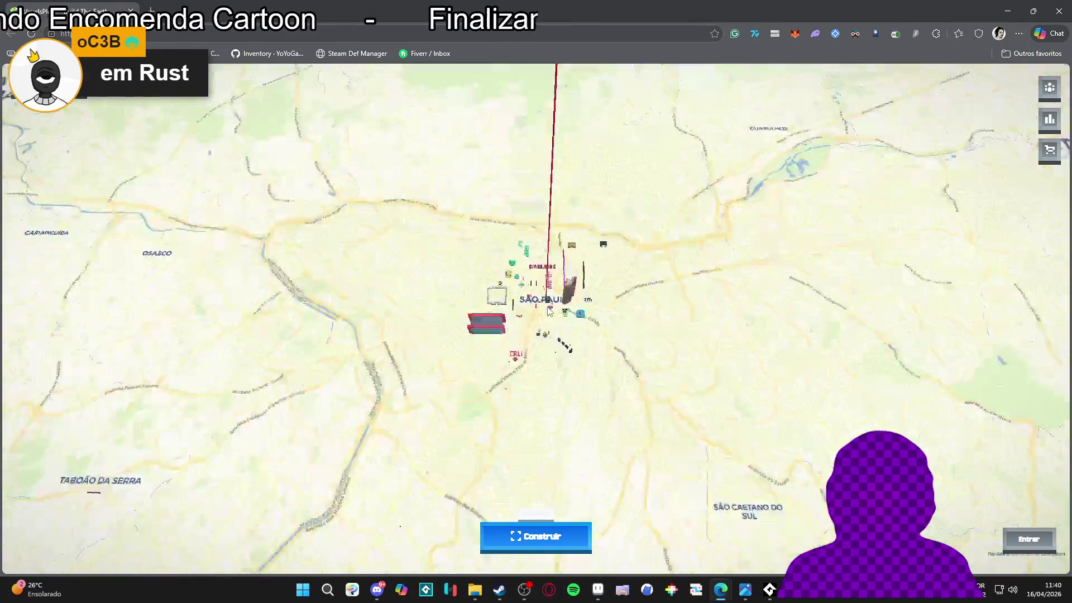
scroll(549, 310, "up", 4)
scroll(479, 288, "up", 3)
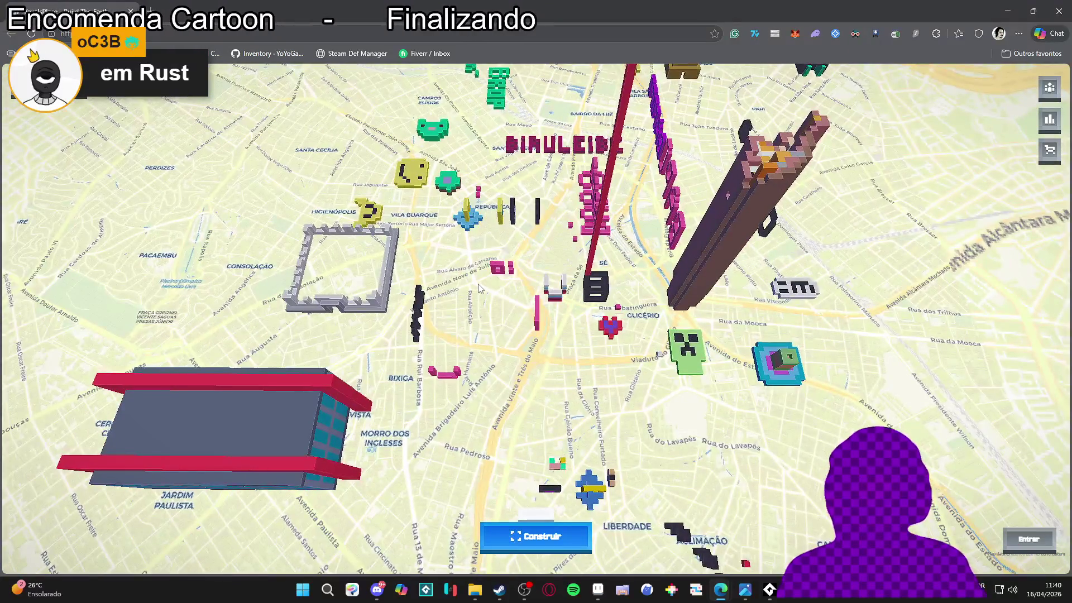
scroll(479, 288, "up", 2)
scroll(480, 288, "down", 4)
scroll(480, 288, "down", 2)
scroll(481, 288, "up", 4)
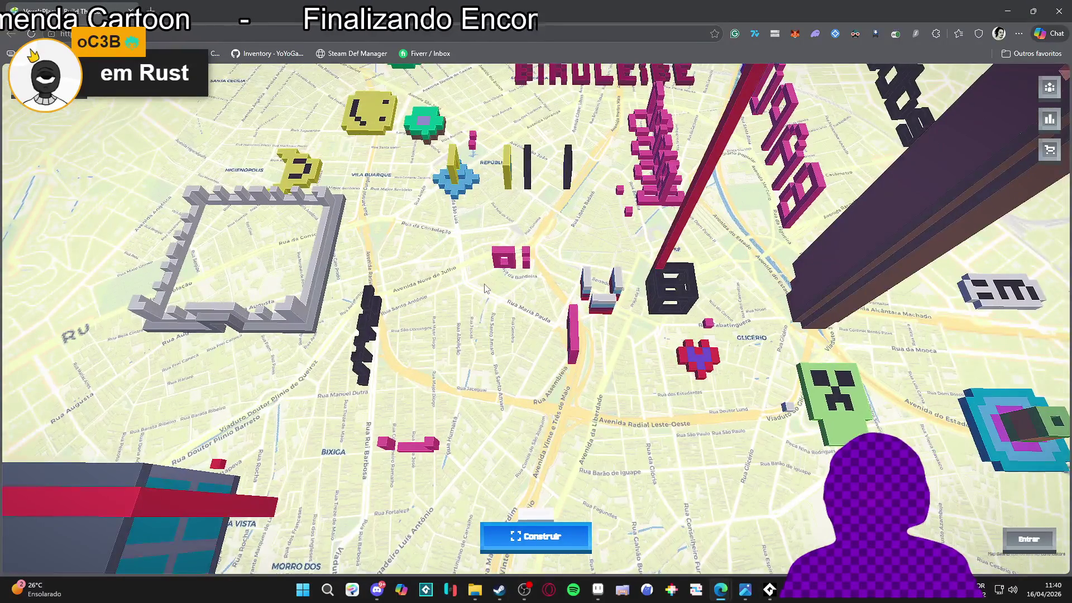
scroll(491, 288, "up", 2)
scroll(500, 288, "up", 2)
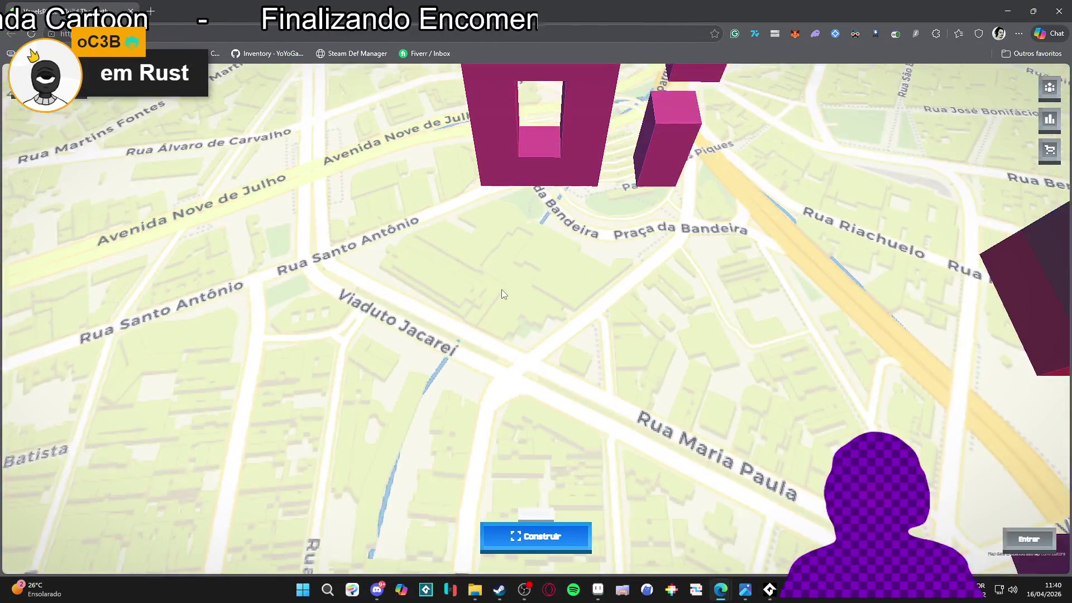
scroll(501, 289, "down", 3)
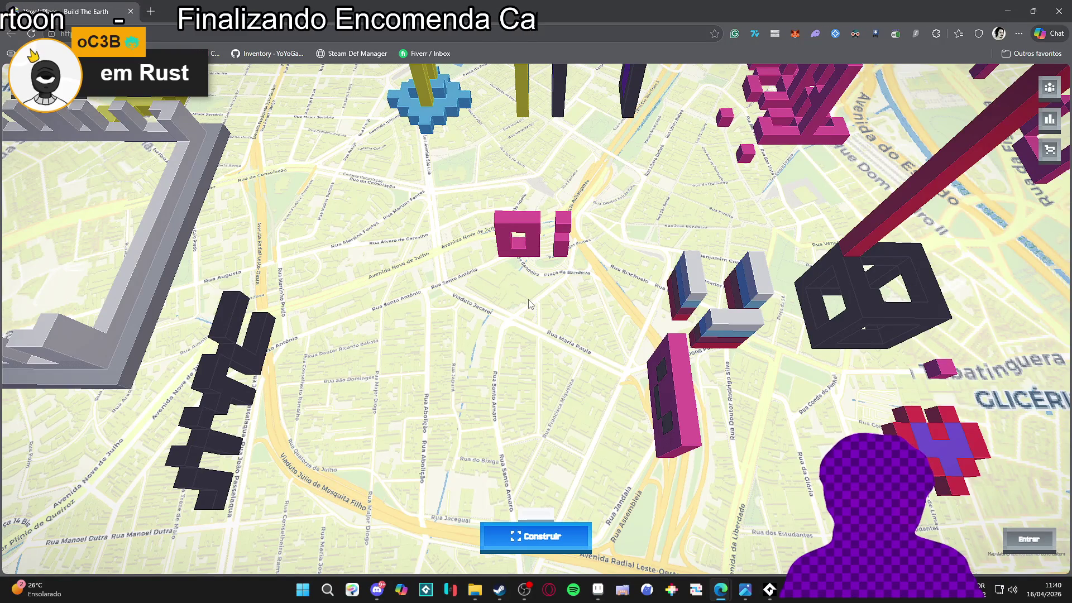
scroll(529, 305, "down", 5)
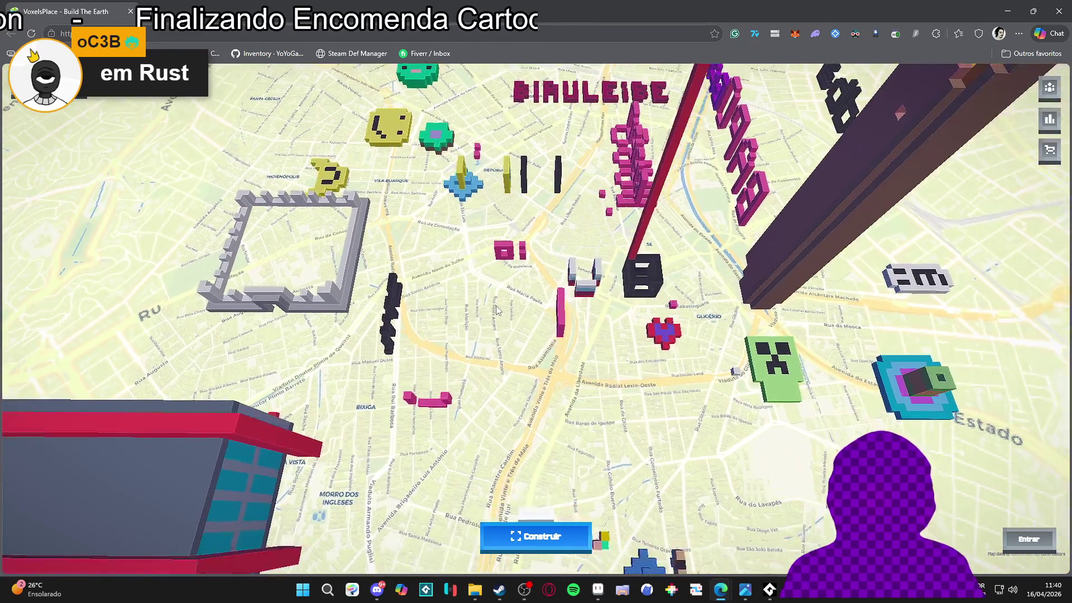
mouse_move(512, 317)
left_mouse_down()
mouse_move(435, 114)
mouse_move(349, 108)
mouse_move(474, 119)
mouse_move(424, 195)
mouse_move(338, 124)
left_mouse_up()
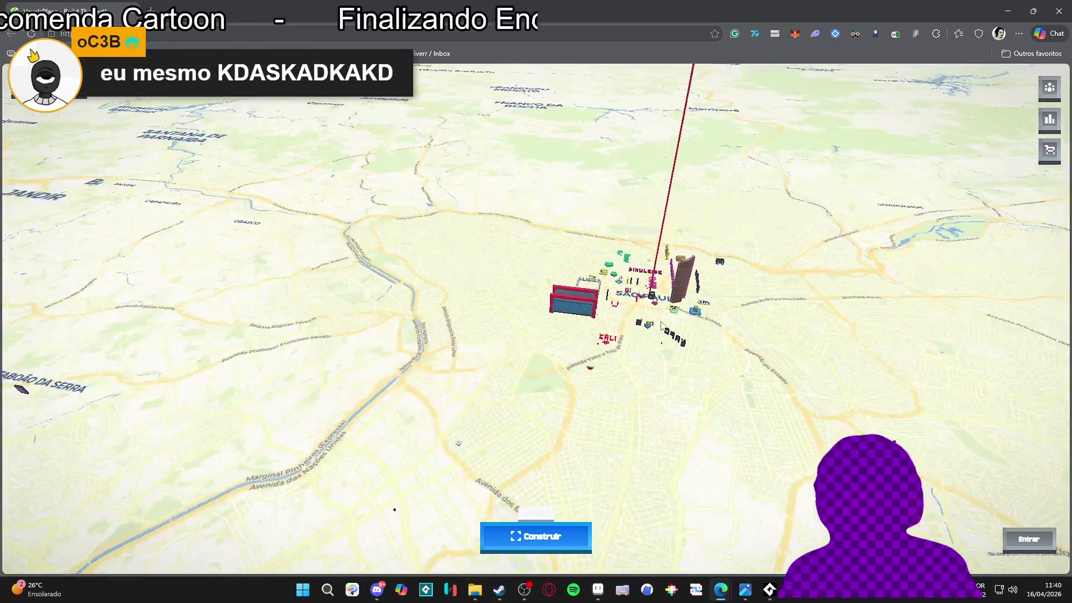
scroll(659, 330, "up", 5)
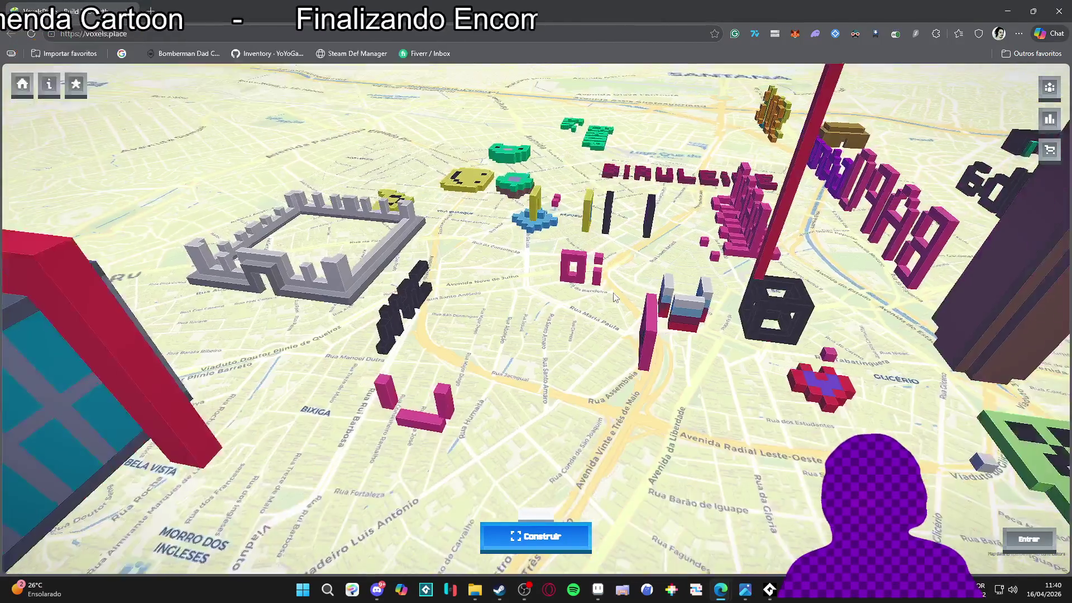
scroll(614, 296, "down", 5)
scroll(633, 306, "up", 3)
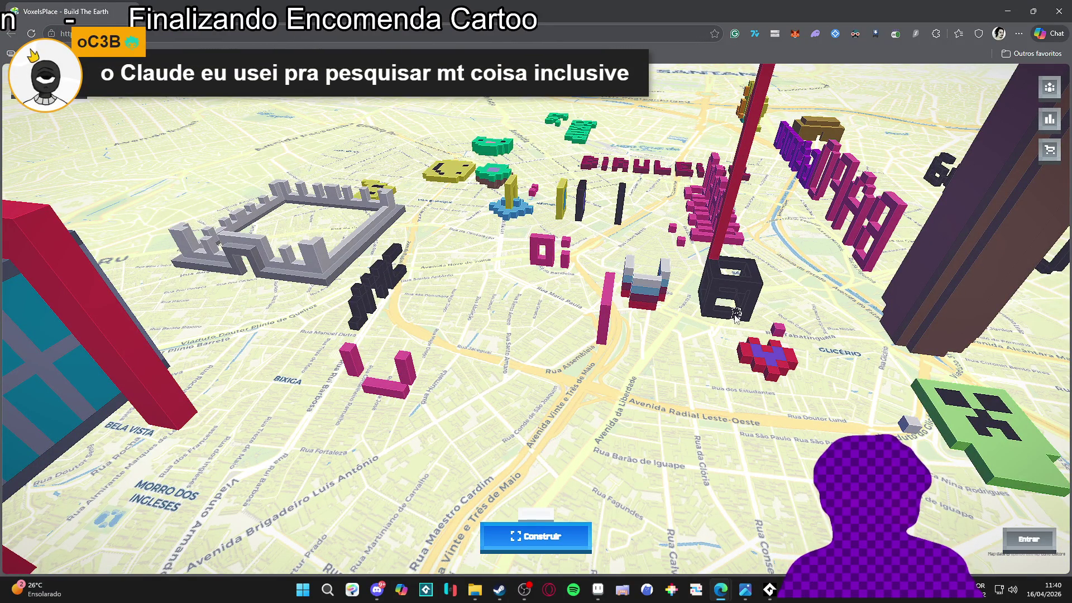
scroll(736, 316, "down", 5)
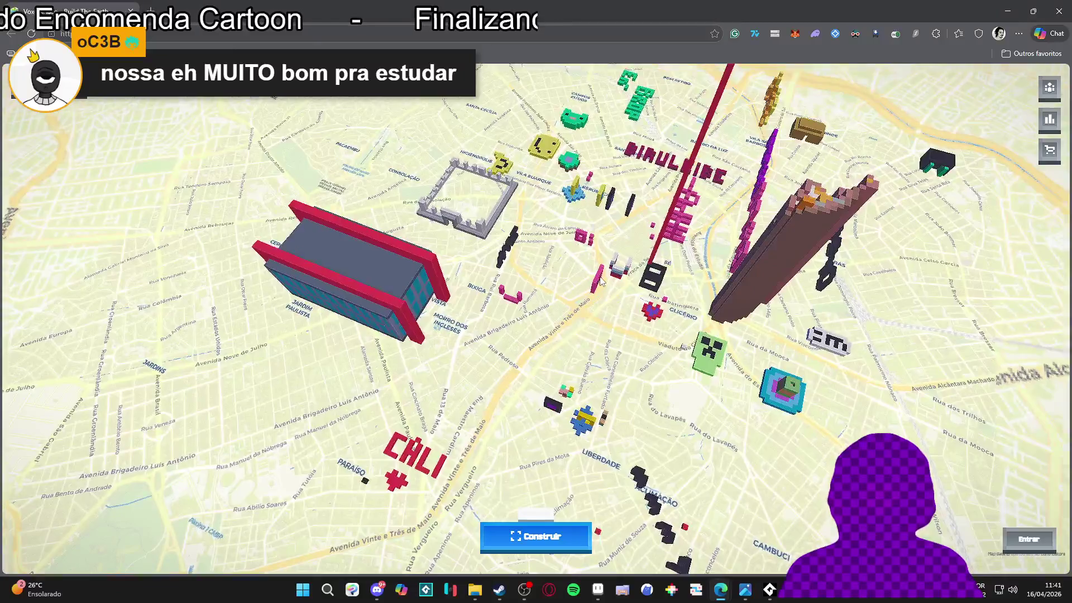
scroll(601, 281, "up", 5)
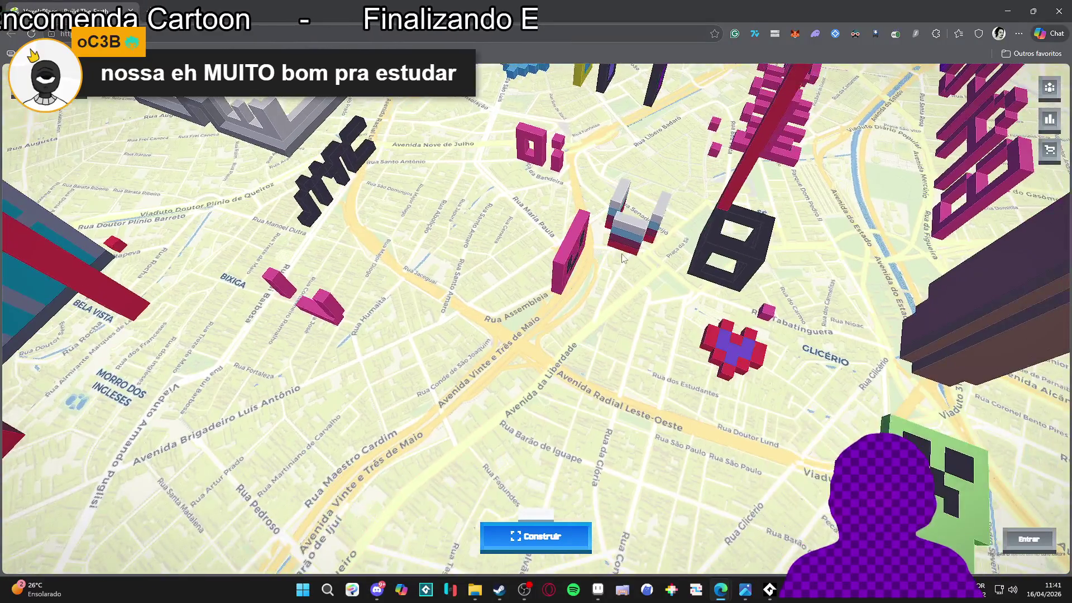
mouse_move(623, 258)
left_mouse_down()
mouse_move(511, 66)
mouse_move(566, 182)
mouse_move(642, 82)
mouse_move(634, 209)
left_mouse_up()
scroll(634, 209, "down", 10)
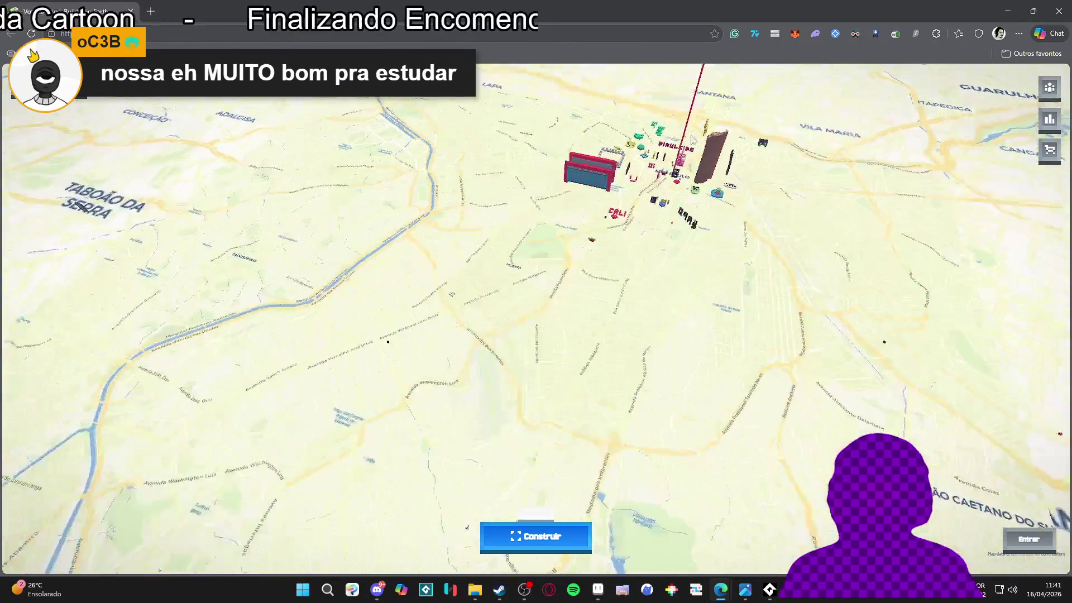
scroll(712, 219, "down", 5)
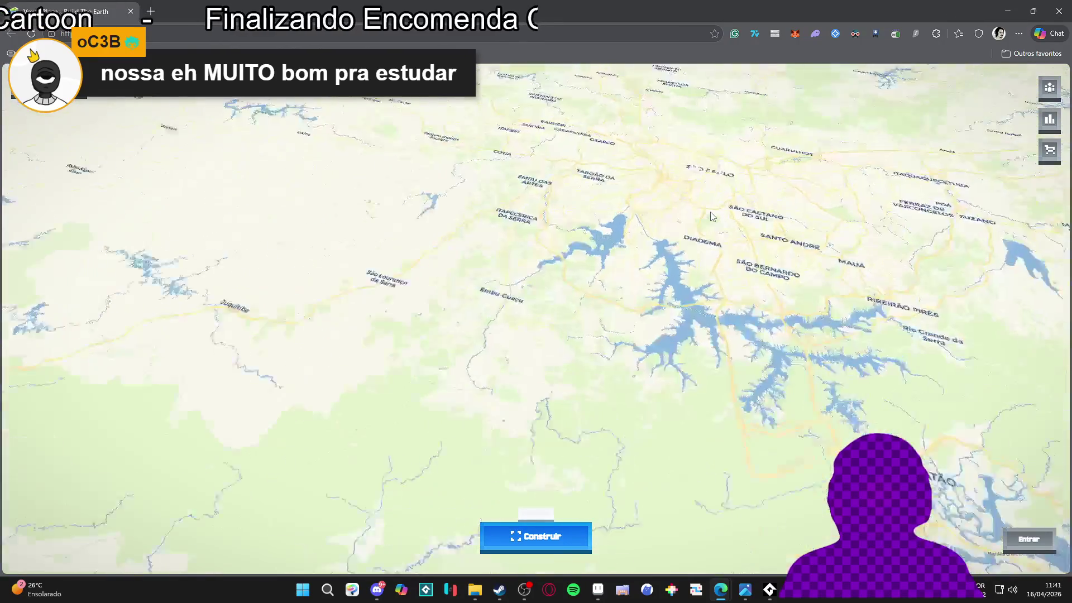
scroll(712, 218, "up", 10)
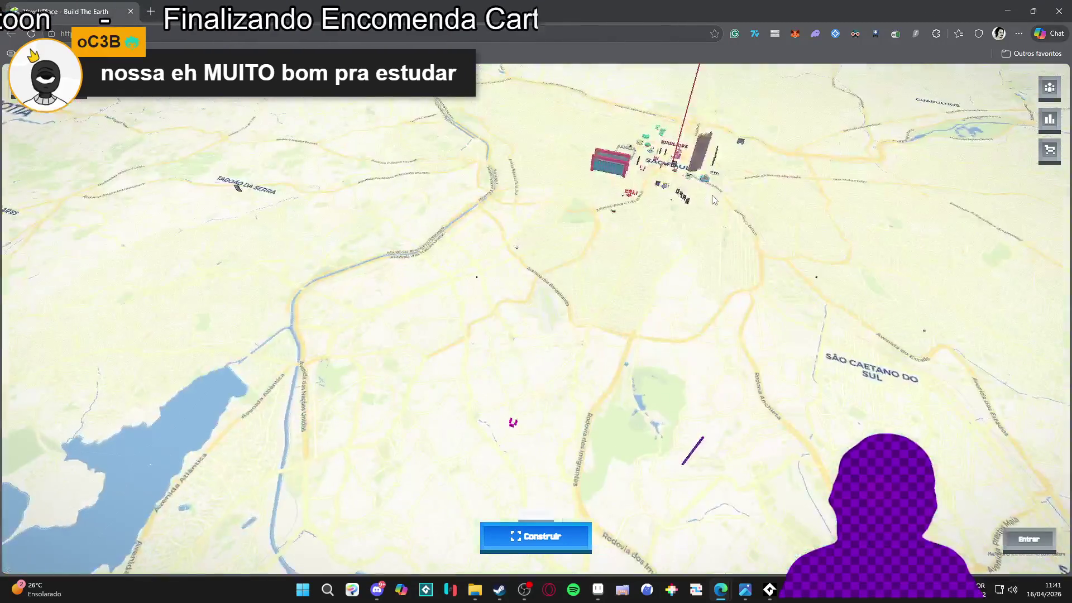
scroll(713, 200, "down", 8)
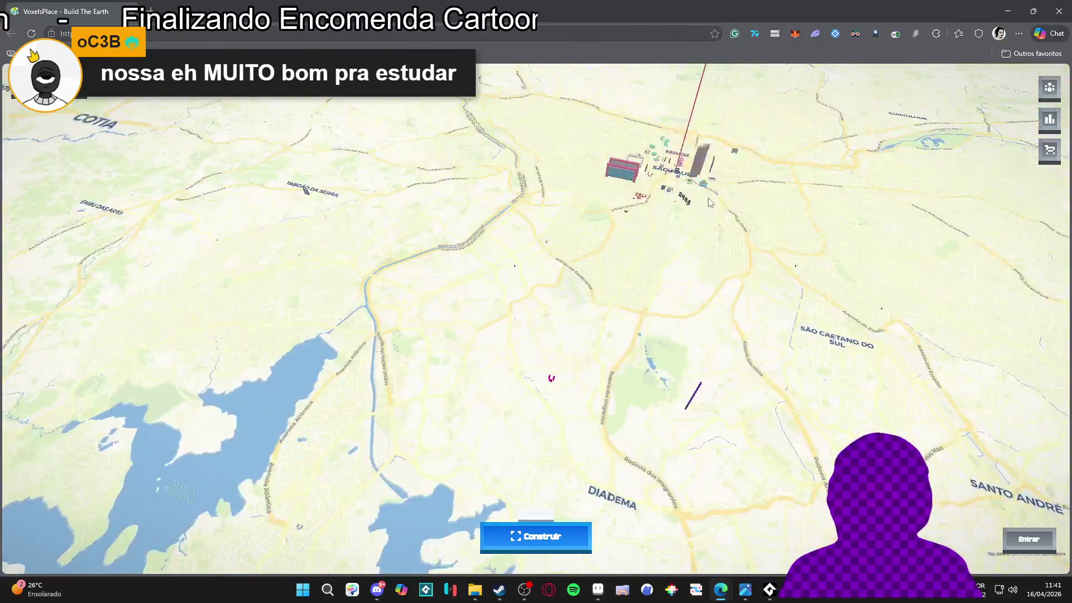
scroll(707, 198, "up", 5)
scroll(670, 218, "down", 8)
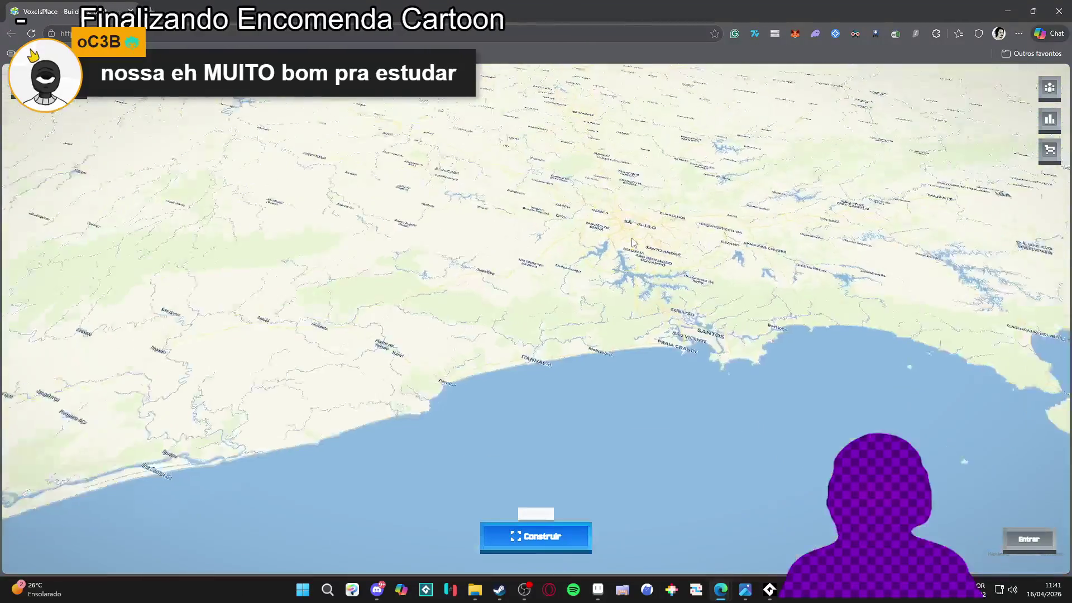
scroll(638, 232, "up", 3)
scroll(638, 232, "up", 8)
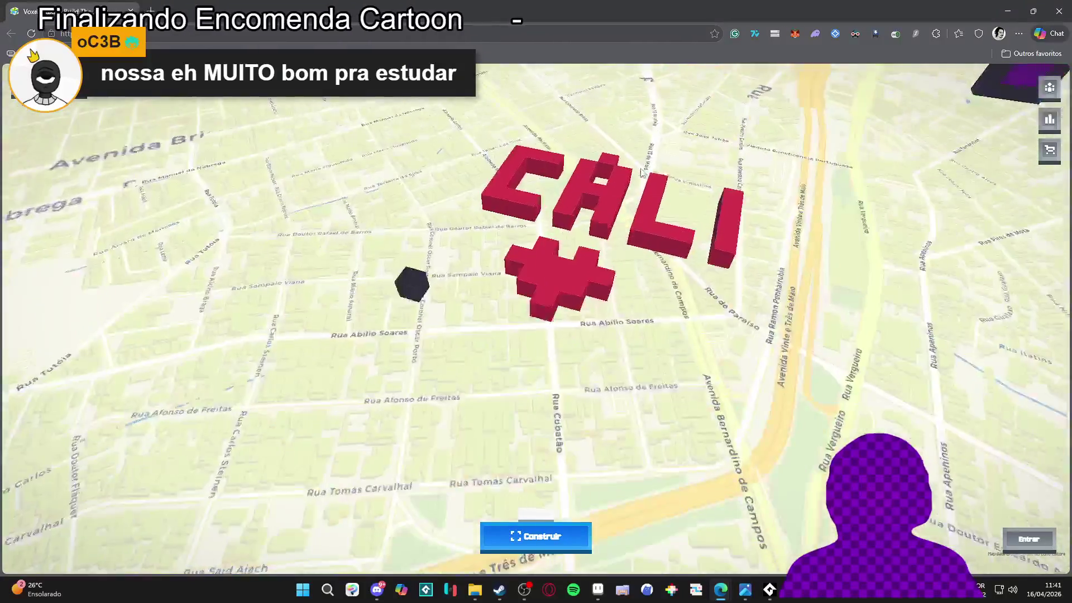
scroll(641, 170, "down", 8)
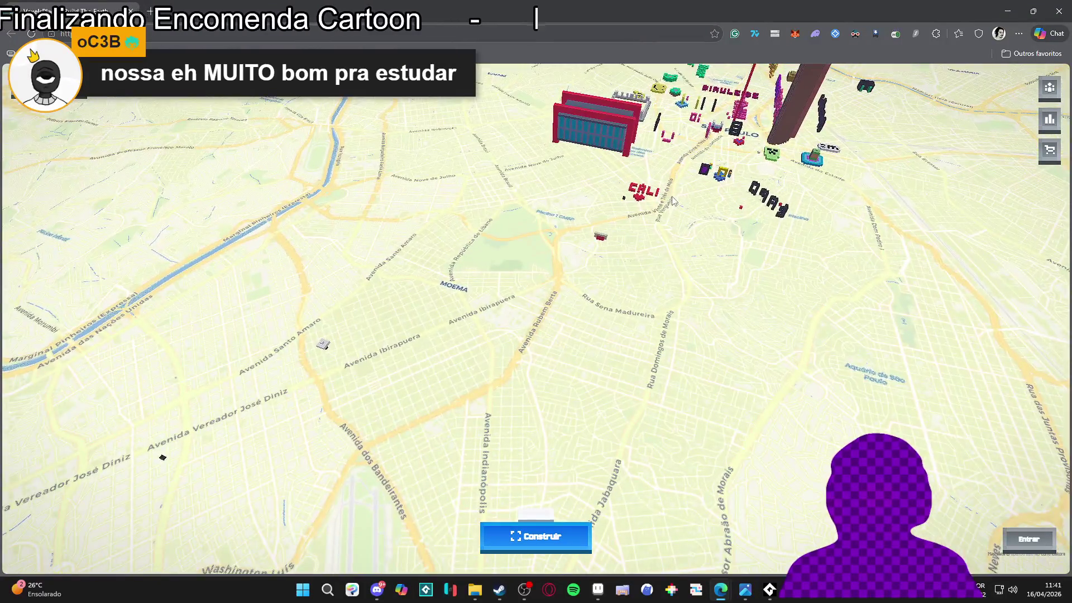
scroll(679, 189, "down", 8)
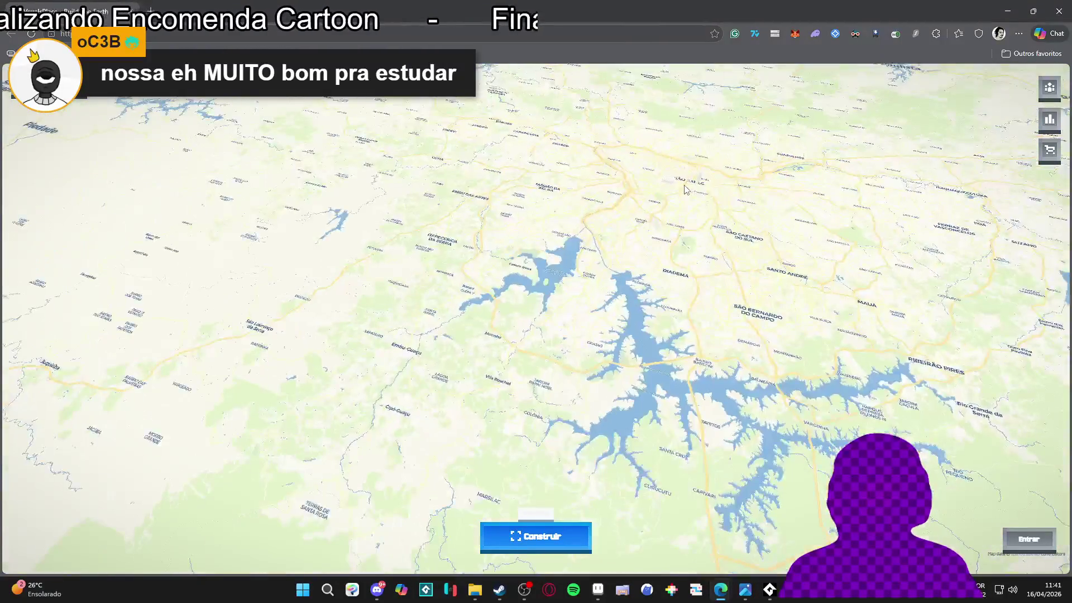
scroll(686, 190, "up", 4)
scroll(687, 190, "up", 8)
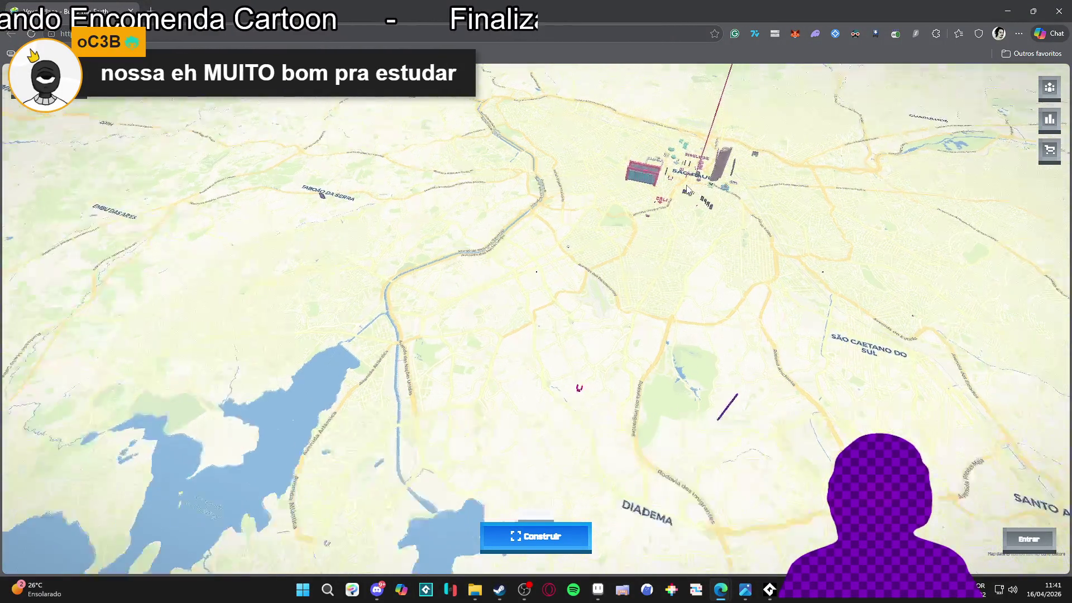
scroll(658, 200, "down", 8)
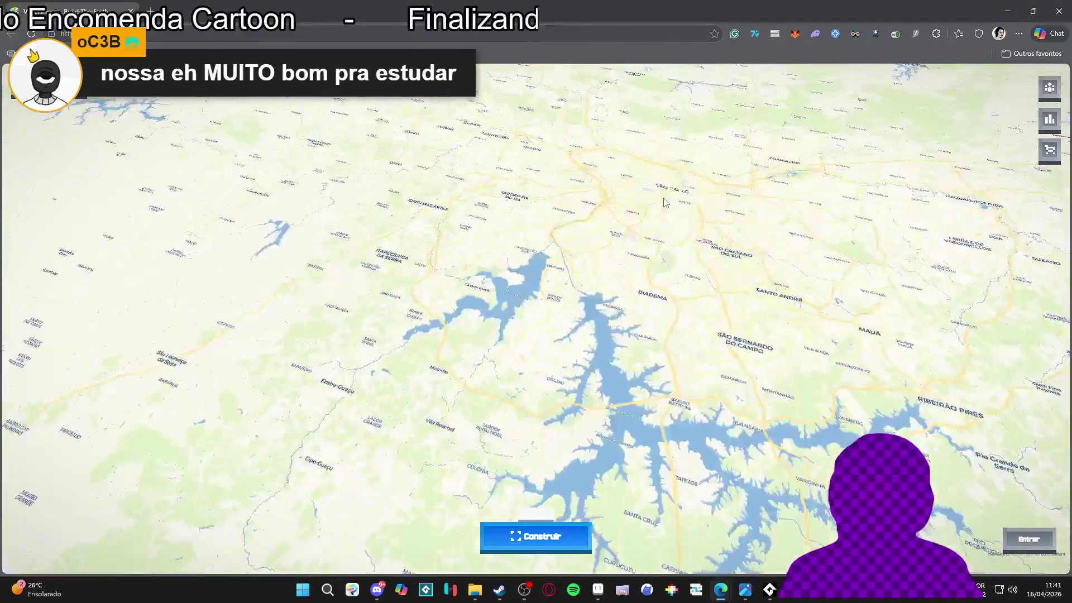
scroll(664, 201, "up", 10)
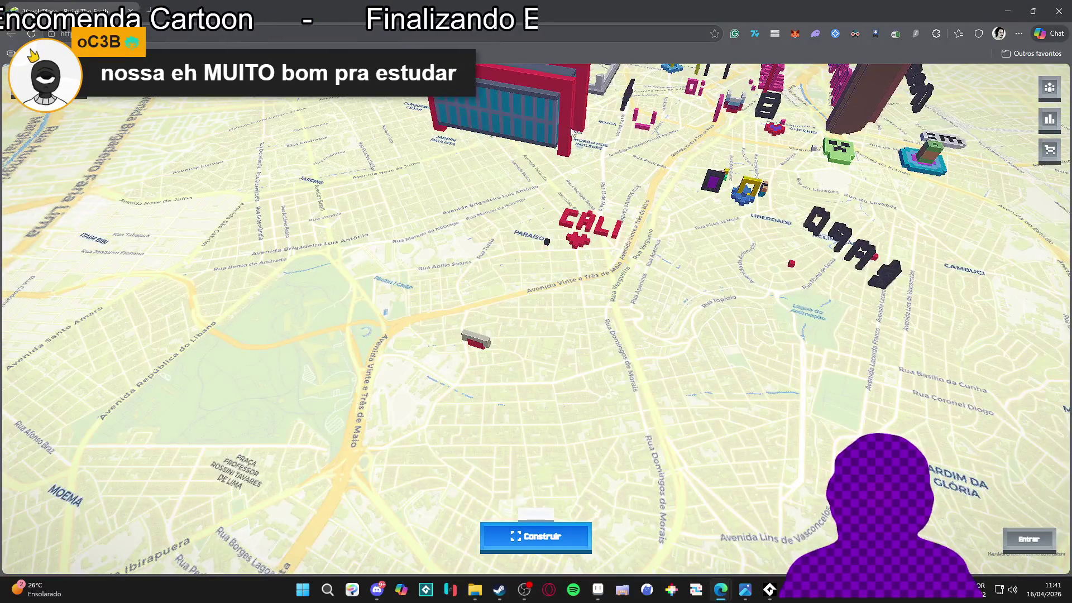
scroll(619, 147, "up", 2)
scroll(547, 182, "down", 6)
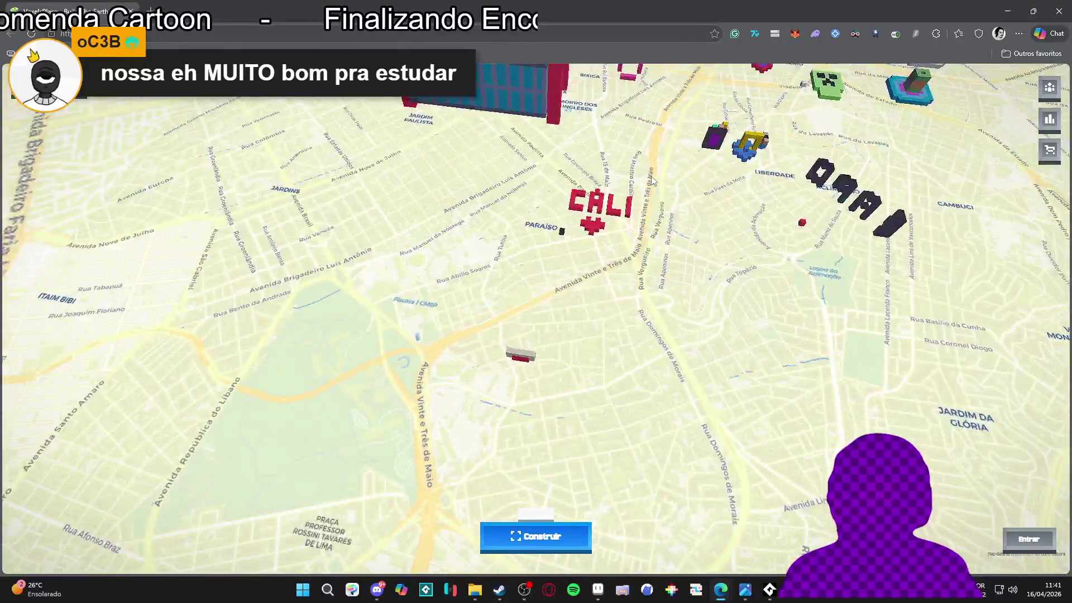
scroll(682, 128, "up", 3)
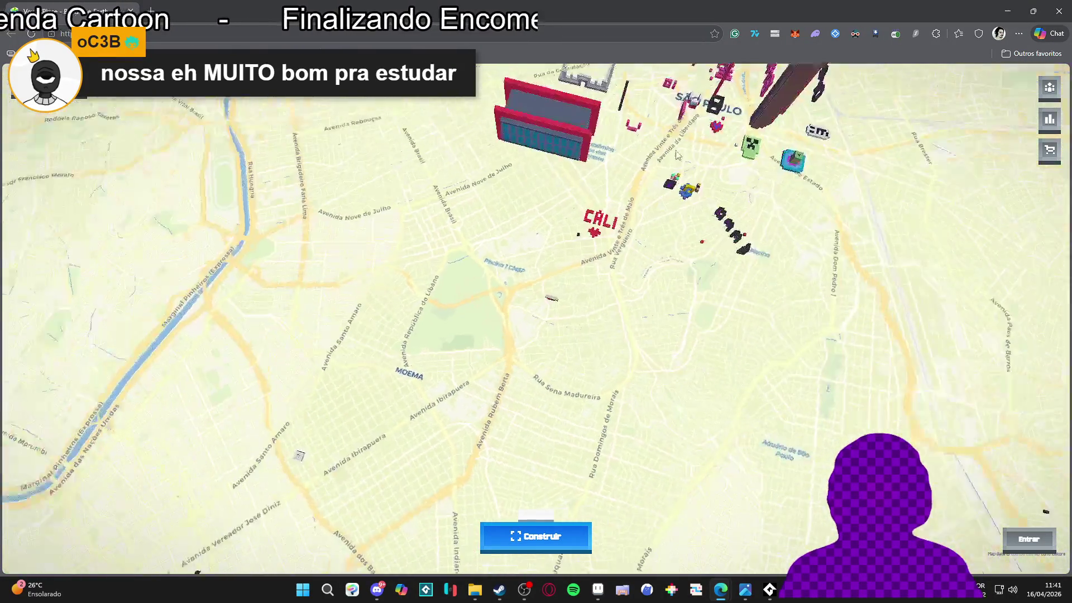
scroll(704, 130, "down", 3)
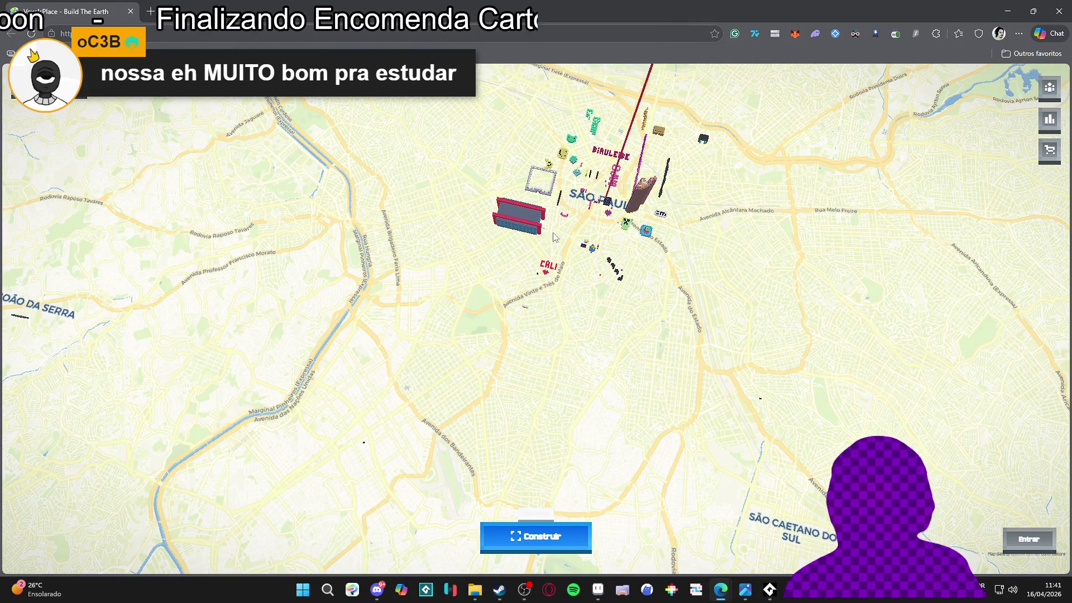
scroll(393, 178, "down", 4)
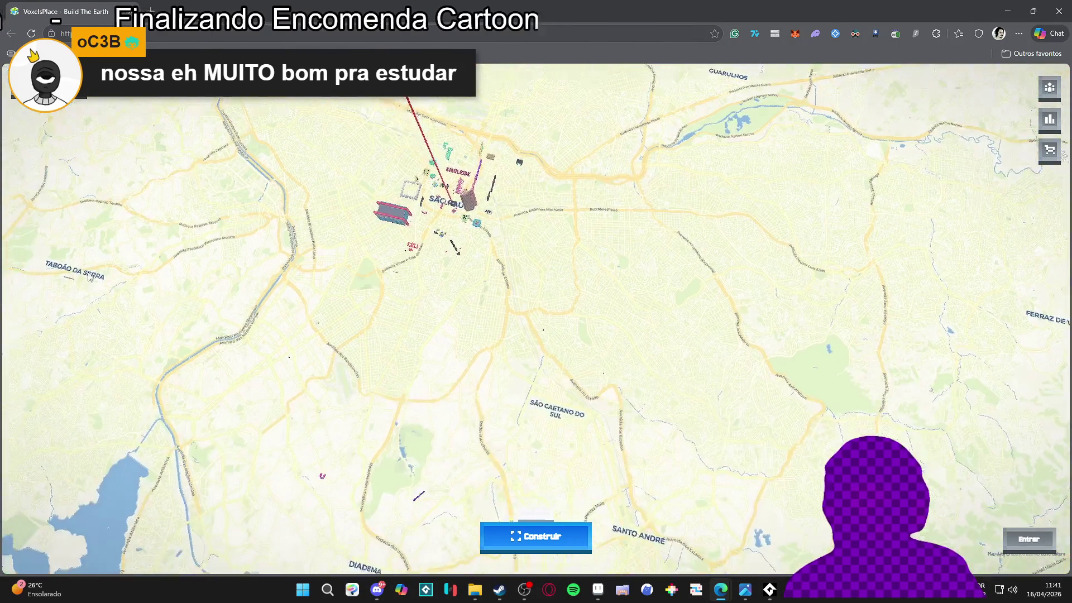
scroll(394, 178, "down", 3)
scroll(418, 145, "up", 3)
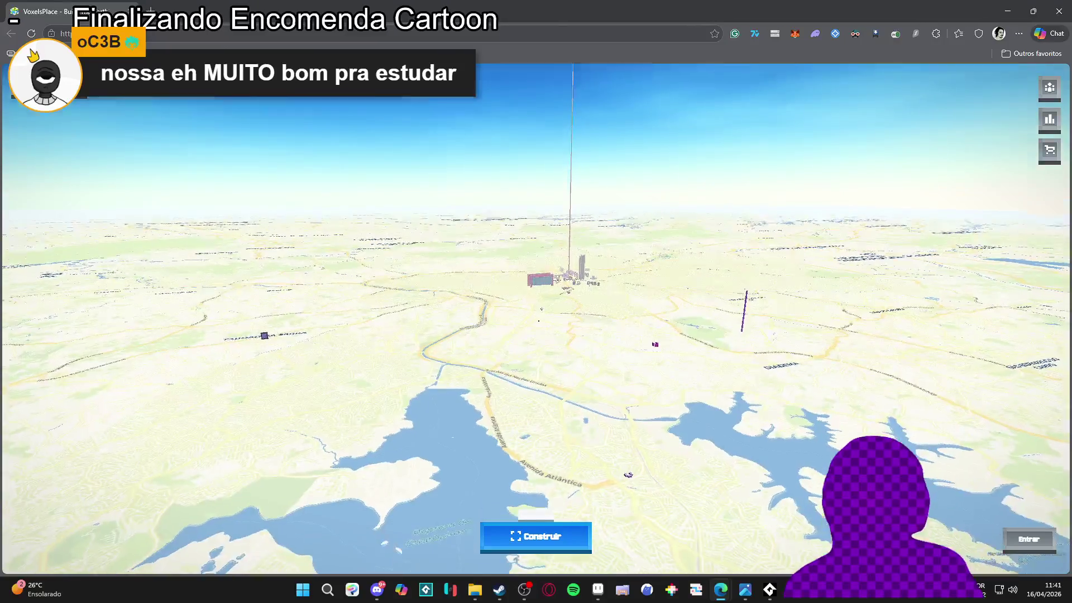
- Zoom and drag the 3D map to bring the São Paulo voxel builds into view
scroll(337, 291, "up", 5)
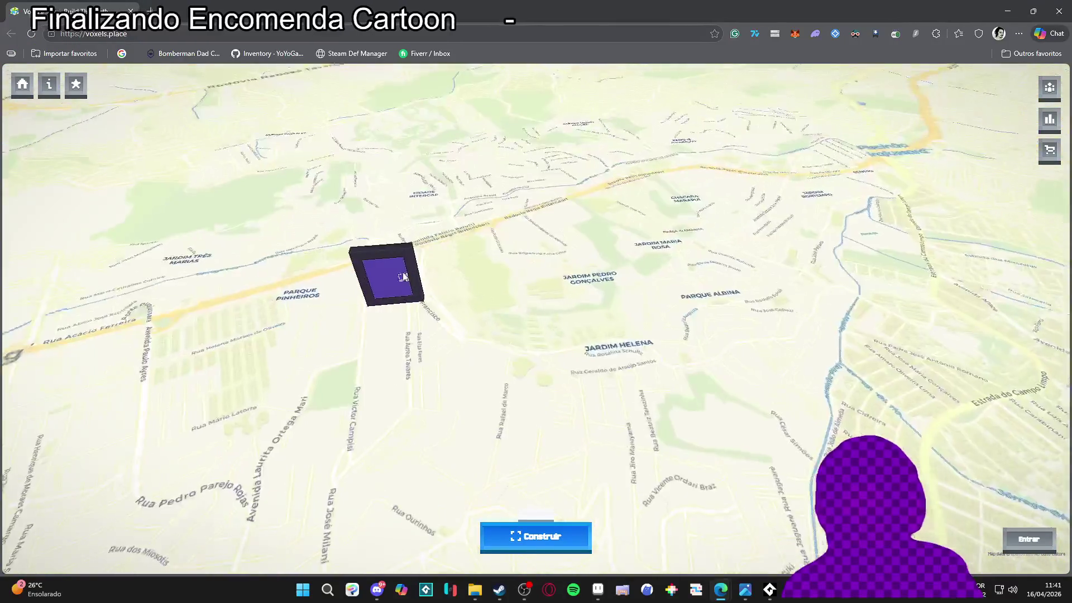
scroll(335, 290, "down", 5)
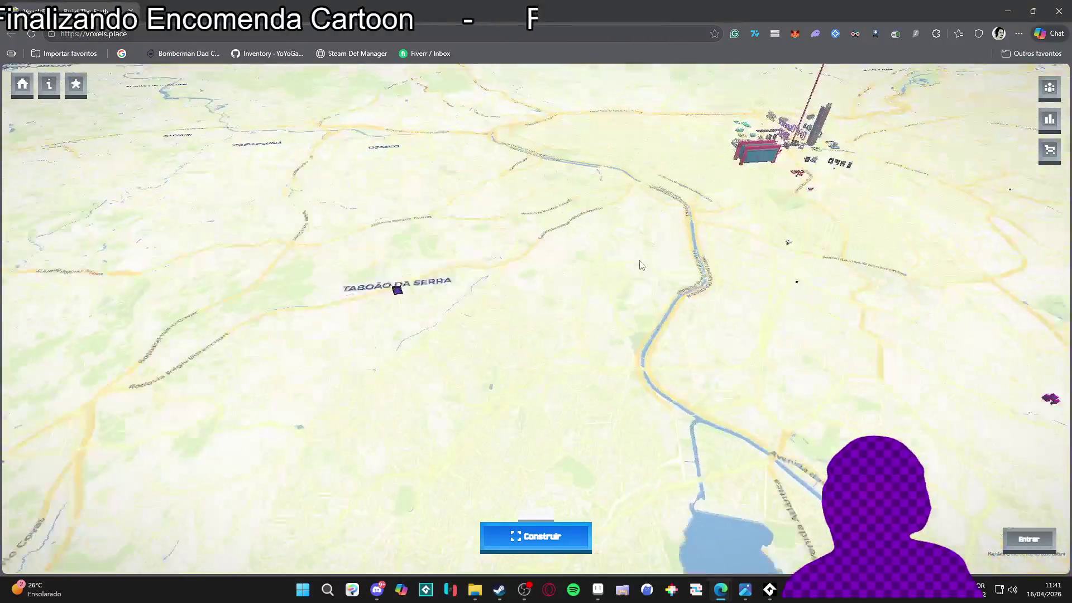
scroll(698, 231, "up", 3)
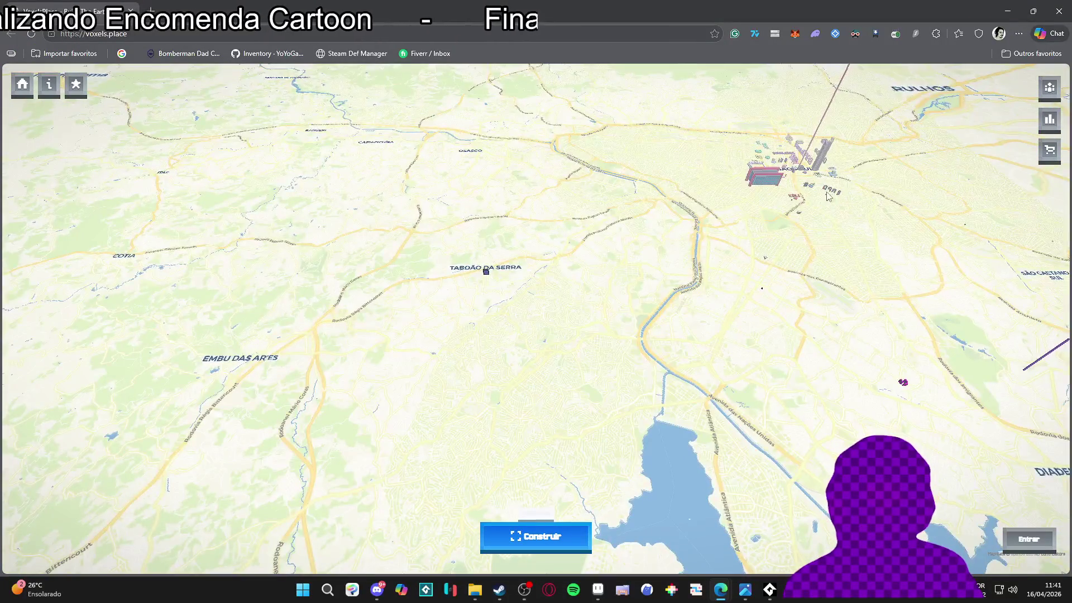
mouse_move(719, 246)
left_mouse_down()
mouse_move(605, 276)
mouse_move(621, 295)
mouse_move(638, 214)
mouse_move(714, 165)
left_mouse_up()
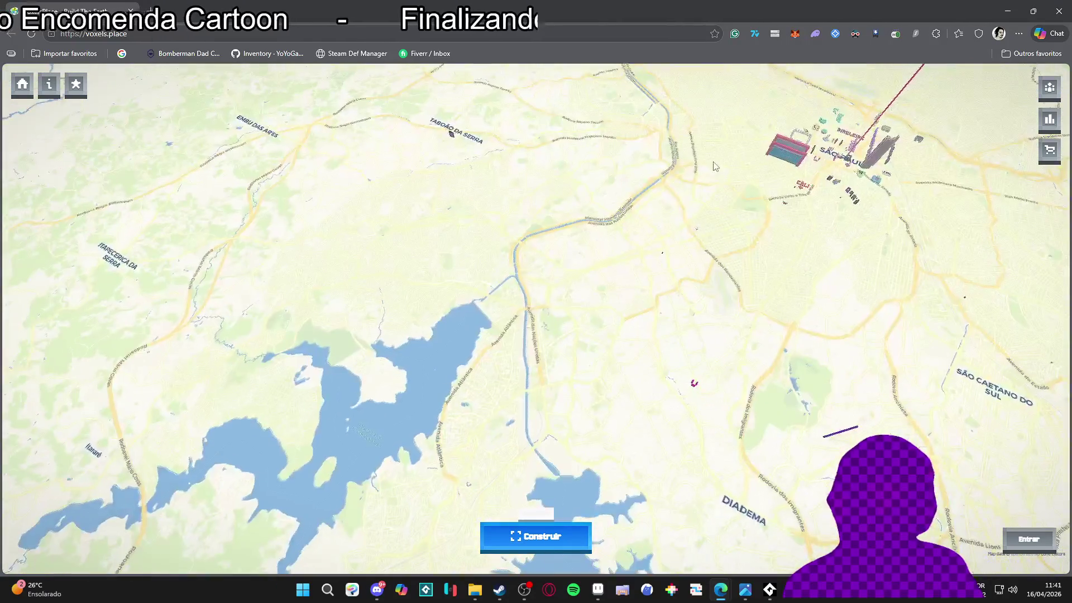
scroll(713, 174, "down", 3)
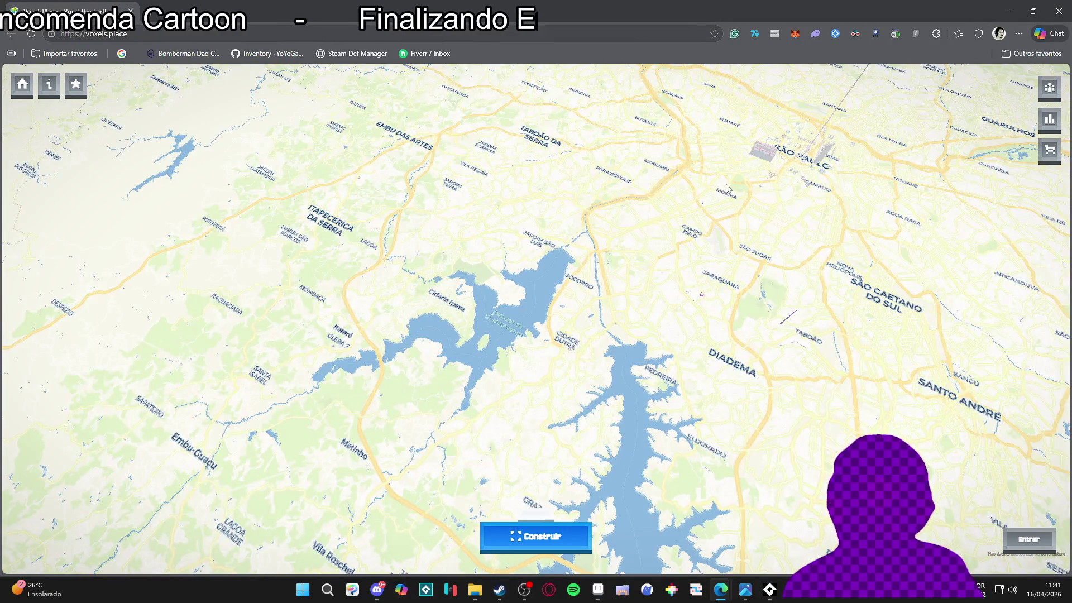
scroll(725, 188, "up", 3)
scroll(730, 183, "up", 5)
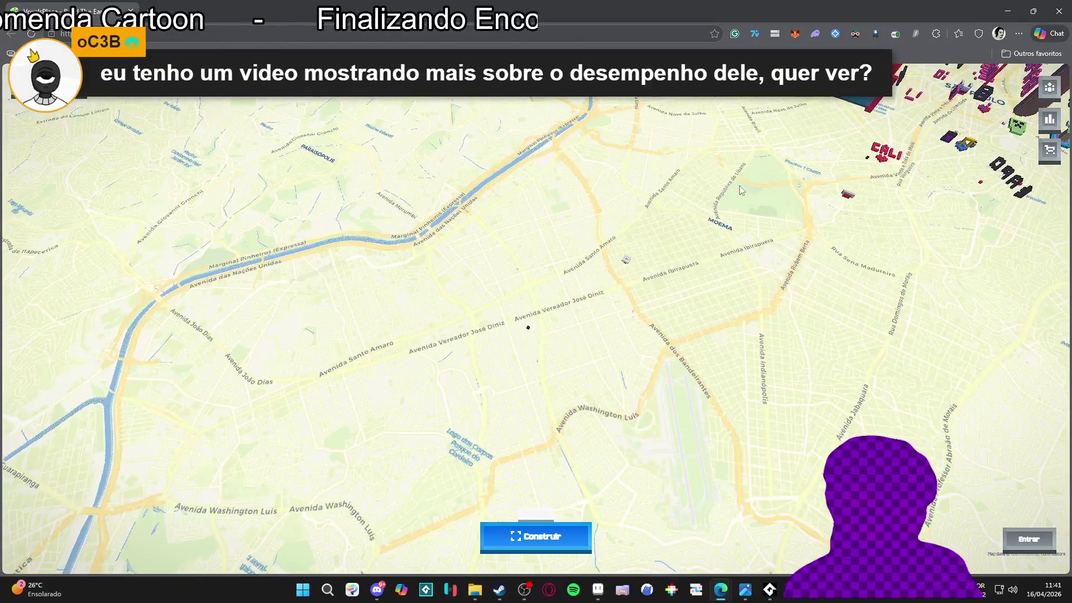
left_click_drag(751, 182, 791, 234)
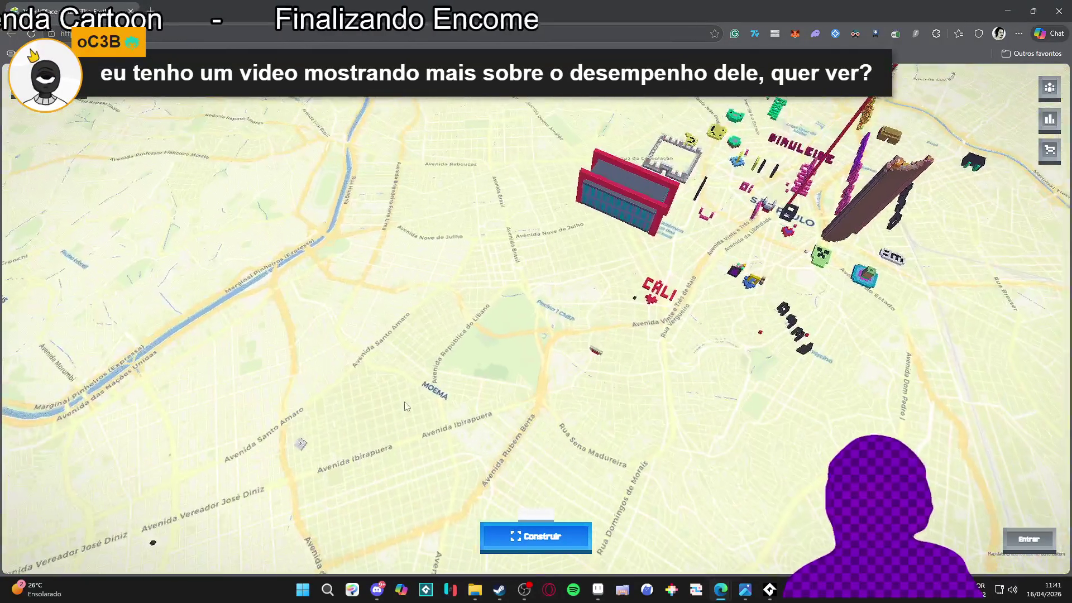
- Zoom in and out repeatedly to inspect the voxel builds around São Paulo
scroll(698, 252, "down", 6)
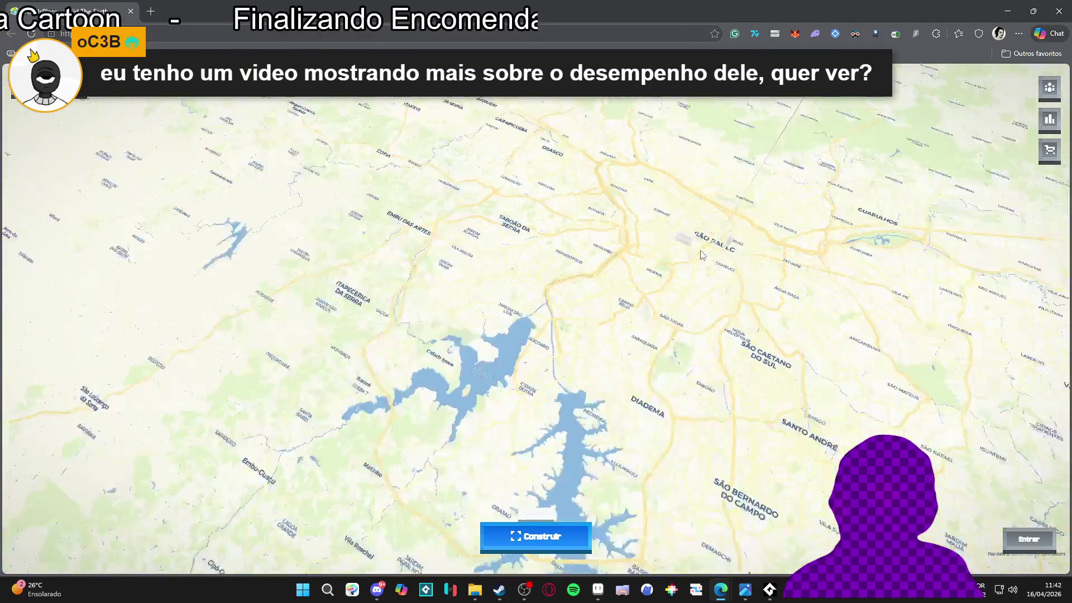
scroll(708, 249, "up", 8)
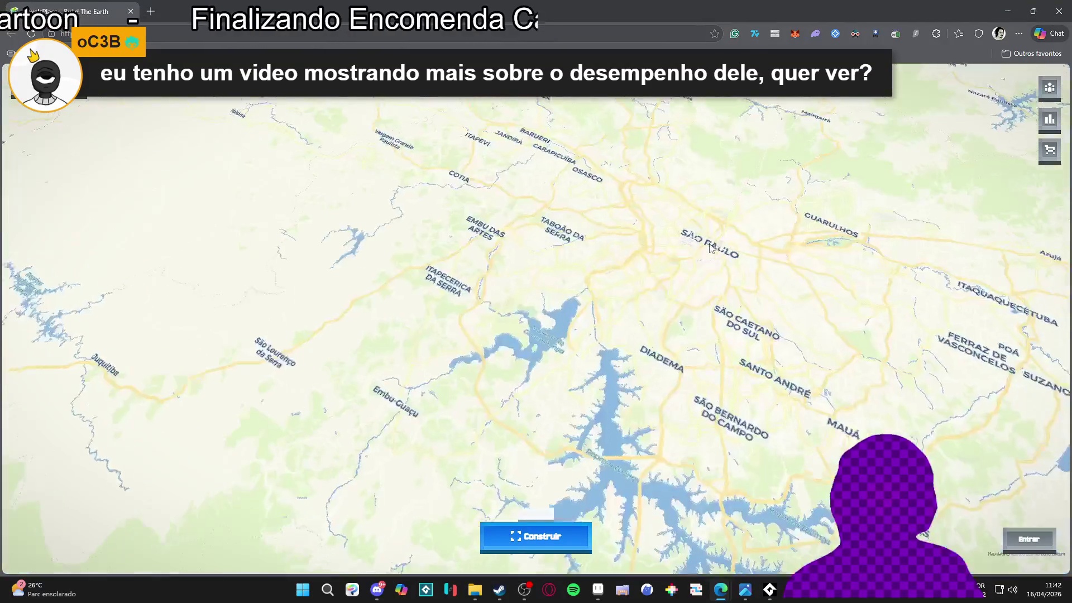
scroll(710, 248, "up", 4)
scroll(710, 248, "down", 5)
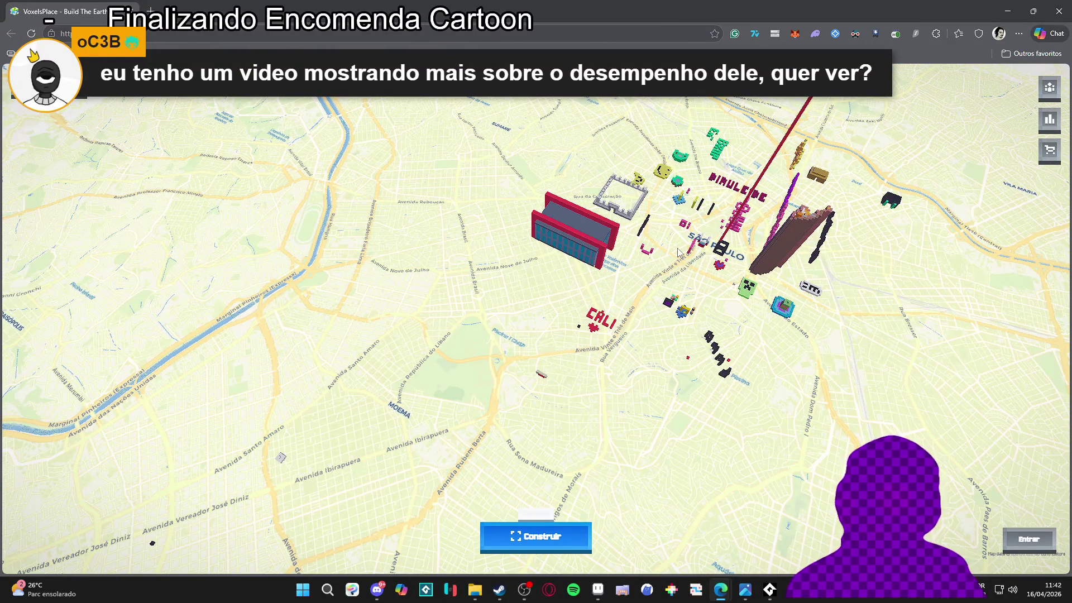
scroll(679, 252, "down", 4)
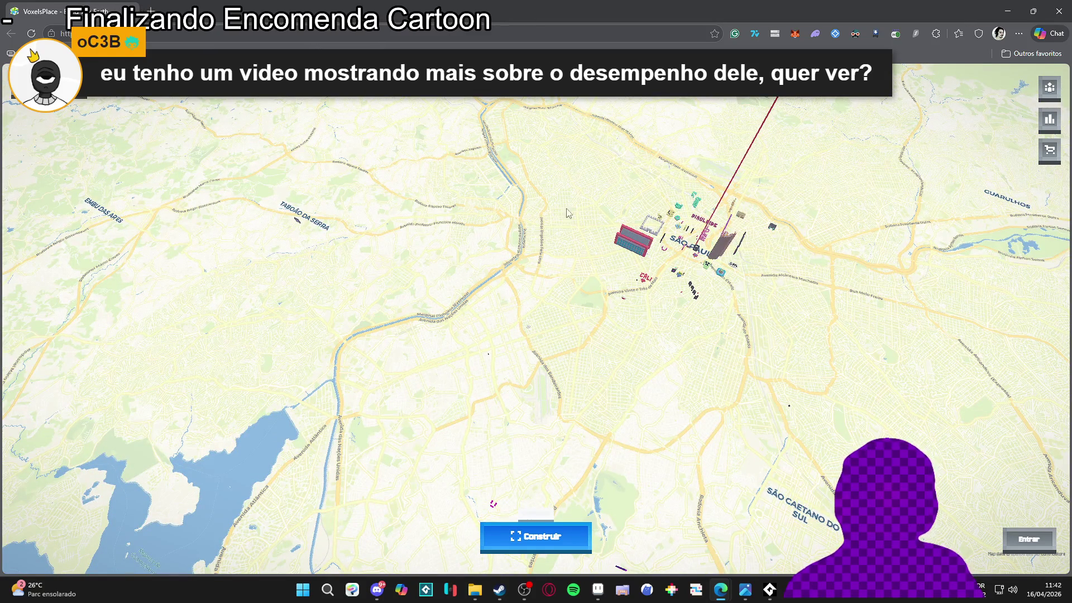
scroll(692, 257, "down", 4)
scroll(694, 267, "up", 6)
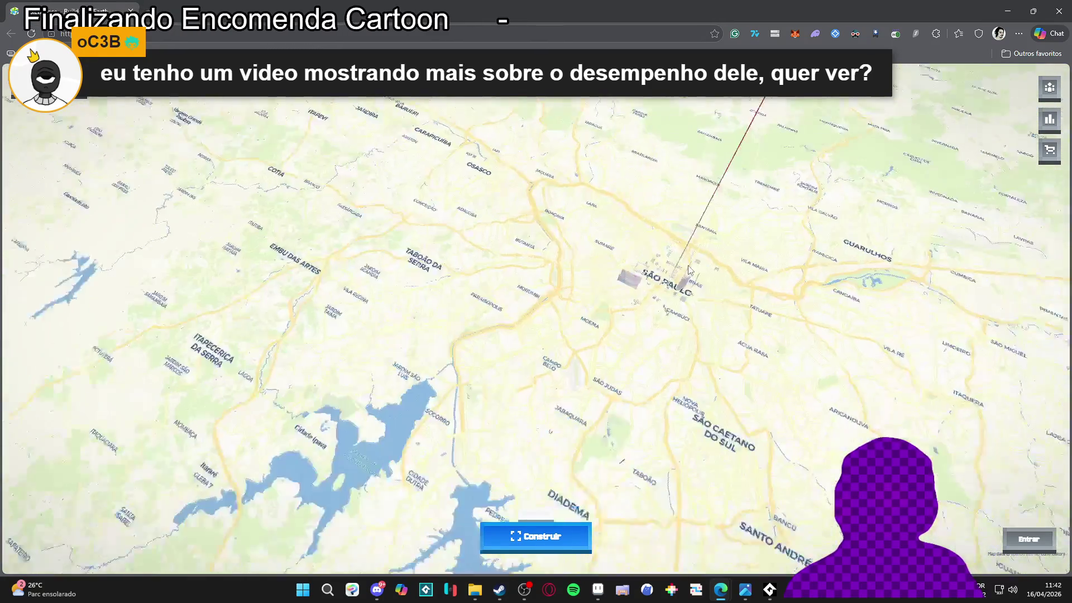
scroll(682, 272, "down", 3)
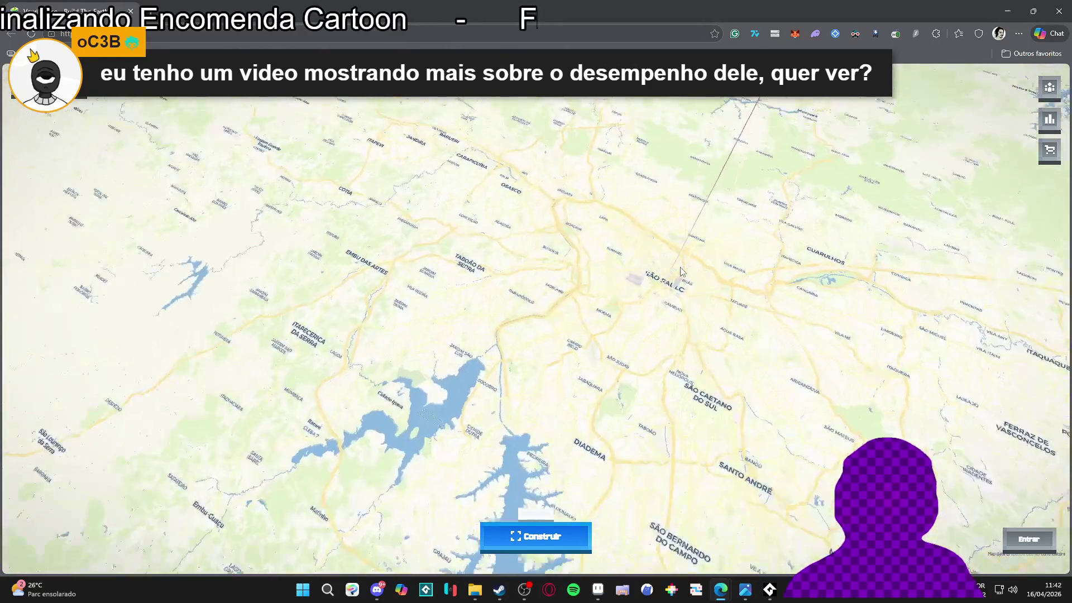
scroll(610, 285, "up", 6)
scroll(610, 284, "up", 5)
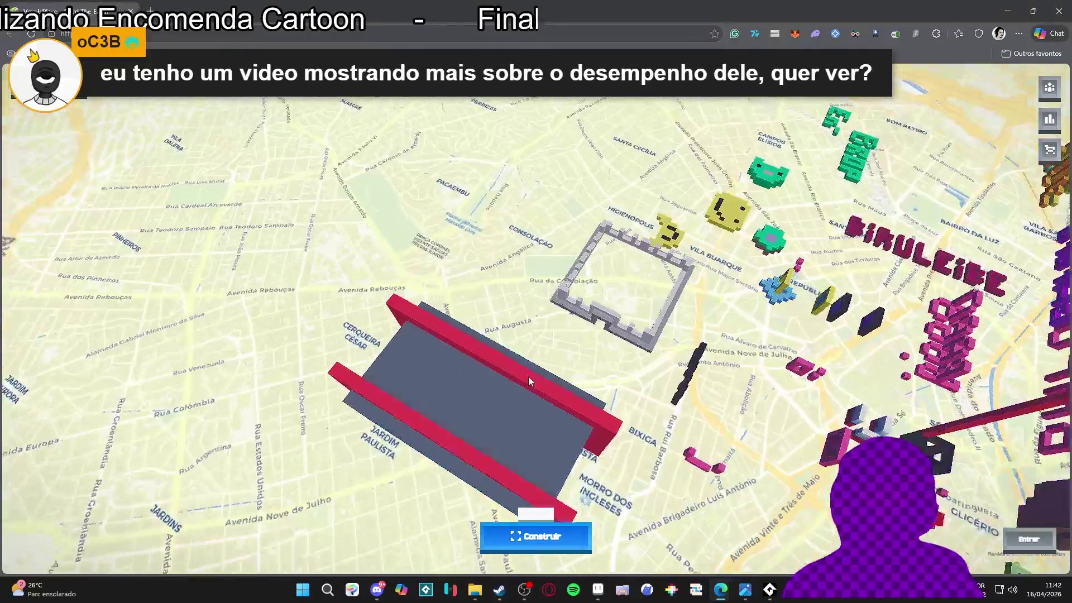
scroll(609, 223, "down", 4)
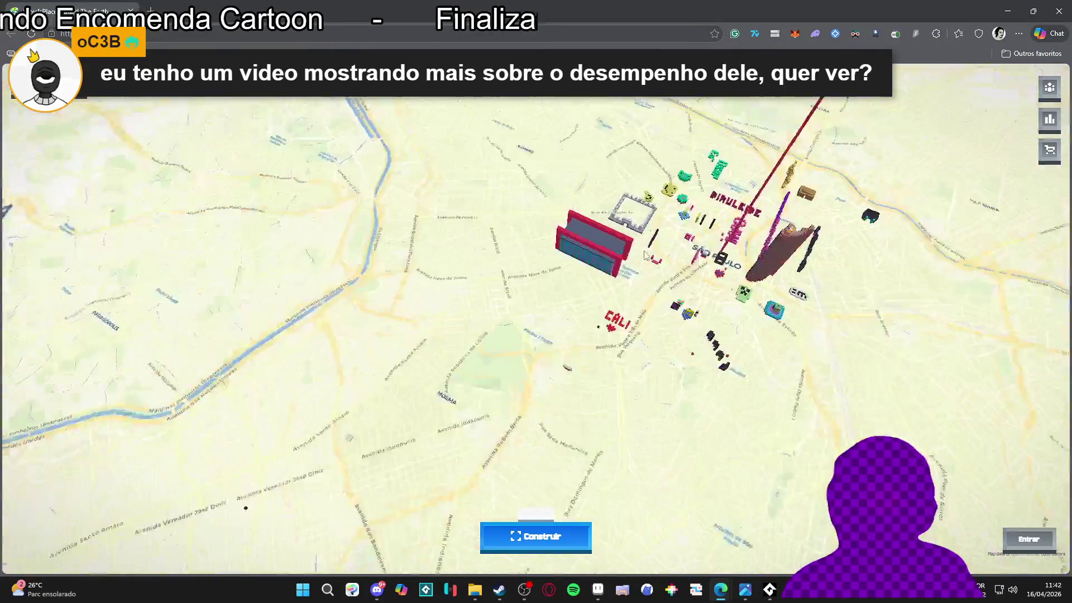
scroll(635, 302, "up", 6)
scroll(634, 302, "up", 2)
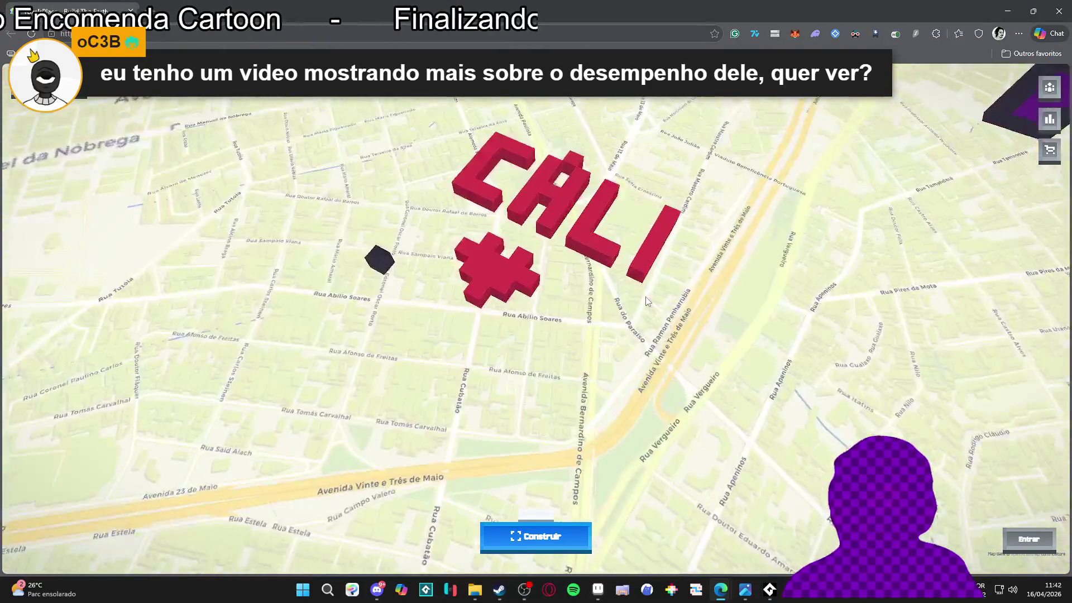
scroll(635, 302, "down", 5)
scroll(814, 327, "up", 3)
scroll(752, 295, "down", 5)
scroll(751, 294, "up", 2)
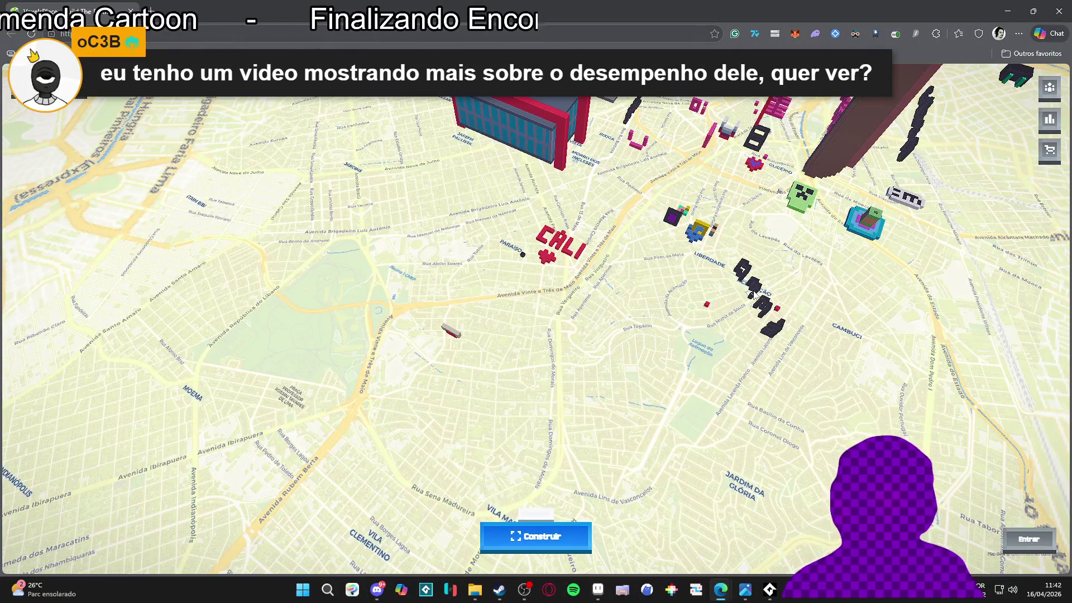
scroll(786, 280, "down", 3)
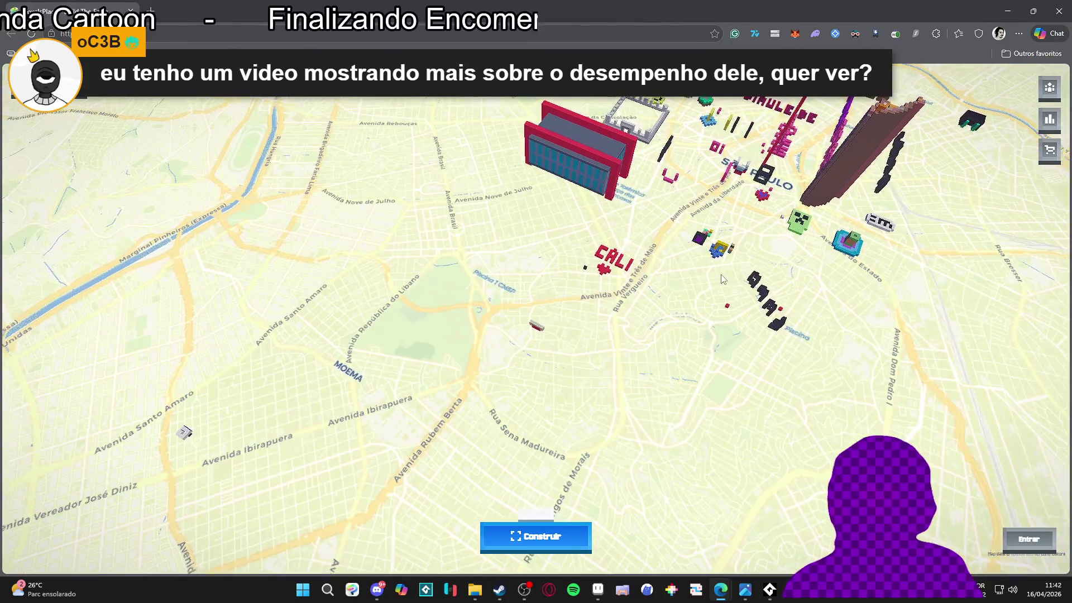
scroll(692, 262, "up", 2)
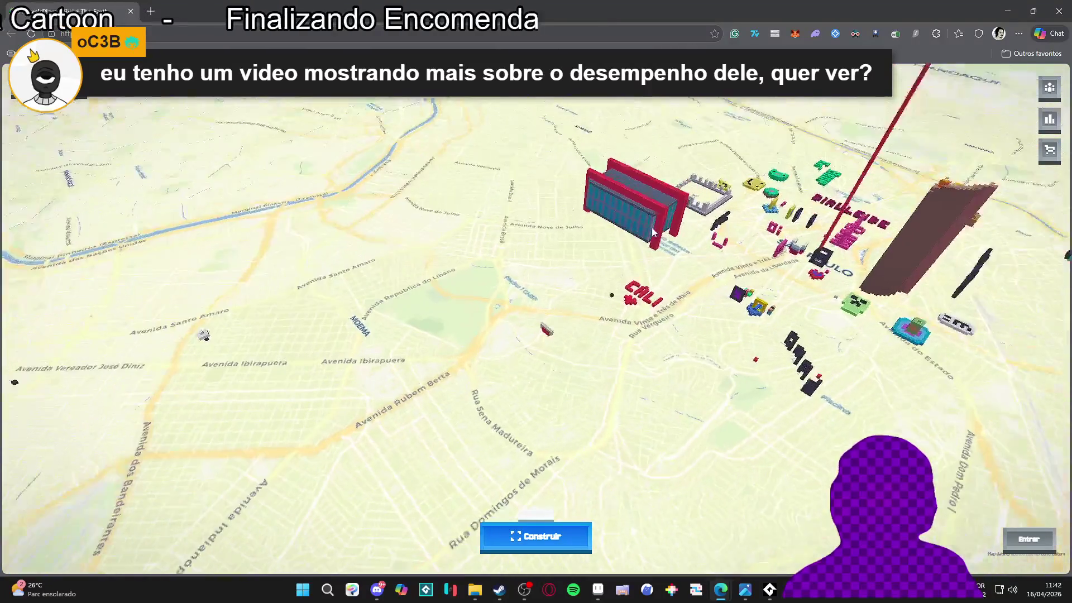
scroll(664, 239, "down", 5)
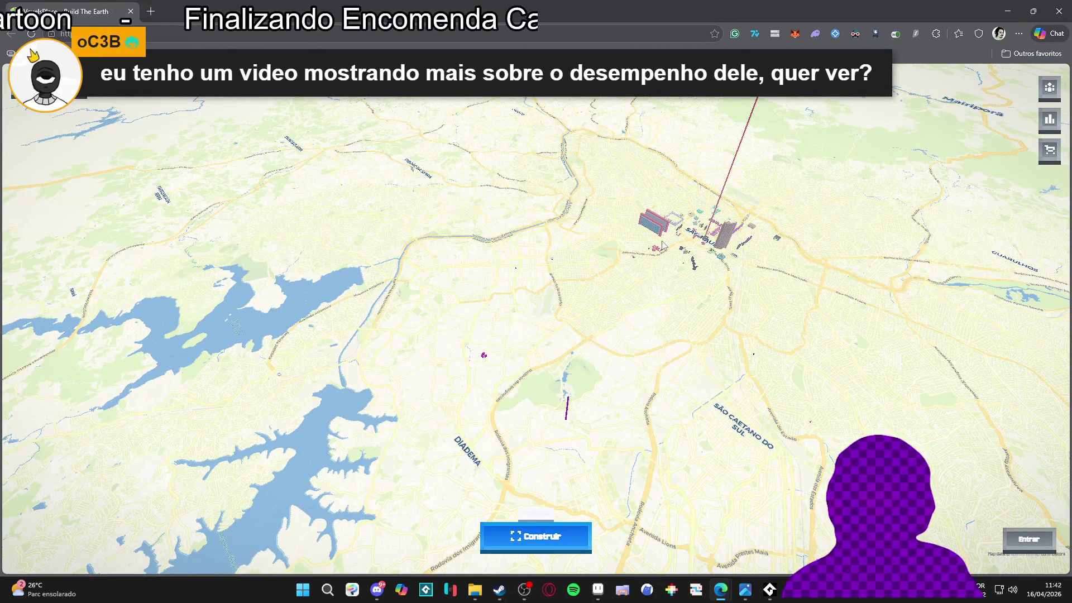
scroll(669, 245, "up", 5)
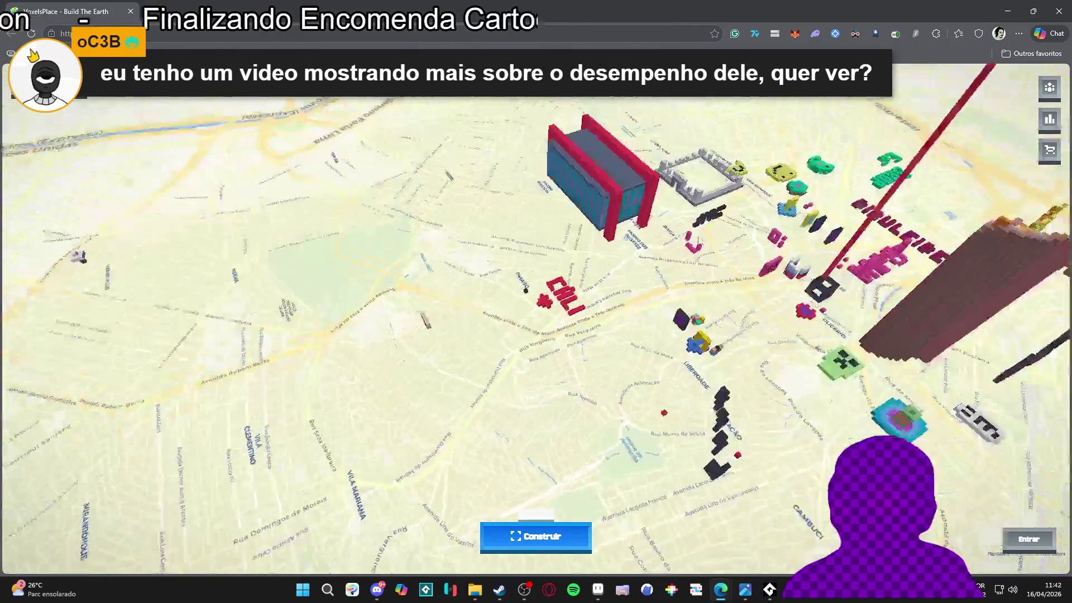
scroll(529, 269, "down", 3)
scroll(586, 301, "up", 8)
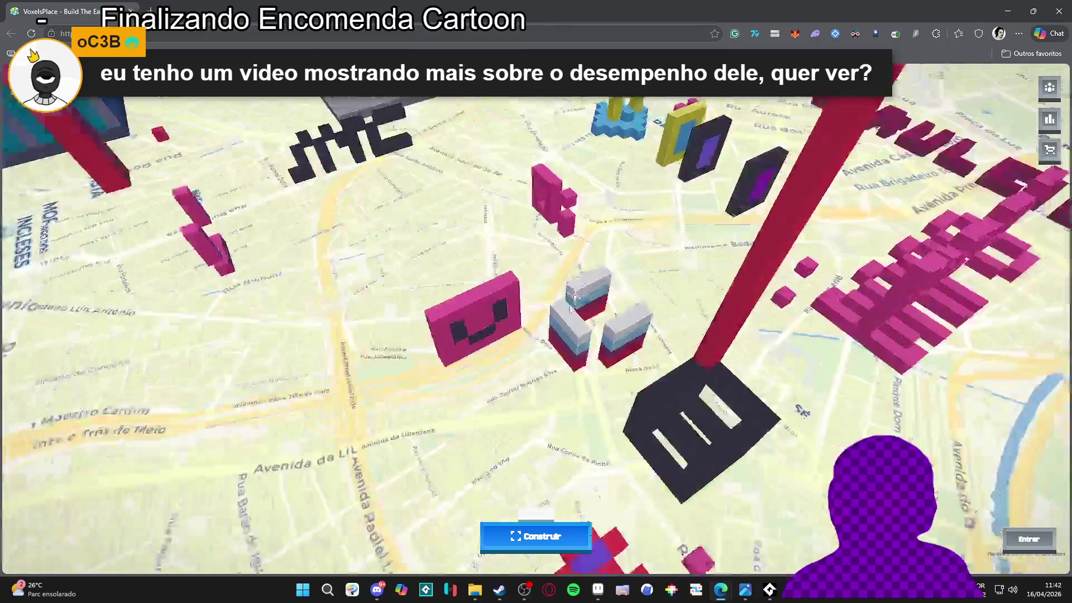
scroll(589, 342, "down", 8)
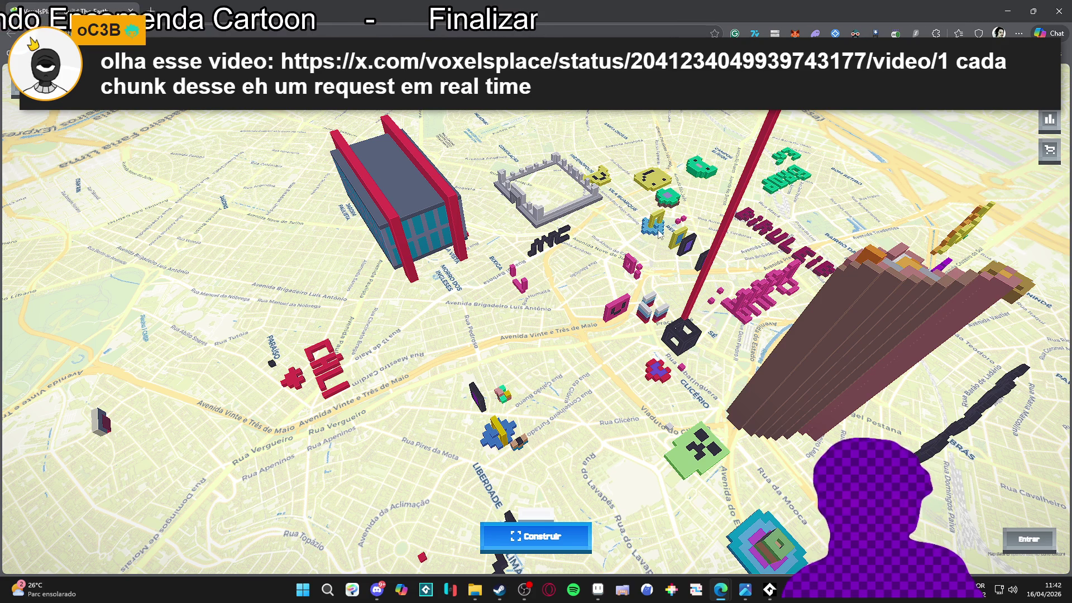
scroll(684, 257, "down", 10)
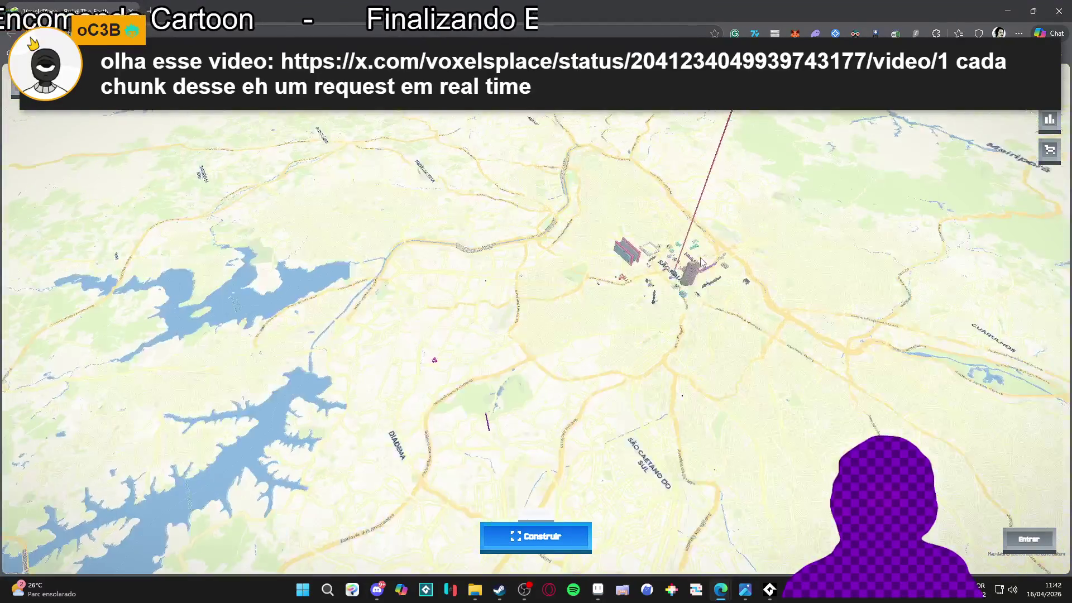
scroll(701, 262, "up", 3)
scroll(701, 261, "down", 10)
- Tilt the map to an oblique view and pan from the coast onto central São Paulo's build cluster
mouse_move(702, 261)
left_mouse_down()
mouse_move(605, 318)
mouse_move(796, 150)
left_mouse_up()
scroll(792, 211, "down", 3)
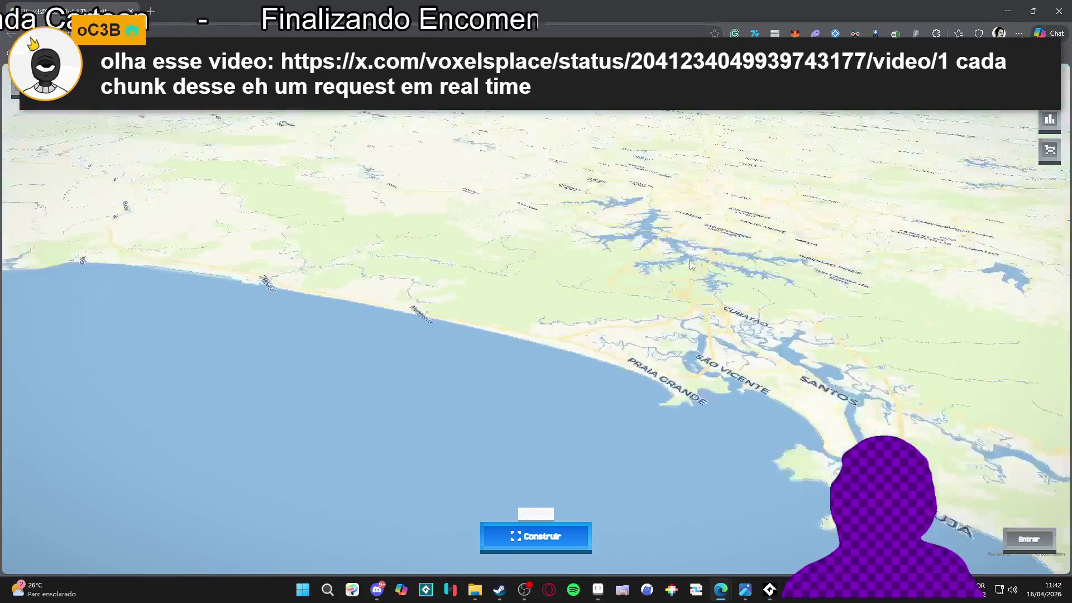
scroll(792, 211, "up", 4)
scroll(793, 211, "up", 3)
left_click_drag(793, 211, 612, 291)
scroll(612, 292, "up", 4)
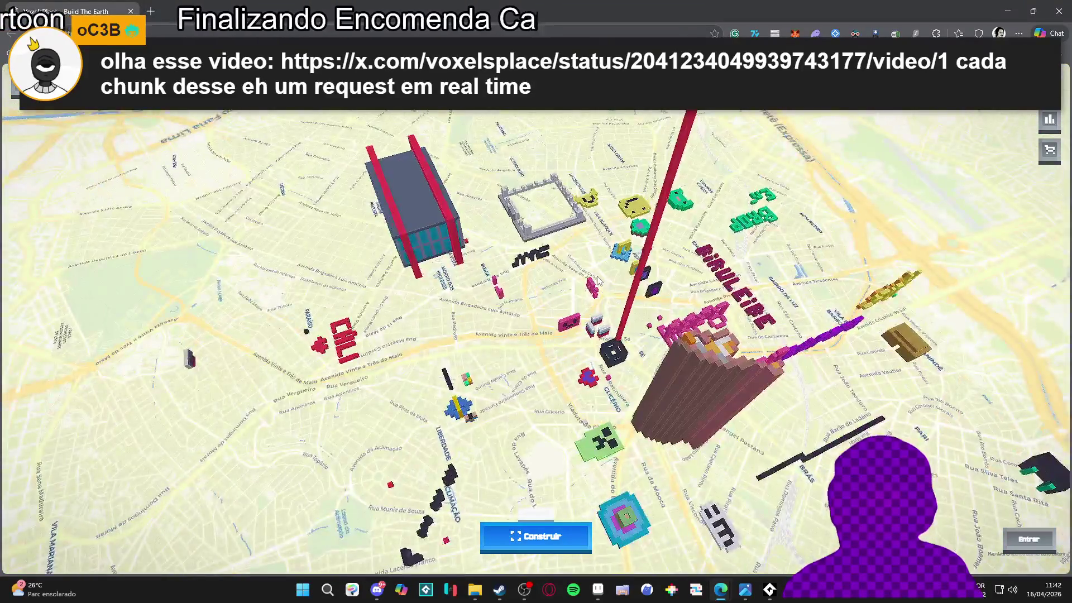
scroll(611, 307, "down", 2)
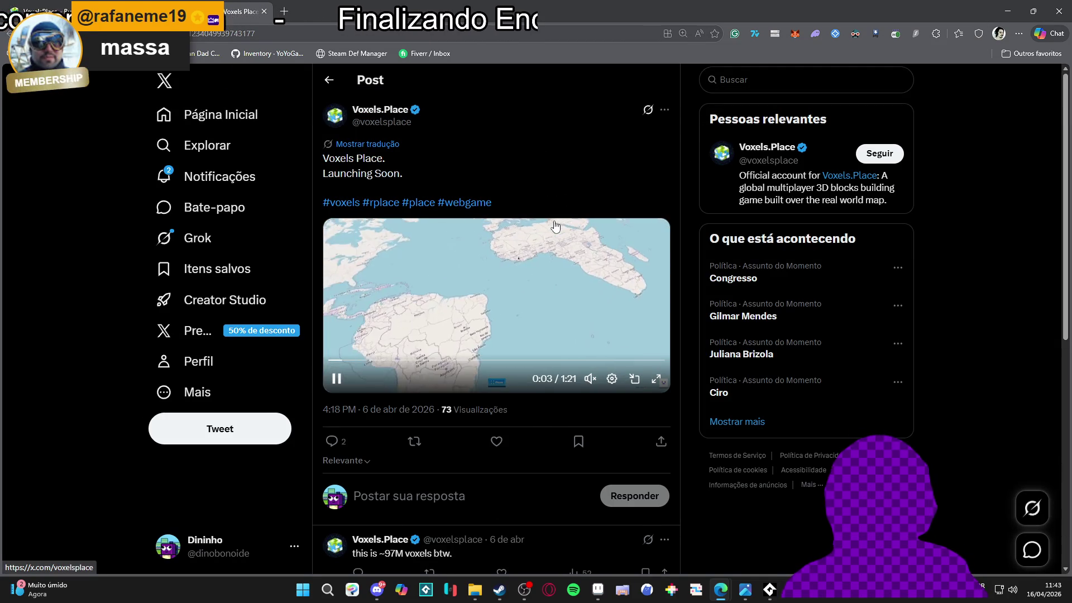
- Like the Voxels.Place launch post, pause its video, and return to the Aseprite tileset
left_click(496, 441)
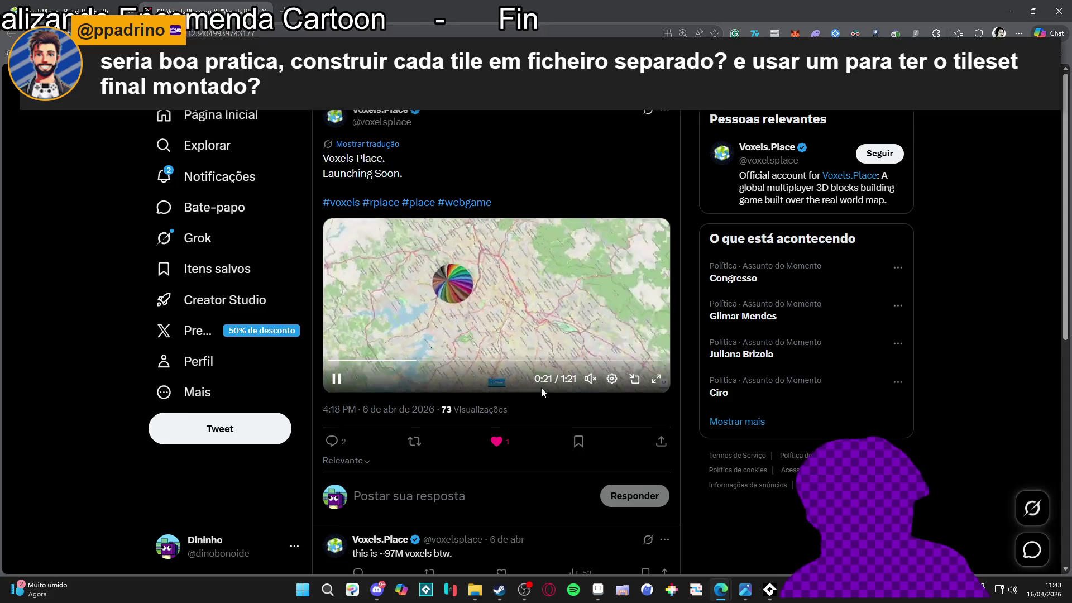
key("space")
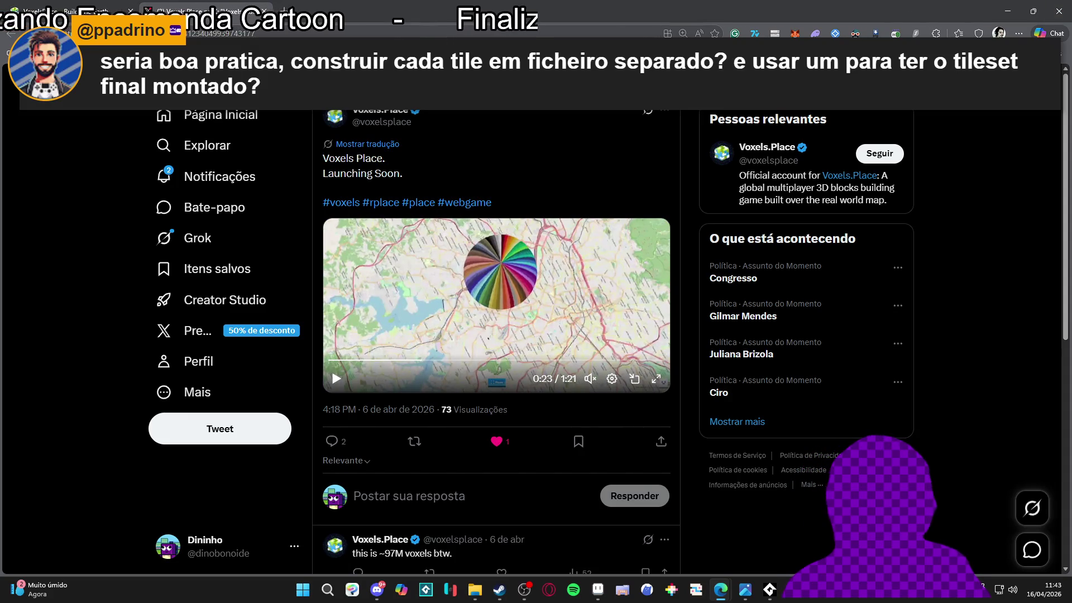
key("alt+Tab")
scroll(540, 300, "down", 3)
scroll(540, 300, "up", 2)
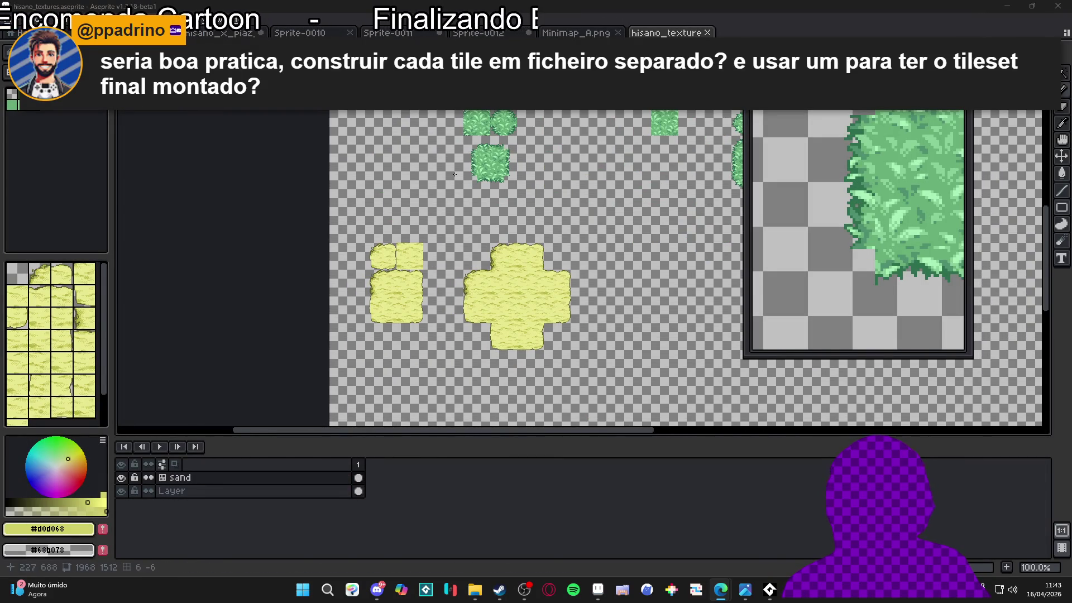
scroll(516, 279, "up", 1)
scroll(515, 279, "down", 1)
scroll(517, 258, "up", 3)
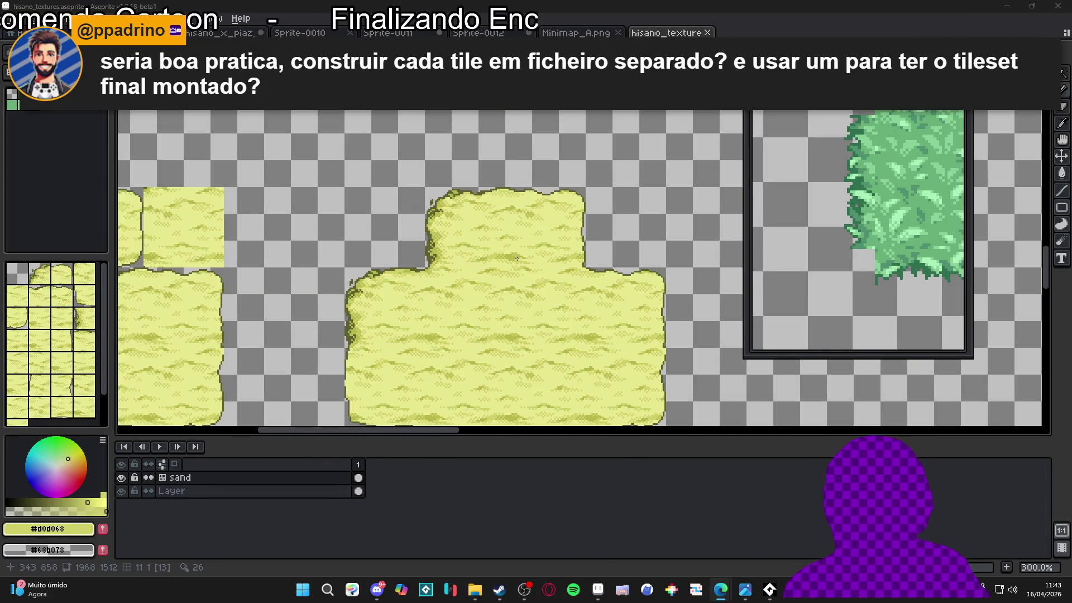
scroll(602, 242, "down", 1)
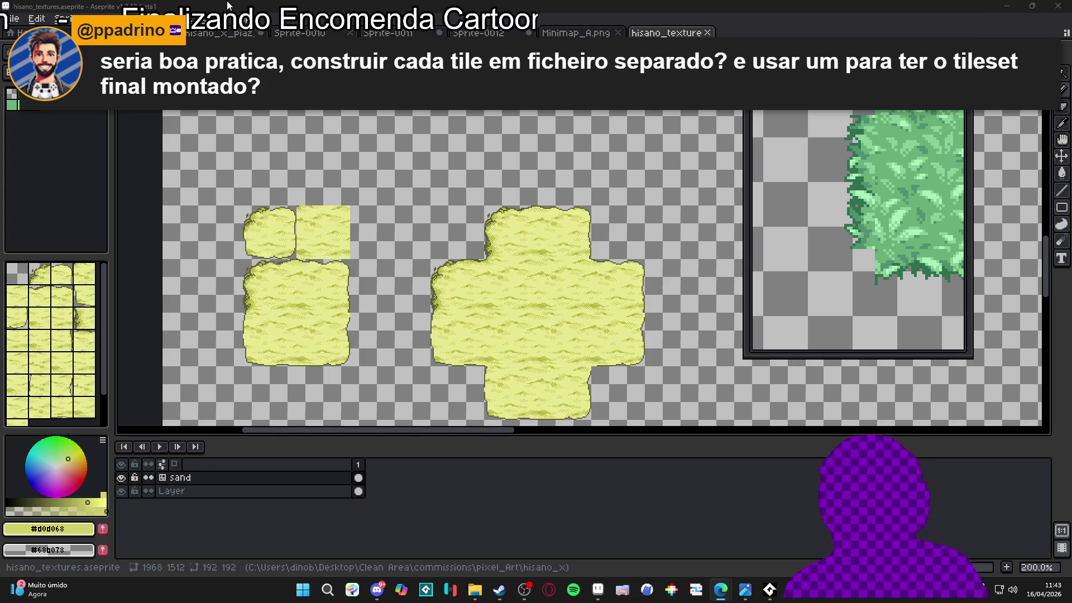
key("ctrl+Tab")
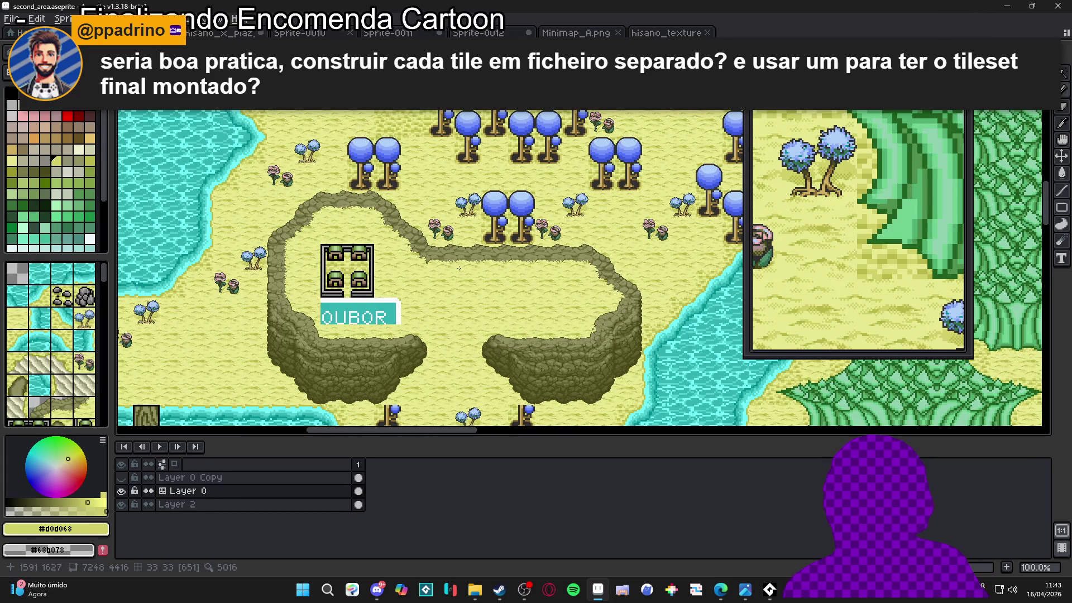
- Review the second_area map's sand around OUBOR and the groves, then return to the hisano_texture tileset
scroll(412, 163, "up", 5)
scroll(412, 163, "down", 3)
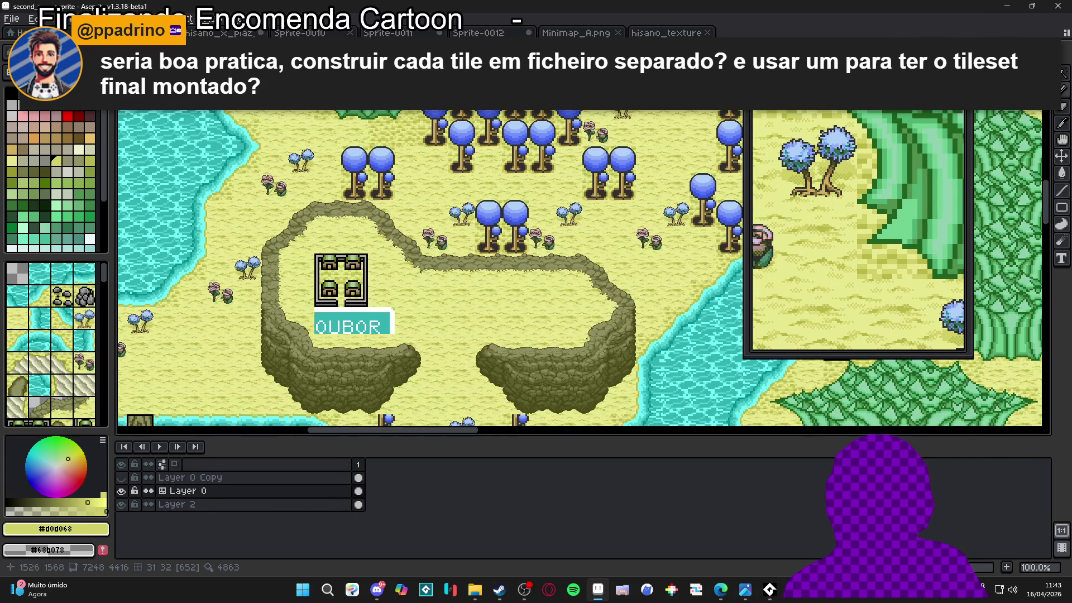
scroll(421, 291, "down", 5)
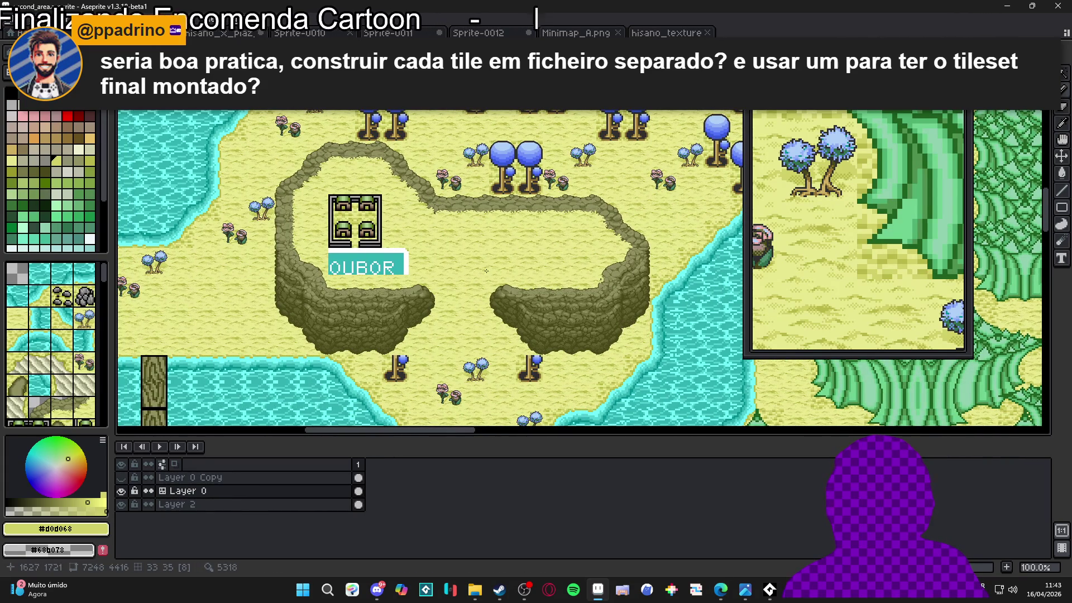
scroll(677, 191, "up", 5)
scroll(676, 191, "right", 3)
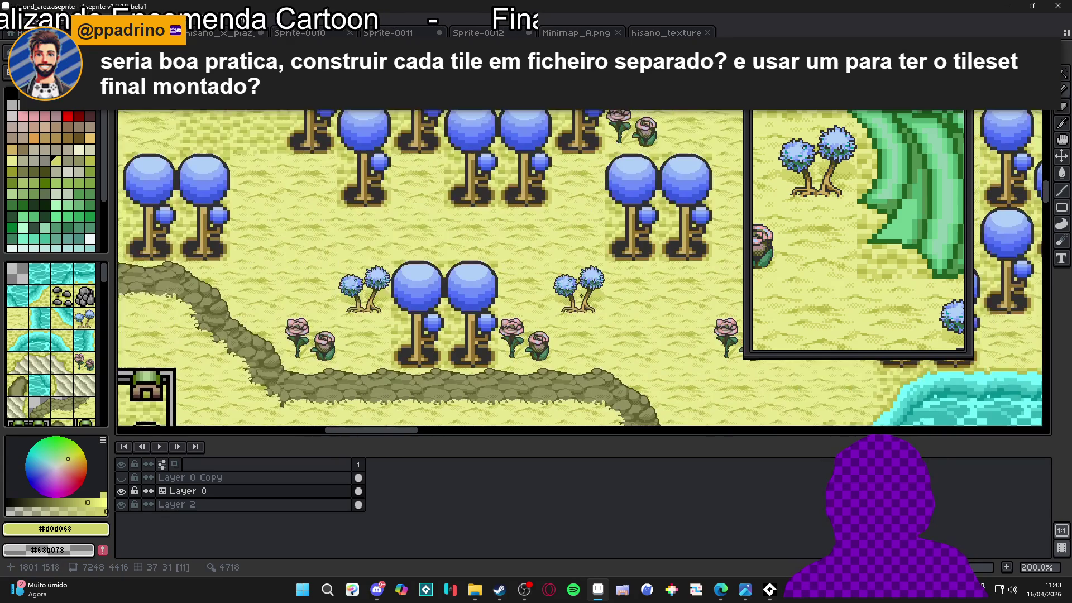
scroll(500, 230, "down", 1)
scroll(500, 230, "down", 2)
scroll(446, 245, "right", 3)
scroll(398, 261, "up", 2)
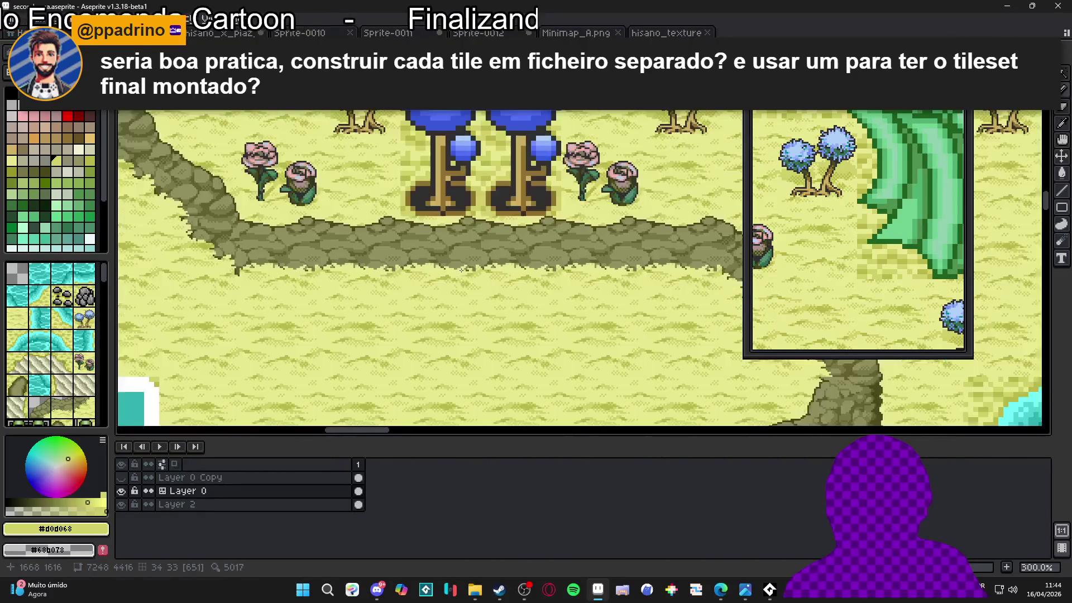
scroll(379, 246, "down", 2)
scroll(366, 229, "up", 2)
scroll(365, 229, "down", 1)
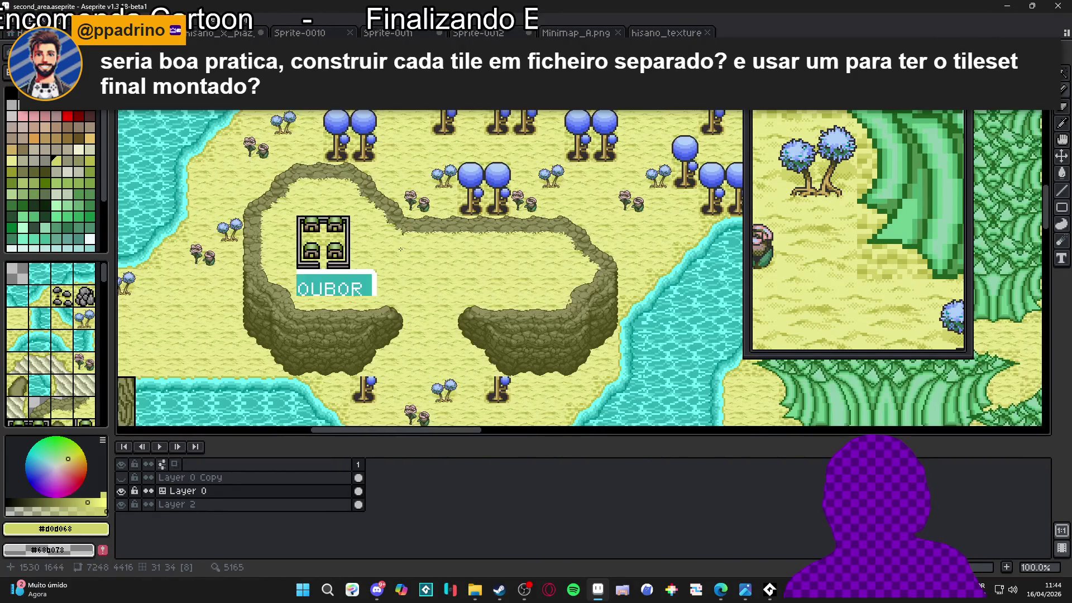
scroll(495, 240, "down", 1)
scroll(454, 211, "up", 2)
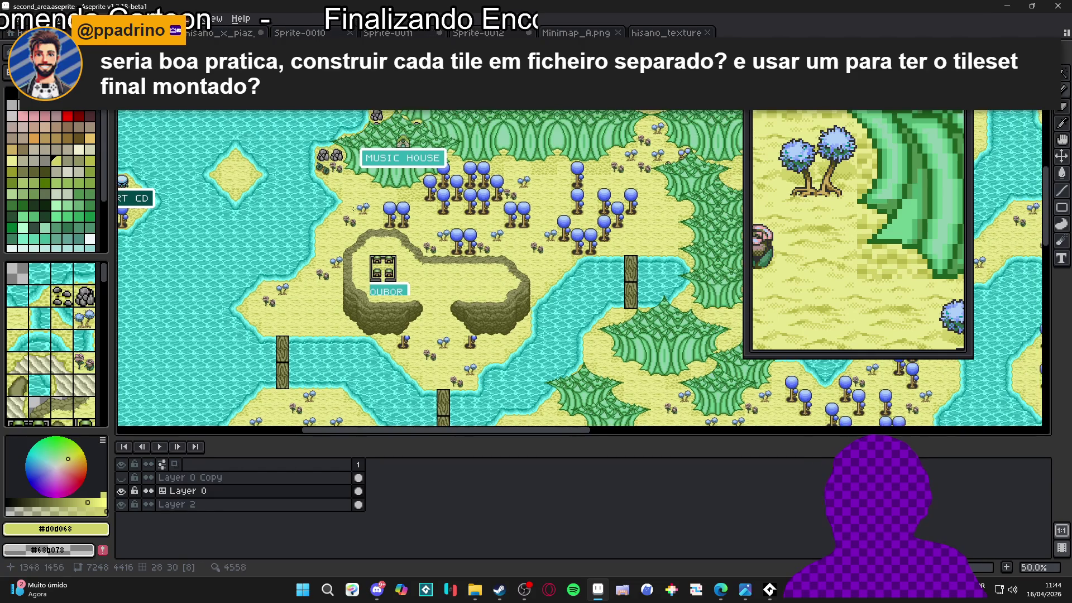
scroll(500, 248, "down", 1)
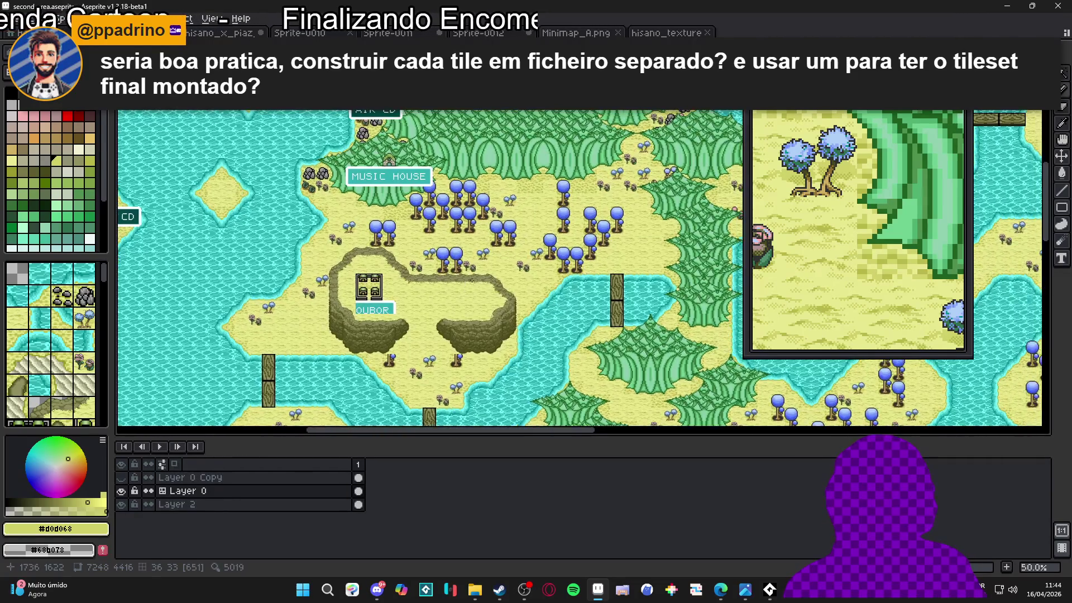
scroll(500, 249, "up", 3)
scroll(536, 220, "down", 3)
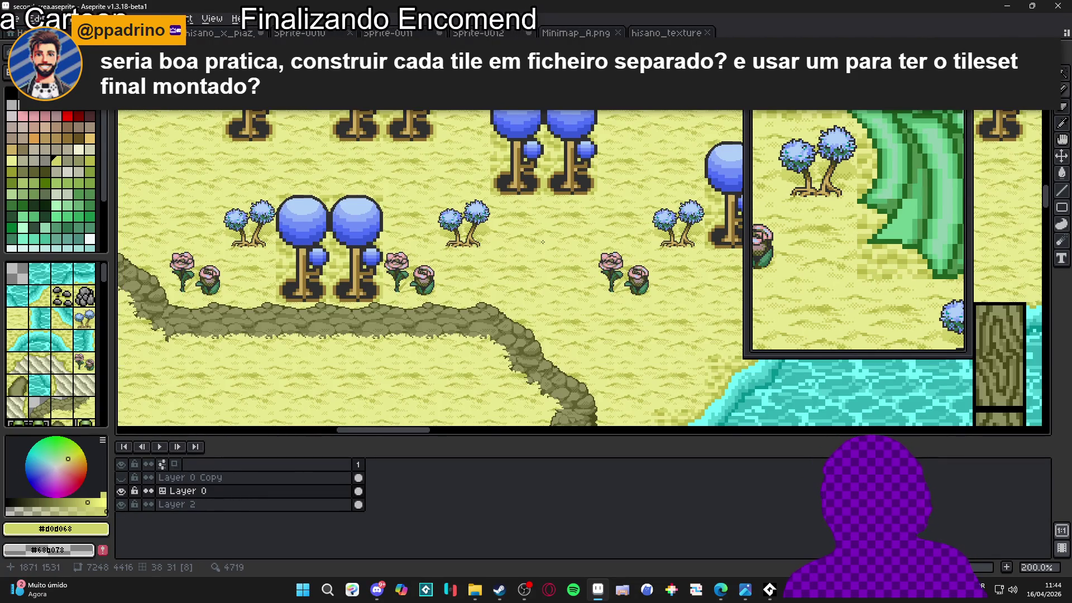
scroll(541, 235, "up", 2)
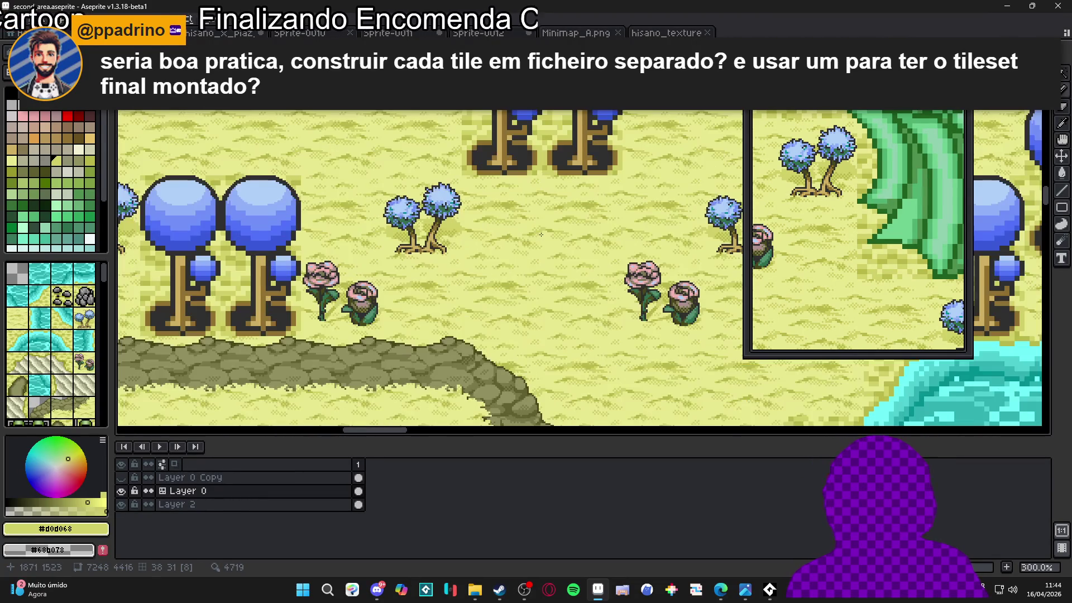
scroll(515, 229, "down", 2)
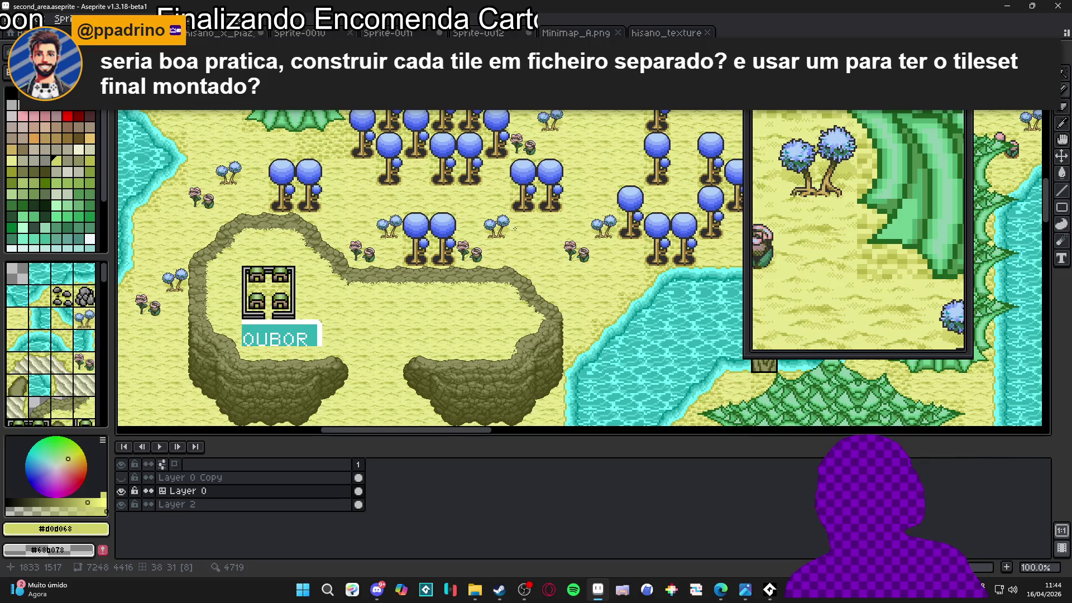
scroll(528, 244, "up", 2)
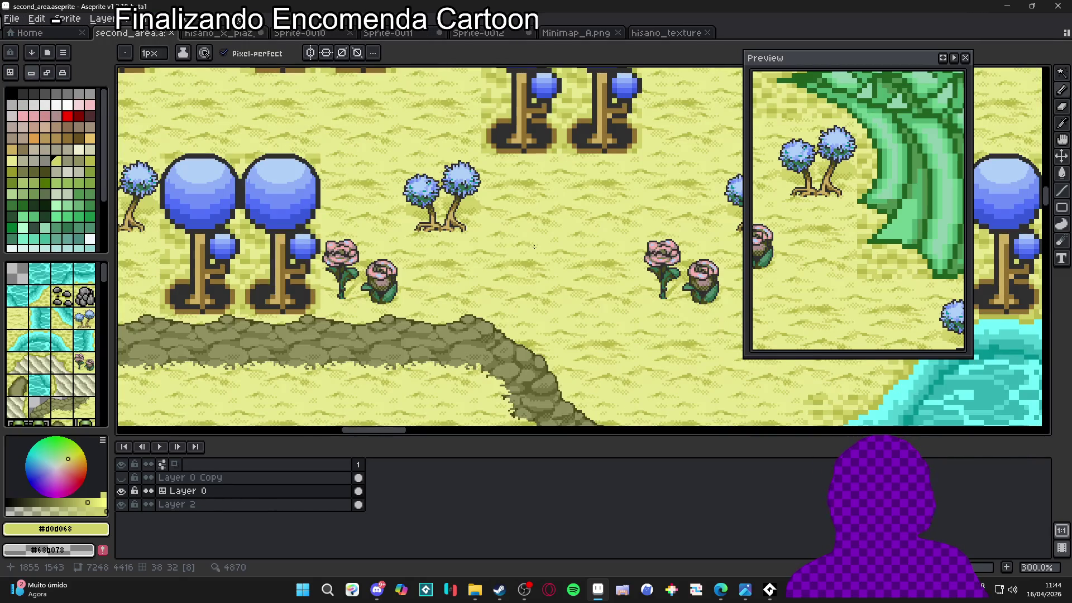
scroll(527, 244, "down", 1)
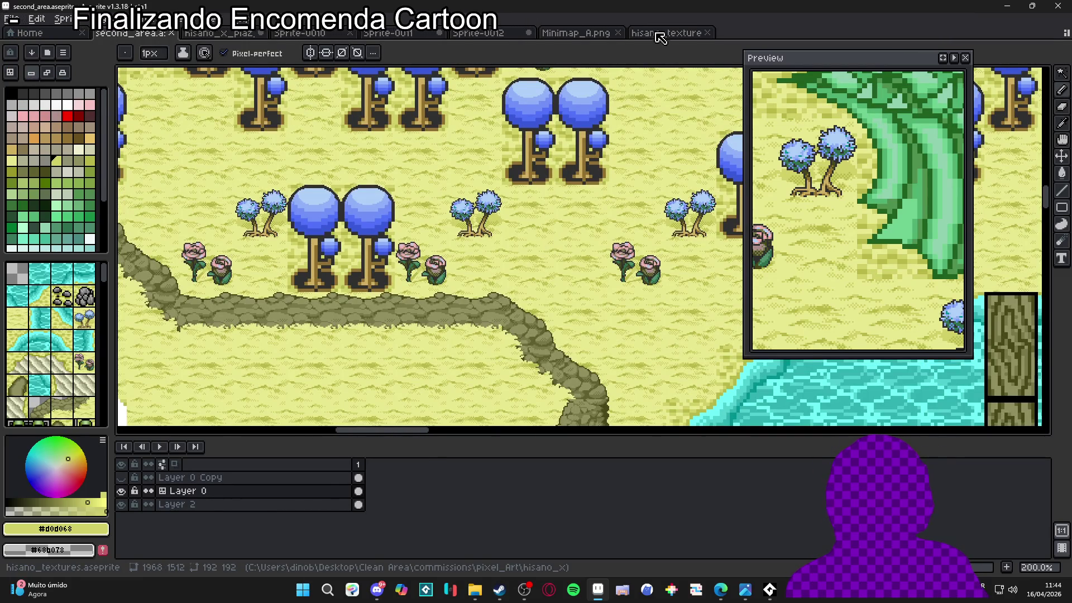
left_click(614, 33)
left_click(669, 40)
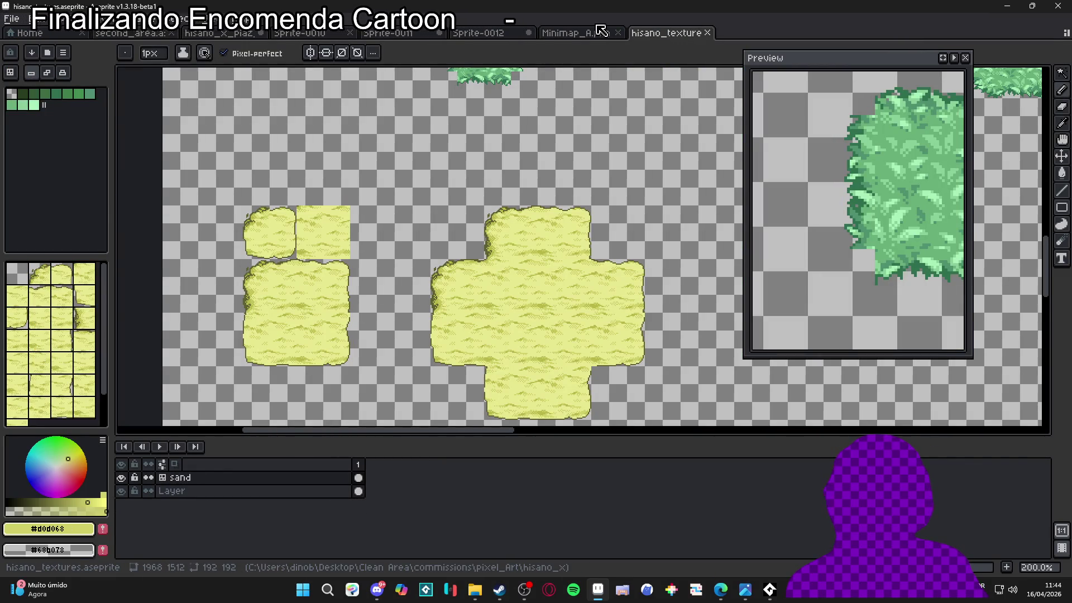
scroll(527, 243, "down", 1)
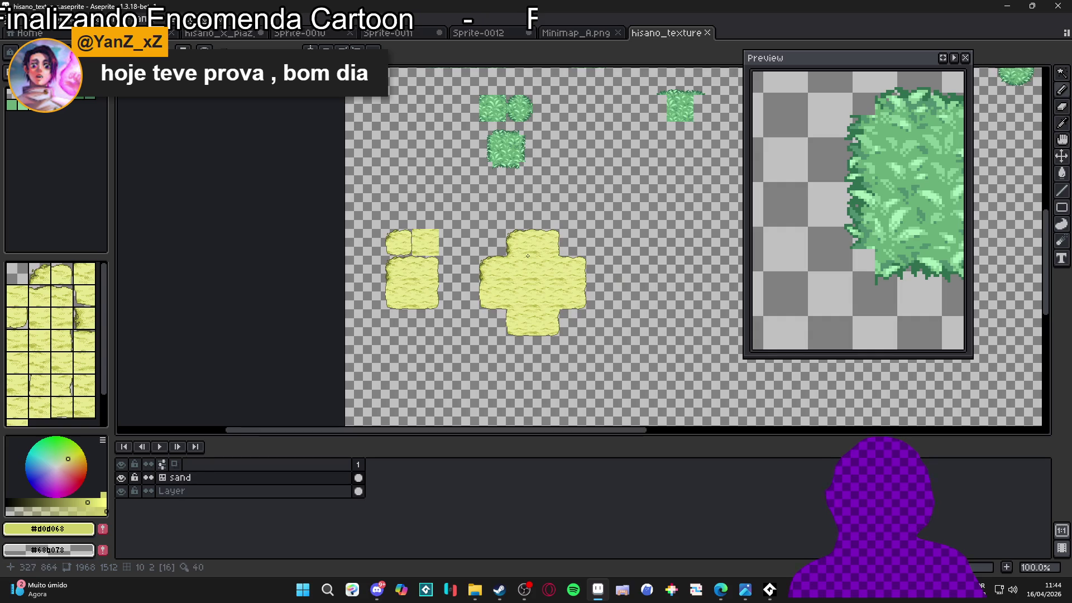
scroll(441, 257, "up", 2)
scroll(373, 293, "down", 1)
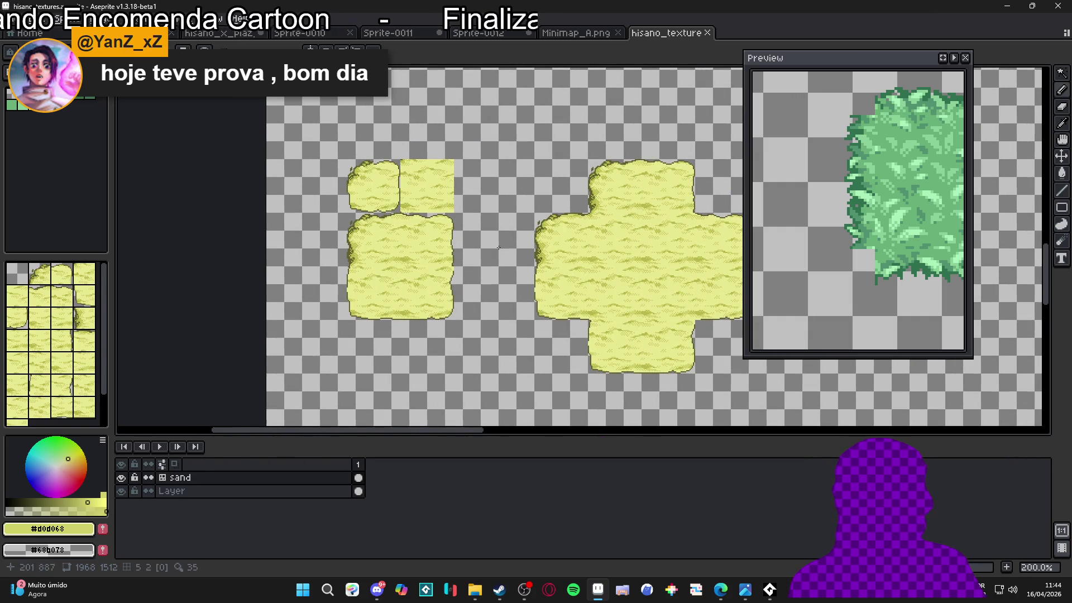
left_click(123, 33)
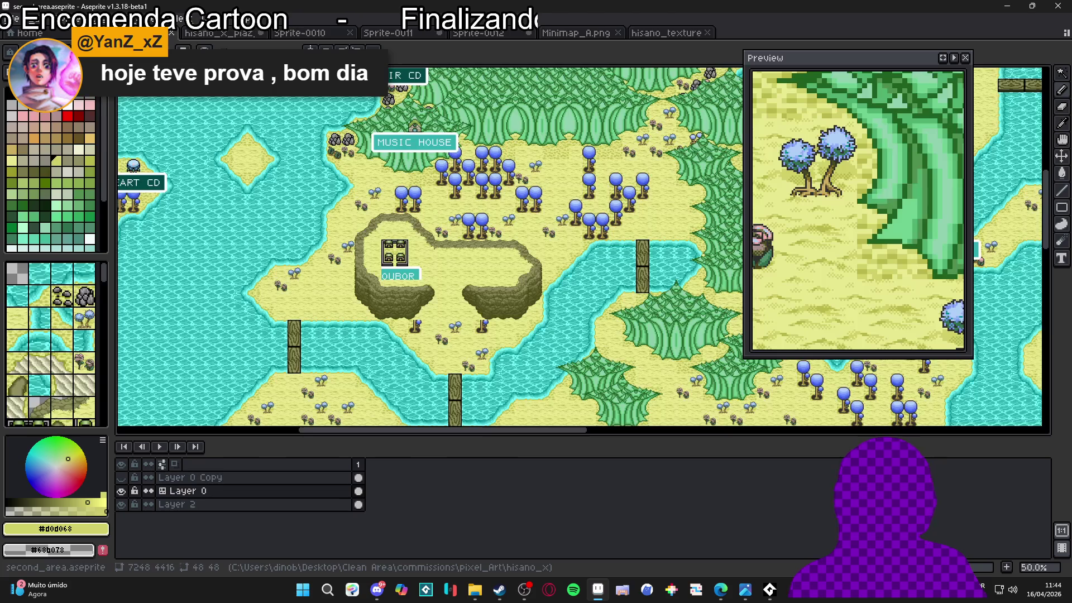
scroll(402, 267, "down", 2)
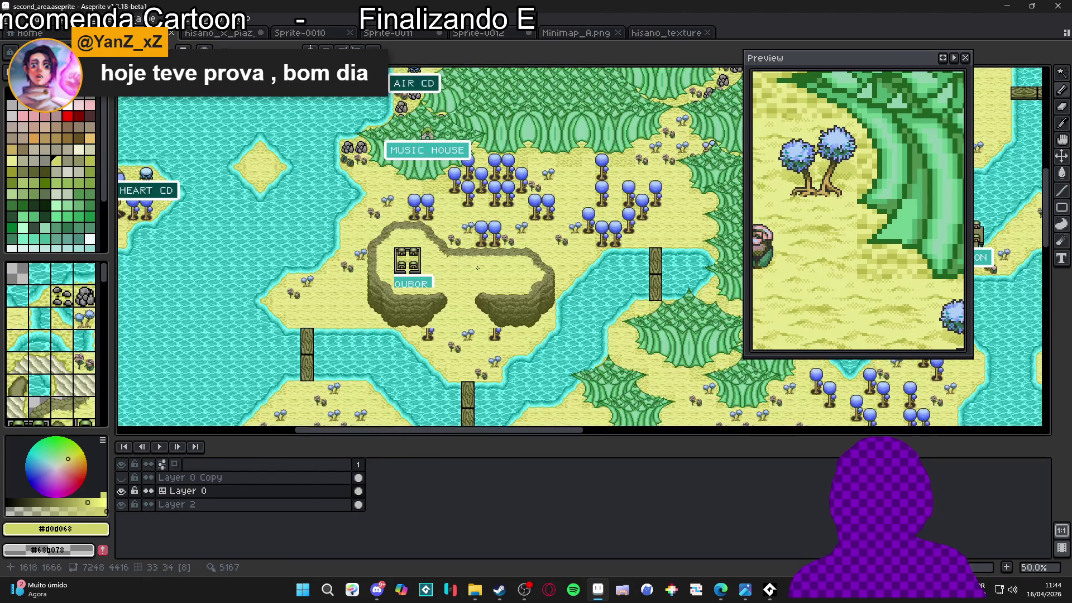
scroll(289, 257, "up", 3)
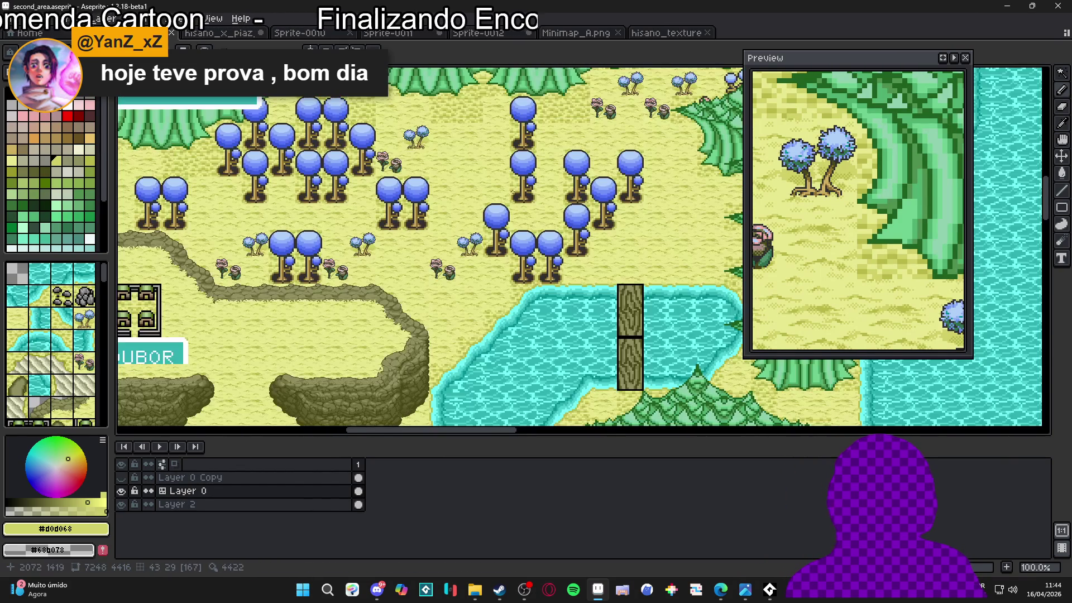
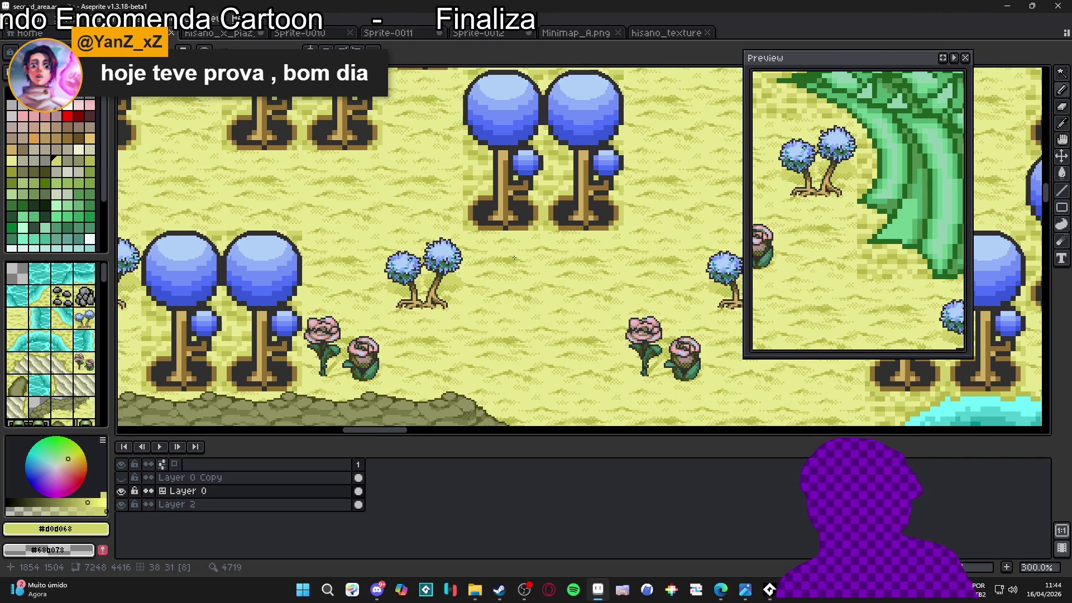
- Open the recent file site_lobby_layout.aseprite in a new tab
scroll(514, 258, "down", 3)
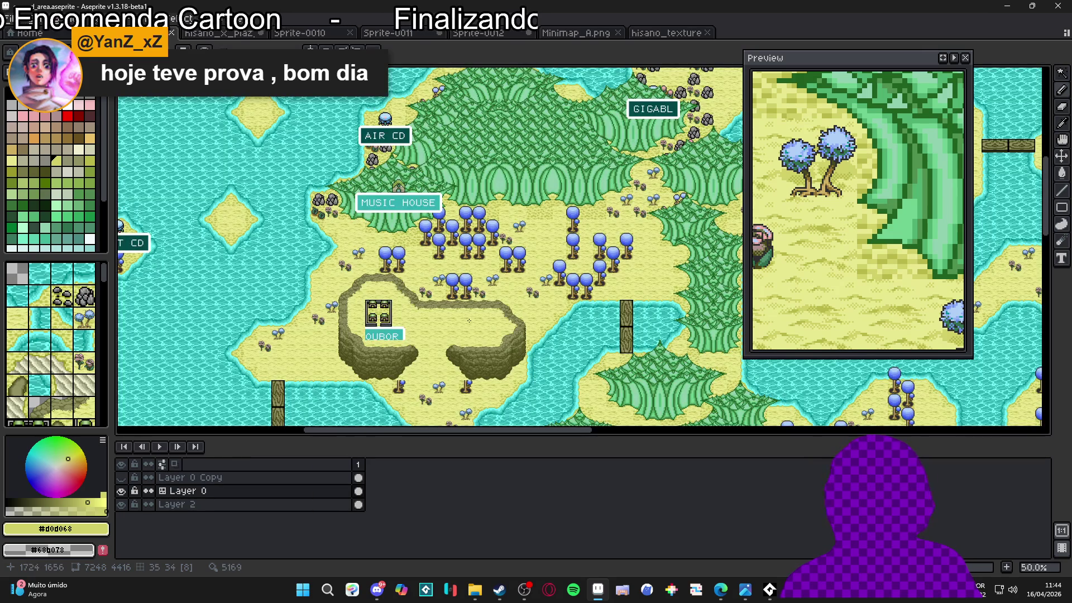
scroll(475, 317, "up", 1)
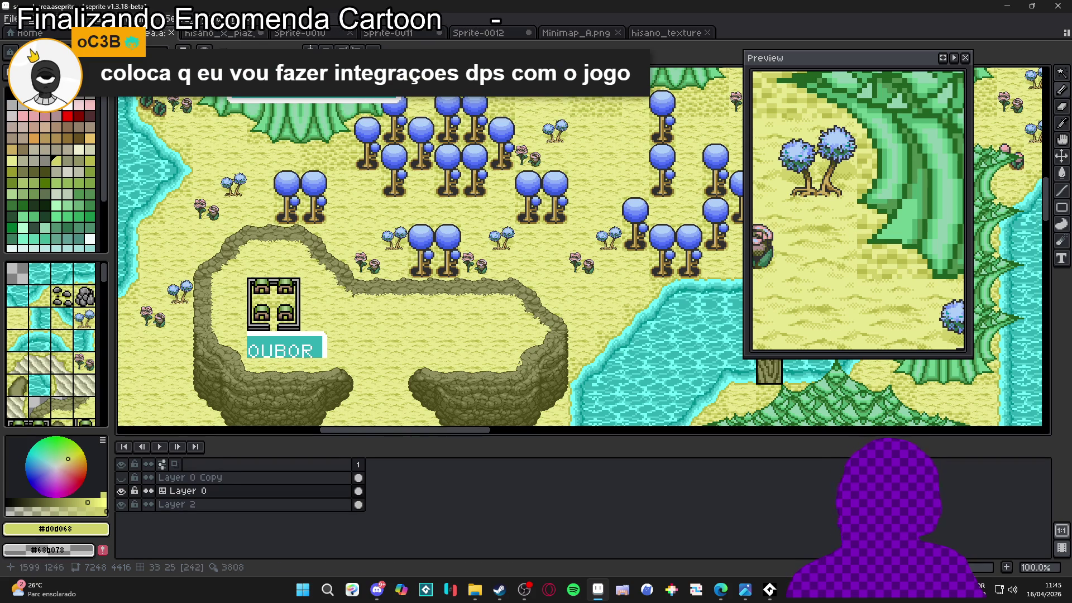
left_click(11, 18)
mouse_move(25, 58)
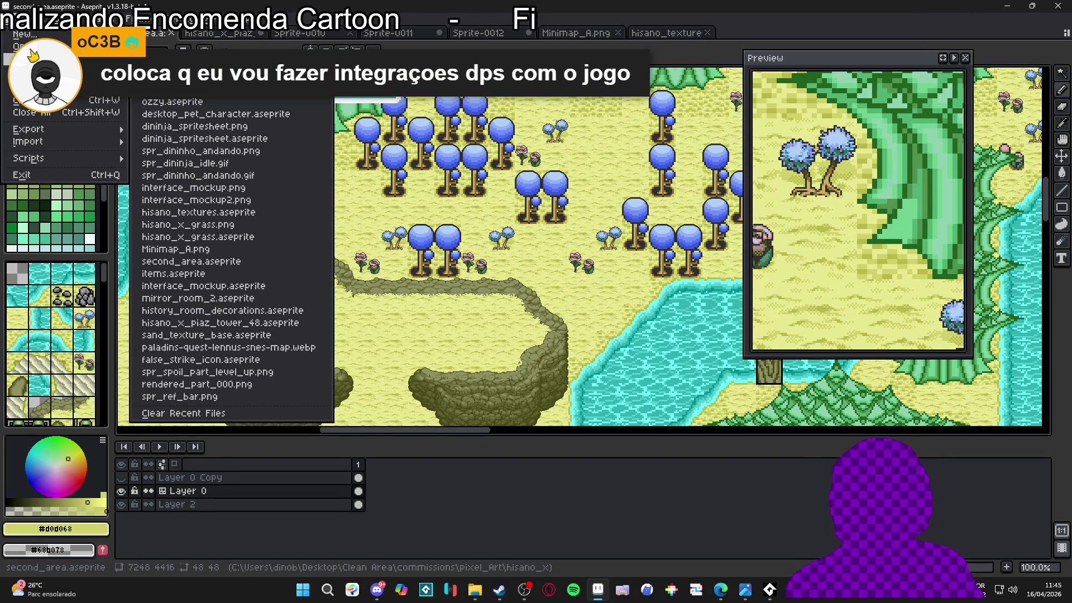
left_click(184, 209)
- Zoom and pan across the lobby layout, then go back to hisano_textures
scroll(453, 209, "down", 2)
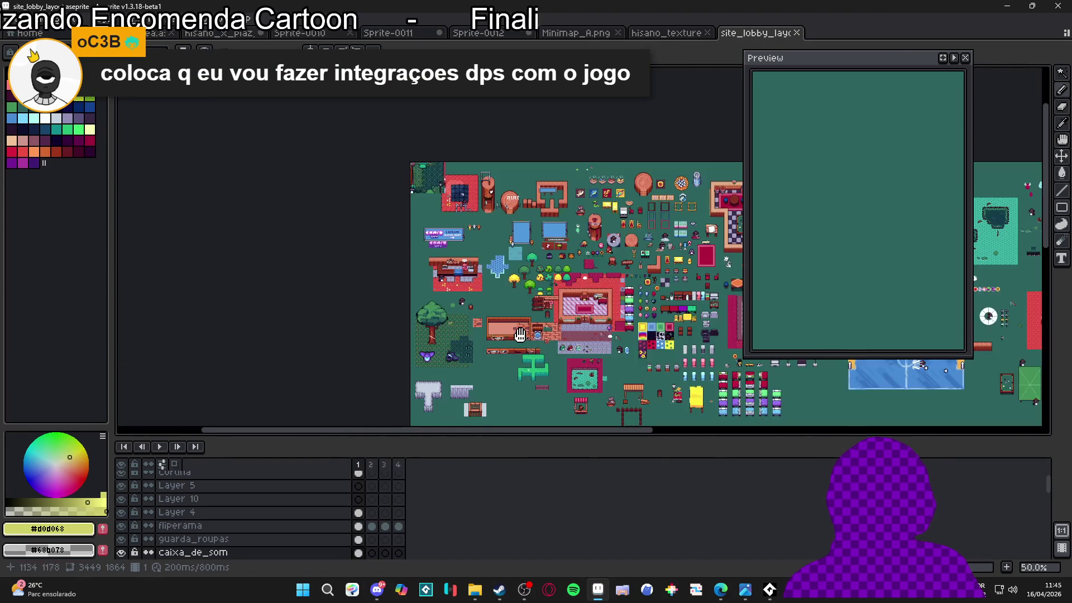
scroll(464, 278, "up", 4)
scroll(464, 278, "down", 1)
scroll(455, 329, "up", 2)
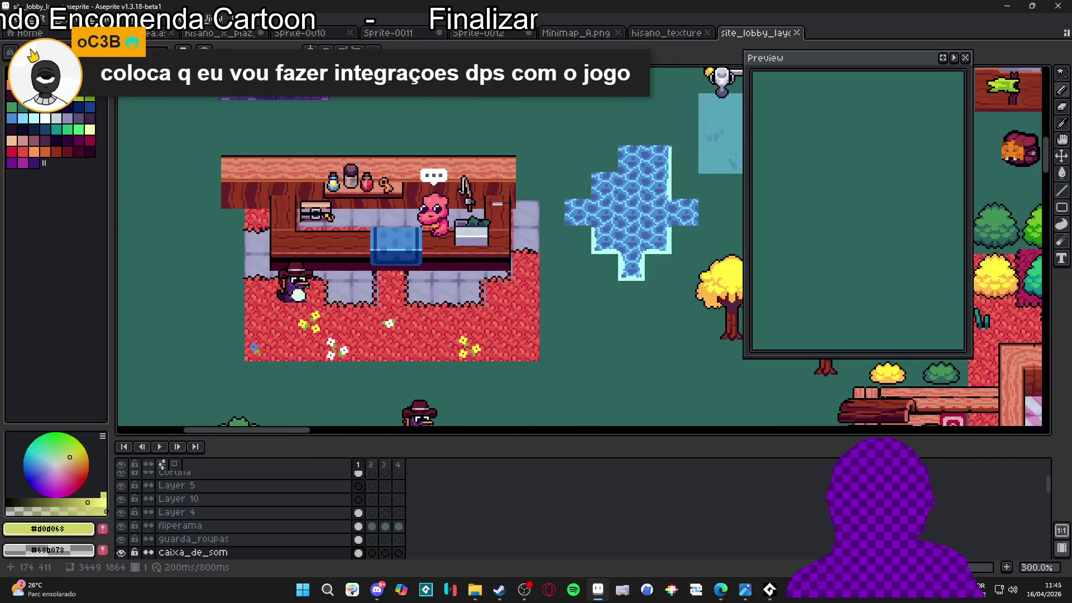
scroll(512, 264, "down", 1)
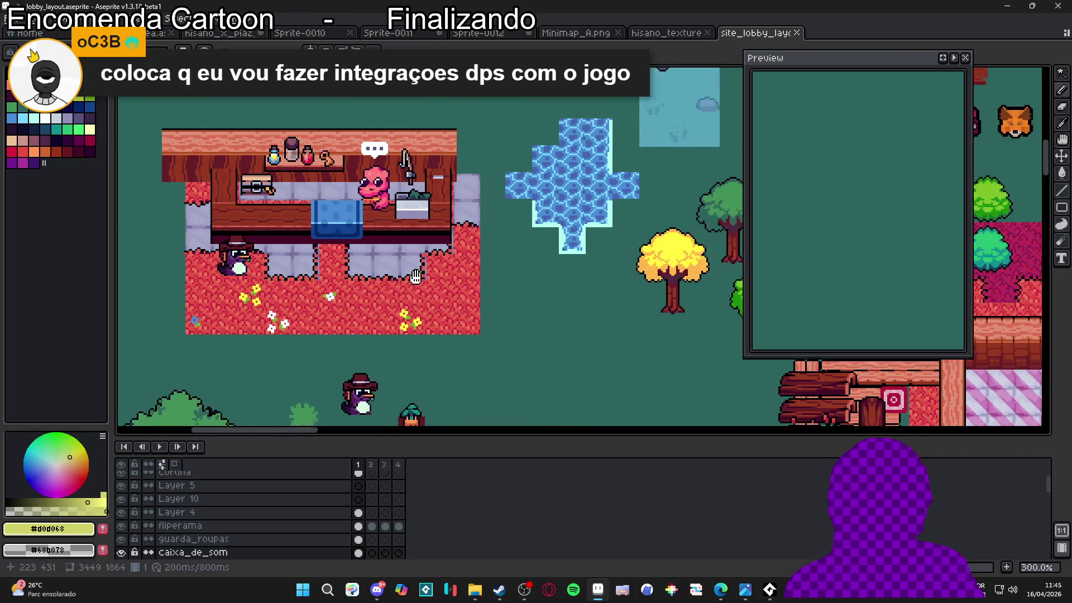
scroll(512, 264, "right", 10)
scroll(512, 264, "down", 5)
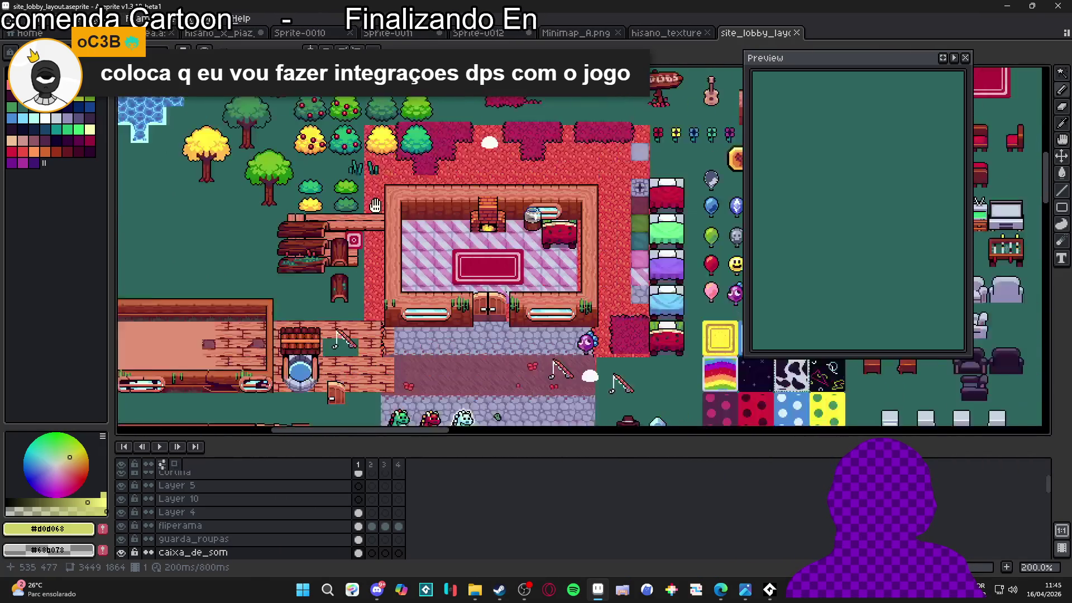
scroll(514, 234, "up", 1)
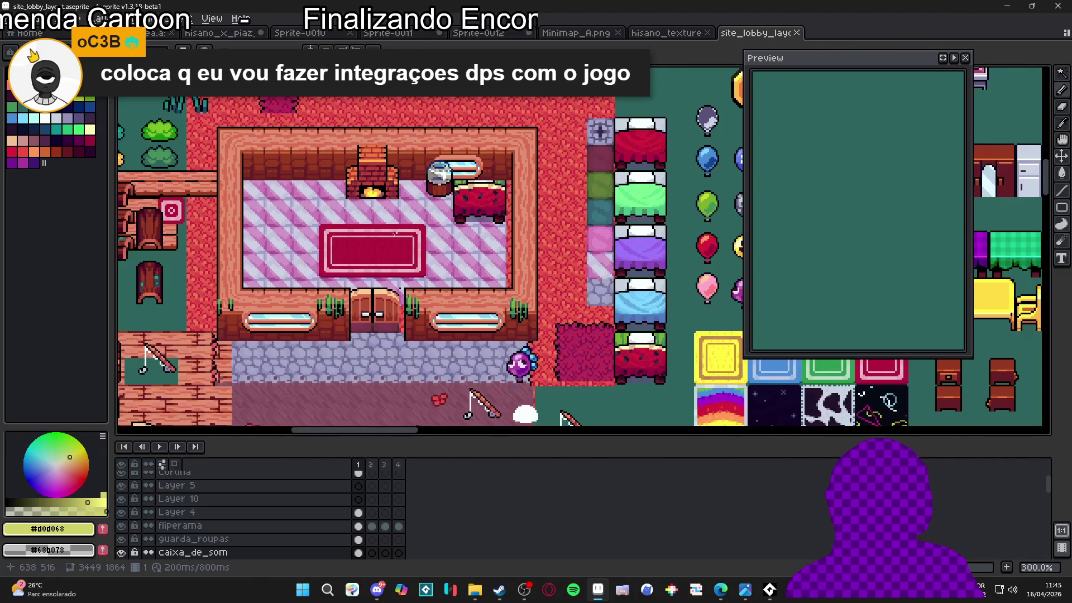
scroll(457, 313, "down", 1)
scroll(457, 313, "up", 3)
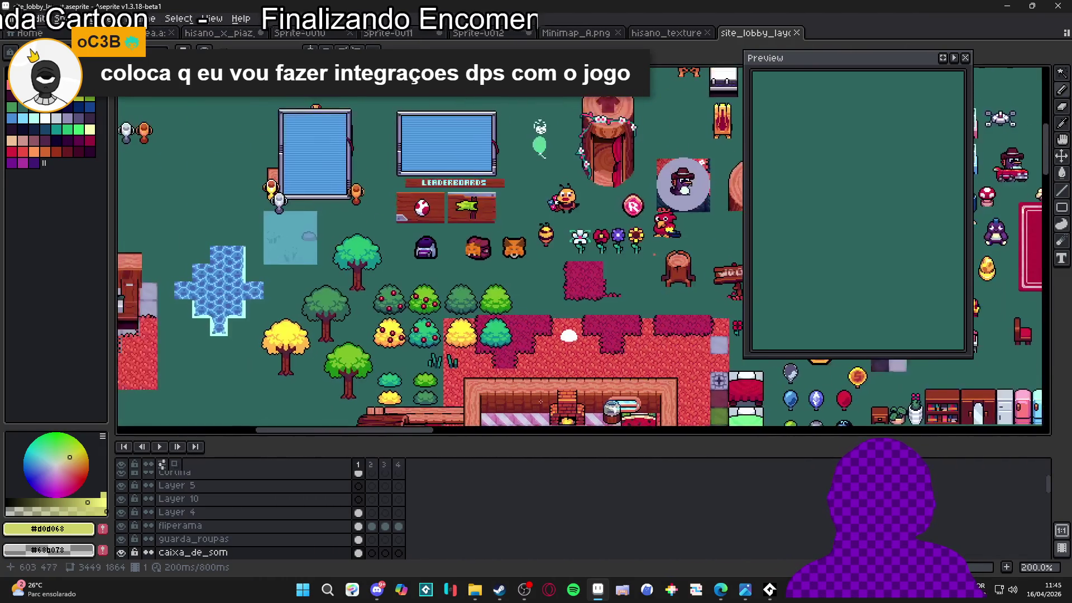
scroll(457, 312, "down", 1)
scroll(457, 314, "up", 1)
scroll(474, 301, "down", 10)
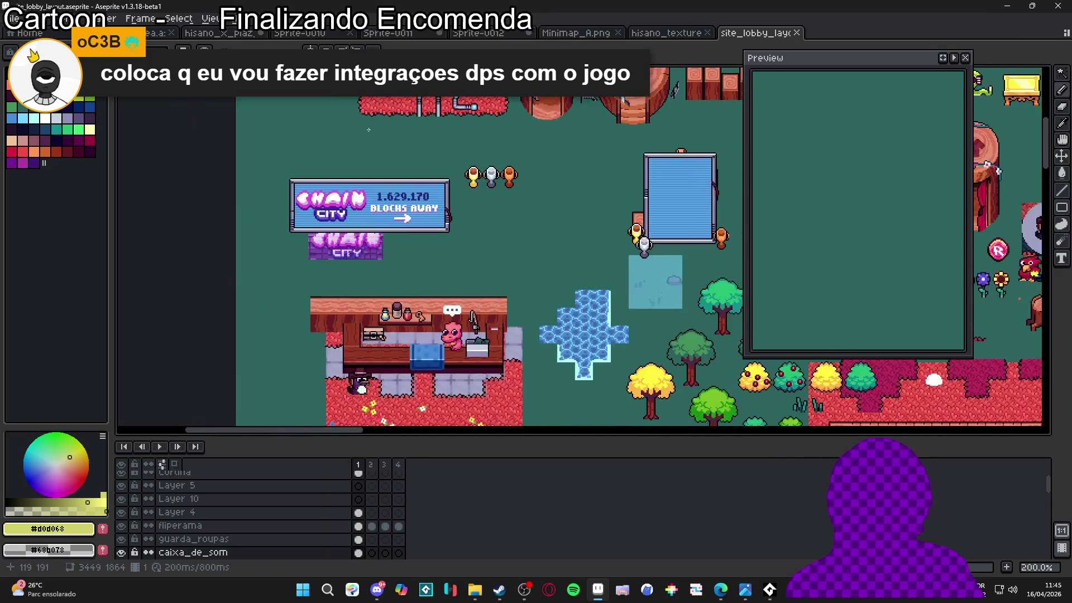
scroll(487, 294, "right", 4)
scroll(488, 294, "down", 3)
scroll(480, 279, "up", 5)
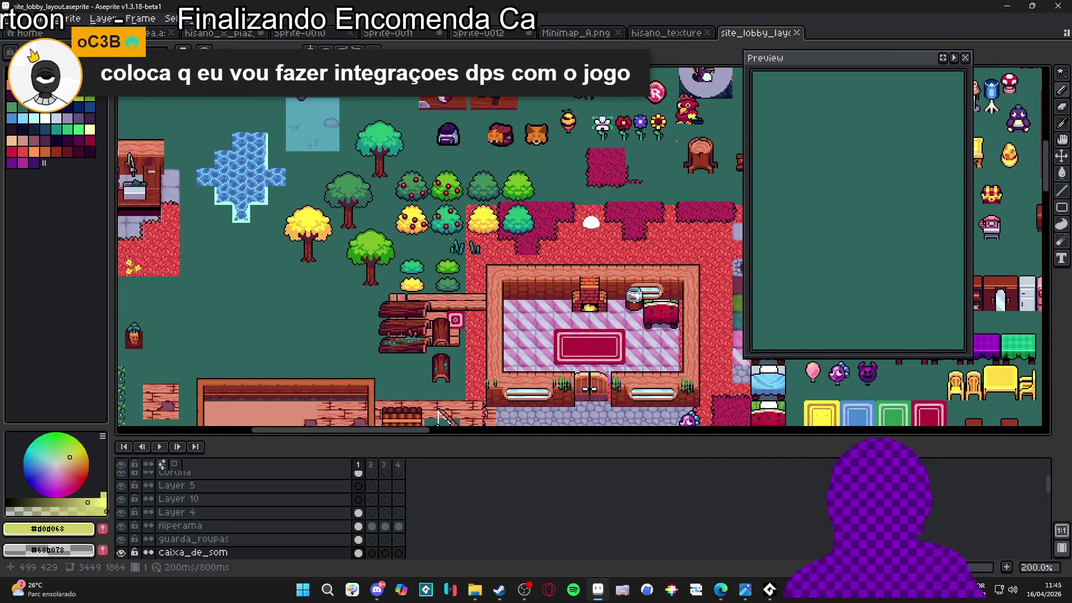
scroll(464, 251, "right", 3)
scroll(446, 223, "down", 4)
scroll(430, 190, "up", 2)
scroll(430, 190, "left", 2)
scroll(427, 145, "up", 4)
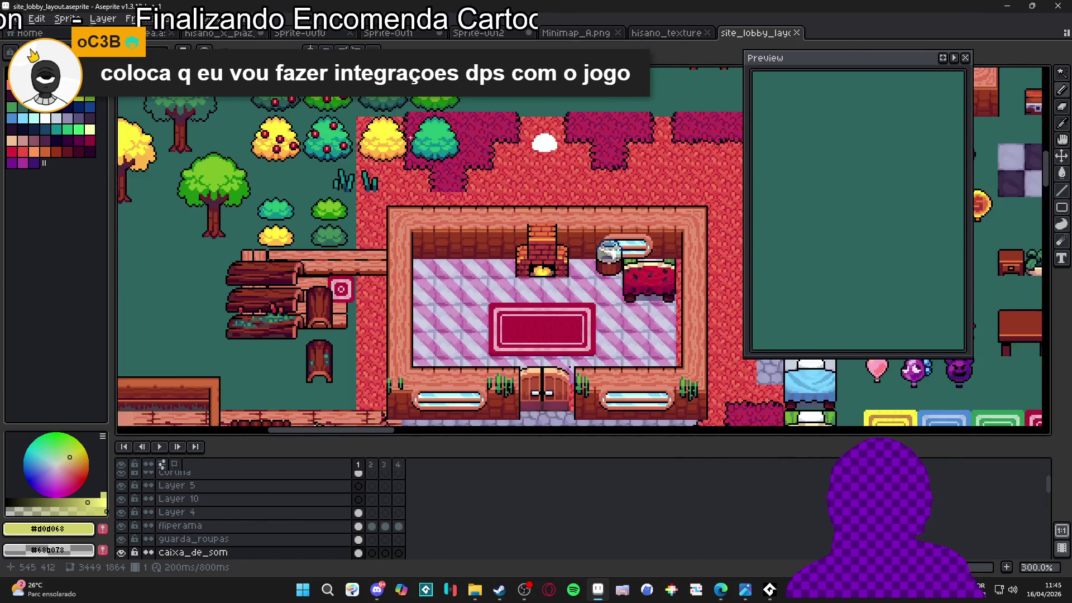
scroll(427, 139, "down", 5)
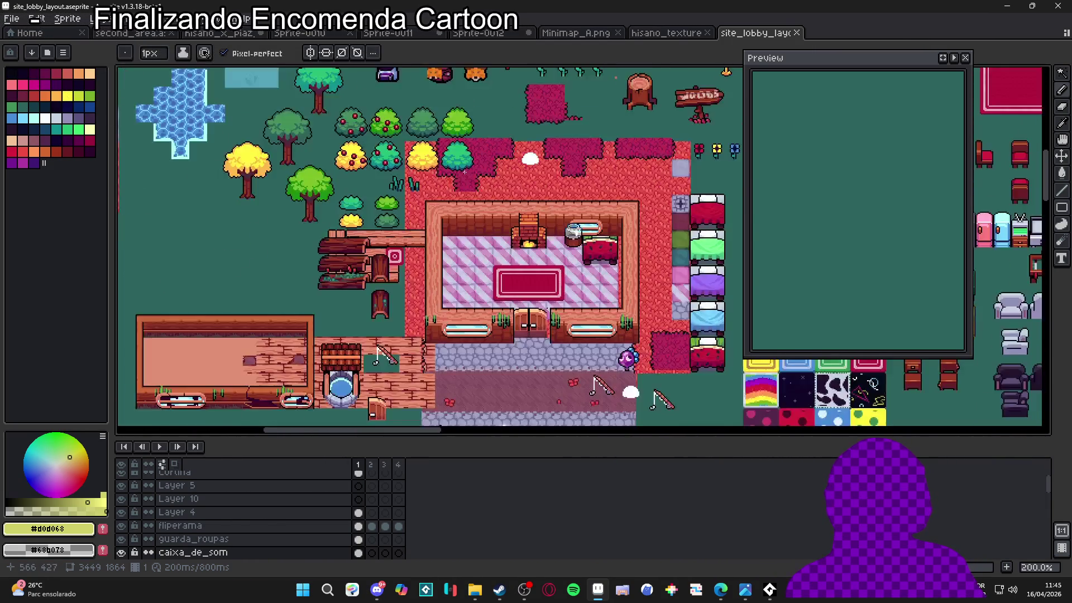
scroll(399, 176, "up", 3)
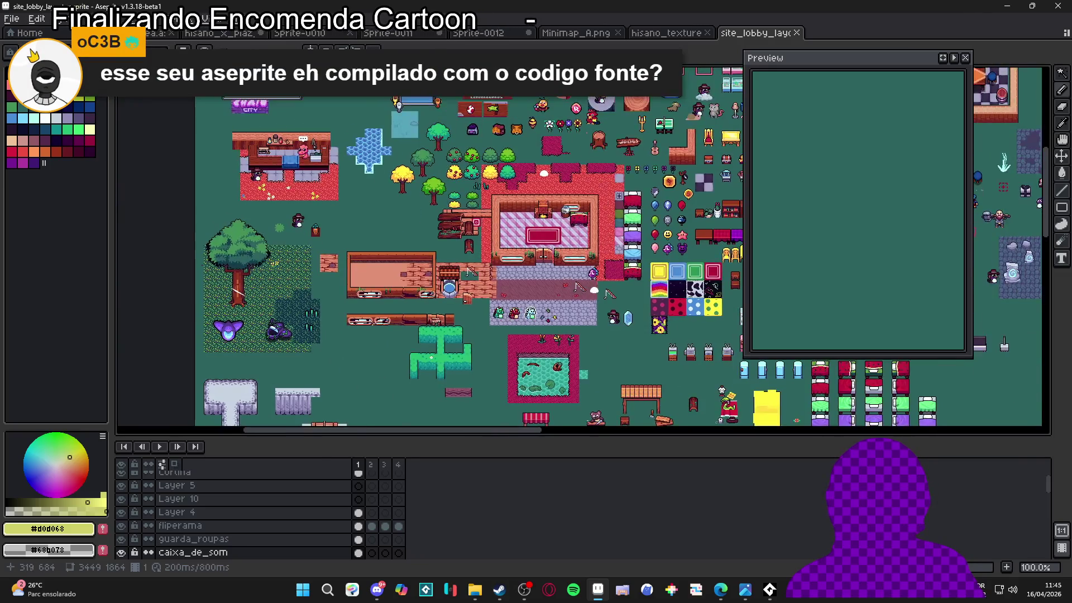
scroll(478, 330, "down", 2)
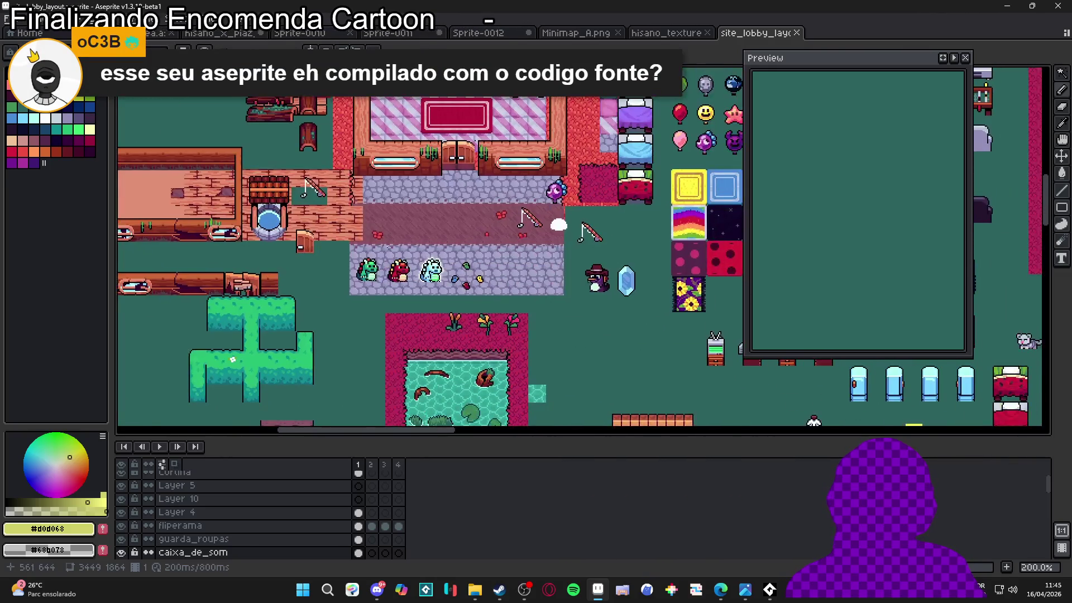
scroll(434, 271, "up", 3)
scroll(584, 260, "down", 2)
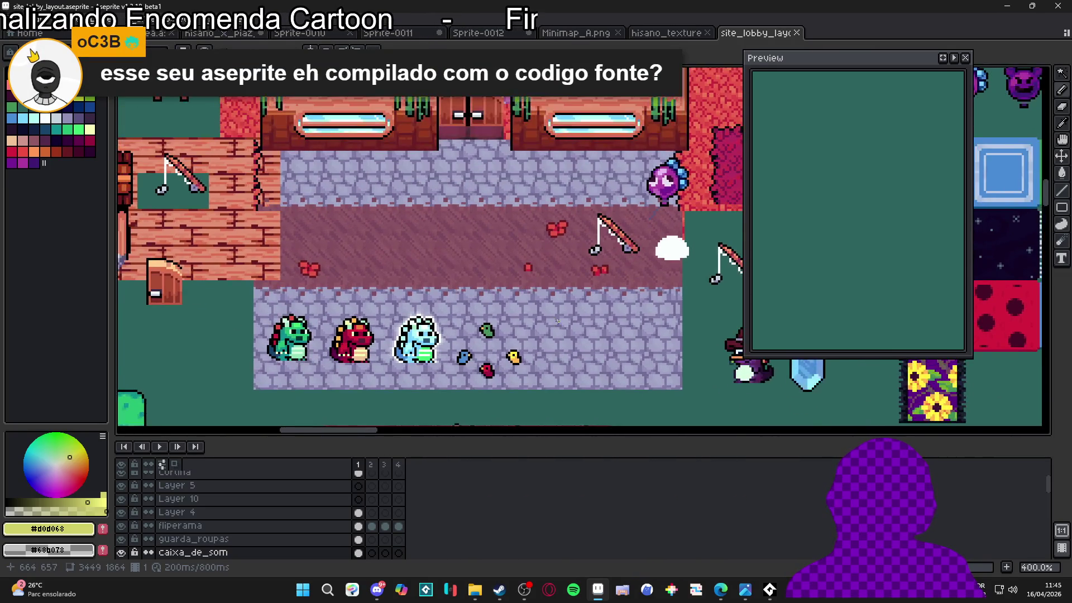
scroll(572, 288, "up", 1)
scroll(572, 287, "down", 1)
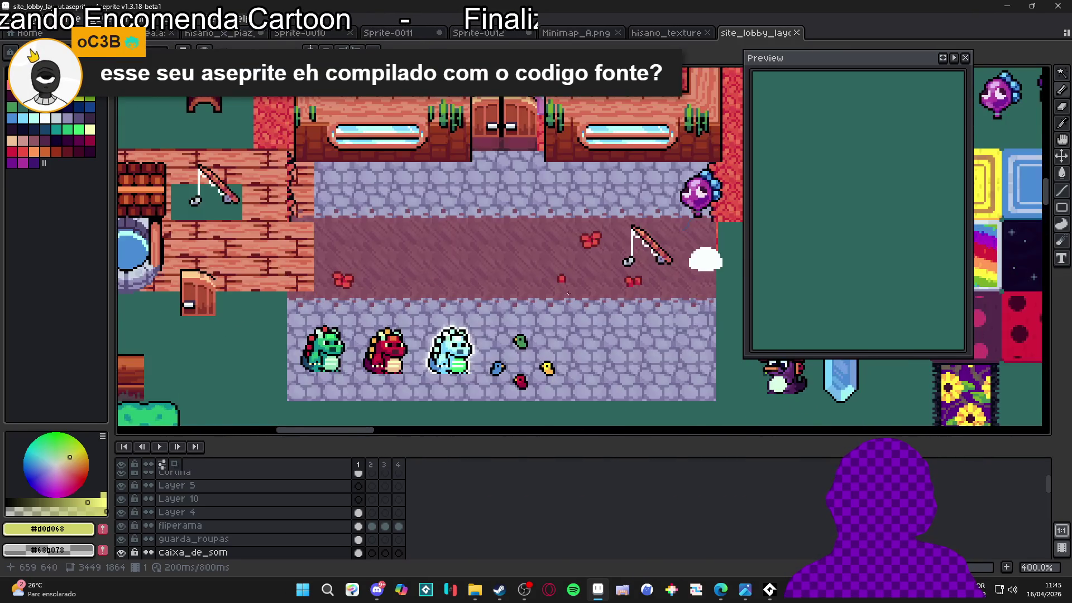
scroll(488, 199, "up", 1)
scroll(446, 166, "down", 1)
scroll(347, 250, "right", 10)
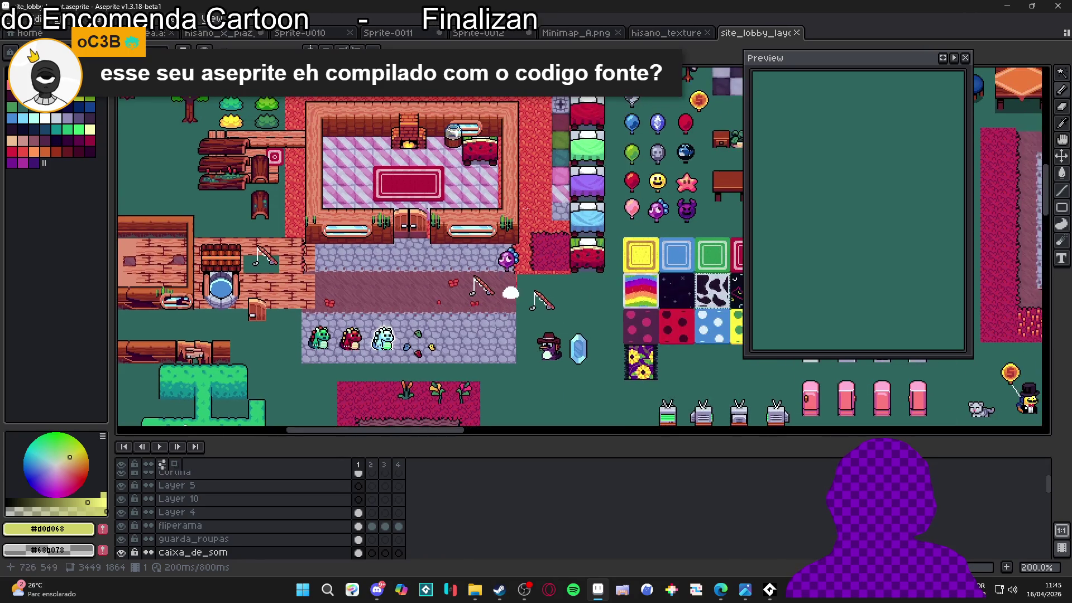
scroll(349, 249, "right", 3)
scroll(349, 250, "down", 1)
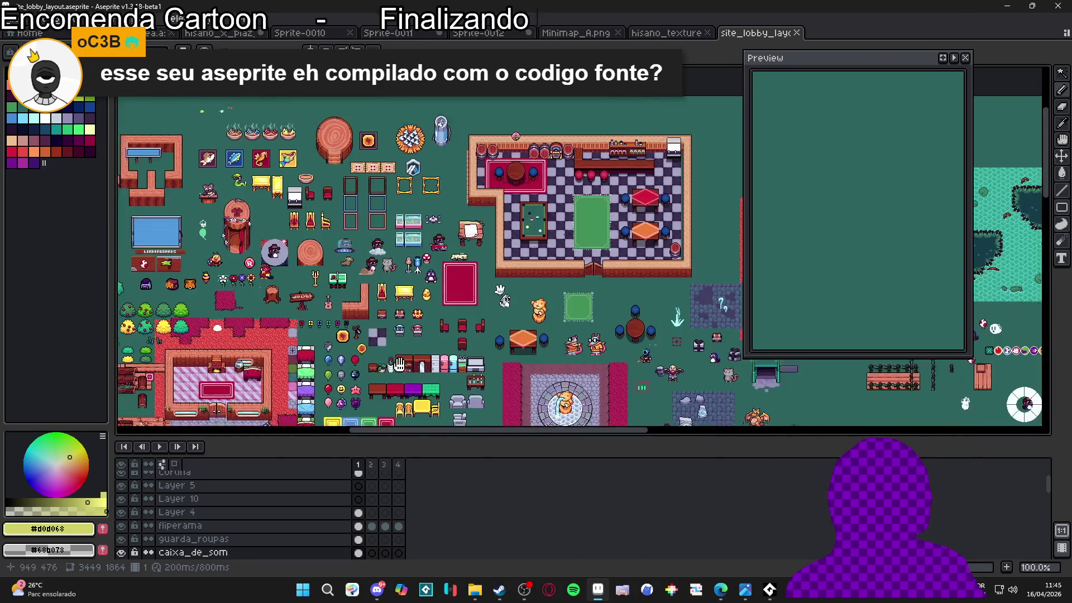
scroll(412, 243, "up", 2)
scroll(412, 243, "left", 5)
scroll(412, 243, "down", 2)
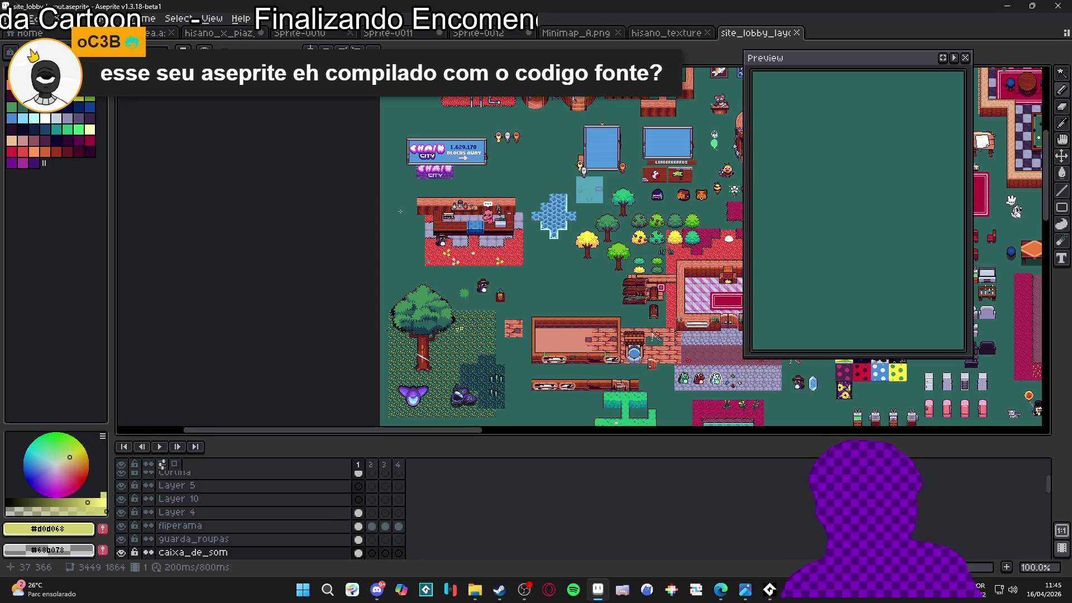
left_click(659, 34)
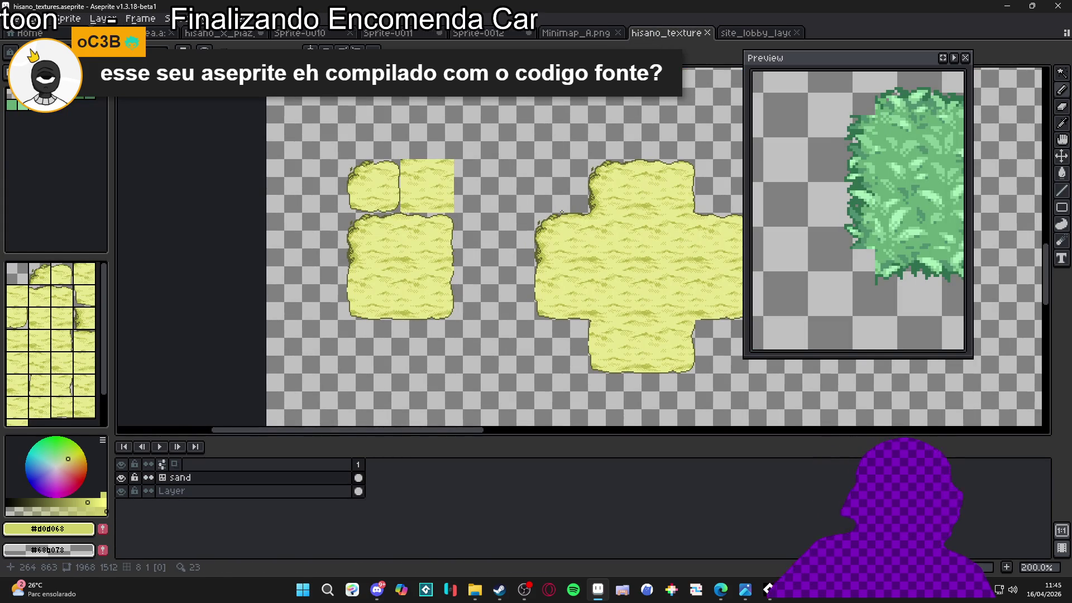
- Pan the hisano_textures canvas over the sand tile pieces and cross-shaped block
mouse_move(559, 214)
left_mouse_down()
mouse_move(419, 215)
mouse_move(387, 182)
left_mouse_up()
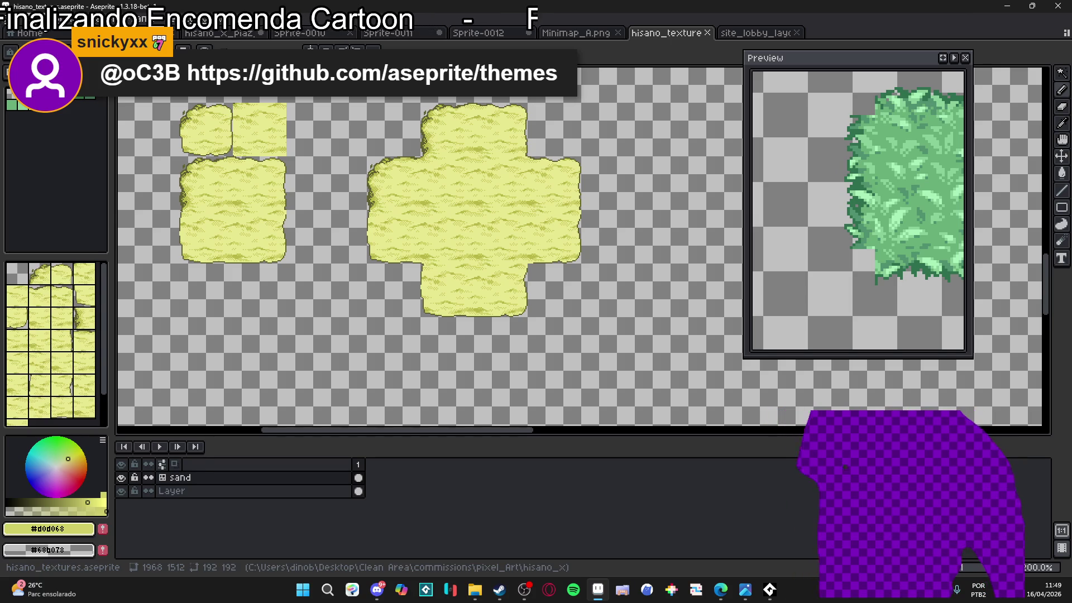
- Open the Theme page of Preferences and apply Aseprite 95 Theme - Default
left_click(31, 19)
left_click(68, 392)
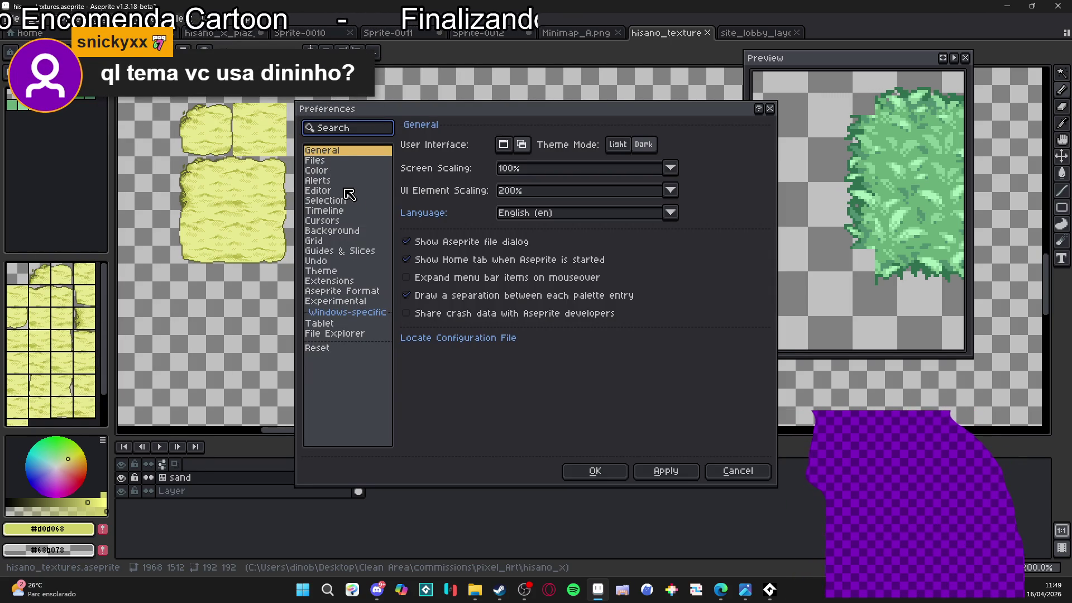
left_click(343, 265)
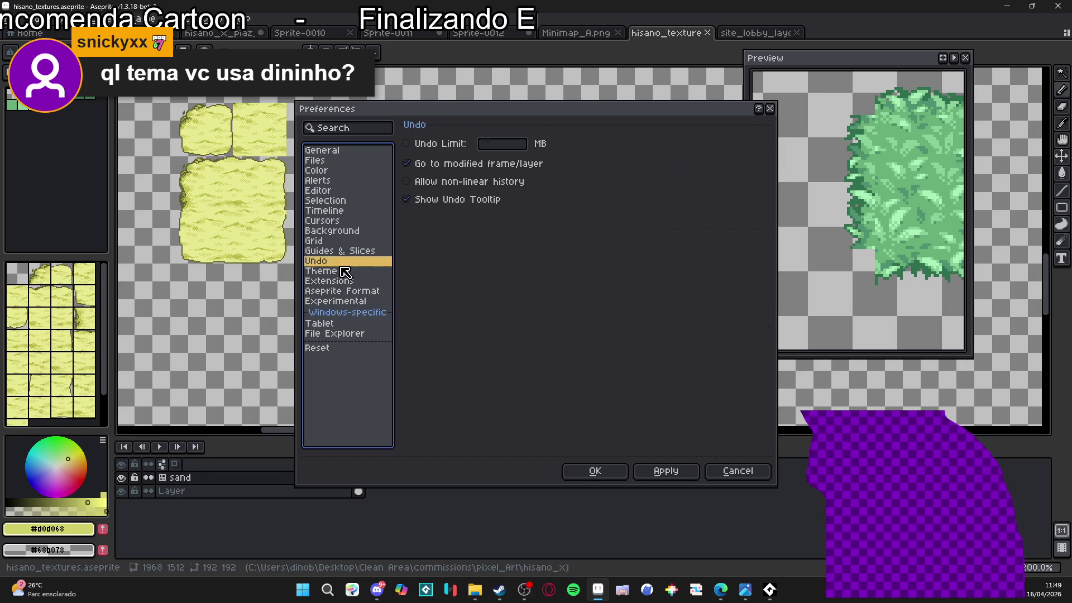
left_click(344, 271)
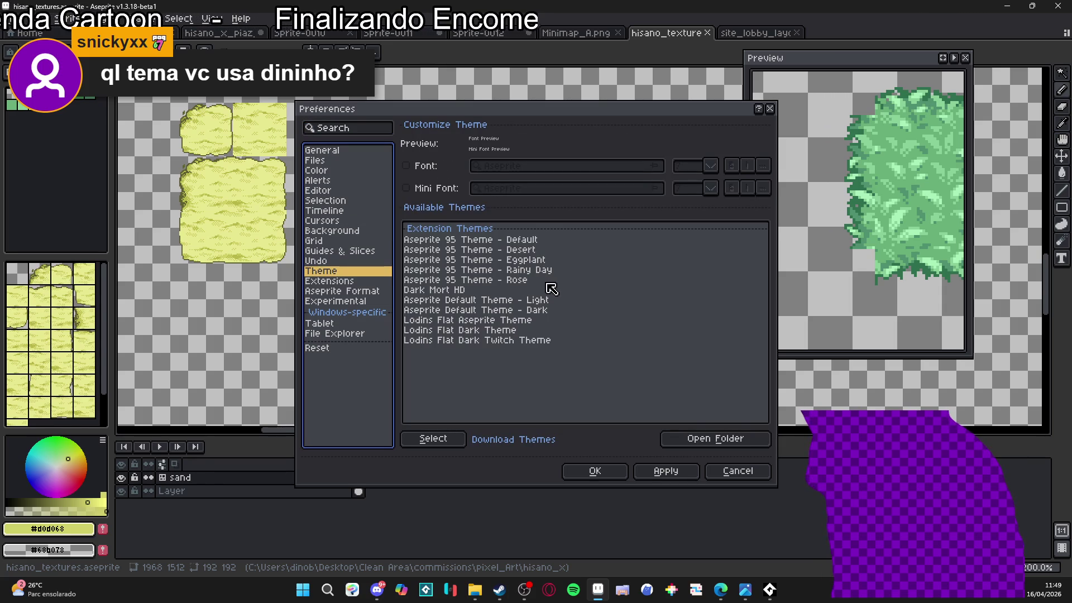
double_click(527, 241)
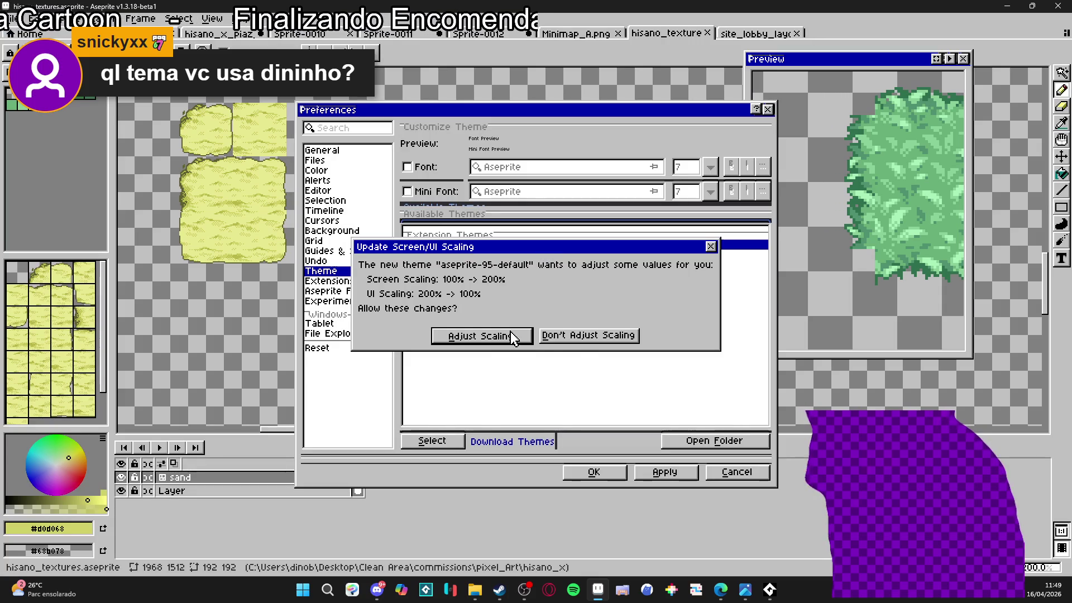
- Apply Aseprite Default Theme - Dark, keeping the current screen and UI scaling
left_click(555, 337)
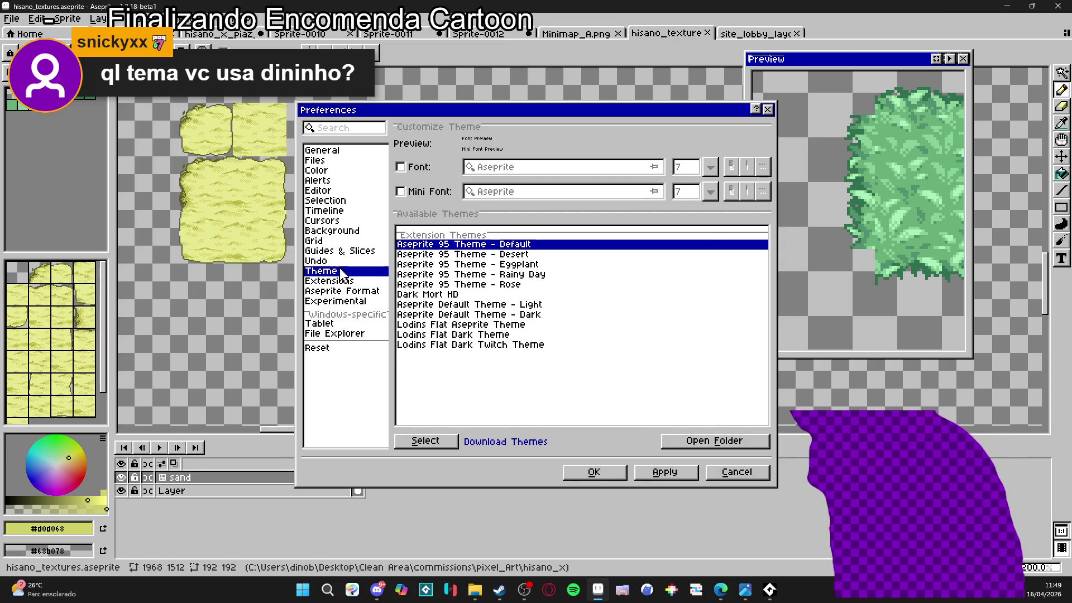
left_click(471, 305)
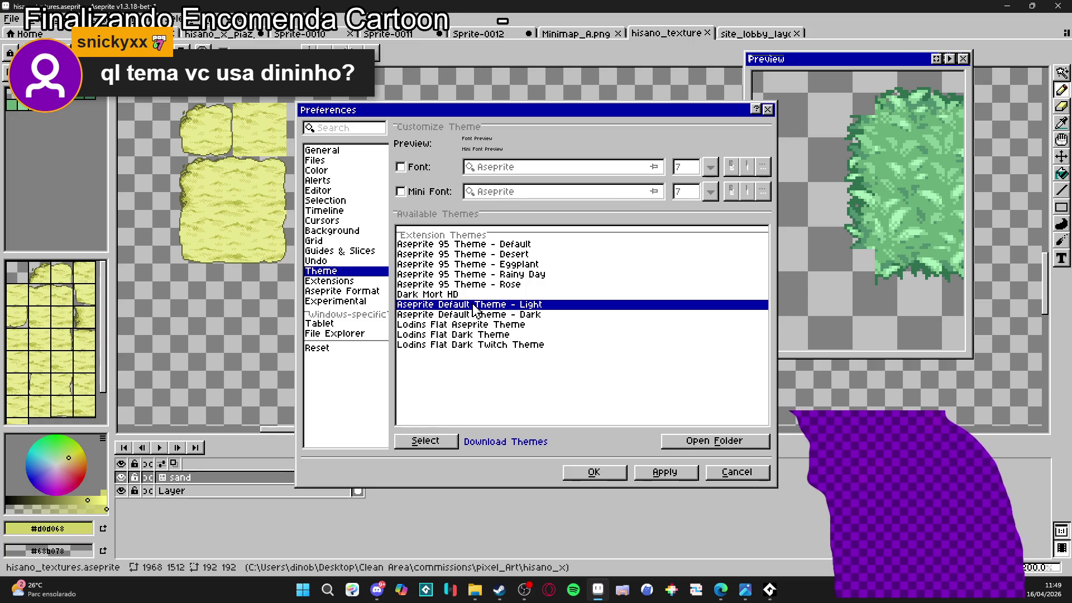
double_click(466, 315)
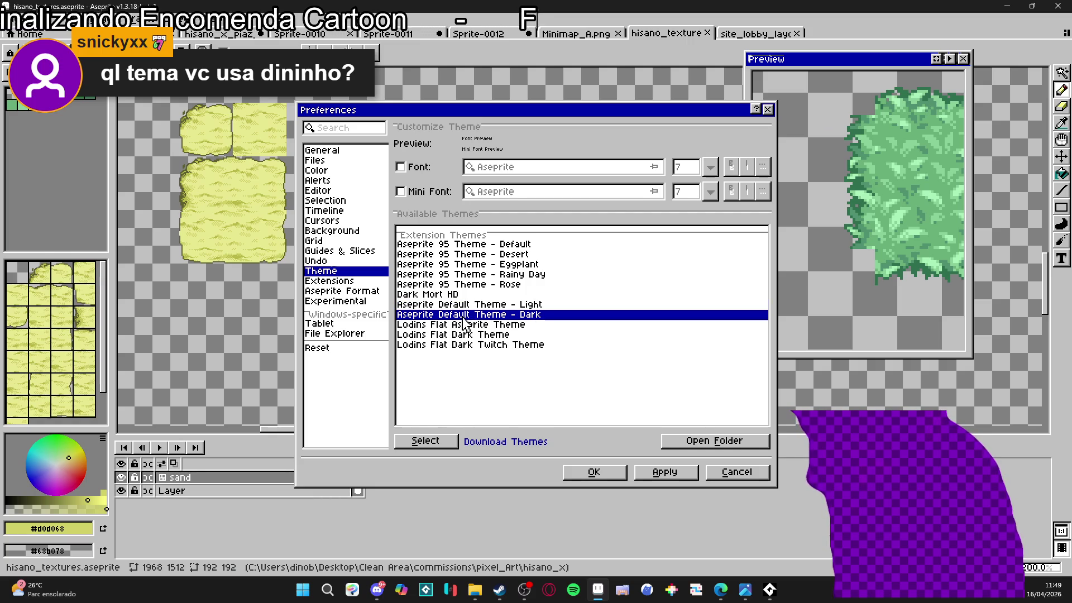
left_click(550, 335)
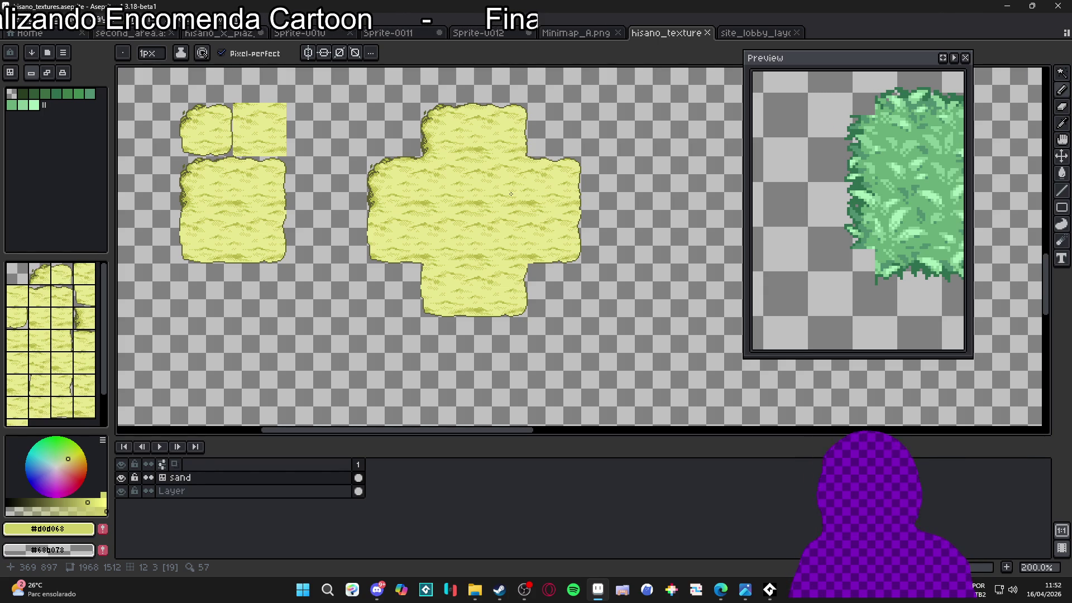
- Pan around Minimap_A.png, hide the tile grid, and enlarge the canvas above the timeline
left_click(592, 35)
scroll(490, 206, "up", 1)
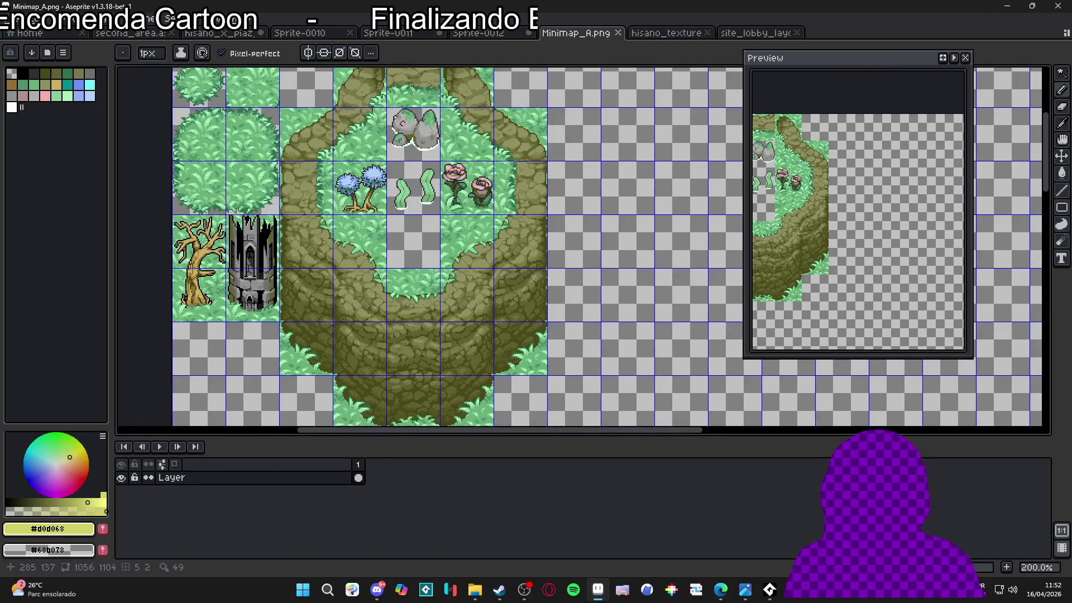
left_click_drag(498, 212, 526, 227)
key("ctrl+apostrophe")
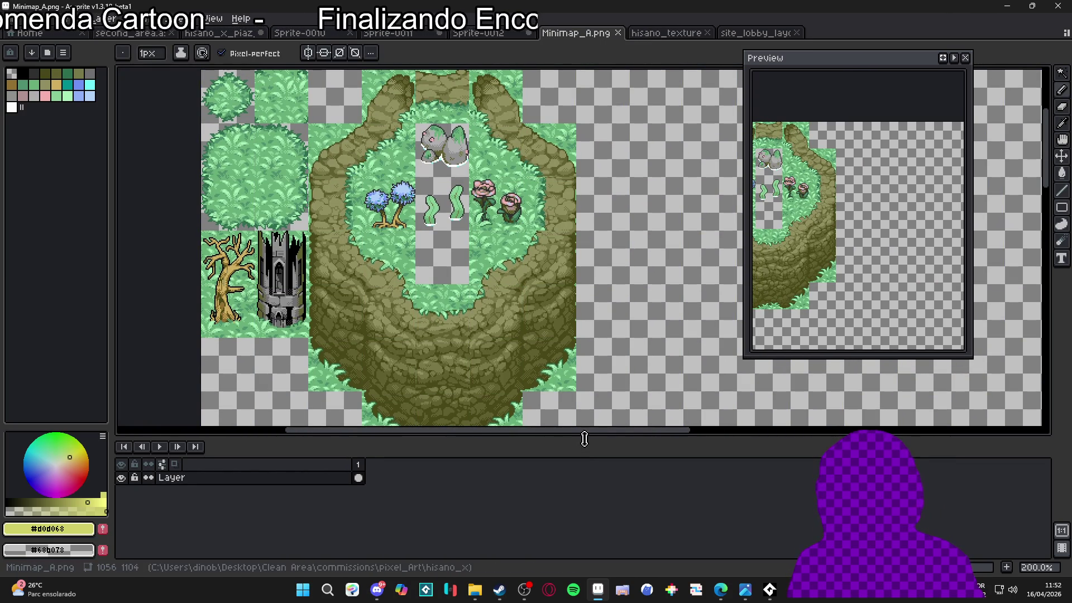
left_click_drag(585, 437, 584, 491)
mouse_move(533, 349)
left_mouse_down()
mouse_move(560, 373)
mouse_move(539, 359)
left_mouse_up()
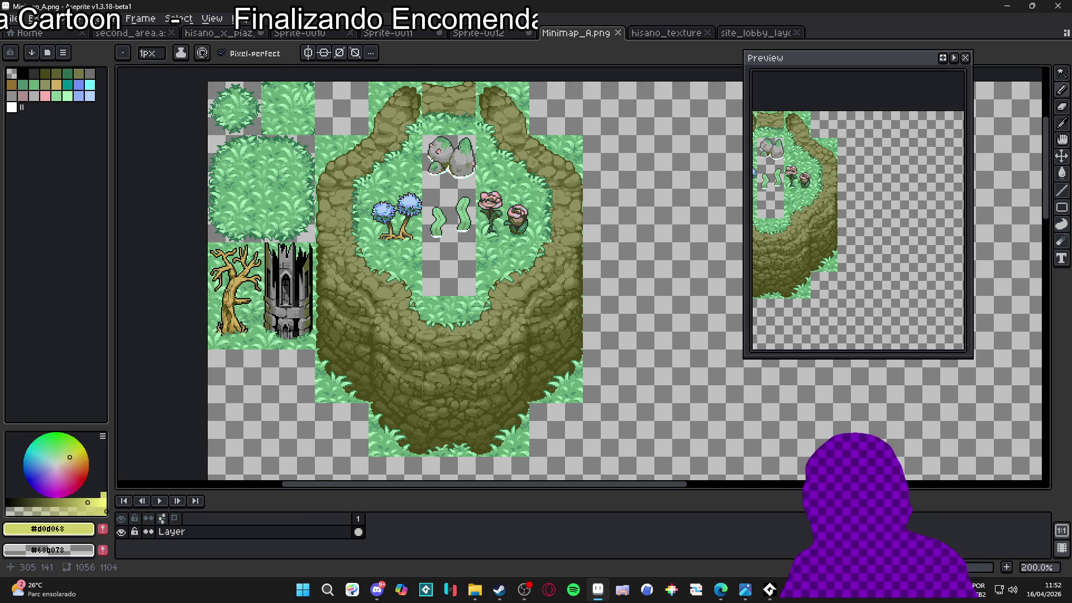
- Inspect the hisano_x_piaz island map, toggling Layer 2 on and off, then return to Minimap_A.png
key("ctrl+shift+Tab")
key("ctrl+shift+Tab")
key("ctrl+shift+Tab")
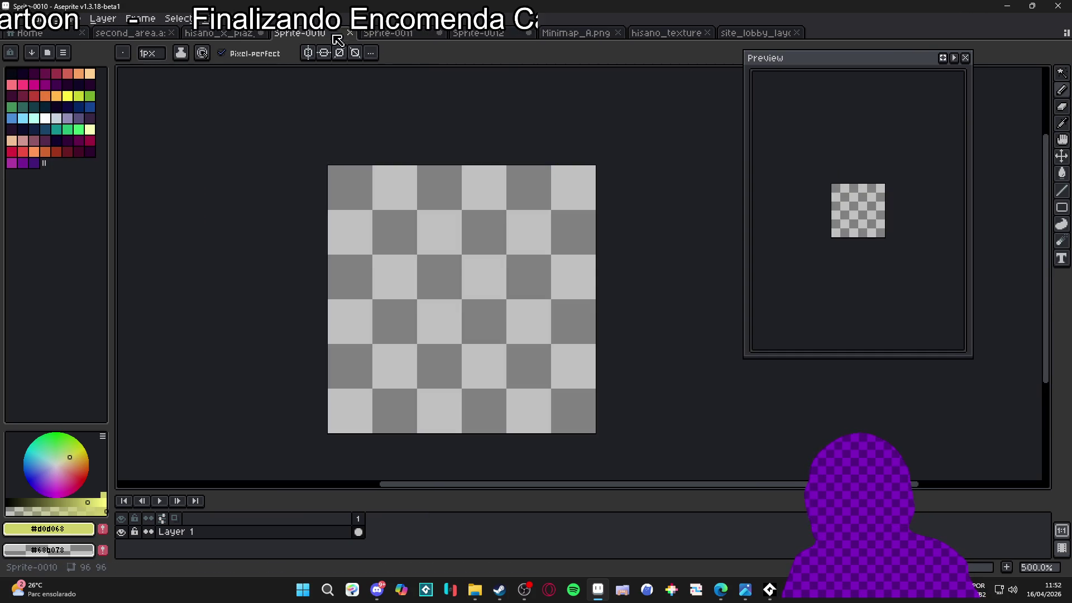
scroll(425, 149, "down", 3)
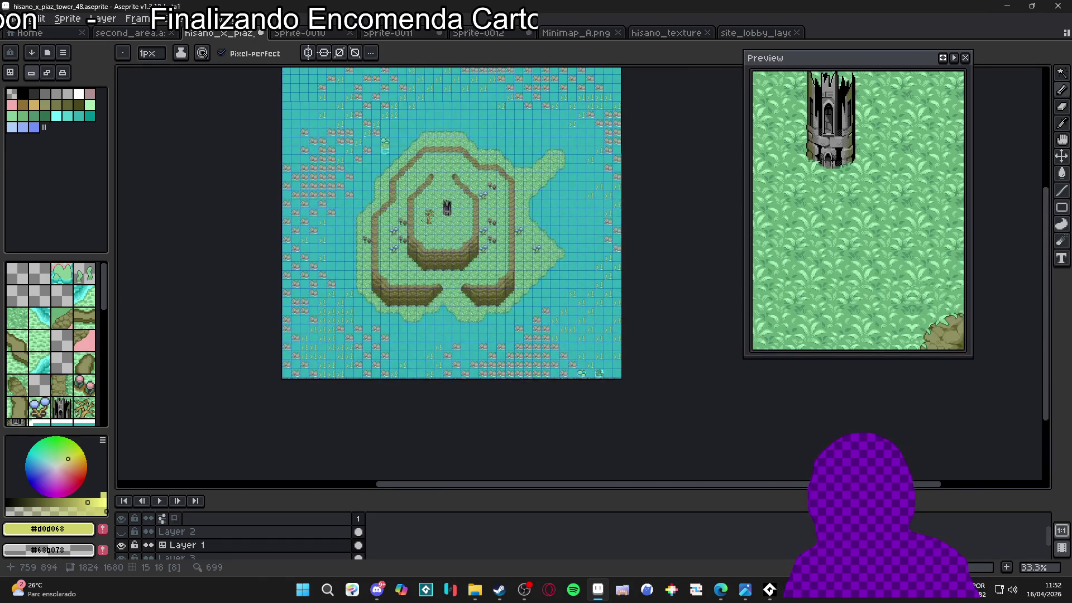
scroll(474, 236, "up", 3)
scroll(474, 236, "down", 2)
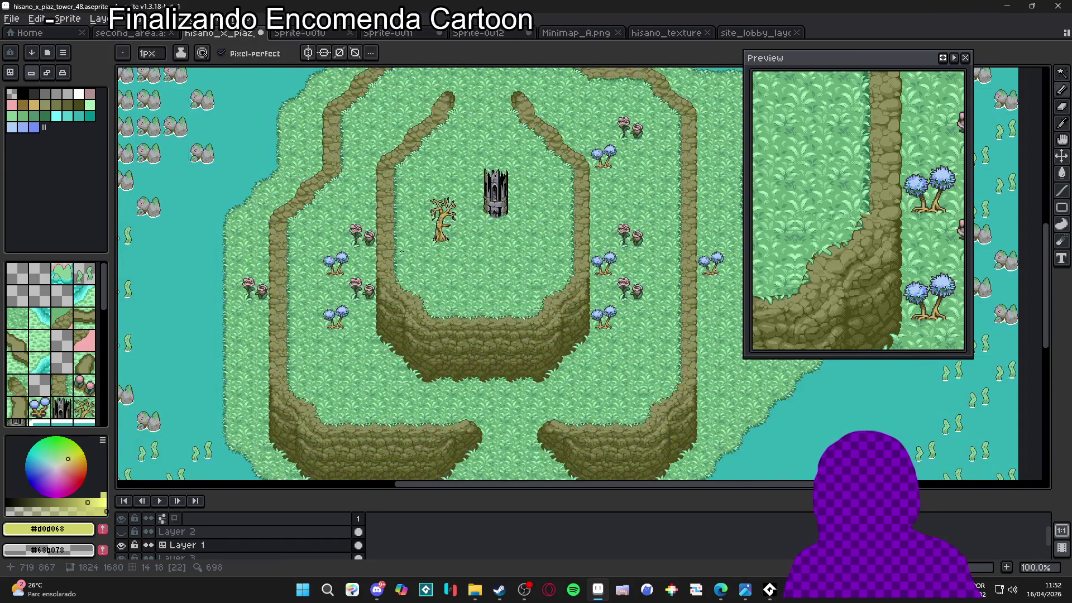
scroll(375, 293, "up", 2)
scroll(375, 293, "down", 2)
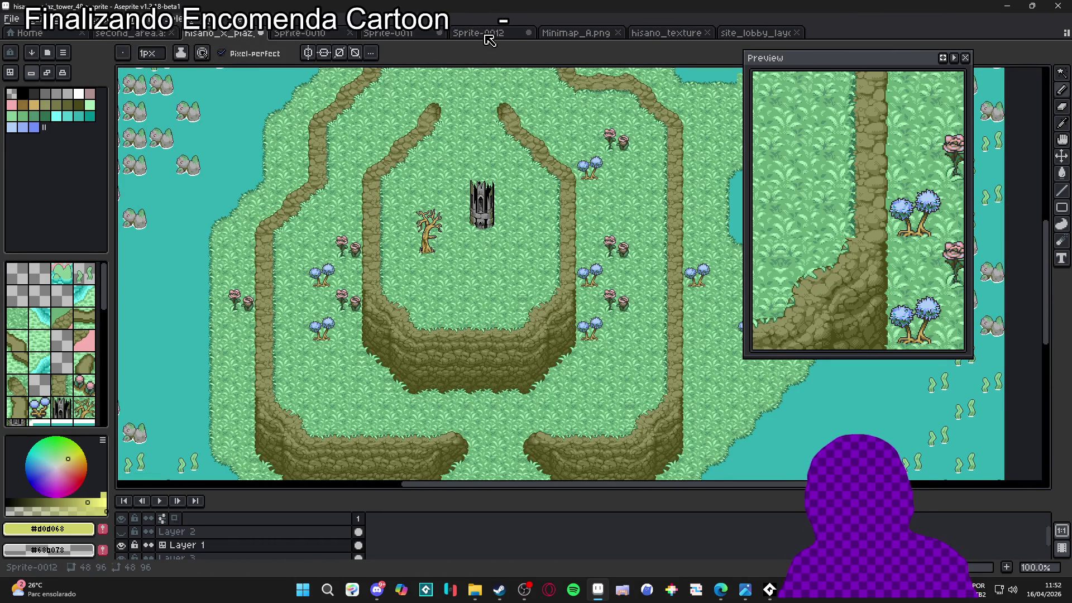
left_click(122, 532)
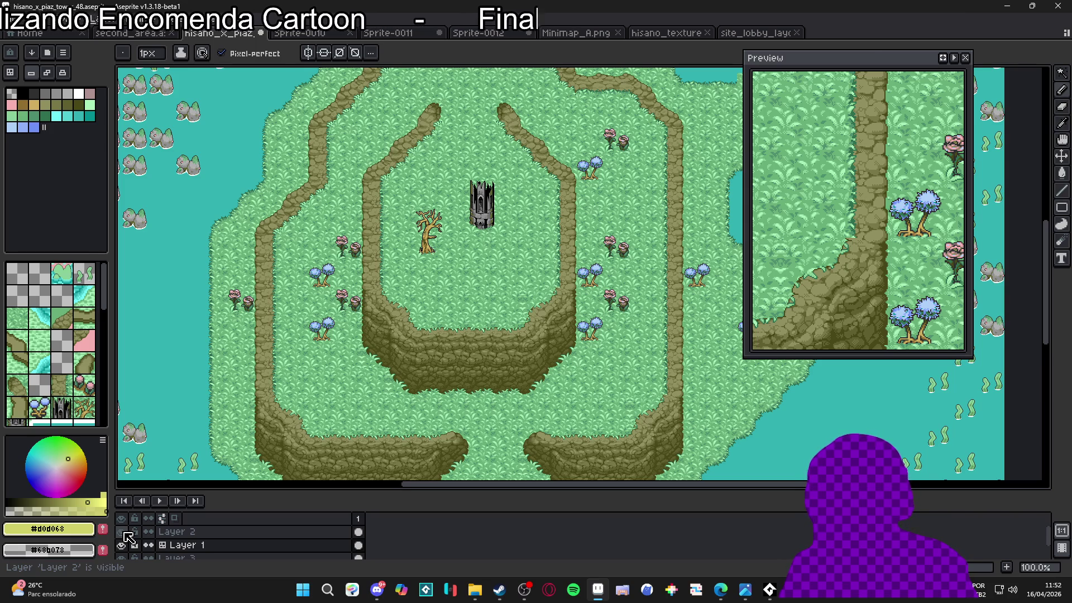
left_click(123, 534)
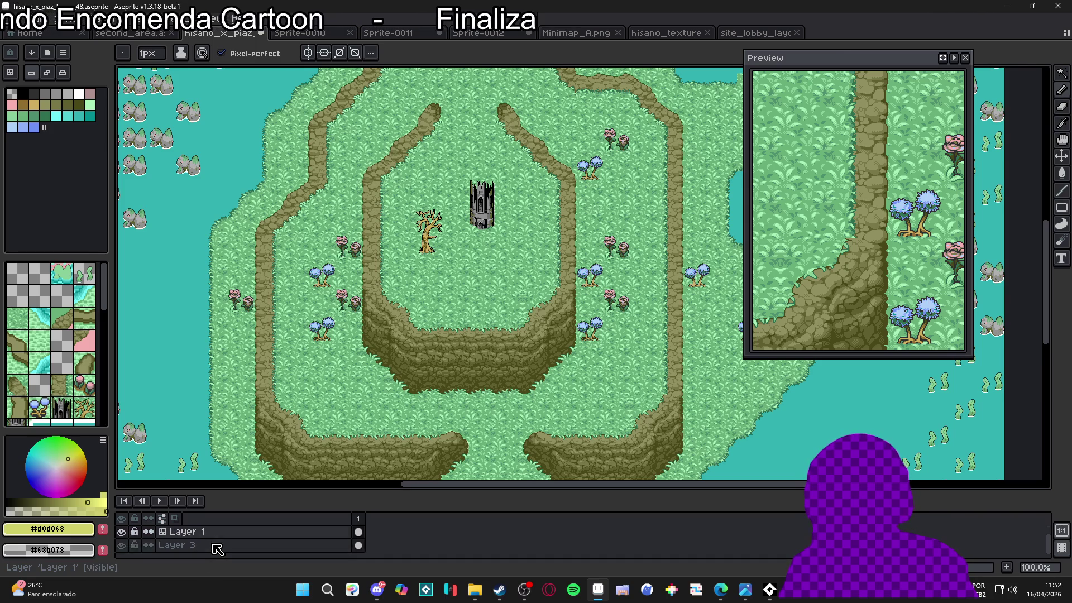
left_click(506, 33)
left_click(591, 33)
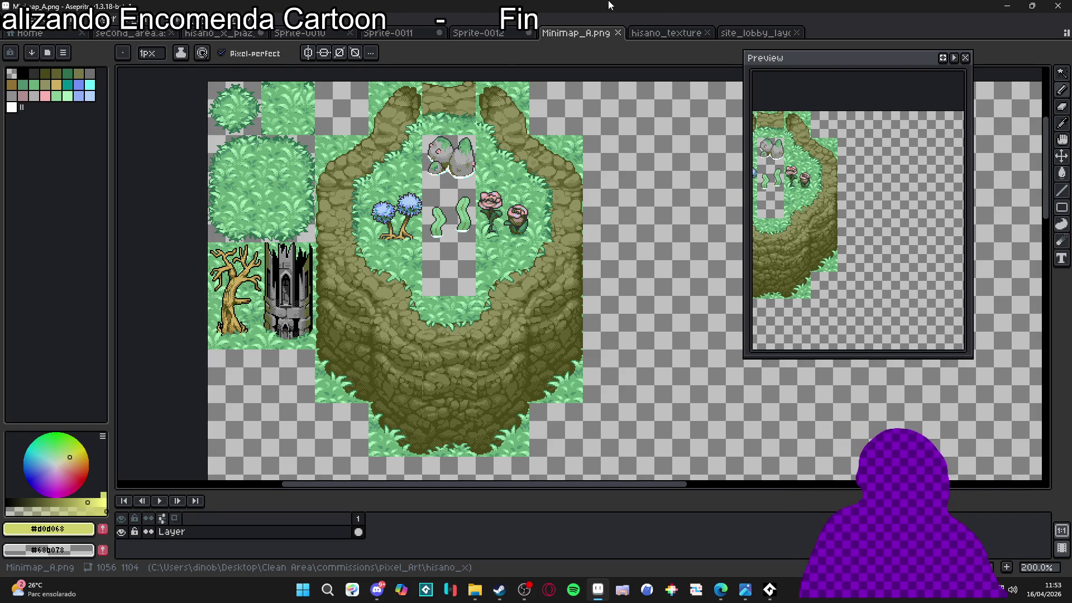
- Browse the Sprite-0012, hisano_x_piaz, second_area and Sprite-0011 sprites, ending on hisano_textures
left_click(494, 32)
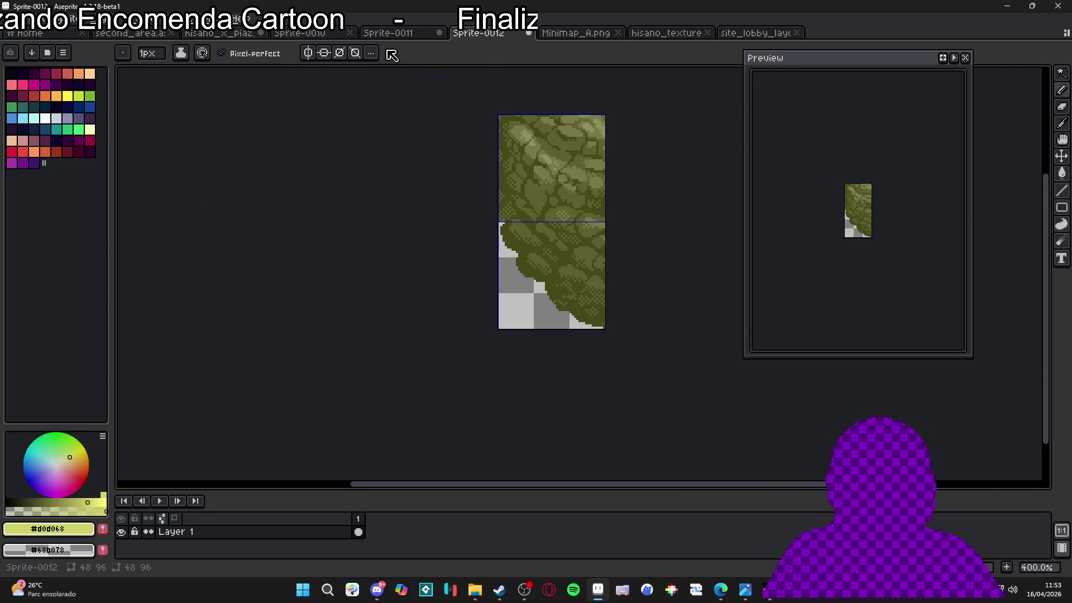
left_click(388, 32)
left_click(300, 33)
left_click(219, 32)
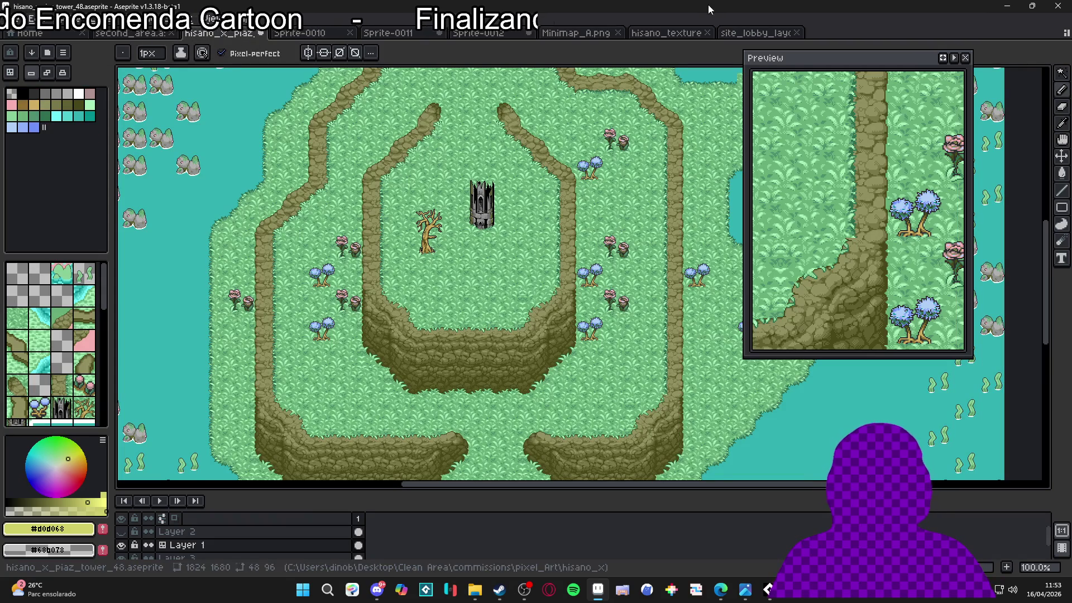
left_click(756, 32)
left_click(134, 32)
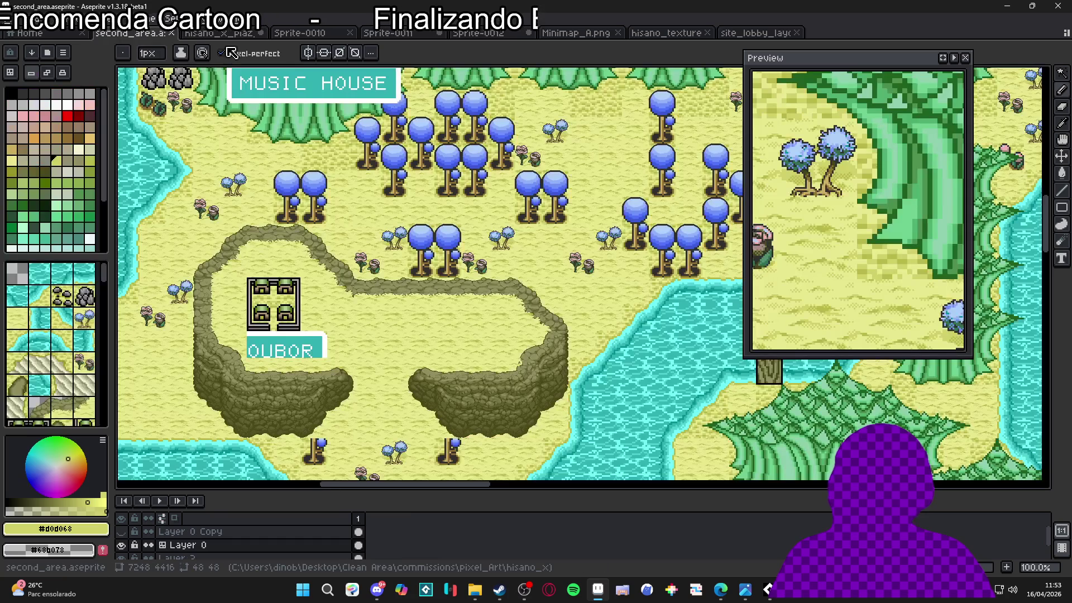
left_click(218, 34)
left_click(324, 34)
left_click(407, 34)
left_click(475, 34)
left_click(575, 33)
left_click(667, 33)
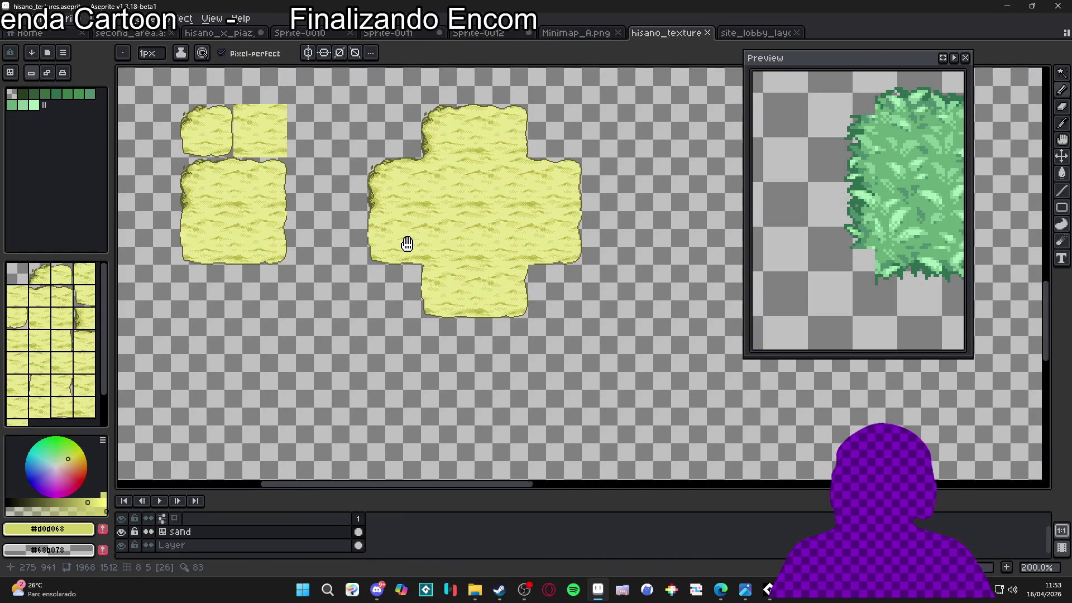
- Zoom in on the cross-shaped tile's top edge and redraw an outline pixel with the Pencil
scroll(436, 212, "up", 2)
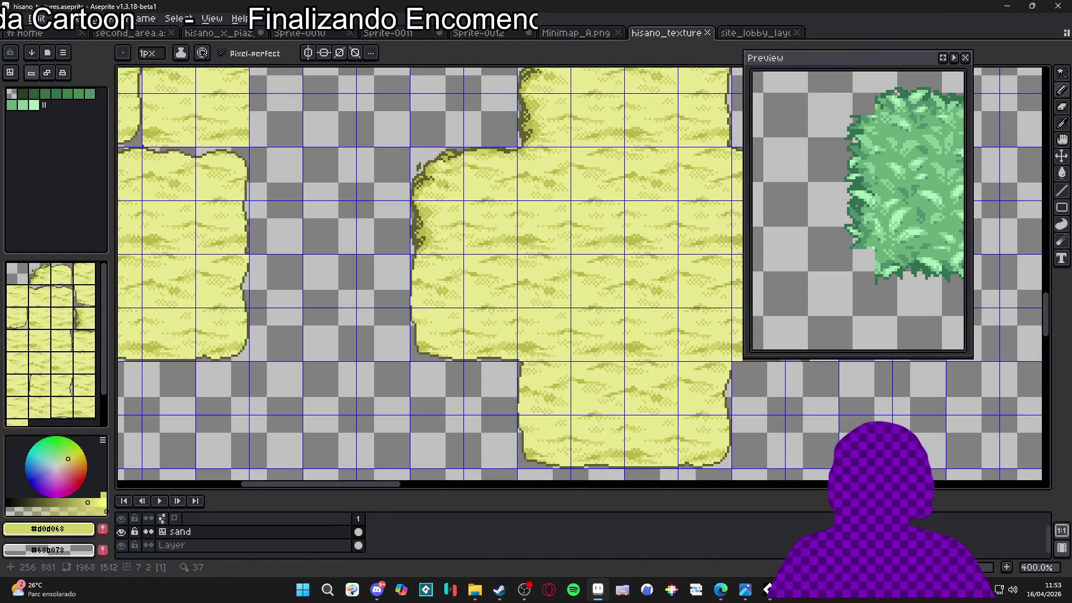
left_click_drag(434, 182, 413, 190)
scroll(466, 161, "up", 1)
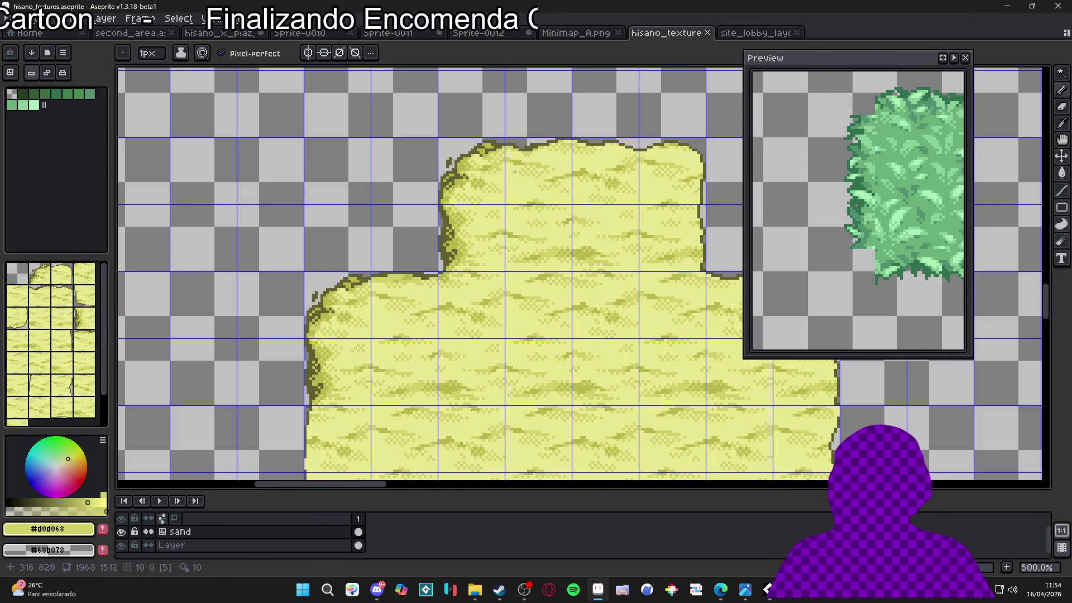
scroll(526, 157, "up", 5)
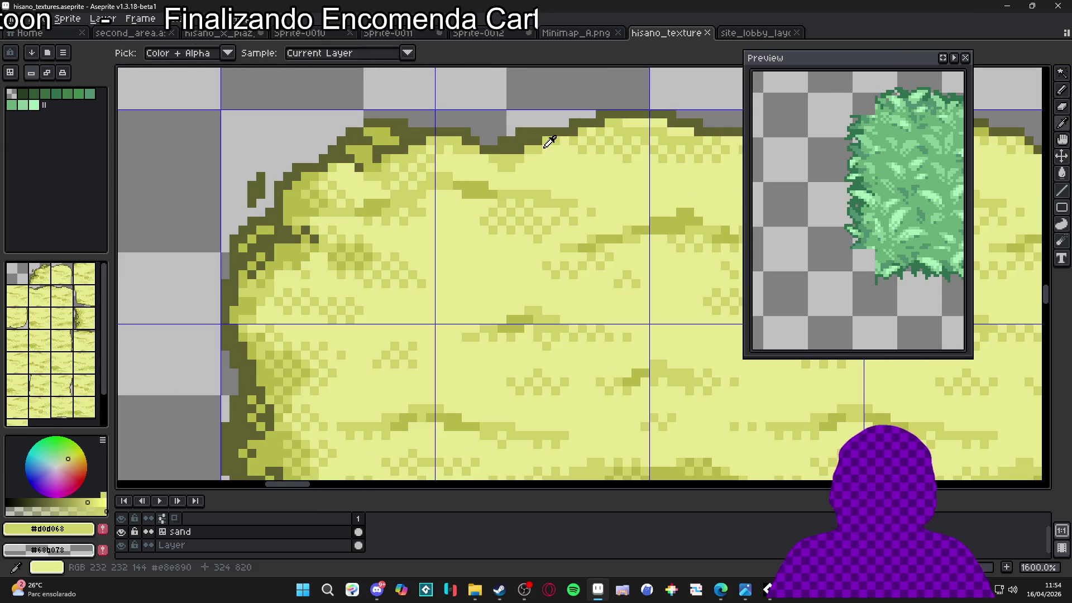
left_click(613, 143)
scroll(625, 135, "down", 4)
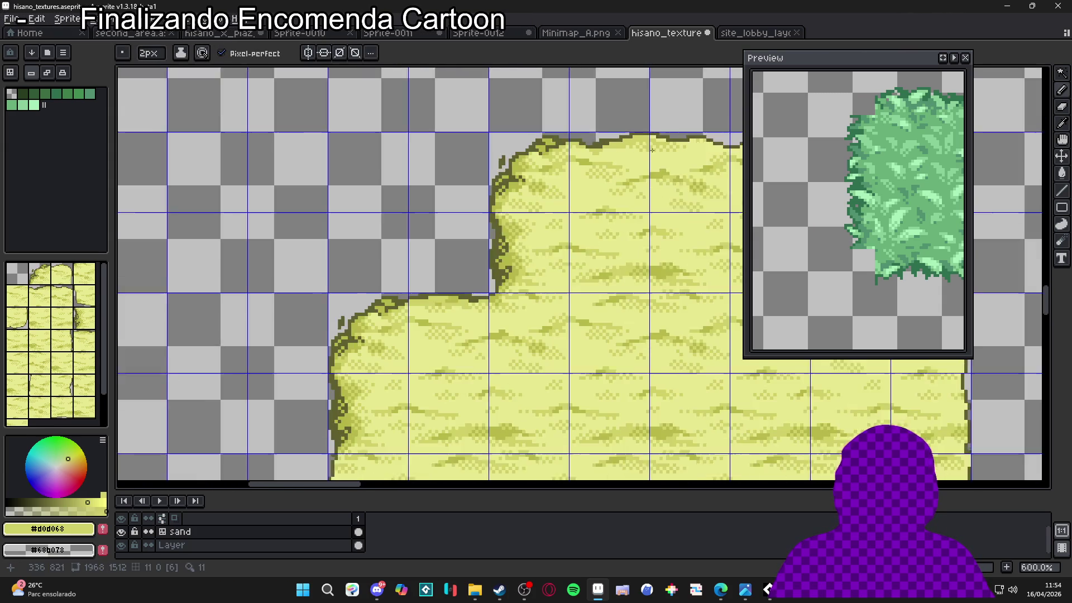
scroll(613, 163, "up", 3)
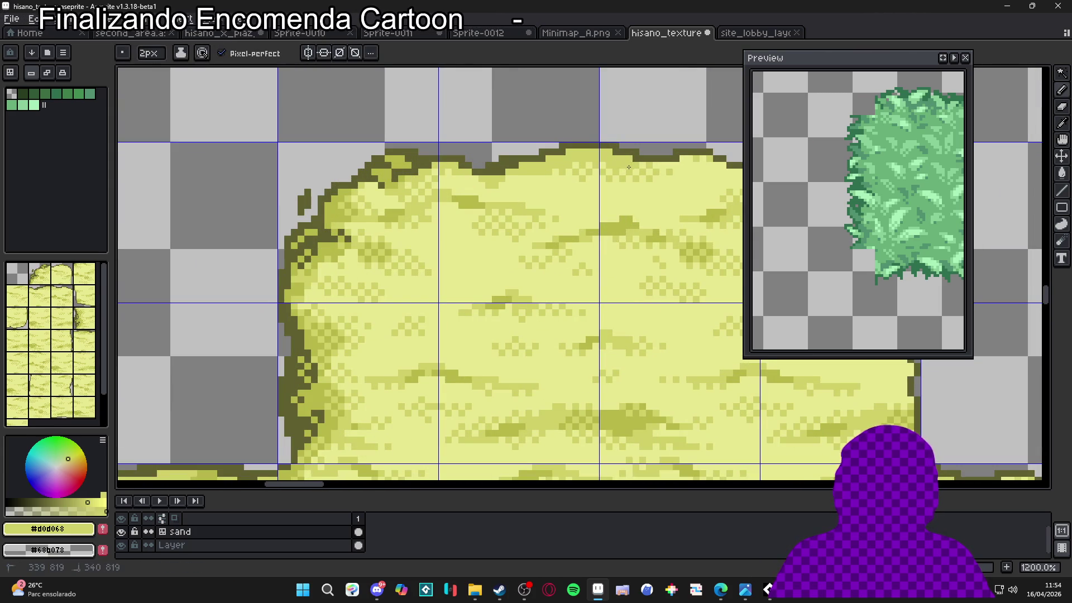
scroll(591, 182, "right", 3)
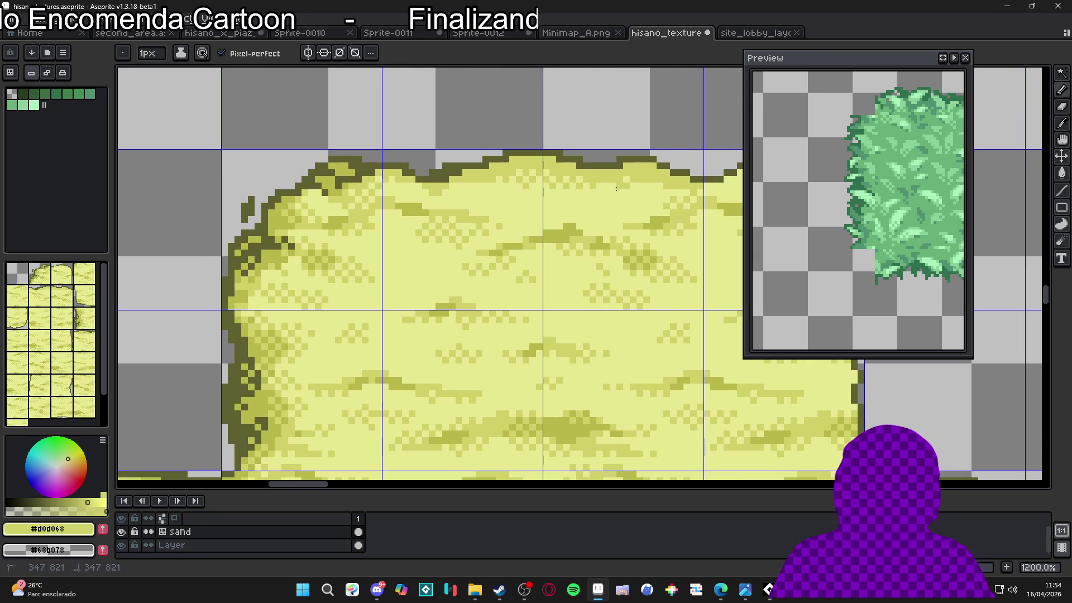
scroll(601, 191, "down", 5)
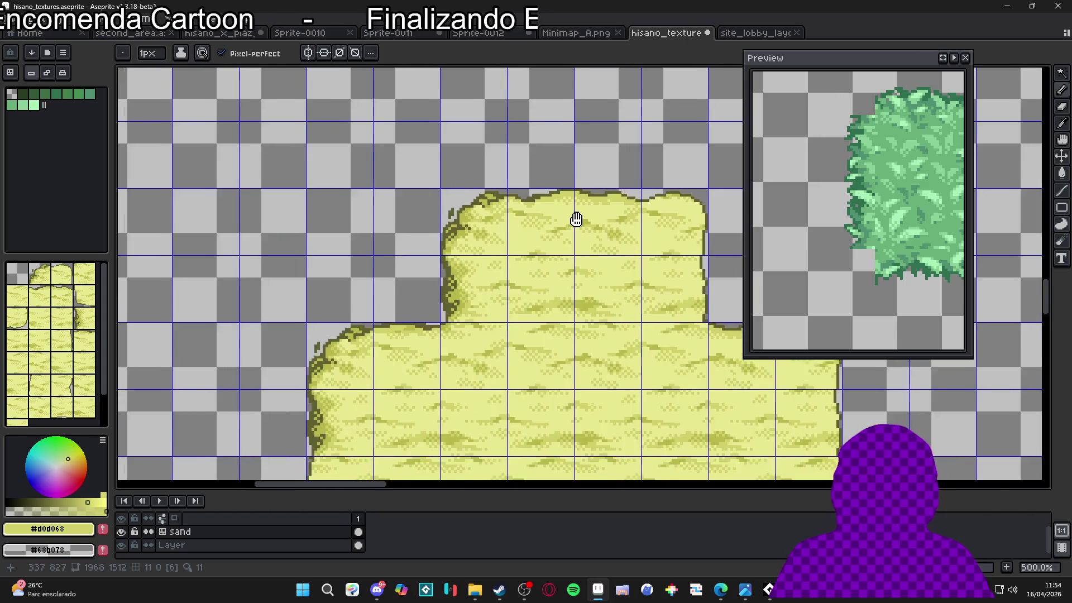
scroll(608, 191, "up", 6)
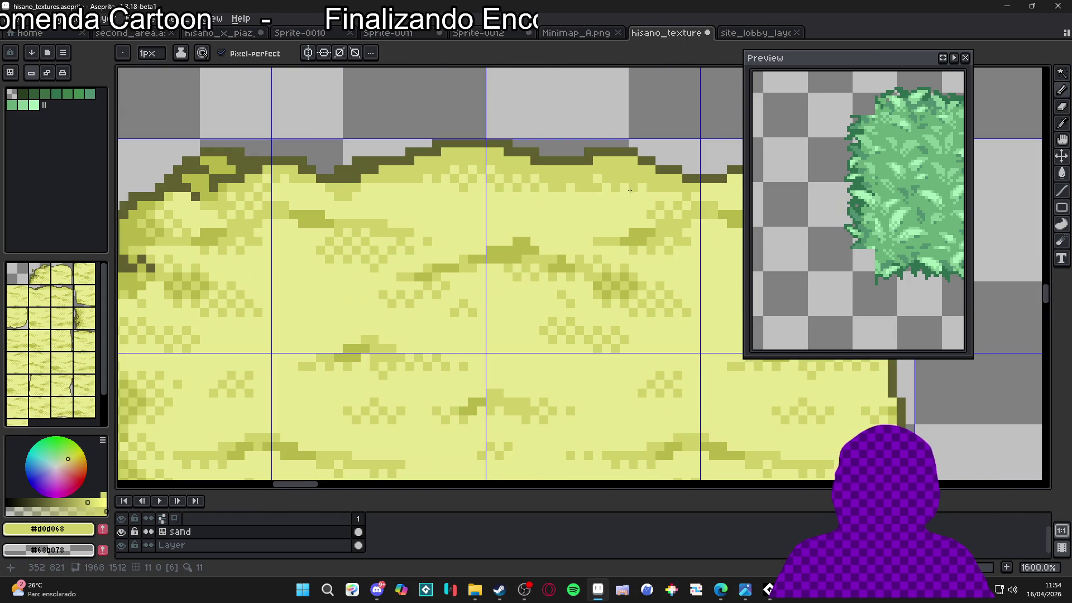
scroll(629, 190, "down", 5)
key("v")
key("b")
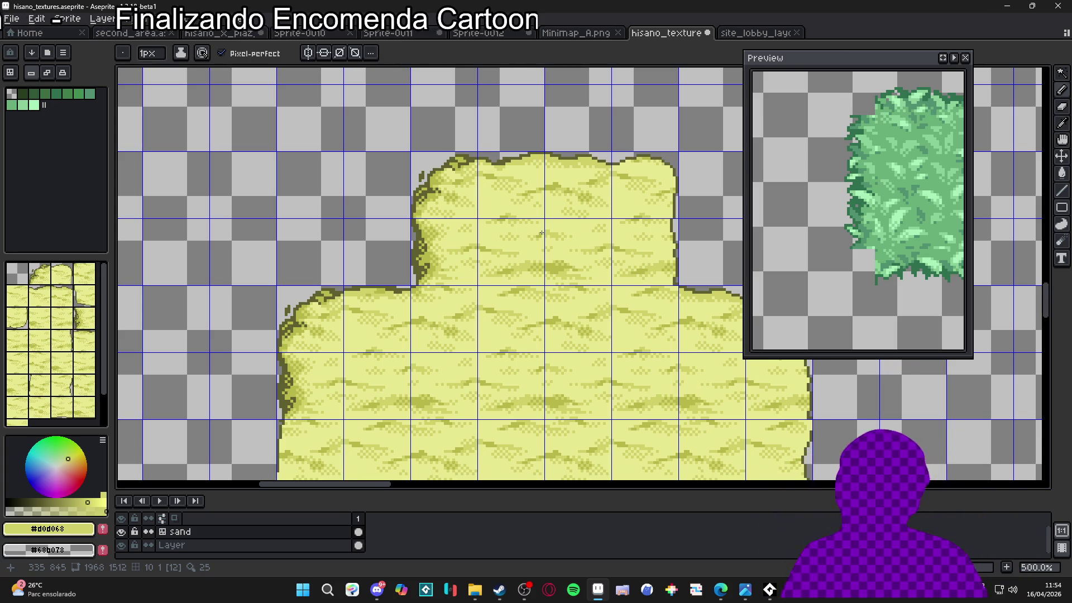
scroll(528, 170, "up", 1)
- Select a 22x4 strip along the sand tile's top edge with the Rectangular Marquee
key("m")
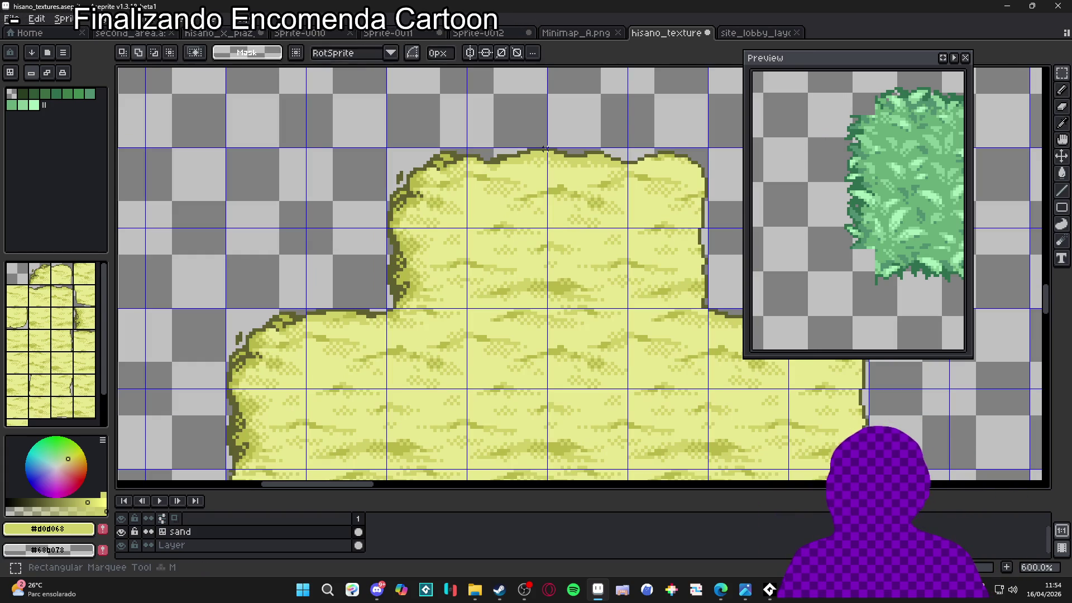
mouse_move(546, 149)
left_mouse_down()
mouse_move(485, 172)
mouse_move(476, 151)
left_mouse_up()
key("ctrl+d")
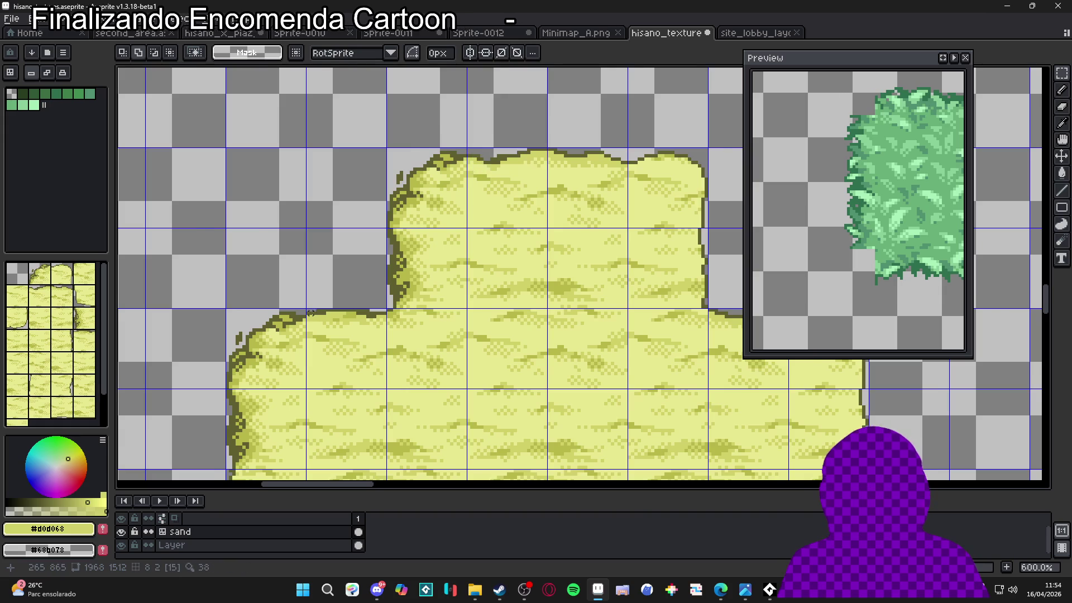
scroll(306, 311, "up", 1)
left_click_drag(306, 309, 411, 326)
scroll(402, 332, "down", 4)
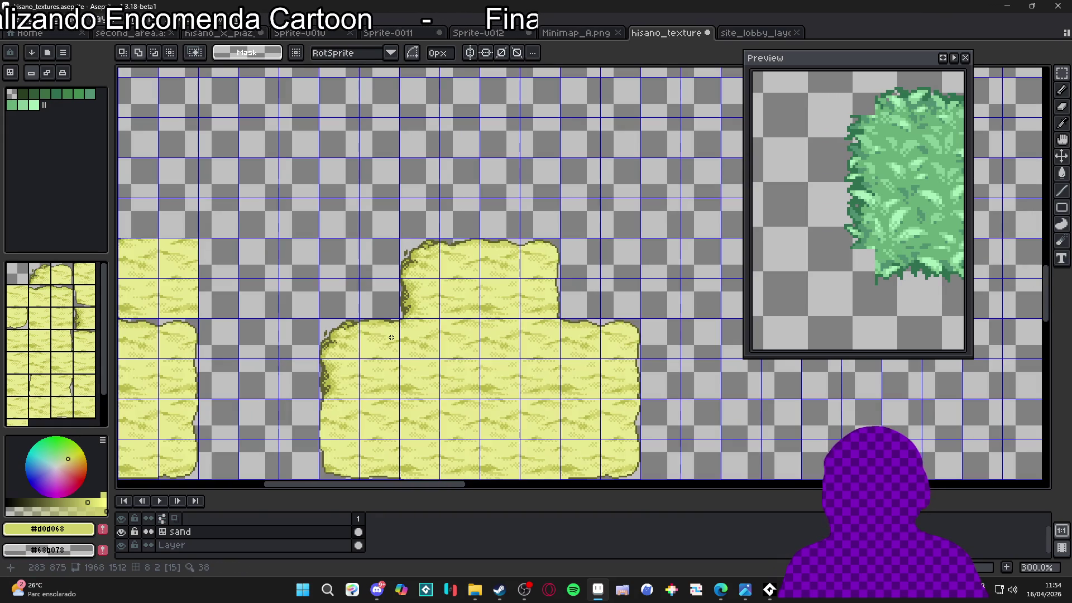
scroll(494, 241, "up", 6)
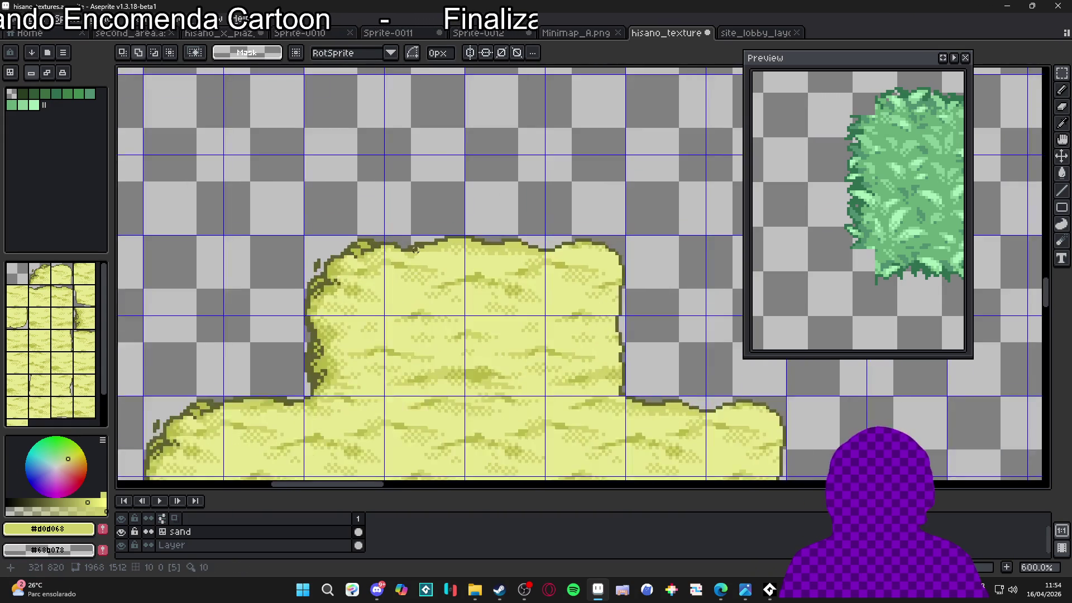
- Pick the olive sand colour #b8b848 from the tile and set a 2 px Pencil brush
key("b")
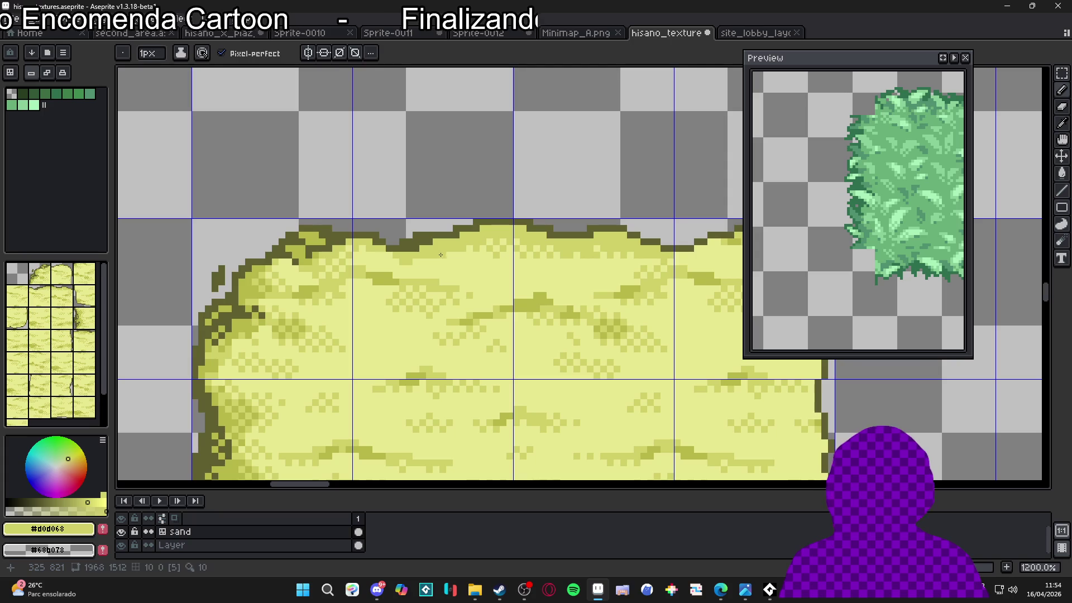
left_click(455, 259, "alt")
left_click(440, 257, "alt")
scroll(440, 257, "down", 5)
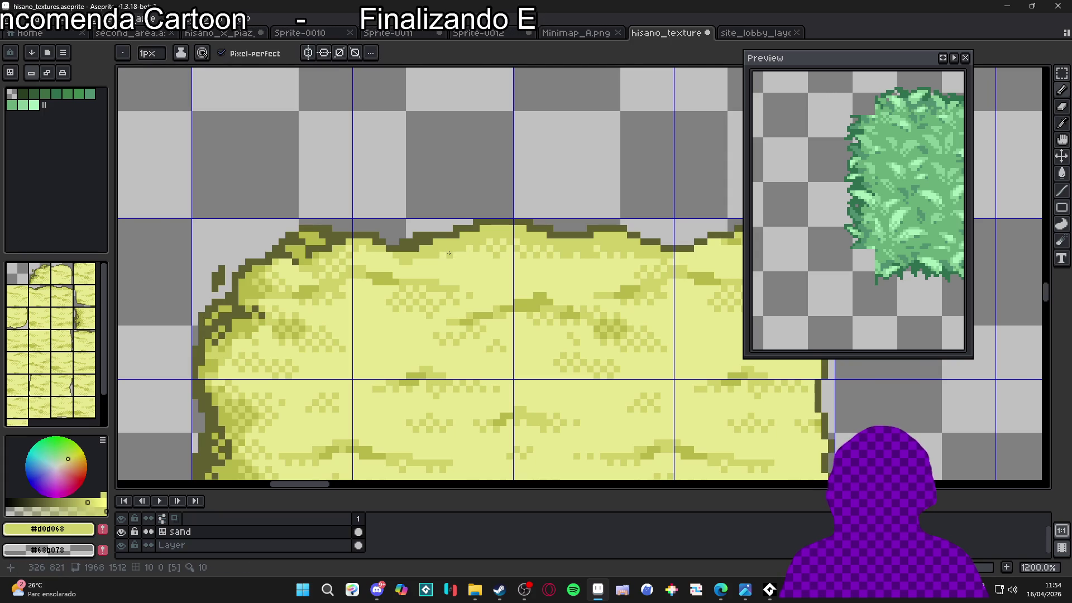
scroll(404, 270, "up", 5)
left_click(403, 271, "alt")
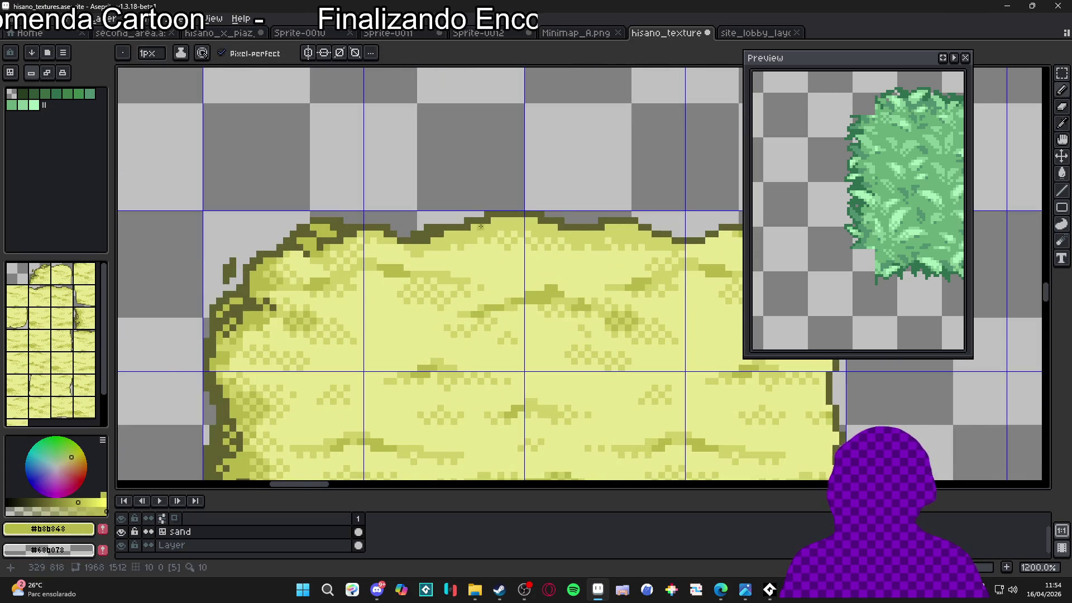
scroll(478, 241, "up", 3)
key("plus")
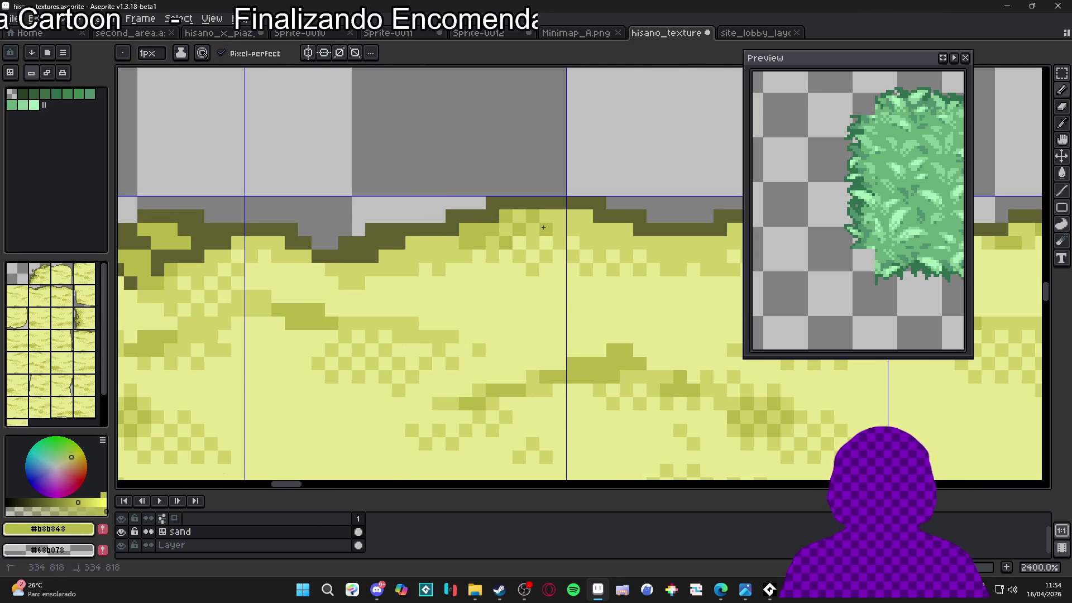
- Sample colours along the sand edge and inspect the outlines zoomed in and out
left_click(459, 244, "alt")
left_click(453, 244, "alt")
scroll(453, 245, "down", 5)
scroll(455, 245, "up", 3)
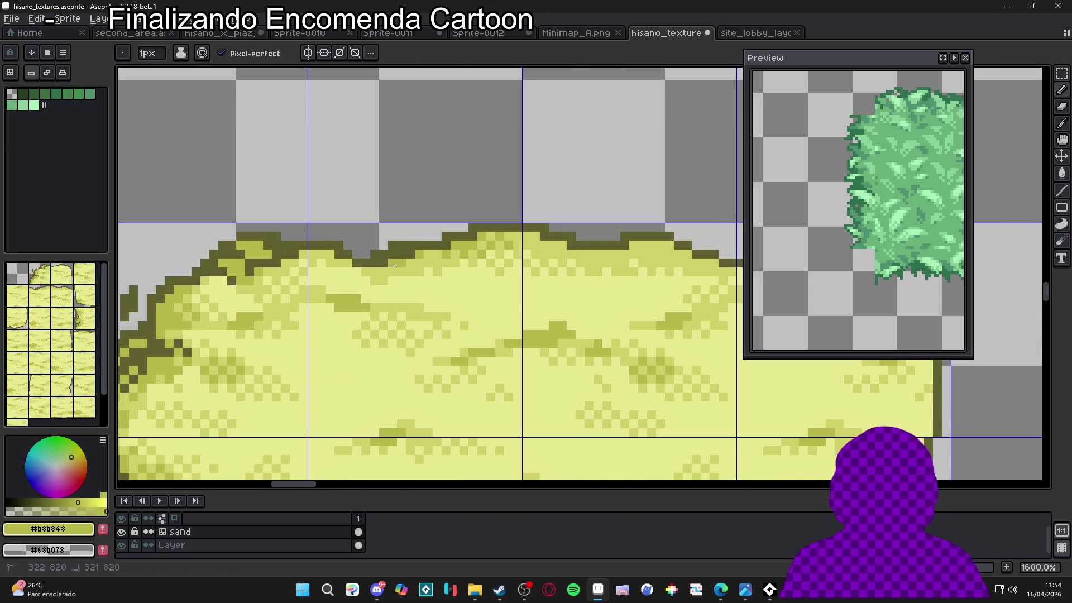
scroll(393, 266, "down", 5)
scroll(453, 260, "up", 5)
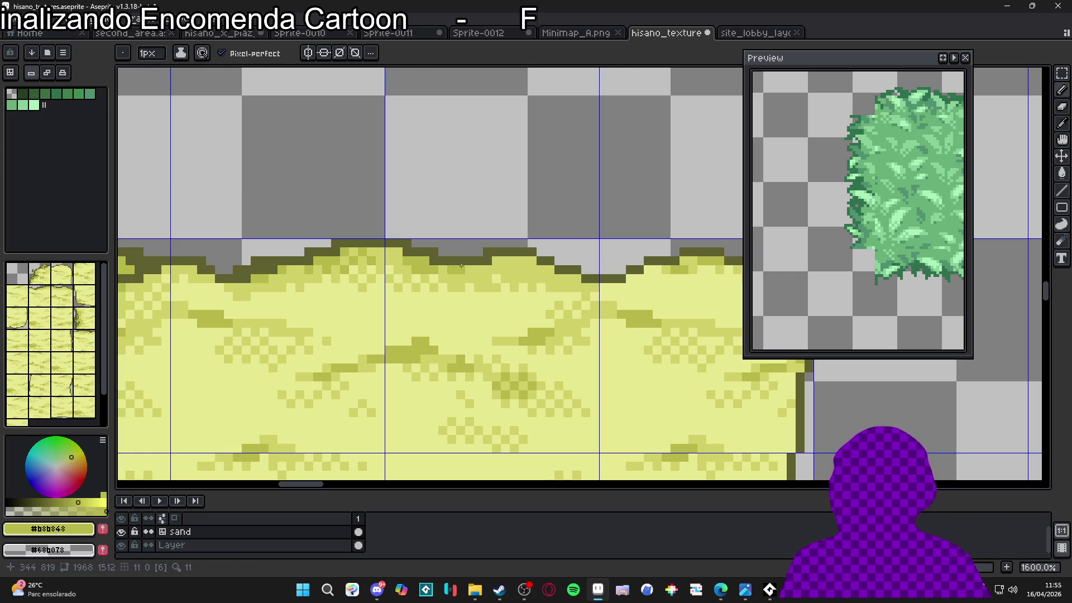
scroll(474, 273, "down", 6)
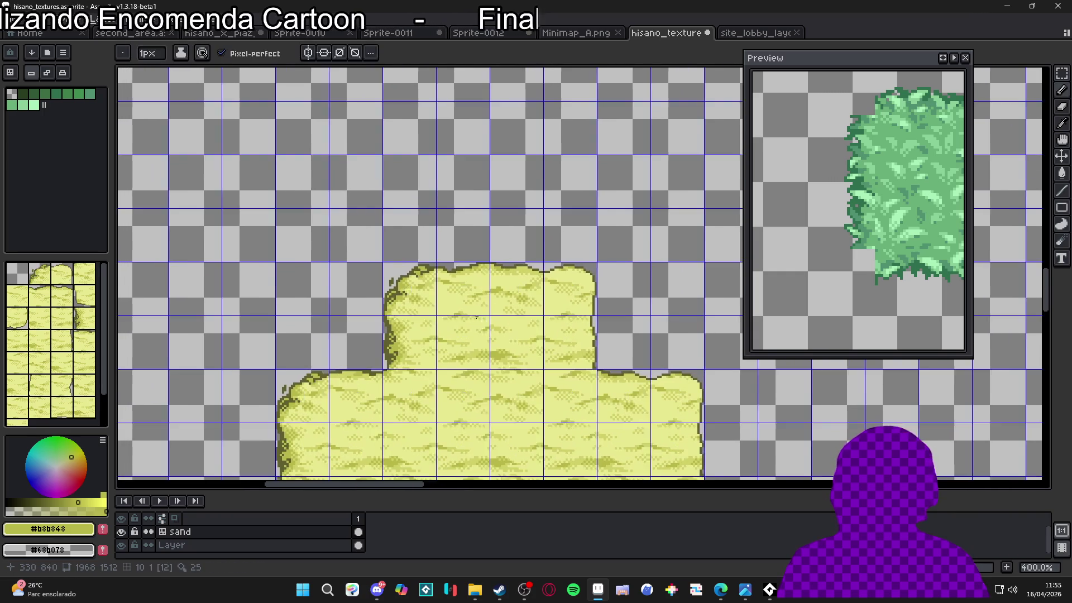
scroll(494, 274, "up", 2)
key("v")
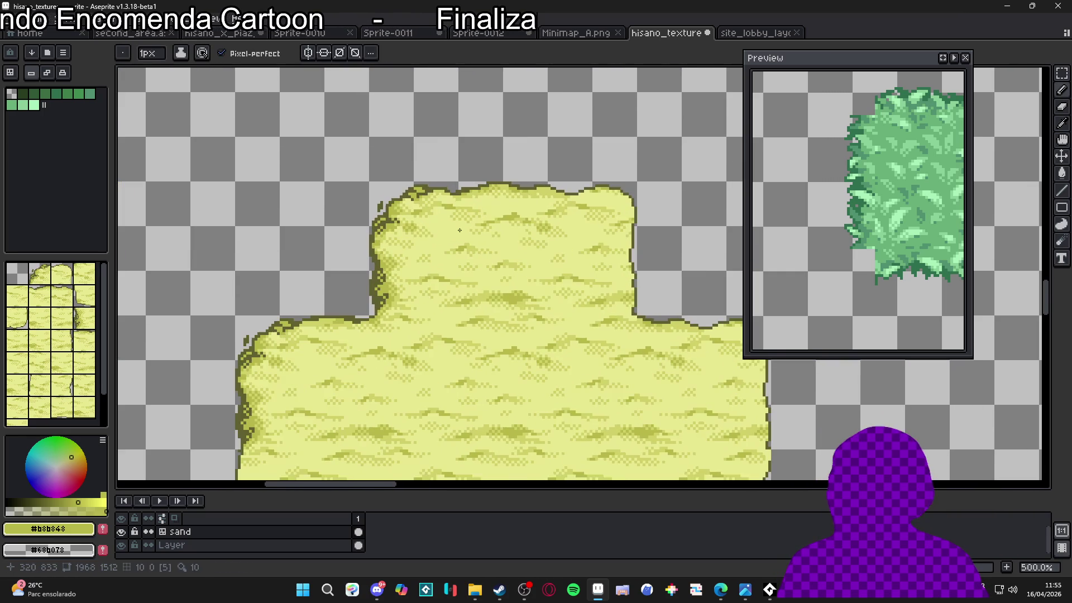
scroll(416, 226, "up", 5)
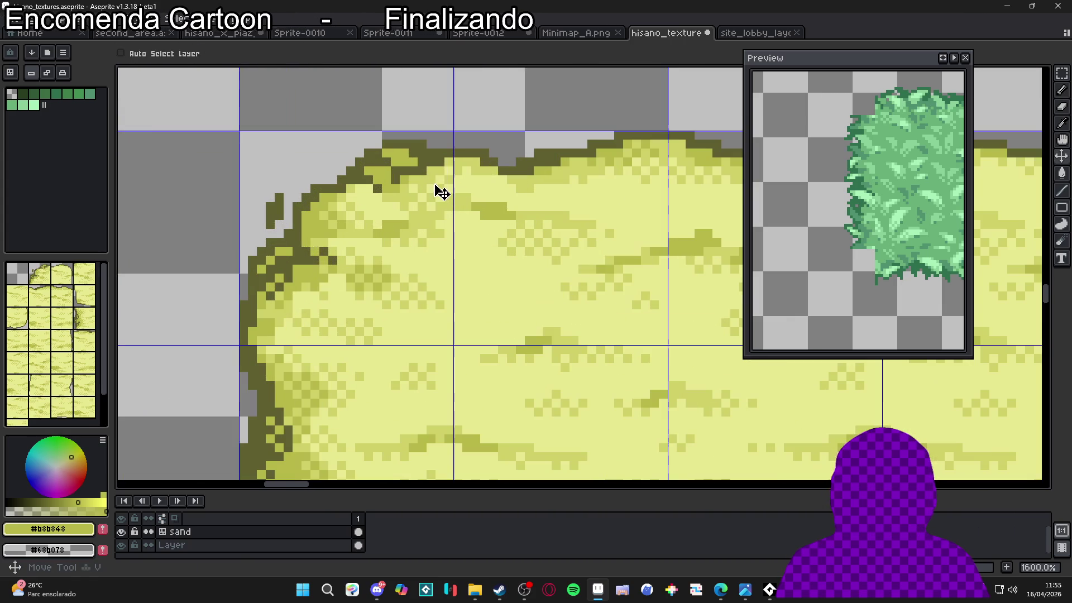
- Start a rectangular selection along the upper sand tile's top edge, with the tiles shown in the preview
key("m")
left_click_drag(446, 162, 359, 137)
scroll(354, 150, "down", 3)
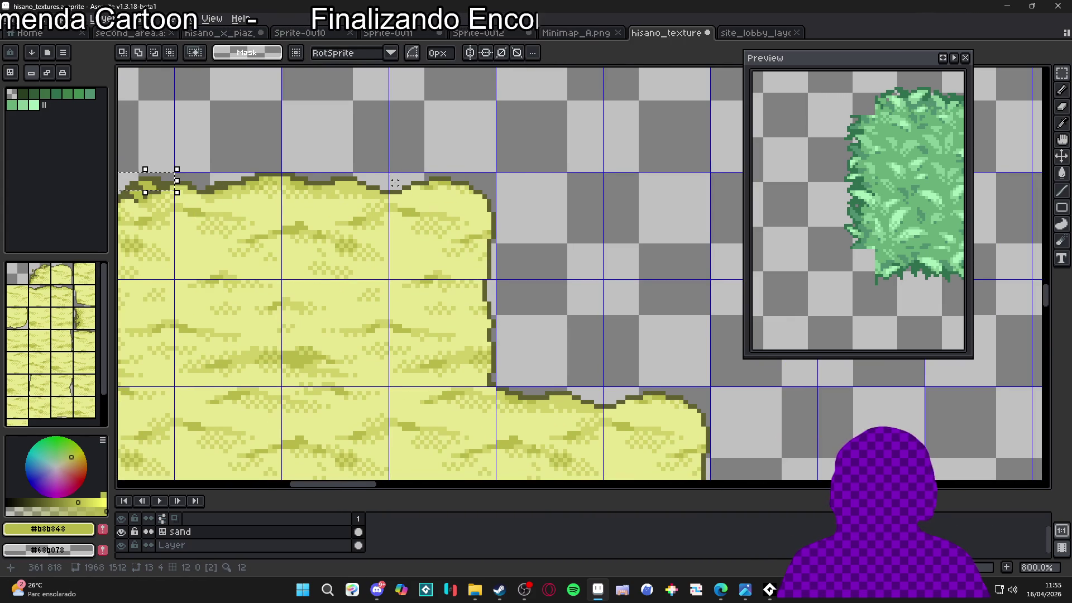
scroll(400, 179, "left", 5)
scroll(505, 225, "down", 1)
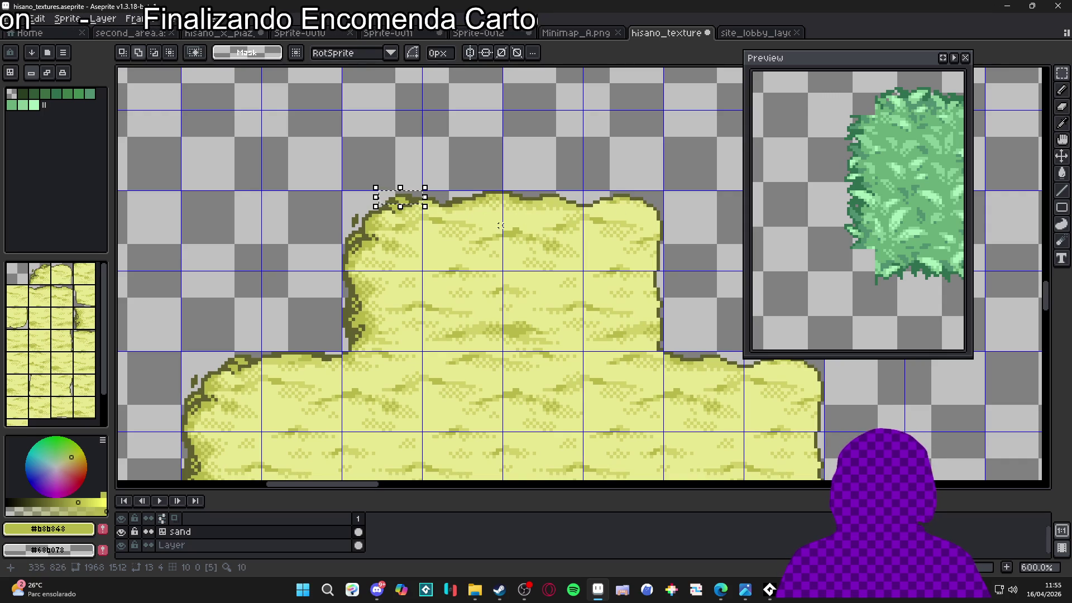
left_click(943, 58)
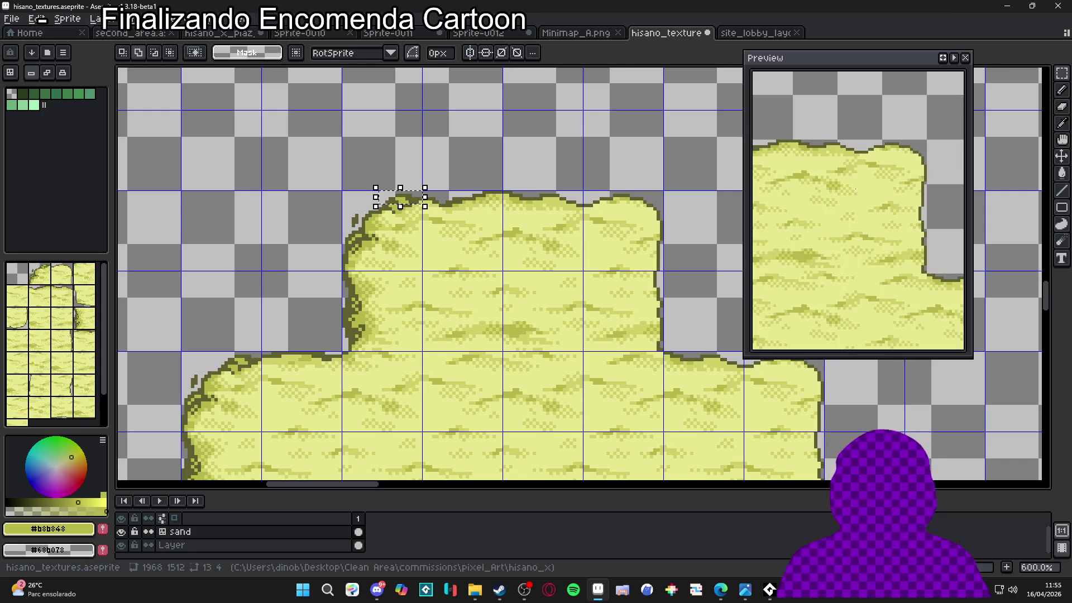
scroll(844, 197, "down", 2)
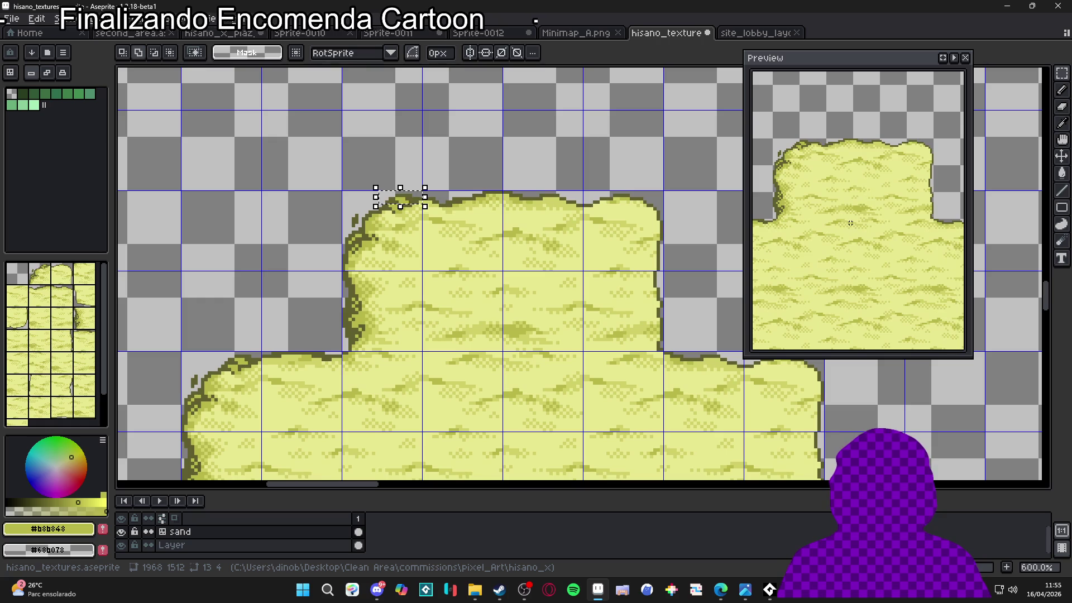
scroll(851, 222, "down", 2)
mouse_move(828, 175)
left_mouse_down()
mouse_move(454, 246)
mouse_move(498, 222)
mouse_move(405, 215)
left_mouse_up()
scroll(317, 180, "up", 5)
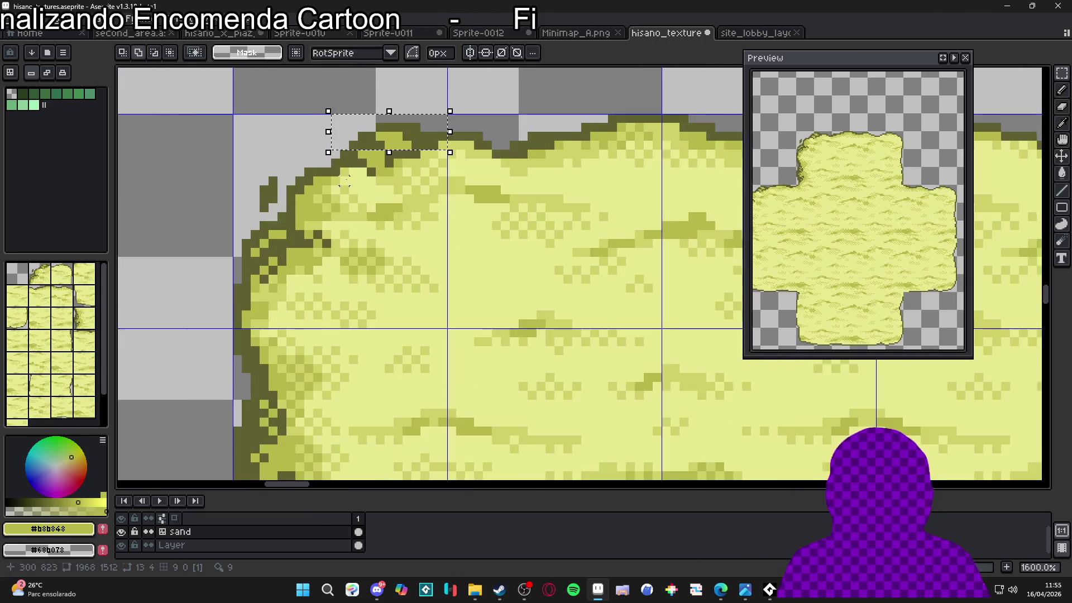
- Extend the rectangular selection to cover the rounded top-left corner outline and its left-edge strips
mouse_move(252, 96)
left_mouse_down("shift")
mouse_move(386, 176)
mouse_move(592, 191)
left_mouse_up("shift")
mouse_move(400, 155)
left_mouse_down()
mouse_move(496, 214)
mouse_move(519, 261)
left_mouse_up()
scroll(521, 211, "up", 3)
scroll(505, 220, "down", 3)
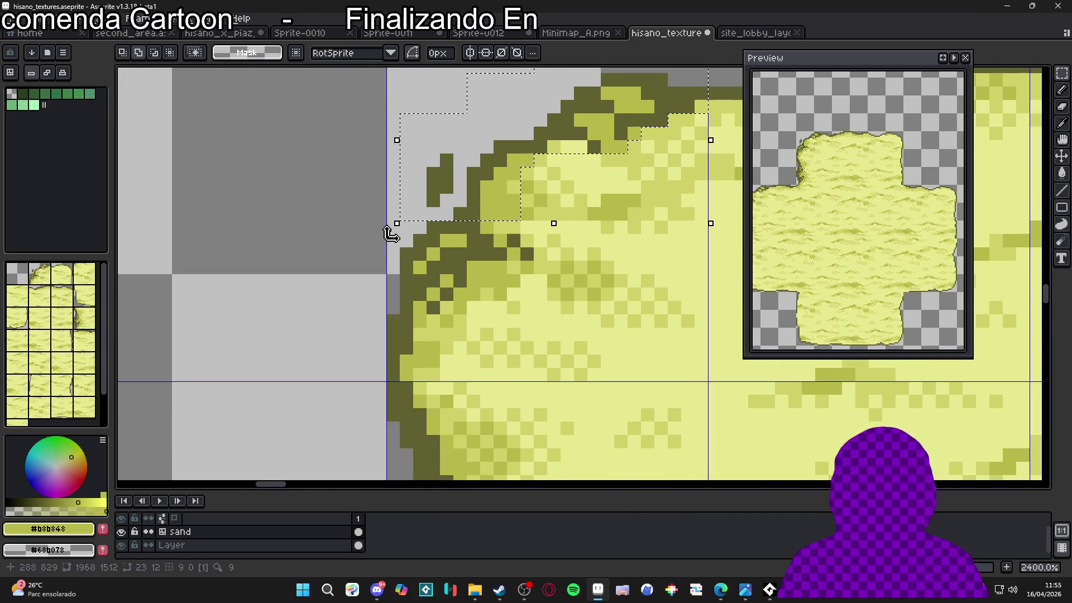
left_click_drag(393, 370, 413, 207, "shift")
left_click_drag(441, 368, 441, 220, "shift")
mouse_move(466, 301)
left_mouse_down("shift")
mouse_move(413, 192)
mouse_move(533, 261)
left_mouse_up("shift")
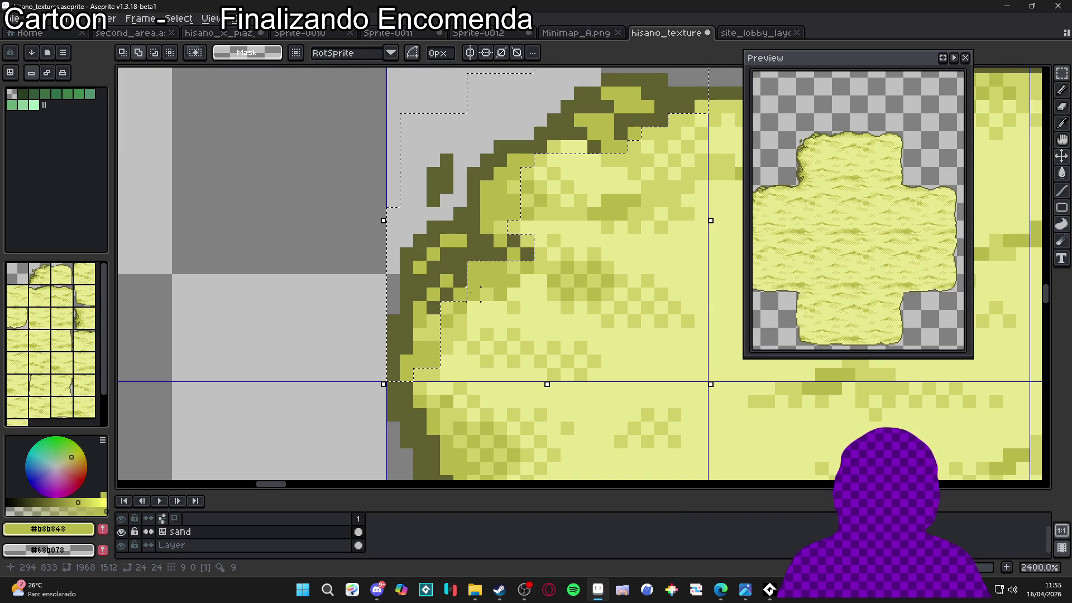
left_click_drag(494, 300, 480, 273)
scroll(480, 273, "down", 5)
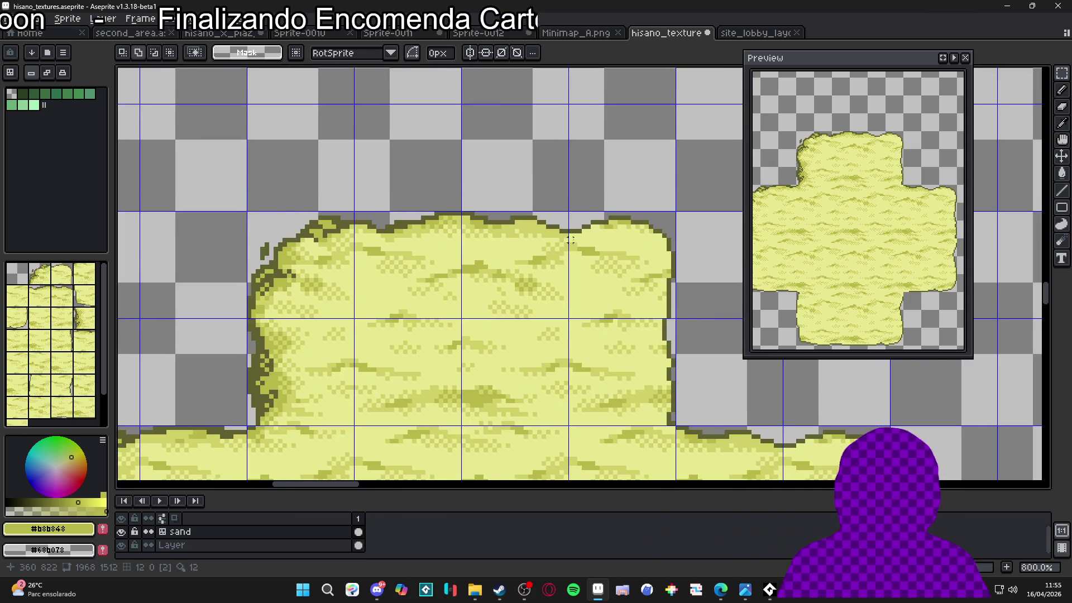
scroll(570, 240, "up", 2)
left_click_drag(625, 251, 480, 232)
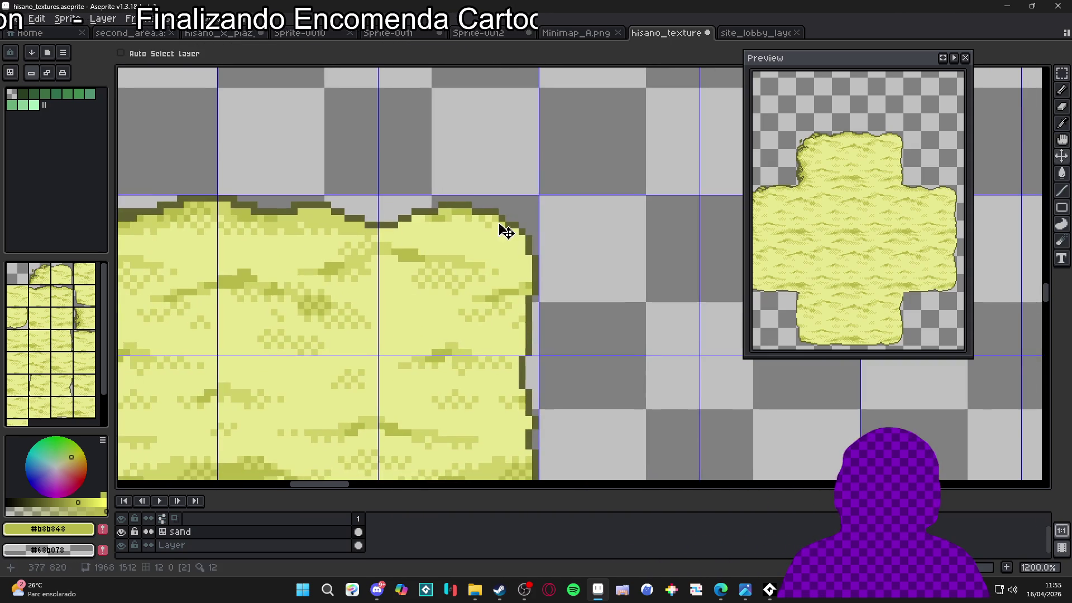
- Paste the copied corner outline and drop it against the tile's top-right edge
key("ctrl+v")
mouse_move(613, 251)
left_mouse_down()
mouse_move(471, 248)
mouse_move(489, 252)
left_mouse_up()
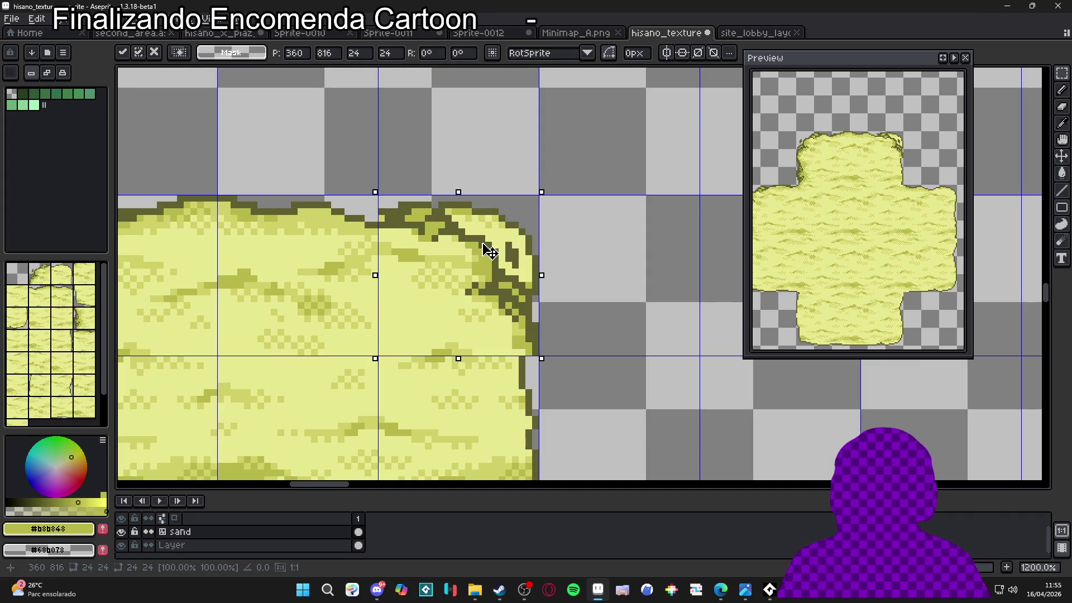
key("Return")
key("b")
scroll(448, 212, "up", 3)
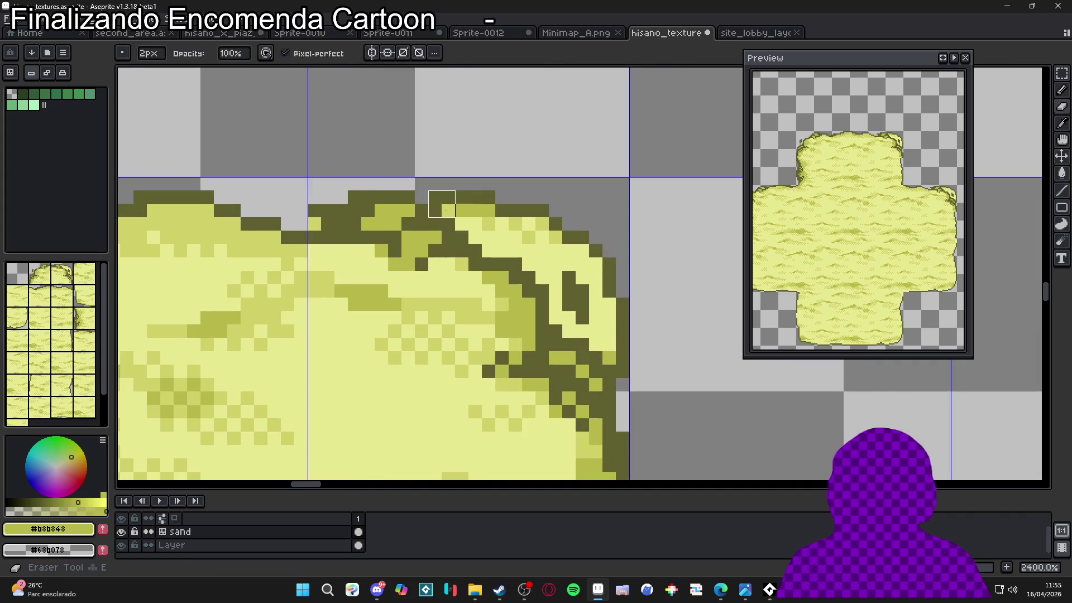
- Clean the sand's top outline and draw dark #606030 outline pixels down the edge
mouse_move(482, 217)
left_mouse_down()
mouse_move(548, 231)
mouse_move(515, 247)
mouse_move(535, 257)
mouse_move(575, 244)
mouse_move(555, 270)
mouse_move(589, 257)
mouse_move(562, 311)
mouse_move(576, 325)
mouse_move(589, 270)
mouse_move(602, 324)
left_mouse_up()
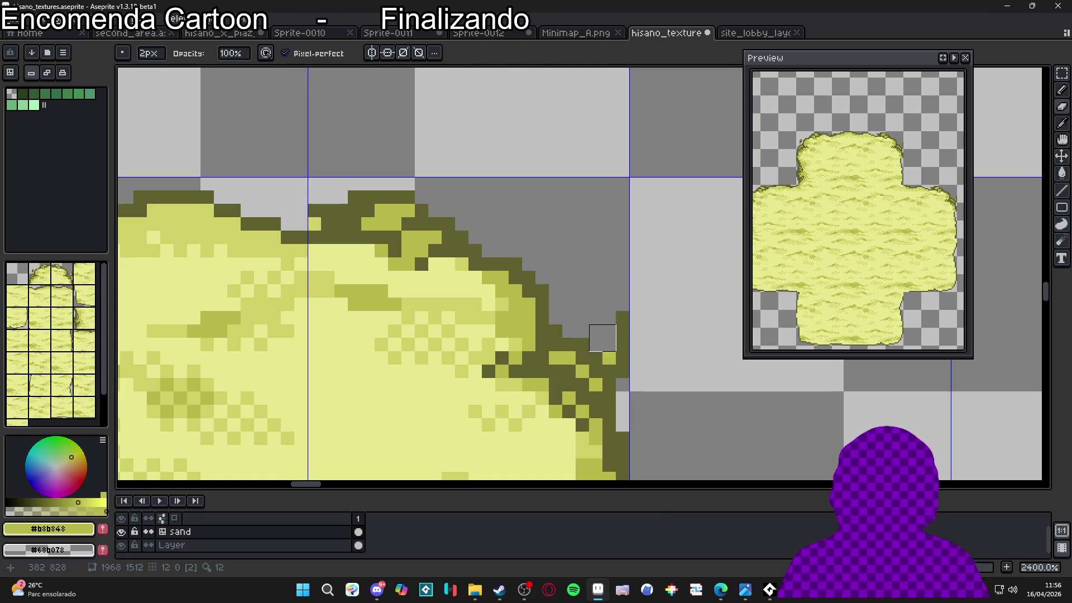
scroll(631, 388, "down", 2)
scroll(631, 388, "up", 2)
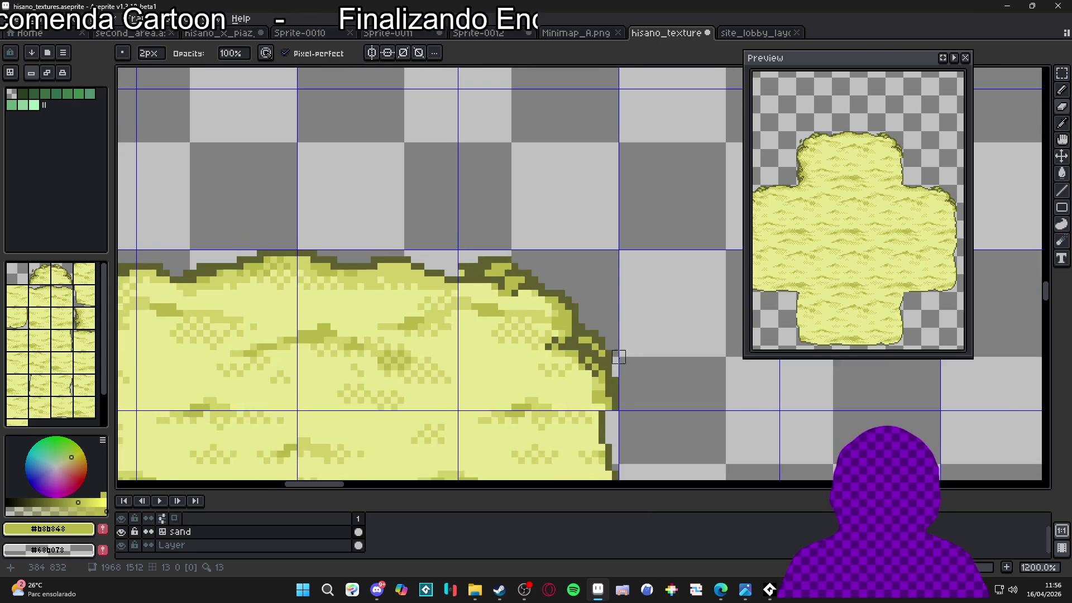
left_click(603, 383, "alt")
left_click_drag(603, 383, 596, 413)
- Erase stray edge pixels along the sand's top and right outline
key("e")
left_click_drag(616, 351, 617, 396)
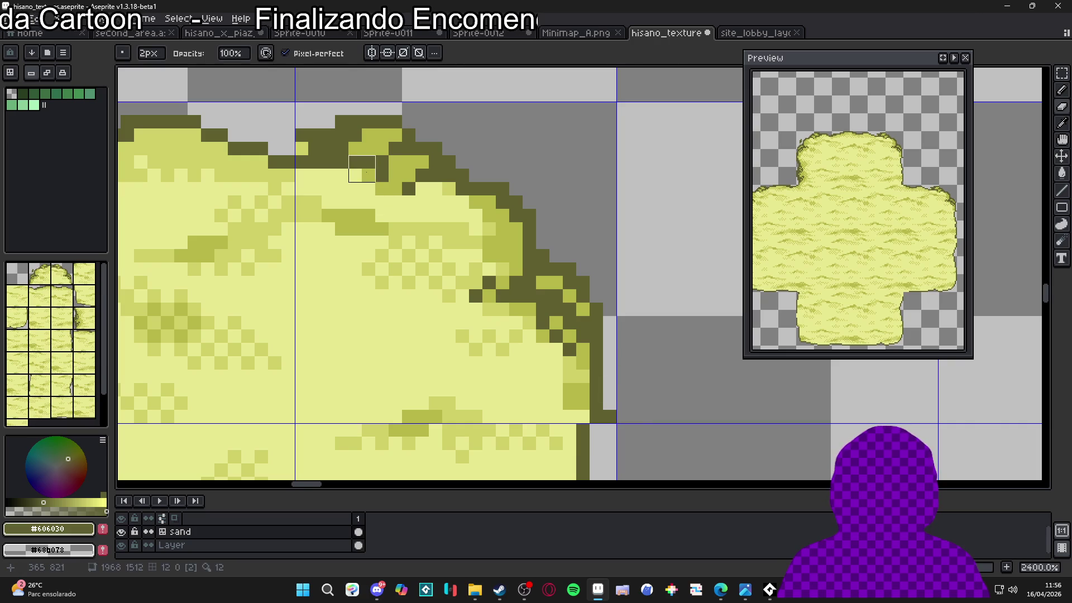
left_click_drag(376, 181, 505, 230)
left_click(438, 189)
mouse_move(451, 190)
left_mouse_down()
mouse_move(504, 190)
mouse_move(462, 174)
left_mouse_up()
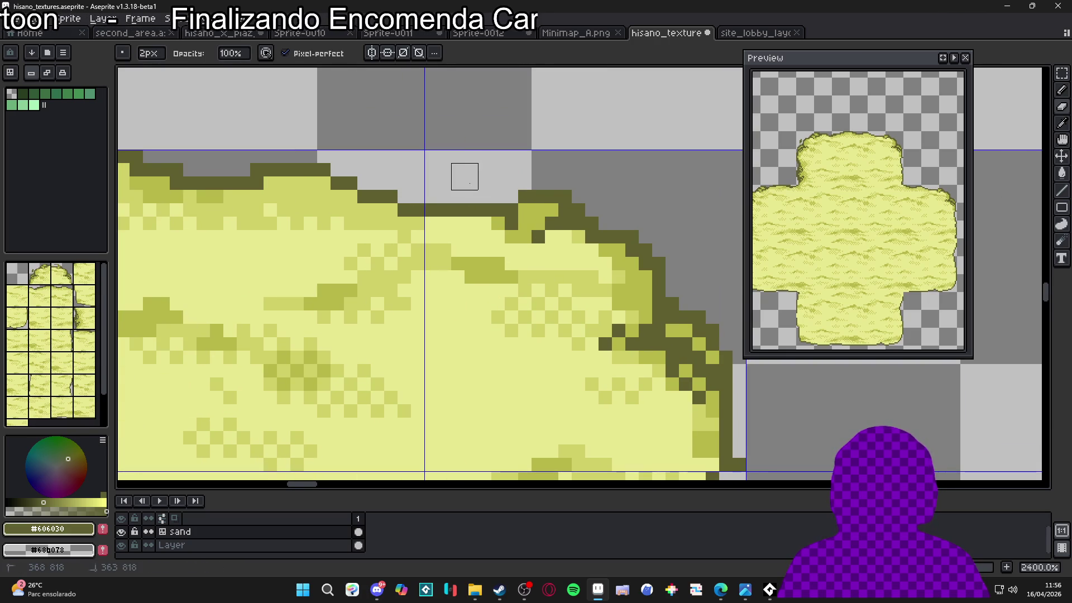
scroll(461, 175, "down", 6)
scroll(478, 215, "down", 1)
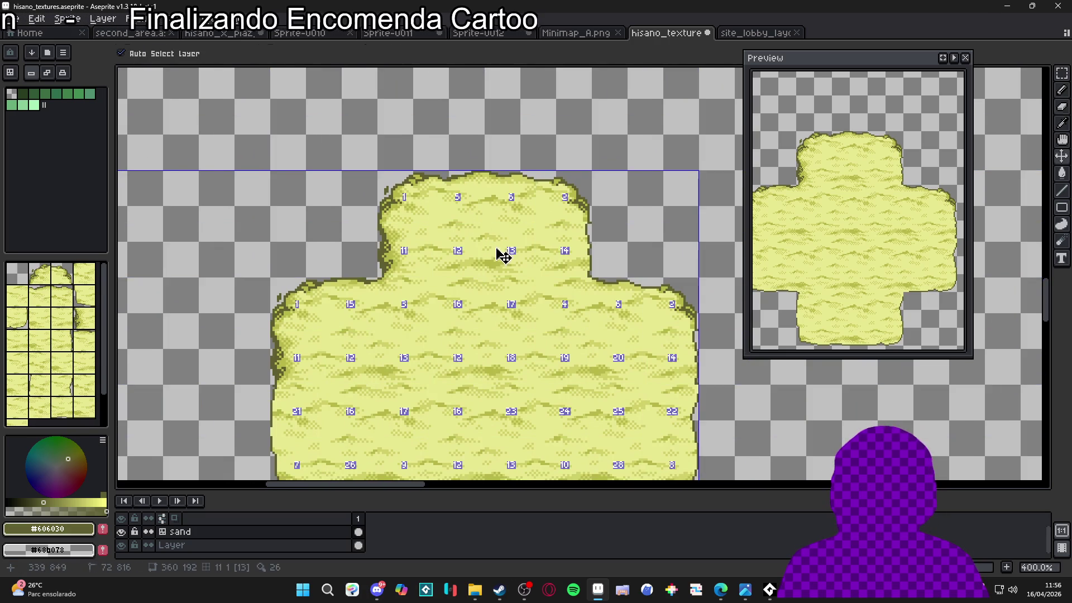
- Sample olive #b8b848 and place a single pixel on the corner edge, undoing a misplaced stroke
key("b")
scroll(517, 213, "up", 4)
scroll(551, 160, "up", 5)
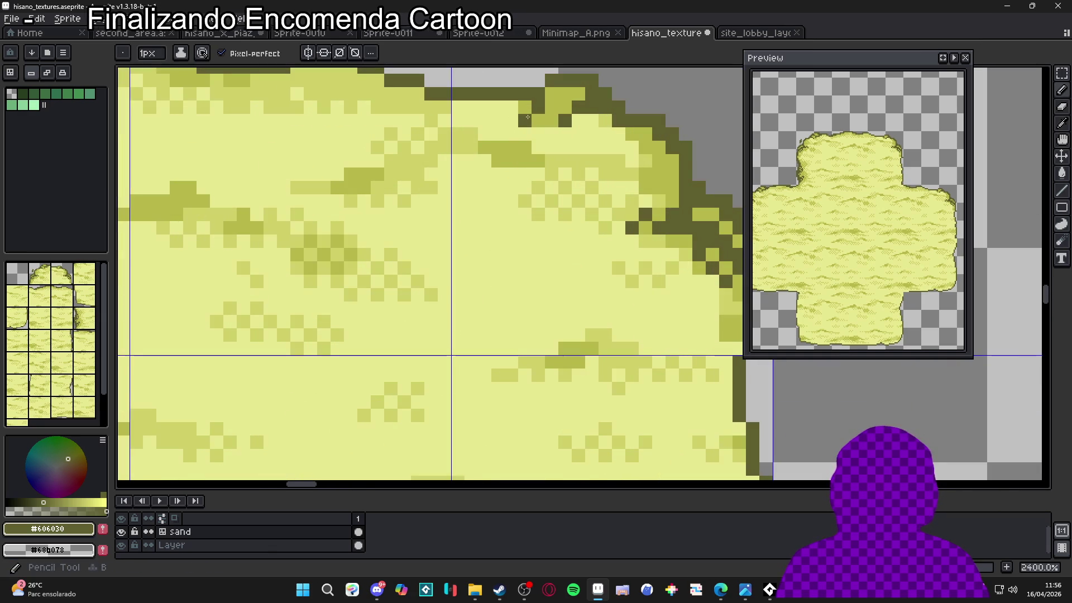
left_click(529, 104, "alt")
left_click(511, 121)
key("ctrl+z")
left_click(520, 116)
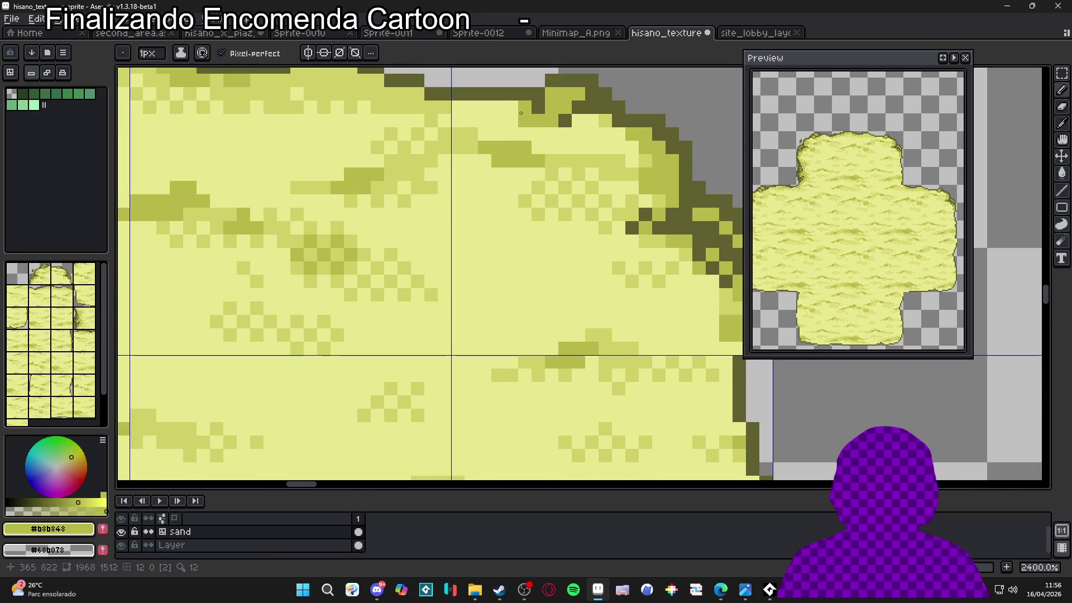
scroll(527, 120, "down", 5)
scroll(540, 137, "up", 1)
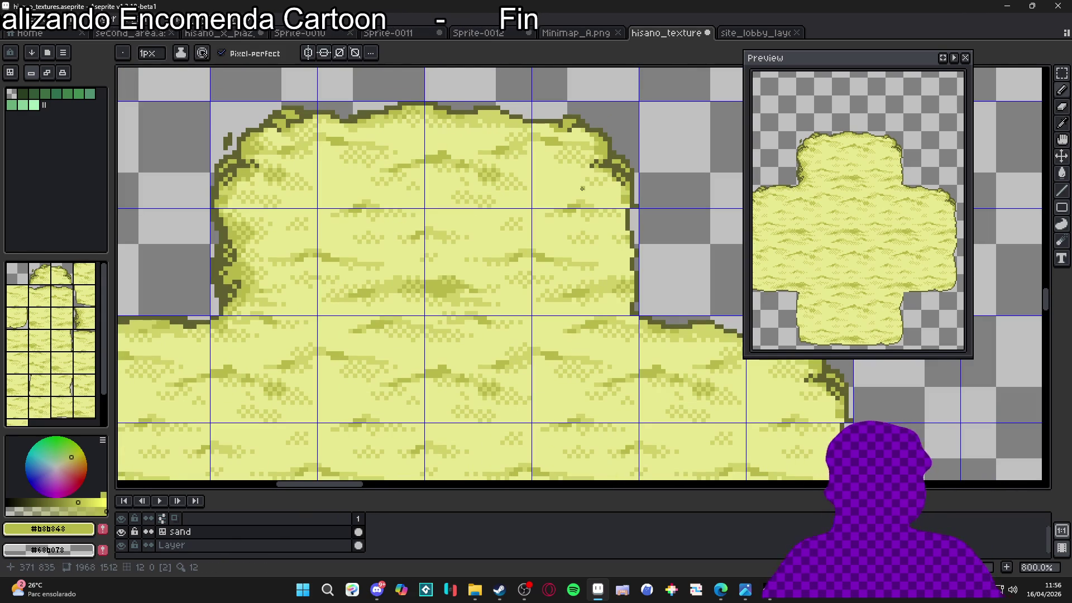
scroll(582, 144, "up", 1)
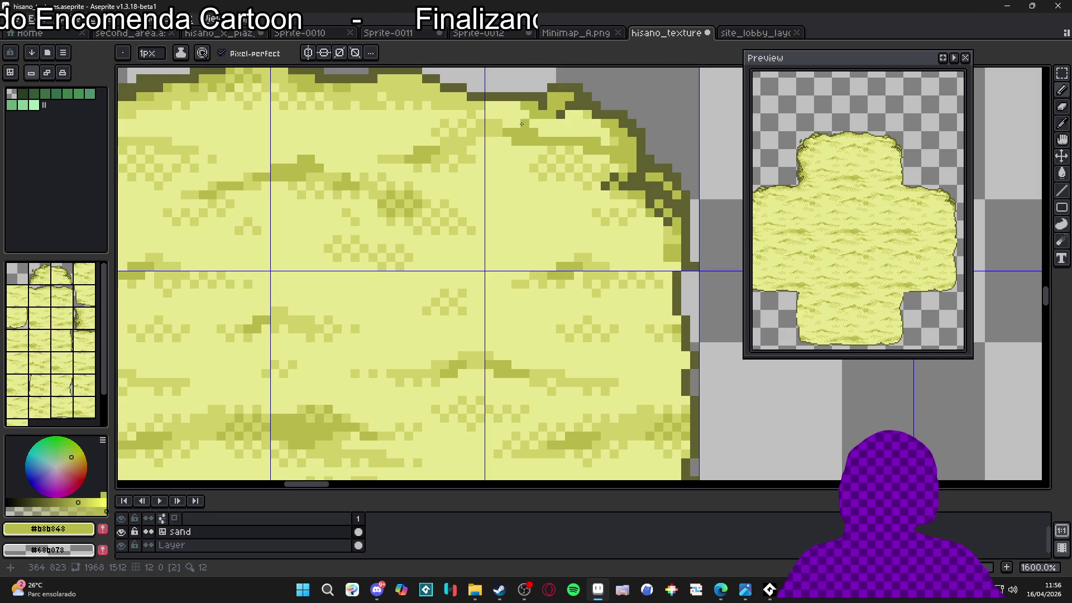
- Pick the mid-olive shade #b8b848 from the sand and pan across the sand tiles
left_click(480, 108, "alt")
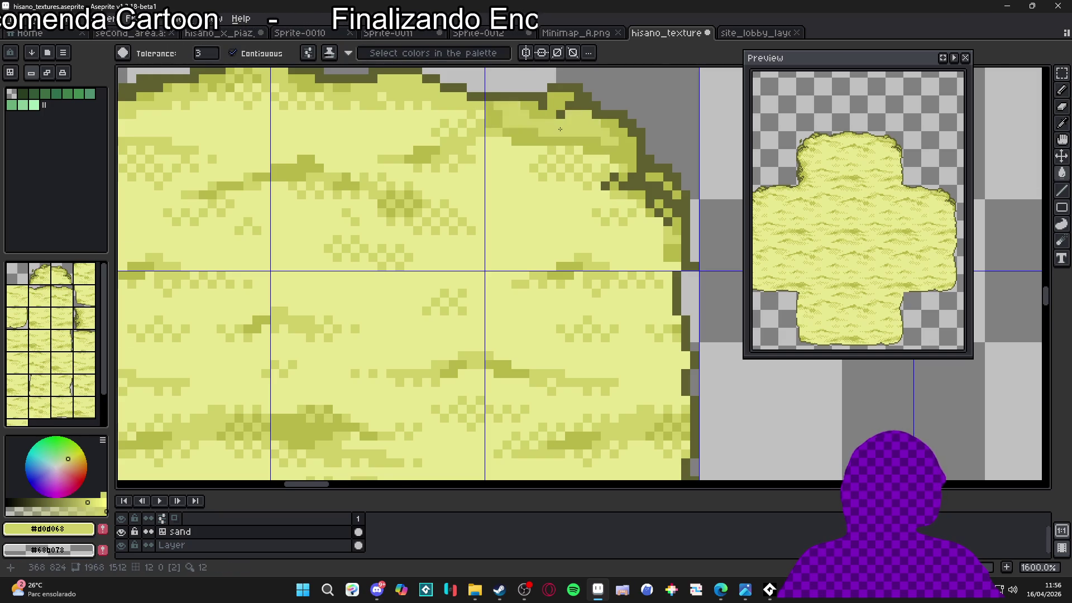
scroll(555, 168, "down", 3)
key("g")
scroll(558, 162, "up", 4)
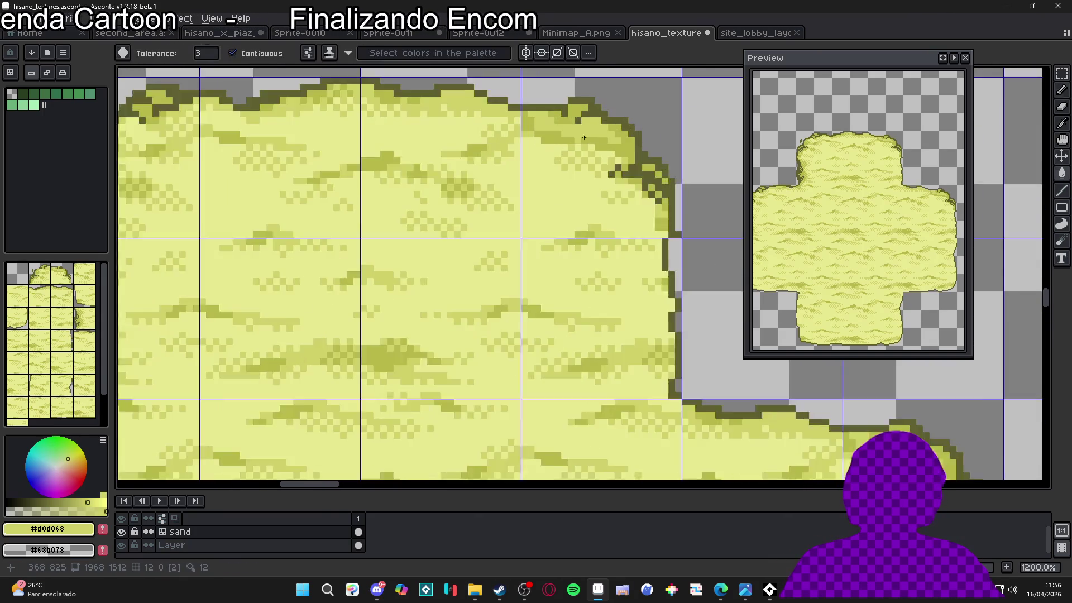
left_click(595, 148, "alt")
key("b")
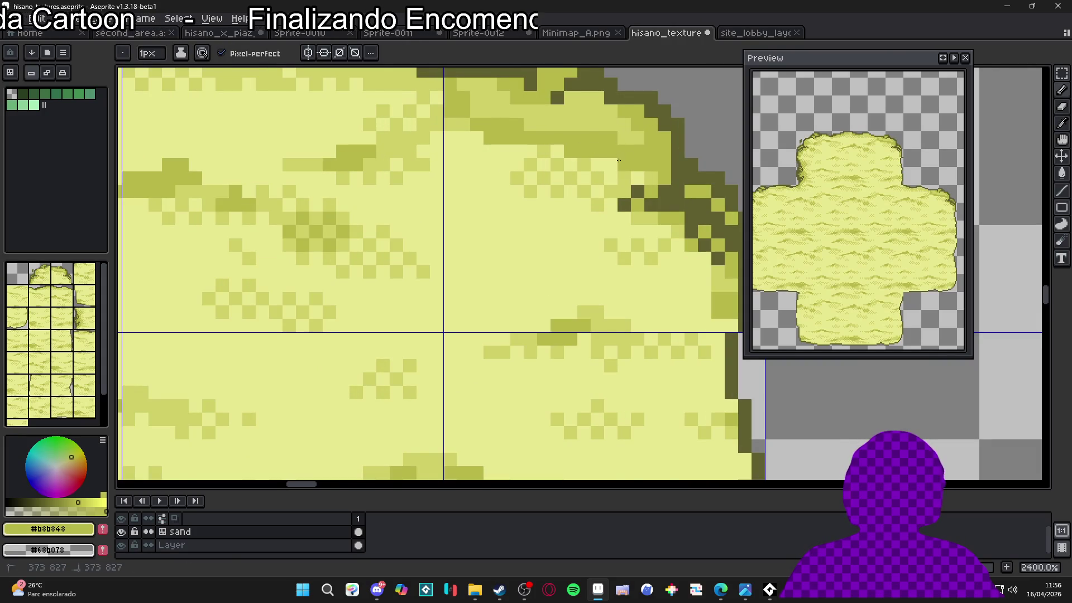
key("v")
scroll(625, 196, "down", 5)
key("b")
scroll(613, 175, "up", 5)
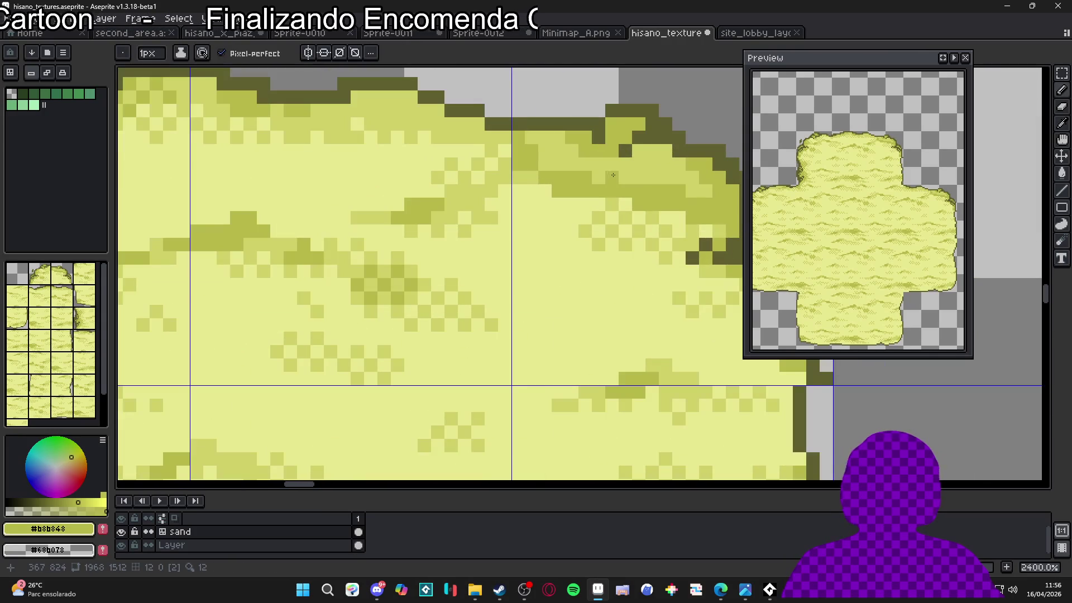
scroll(663, 178, "down", 7)
mouse_move(460, 213)
left_mouse_down()
mouse_move(617, 241)
mouse_move(533, 170)
mouse_move(594, 170)
left_mouse_up()
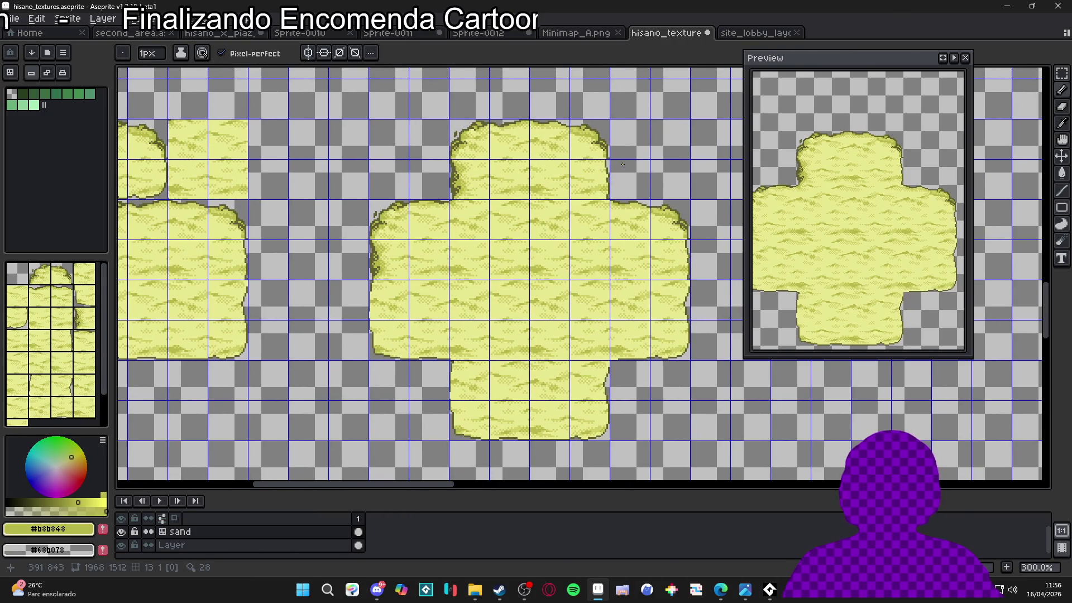
scroll(562, 219, "down", 2)
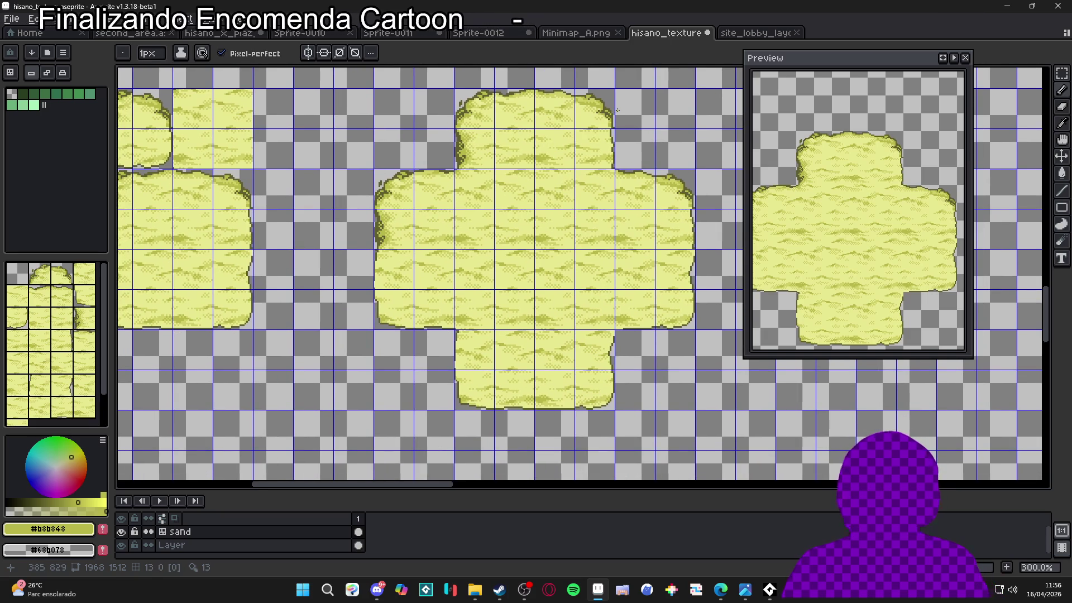
- Select the curved top-right edge piece of the sand with rectangular marquee strips
left_click(1062, 73)
scroll(628, 111, "up", 2)
scroll(507, 173, "up", 4)
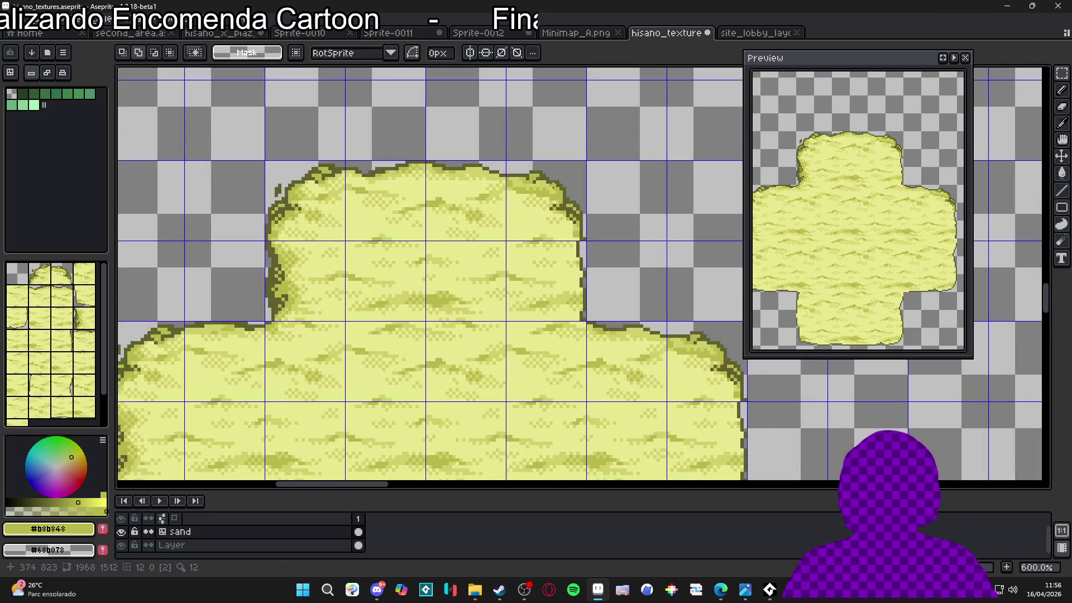
left_click_drag(493, 193, 651, 144)
left_click_drag(656, 300, 626, 194)
scroll(625, 194, "up", 3)
mouse_move(657, 287)
left_mouse_down()
mouse_move(605, 128)
mouse_move(591, 266)
mouse_move(592, 129)
left_mouse_up()
left_click_drag(584, 251, 598, 106)
mouse_move(665, 148)
left_mouse_down()
mouse_move(396, 159)
mouse_move(409, 171)
mouse_move(592, 146)
left_mouse_up()
left_click_drag(483, 179, 575, 195)
scroll(575, 198, "down", 6)
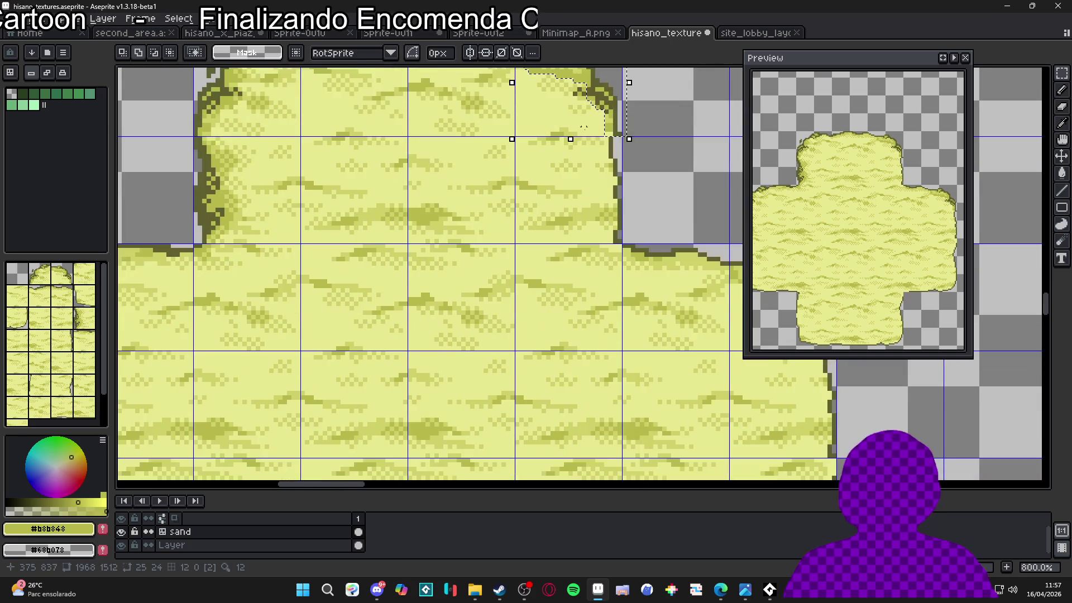
scroll(604, 227, "down", 2)
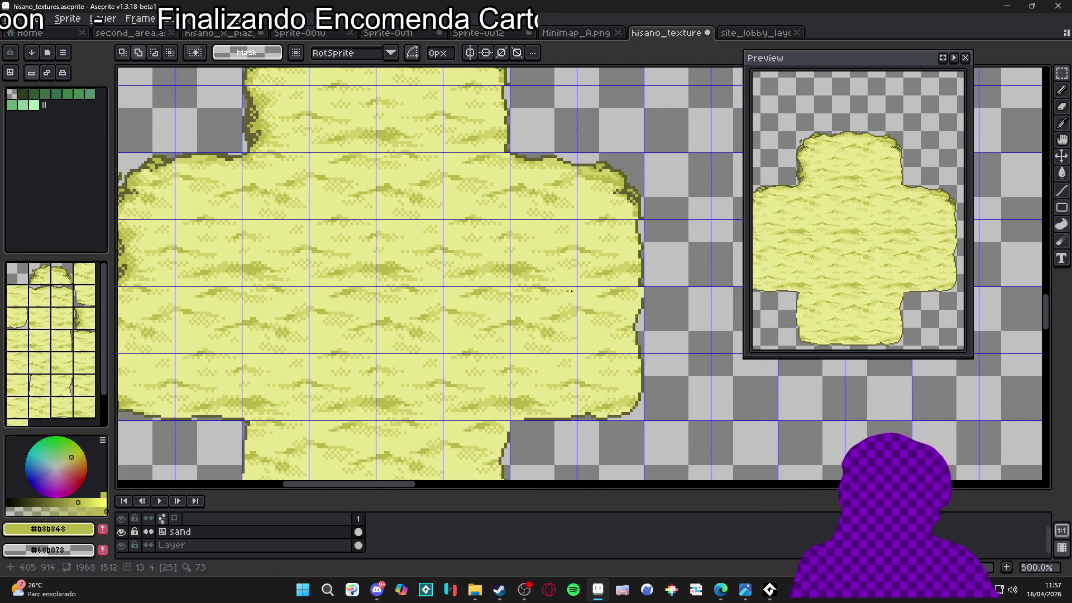
- Paste the edge piece, flip it, and place it on the lower-right sand corner
key("v")
scroll(621, 319, "up", 2)
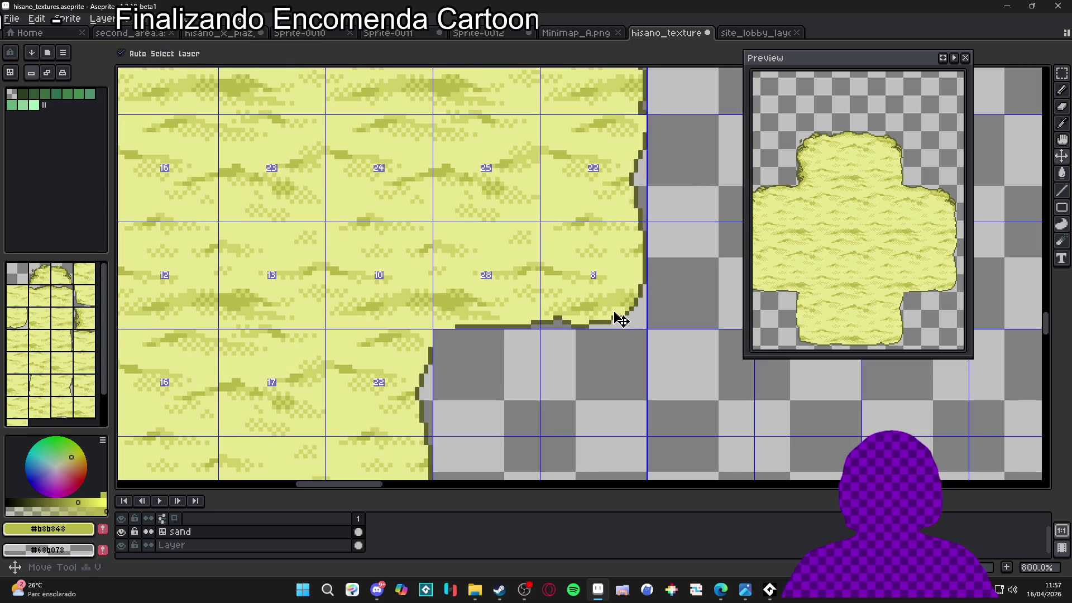
key("ctrl+v")
key("shift+v")
mouse_move(405, 284)
left_mouse_down()
mouse_move(619, 311)
mouse_move(615, 299)
left_mouse_up()
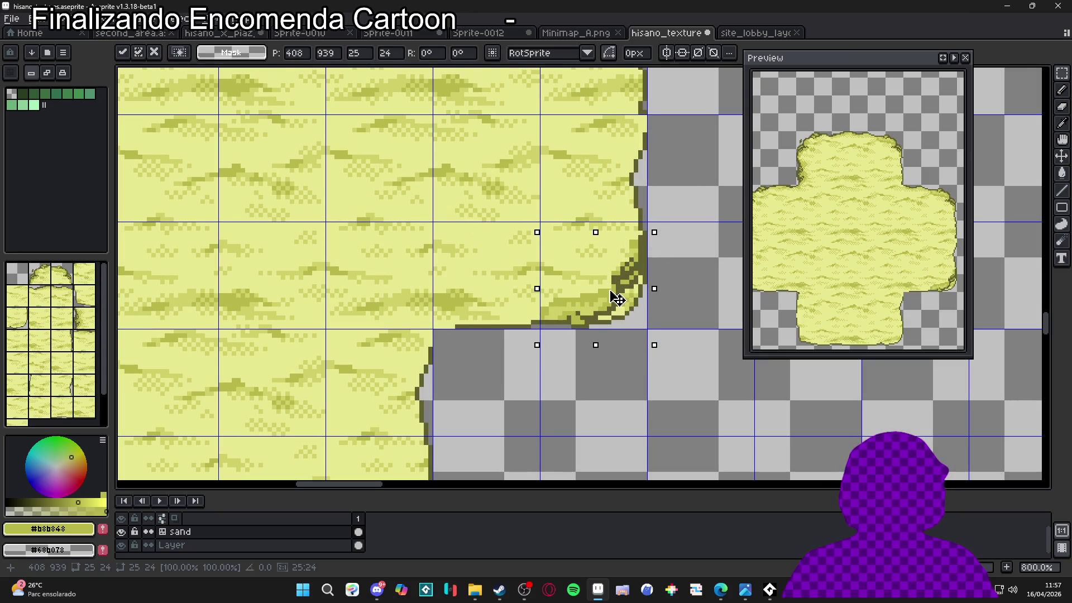
scroll(625, 300, "up", 3)
- Erase stray pixels and light spikes around the lower-right corner
key("b")
mouse_move(620, 286)
left_mouse_down()
mouse_move(607, 319)
mouse_move(562, 337)
left_mouse_up()
mouse_move(630, 318)
left_mouse_down()
mouse_move(634, 292)
mouse_move(651, 280)
mouse_move(661, 193)
left_mouse_up()
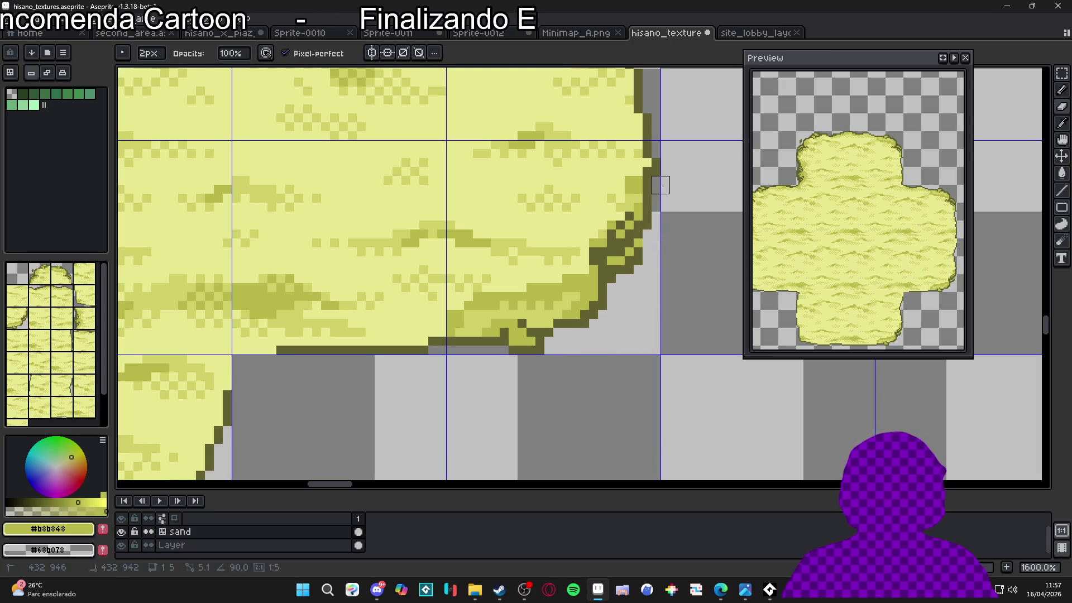
- Pick the dark outline shade #606030 with a 1px pencil
key("b")
left_click(647, 180, "alt")
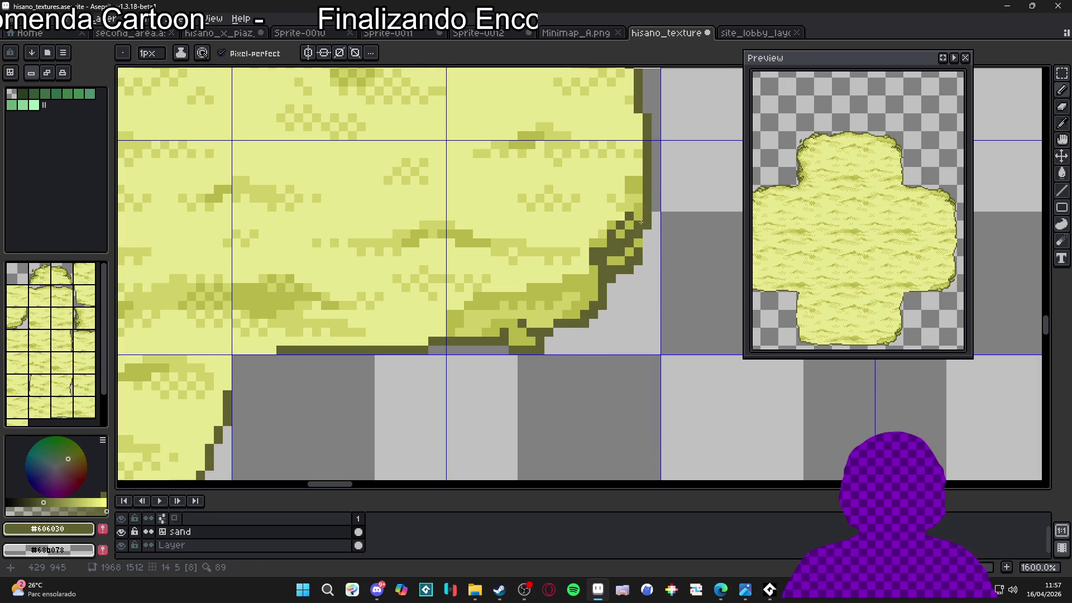
scroll(640, 198, "down", 4)
scroll(639, 223, "up", 2)
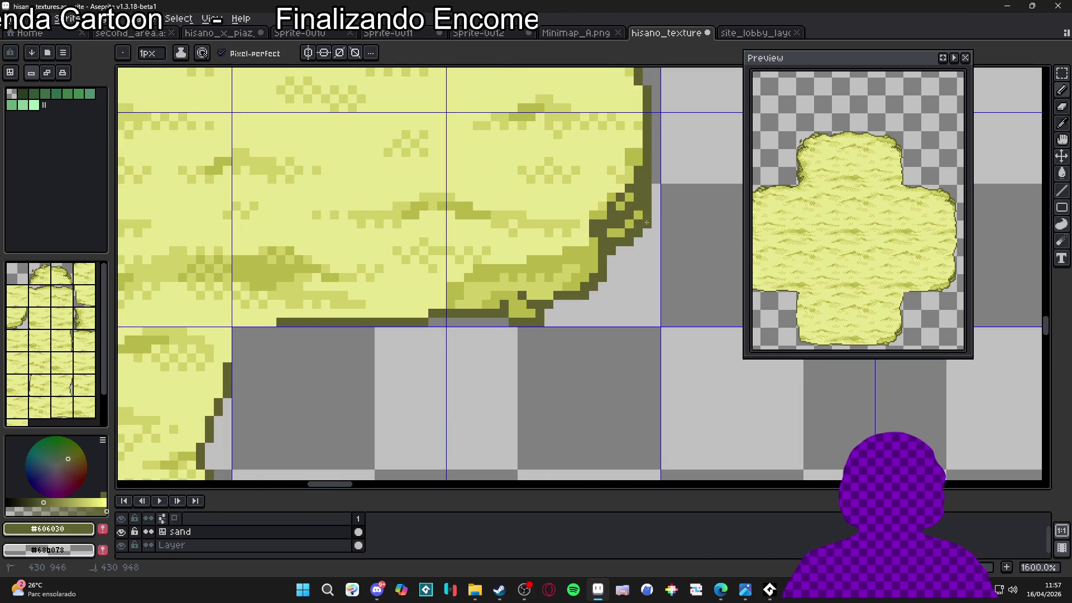
scroll(636, 247, "down", 2)
scroll(637, 247, "down", 3)
scroll(614, 259, "up", 2)
scroll(601, 270, "down", 2)
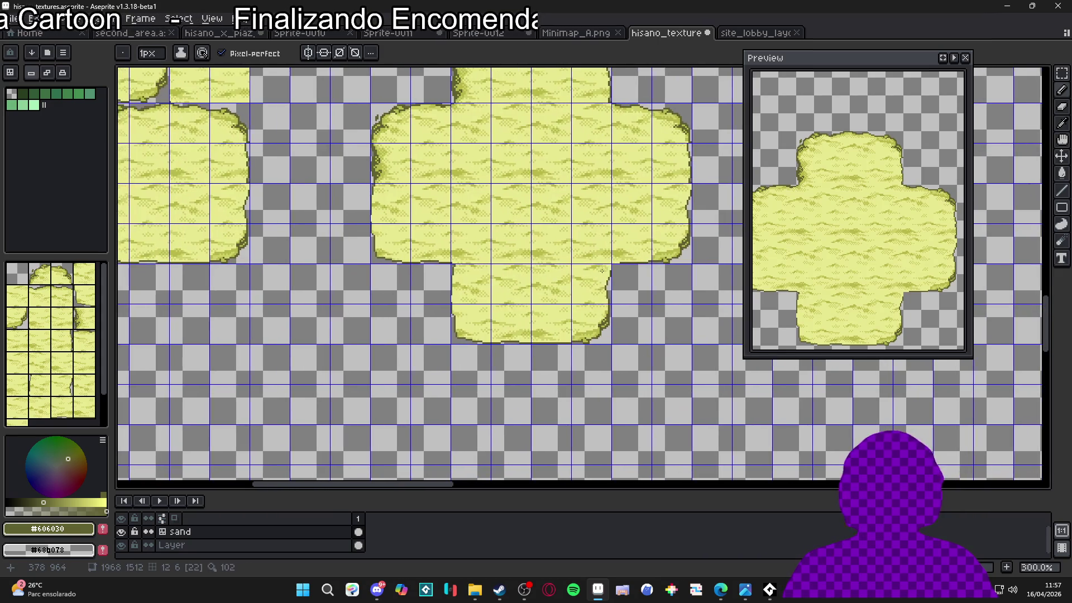
scroll(503, 312, "up", 3)
- Paste the corner piece onto the lower-left sand corner, nudge it down 1px, and commit
key("ctrl+v")
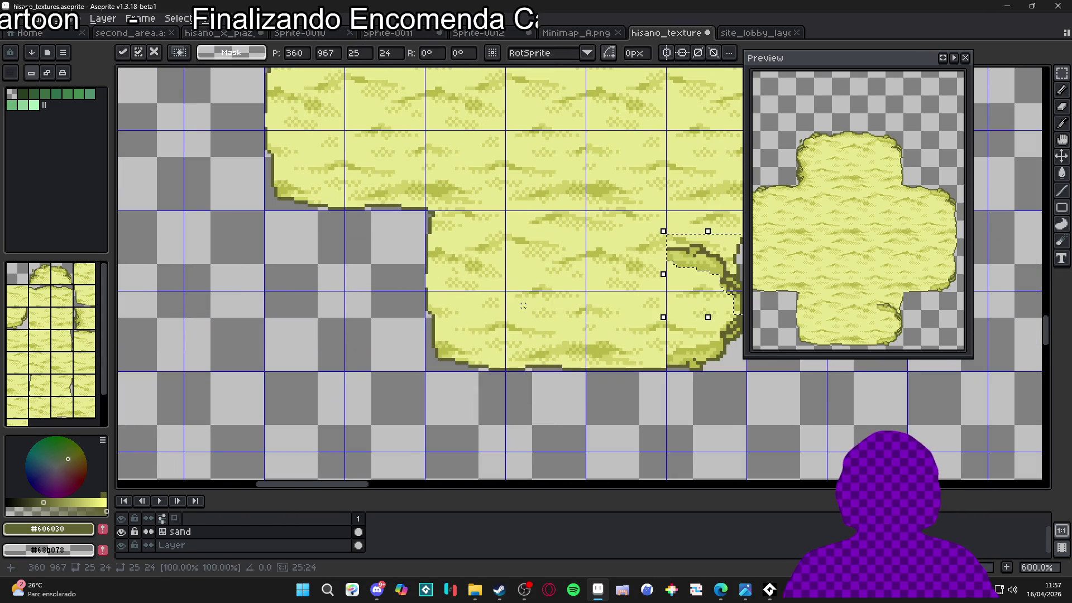
mouse_move(691, 294)
left_mouse_down()
mouse_move(509, 328)
mouse_move(476, 351)
mouse_move(474, 415)
left_mouse_up()
scroll(466, 378, "up", 4)
left_click_drag(475, 420, 471, 419)
key("Return")
scroll(494, 358, "down", 3)
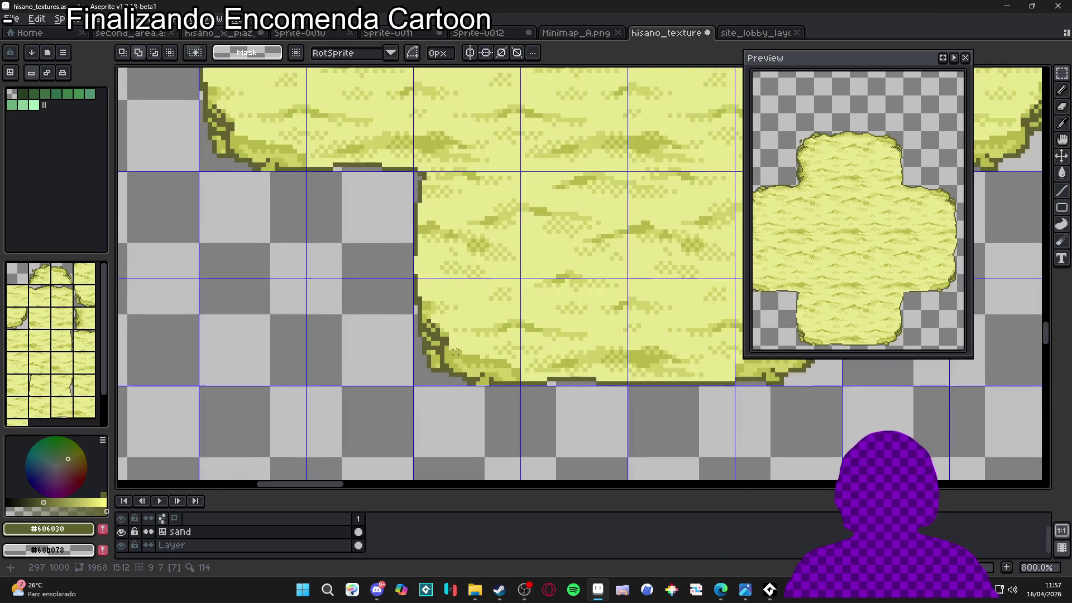
scroll(494, 359, "up", 1)
- Tidy the corner's edge pixels and pick the mid-olive shade #b8b848
key("e")
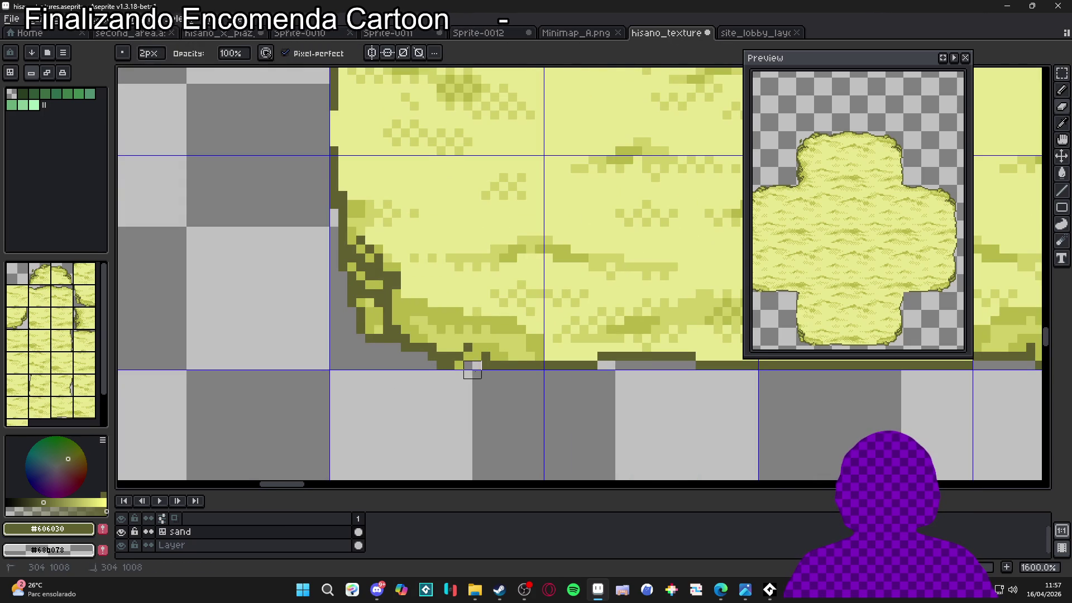
scroll(365, 342, "up", 2)
key("b")
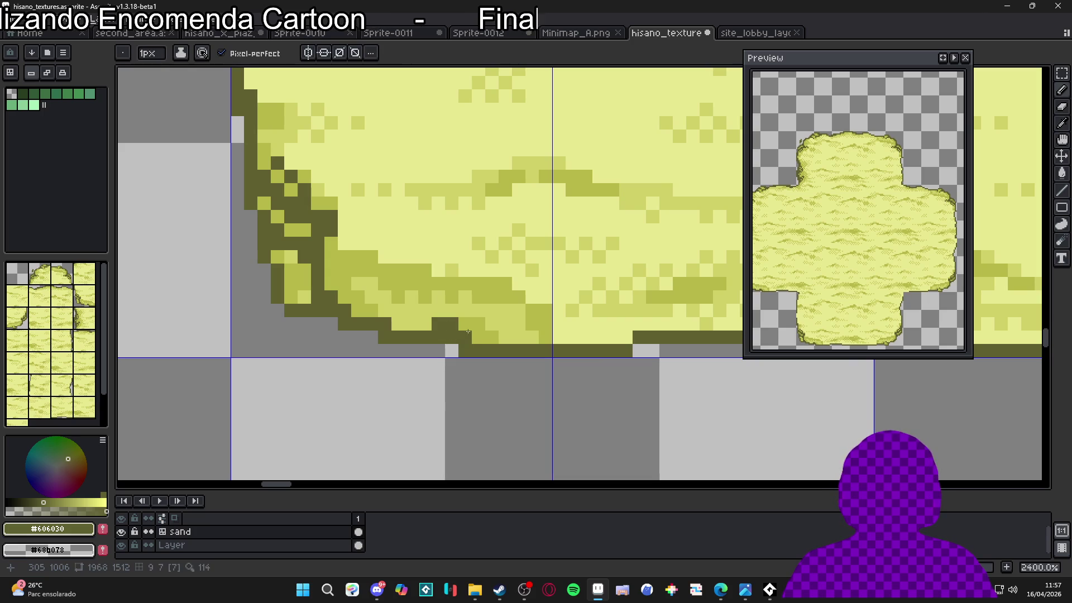
left_click(424, 325, "alt")
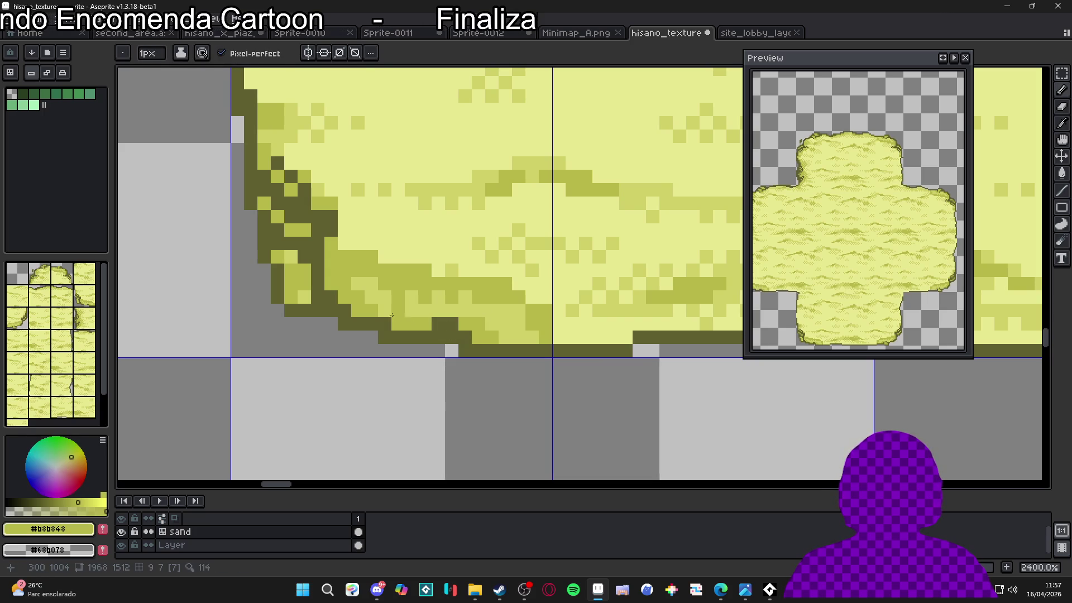
scroll(389, 310, "down", 10)
- Show the tile grid and touch up a pixel near the top outline with a 1px pencil
key("v")
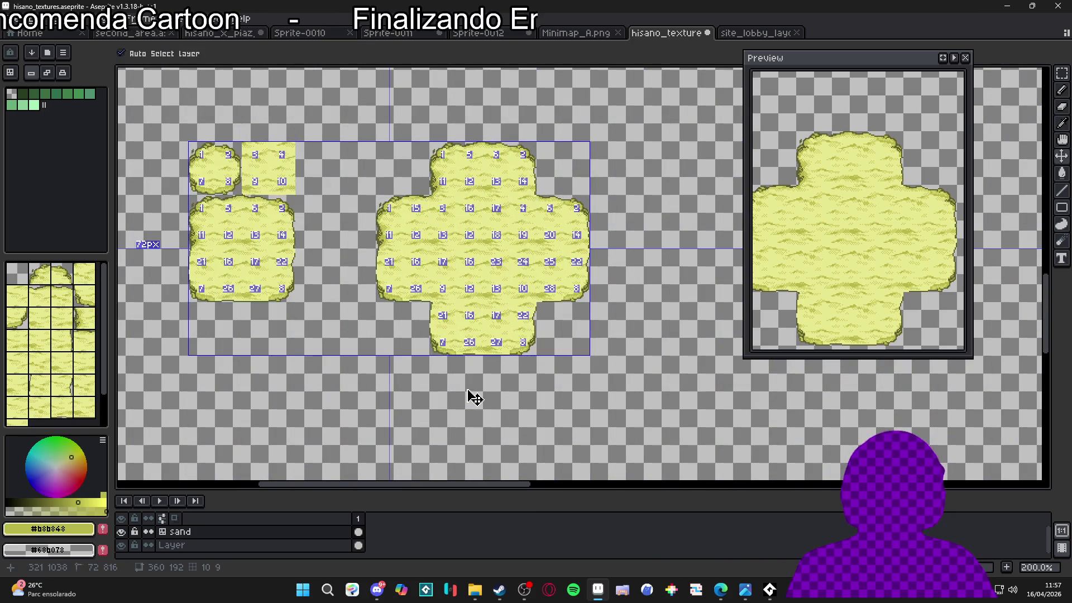
key("b")
scroll(444, 291, "up", 1)
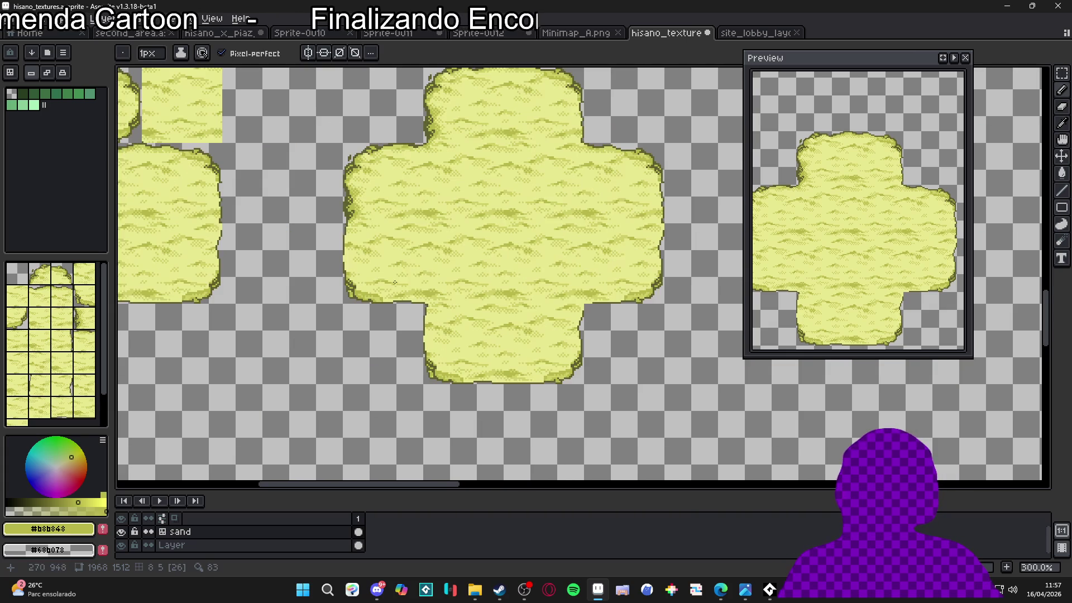
key("ctrl+apostrophe")
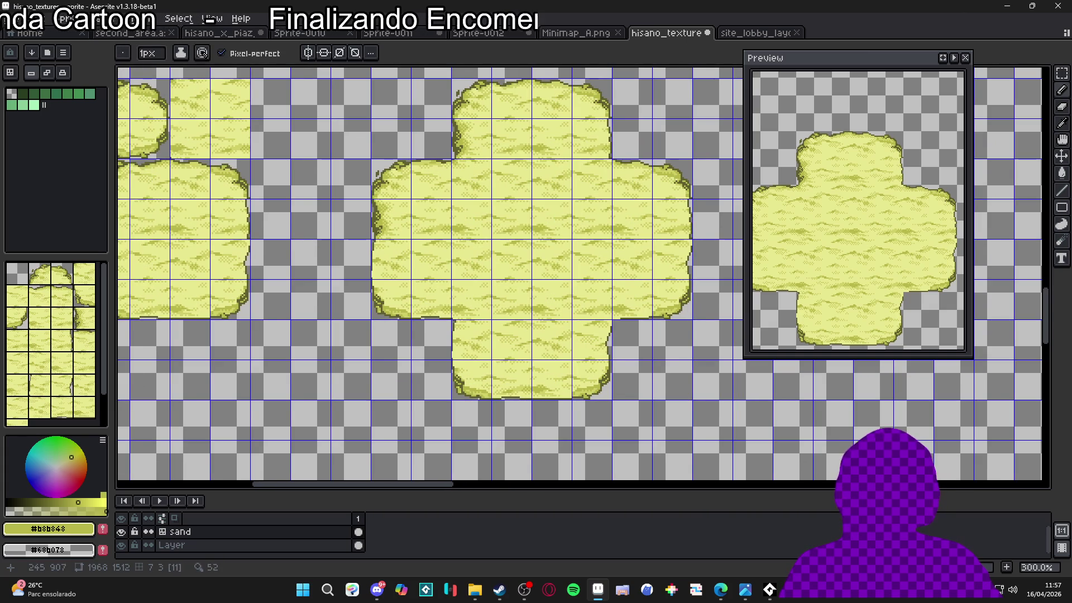
scroll(373, 246, "down", 1)
scroll(468, 228, "up", 1)
left_click_drag(468, 228, 459, 246)
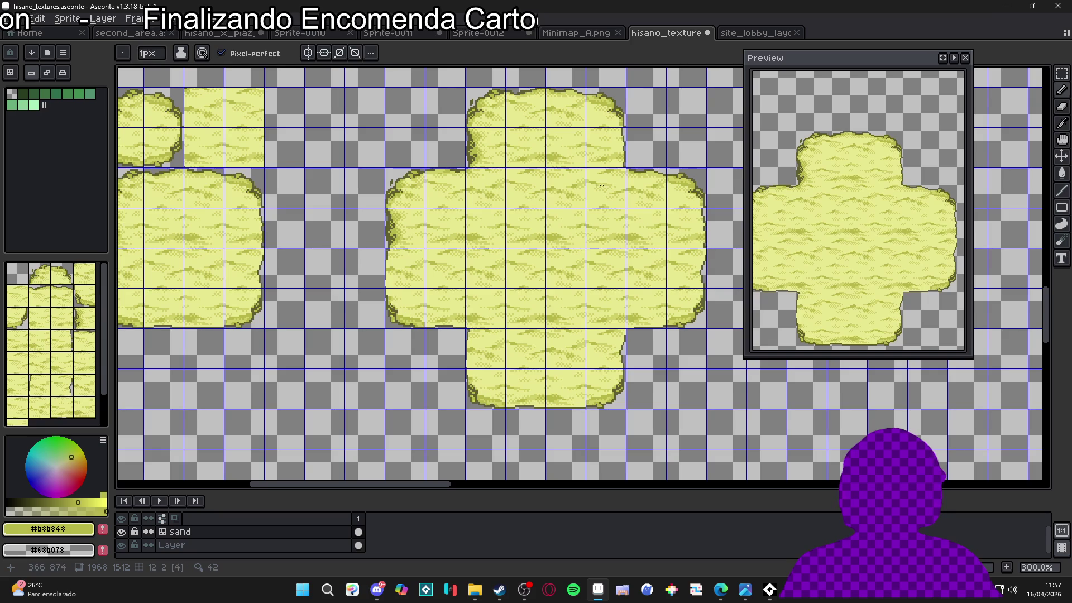
scroll(666, 184, "up", 7)
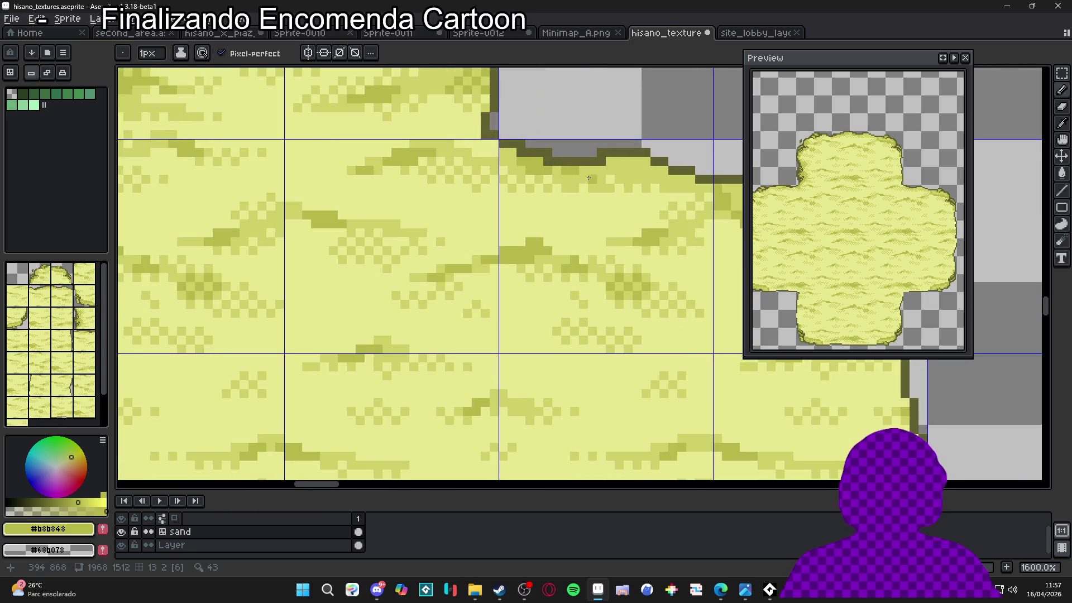
key("plus")
key("minus")
left_click(687, 180)
- Pick the light sand shade #d0d068 and hide the tile grid
scroll(597, 170, "down", 5)
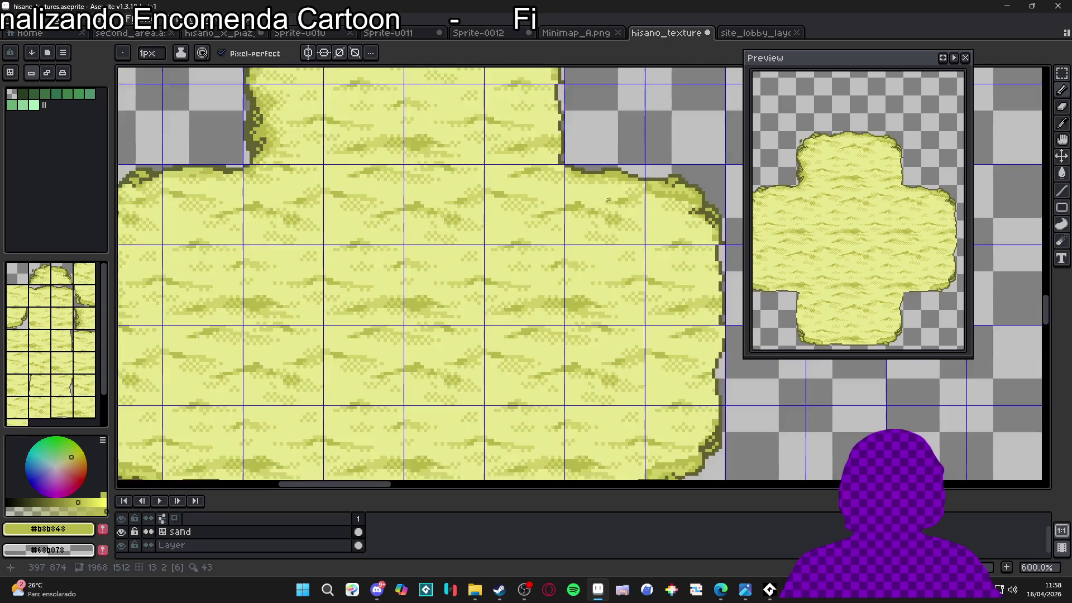
scroll(612, 170, "up", 8)
scroll(615, 159, "down", 4)
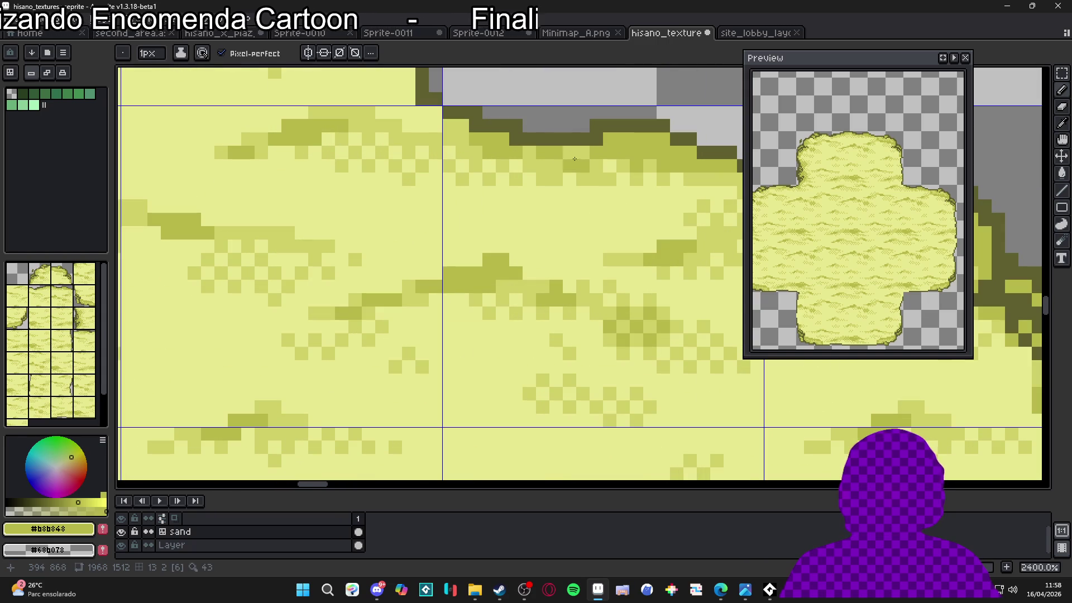
scroll(570, 185, "down", 2)
scroll(557, 188, "up", 6)
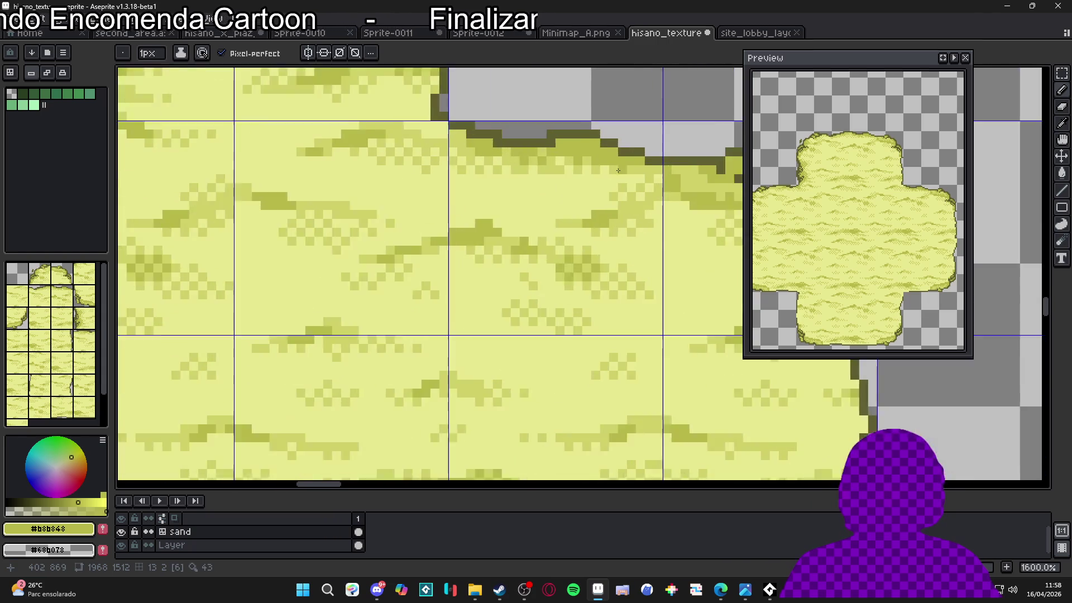
left_click(630, 182, "alt")
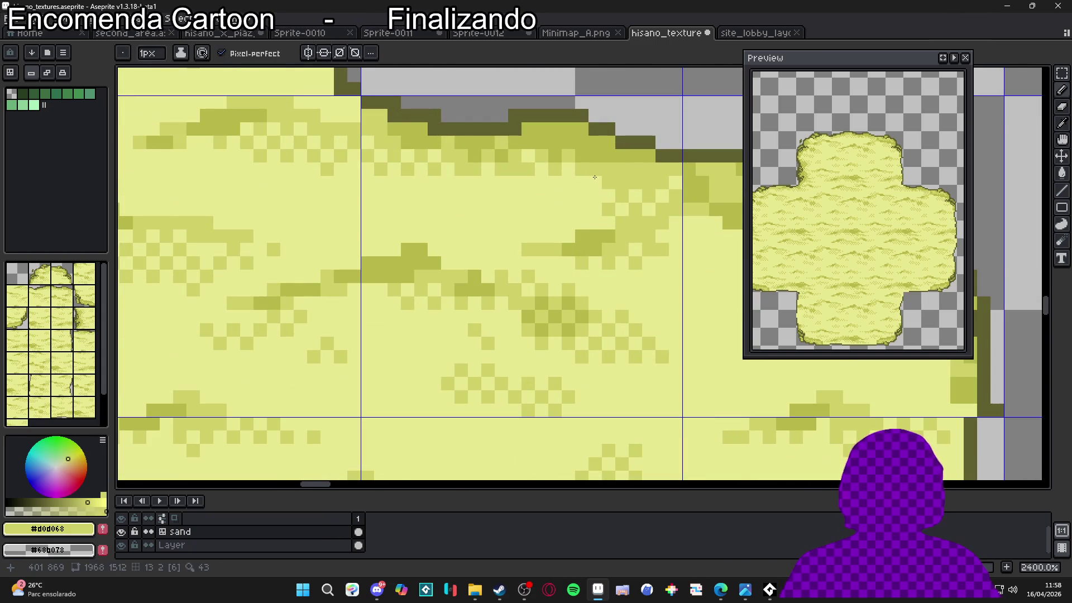
scroll(592, 174, "down", 3)
scroll(626, 188, "down", 3)
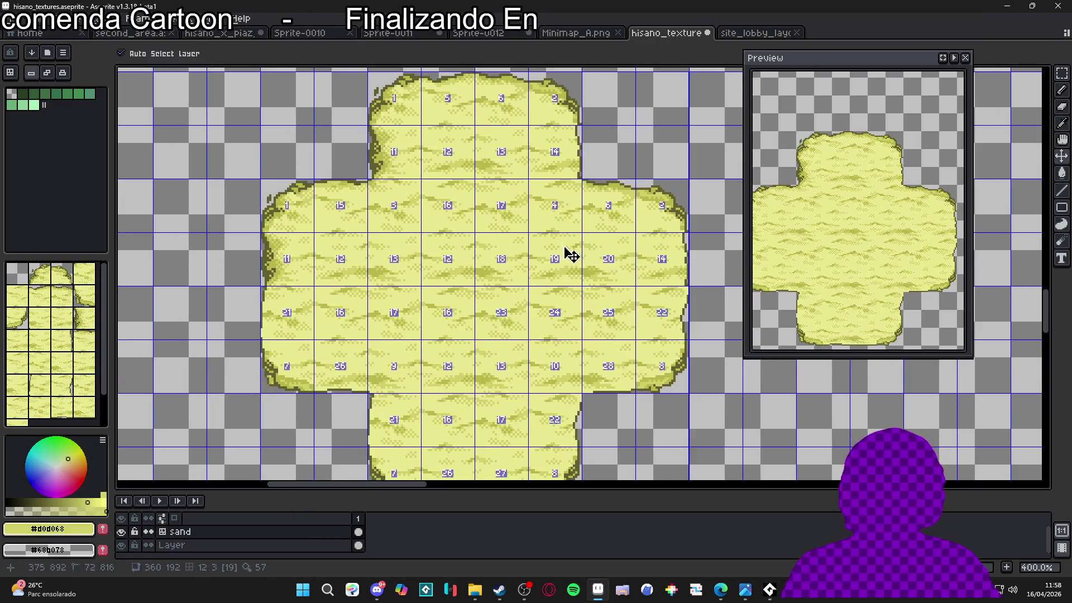
scroll(566, 246, "down", 1)
scroll(468, 254, "up", 1)
scroll(444, 240, "down", 2)
key("ctrl+apostrophe")
scroll(456, 235, "up", 1)
- Pick dark outline #606030 up close, then zoom out and pan over the whole sand shape
key("ctrl+apostrophe")
scroll(617, 203, "up", 8)
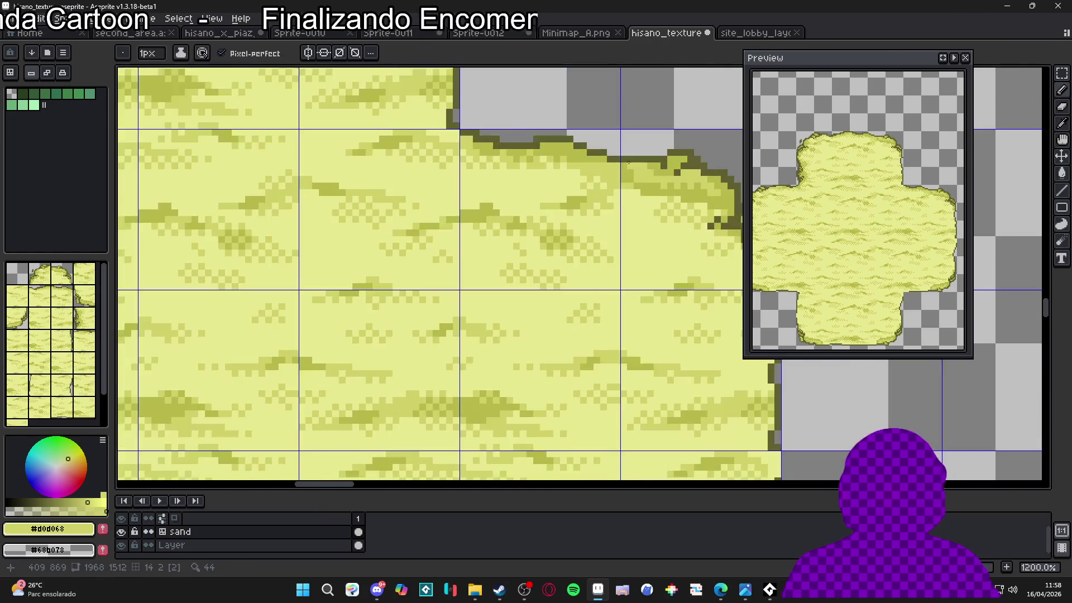
left_click(635, 162, "alt")
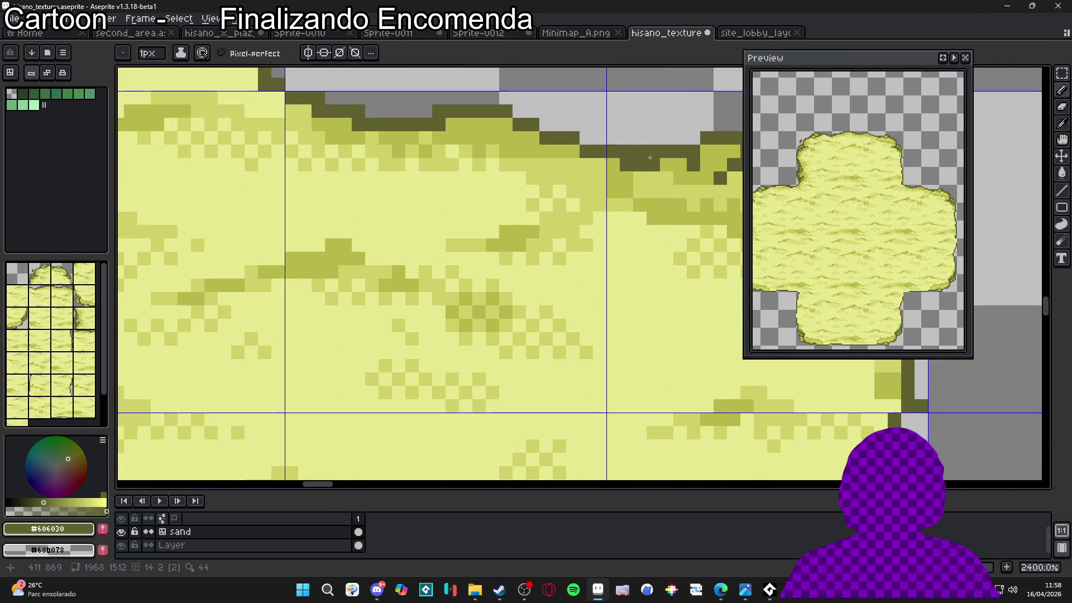
key("plus")
scroll(656, 169, "down", 3)
key("minus")
scroll(656, 169, "down", 2)
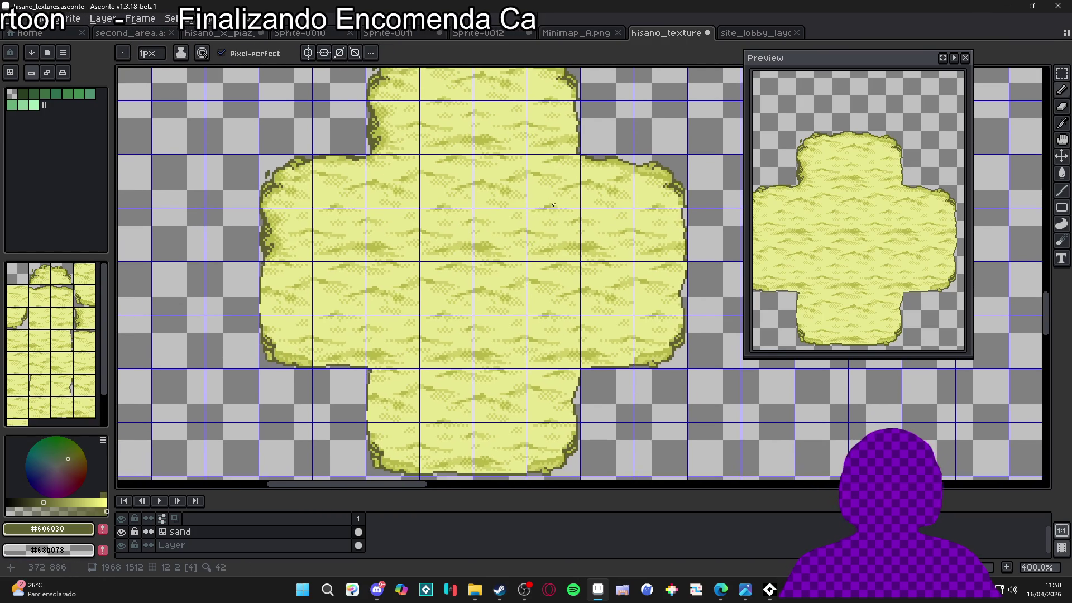
left_click_drag(339, 209, 371, 220)
scroll(371, 220, "down", 2)
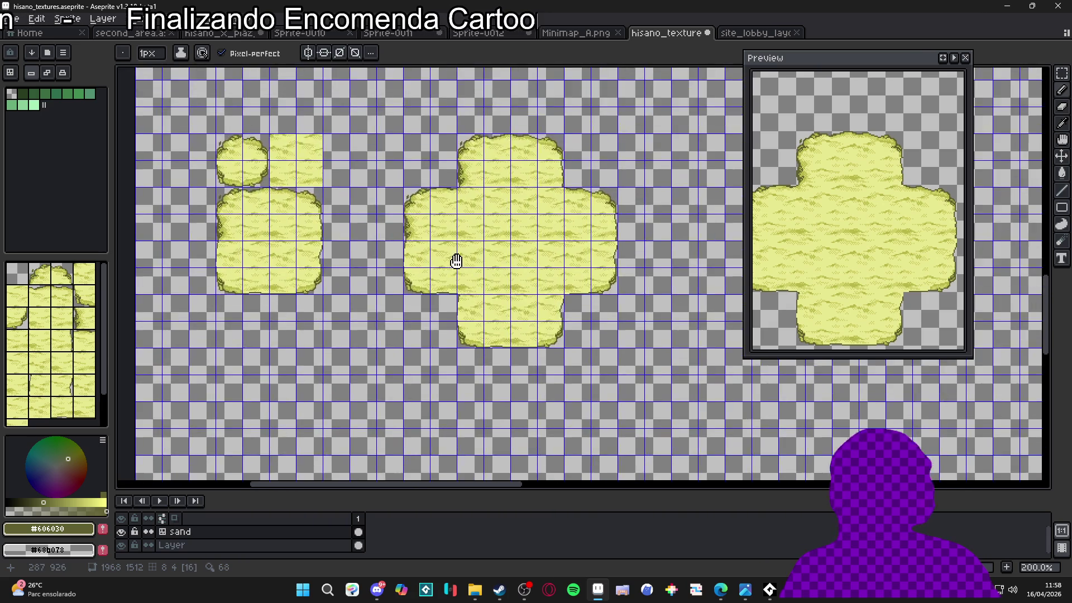
scroll(457, 260, "up", 1)
left_click_drag(474, 237, 477, 210)
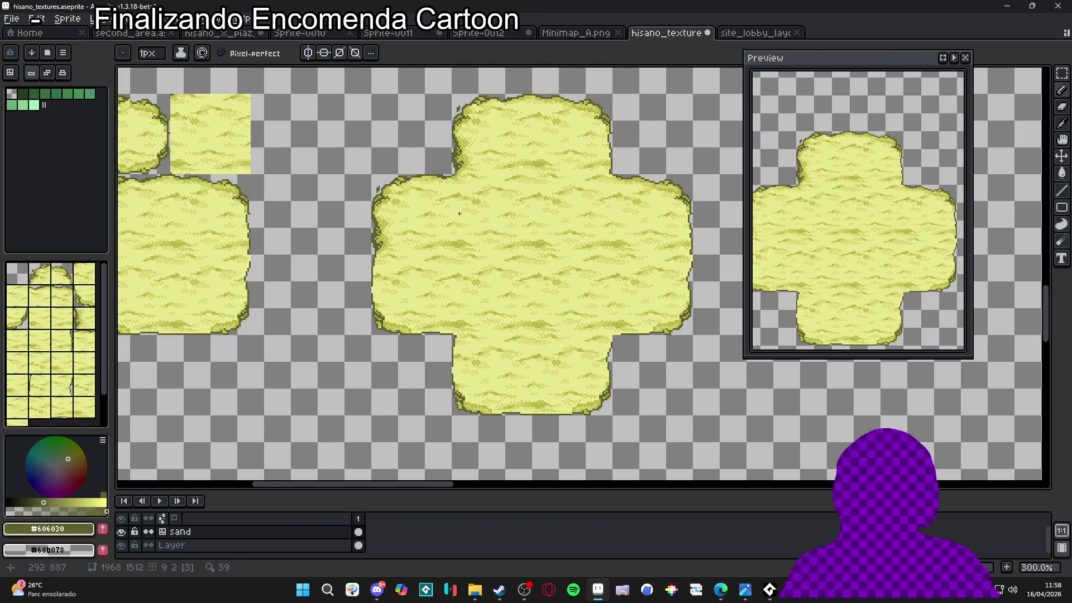
left_click_drag(865, 253, 880, 221)
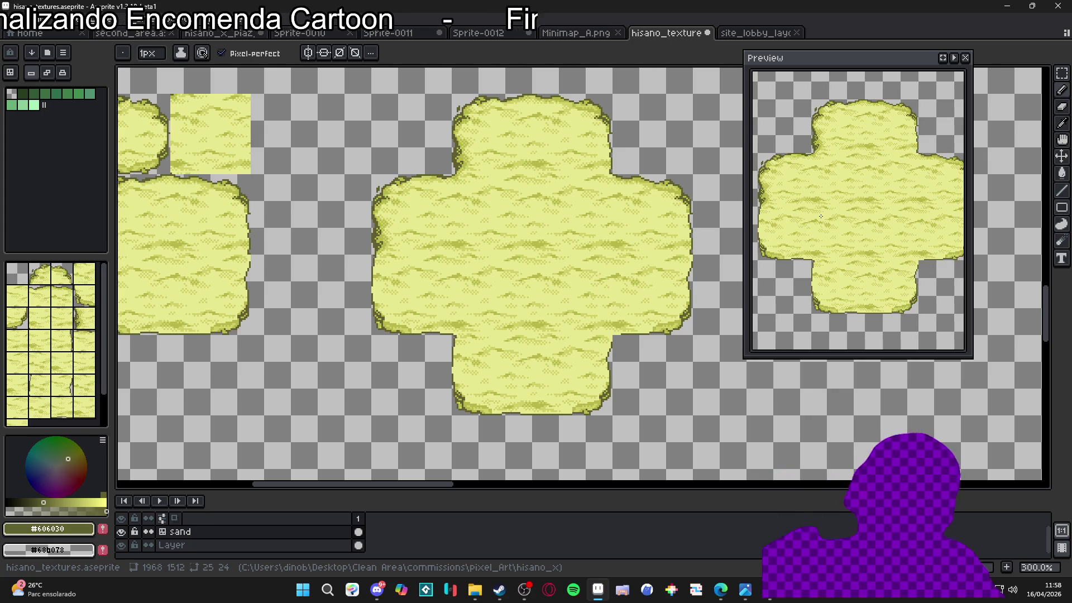
- With the tile grid shown, paint dark #606030 outline pixels along the sand cross's top edge
key("v")
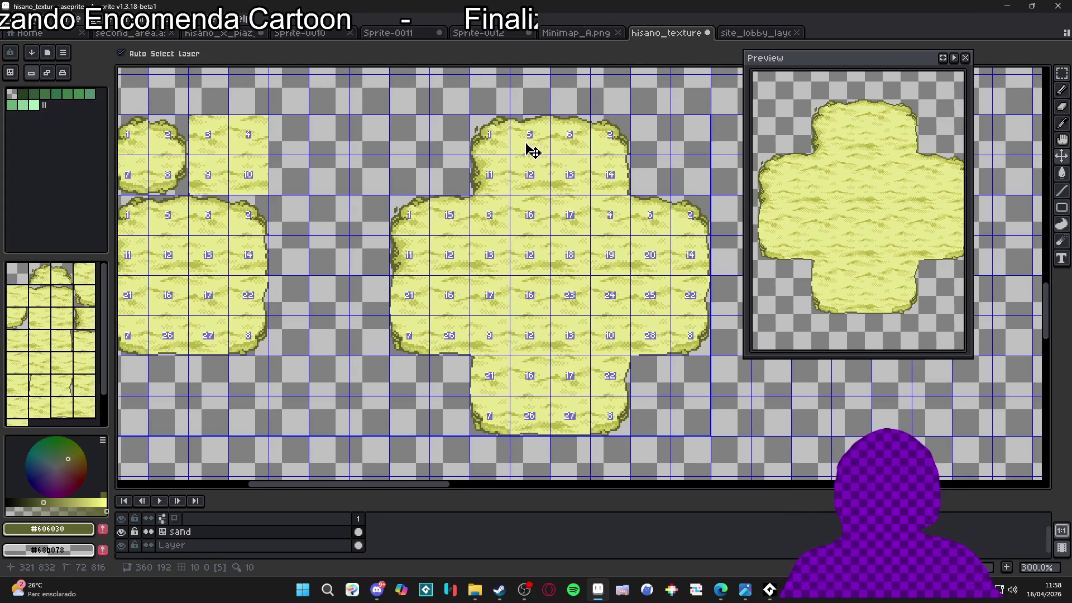
key("b")
scroll(591, 129, "up", 8)
mouse_move(591, 129)
left_mouse_down()
mouse_move(610, 133)
mouse_move(587, 132)
left_mouse_up()
scroll(603, 124, "down", 4)
scroll(597, 137, "up", 3)
left_click(596, 133)
scroll(518, 205, "down", 7)
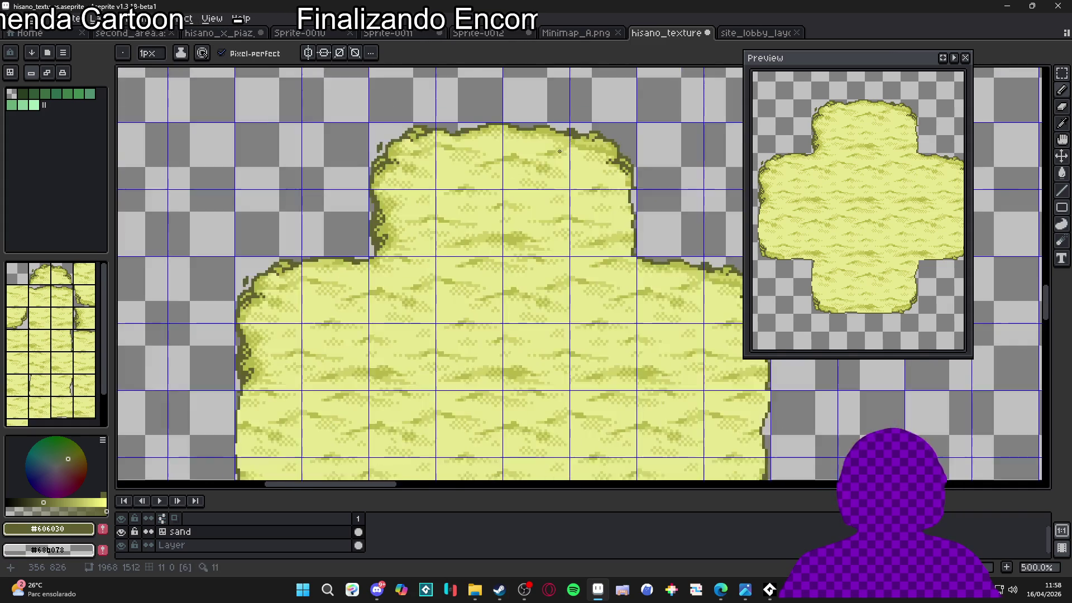
- Hide the tile grid overlay, reposition the view, then show the grid again
key("ctrl+'")
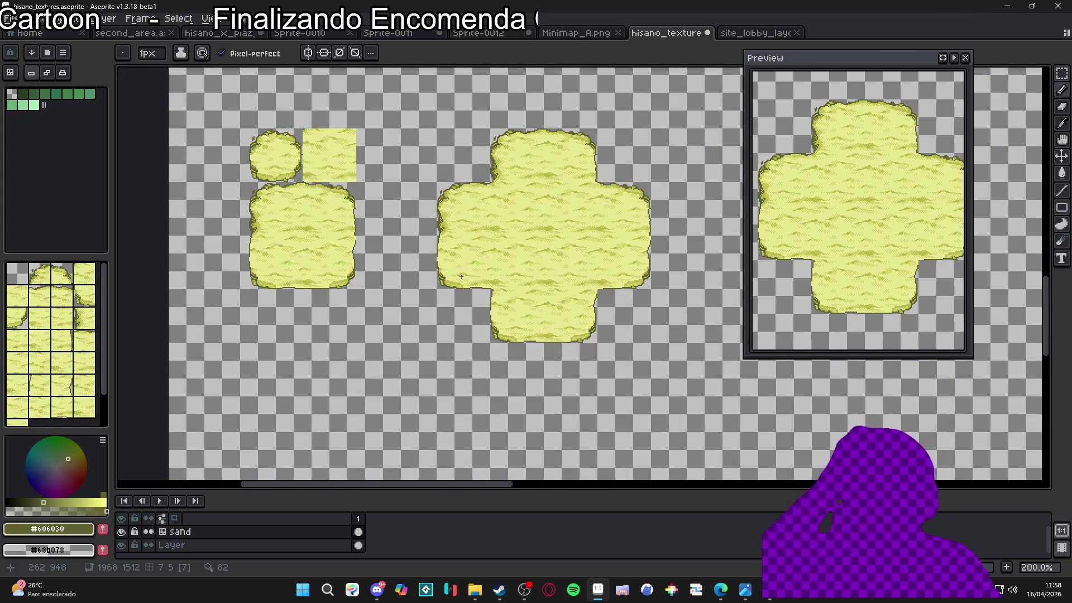
scroll(581, 128, "up", 7)
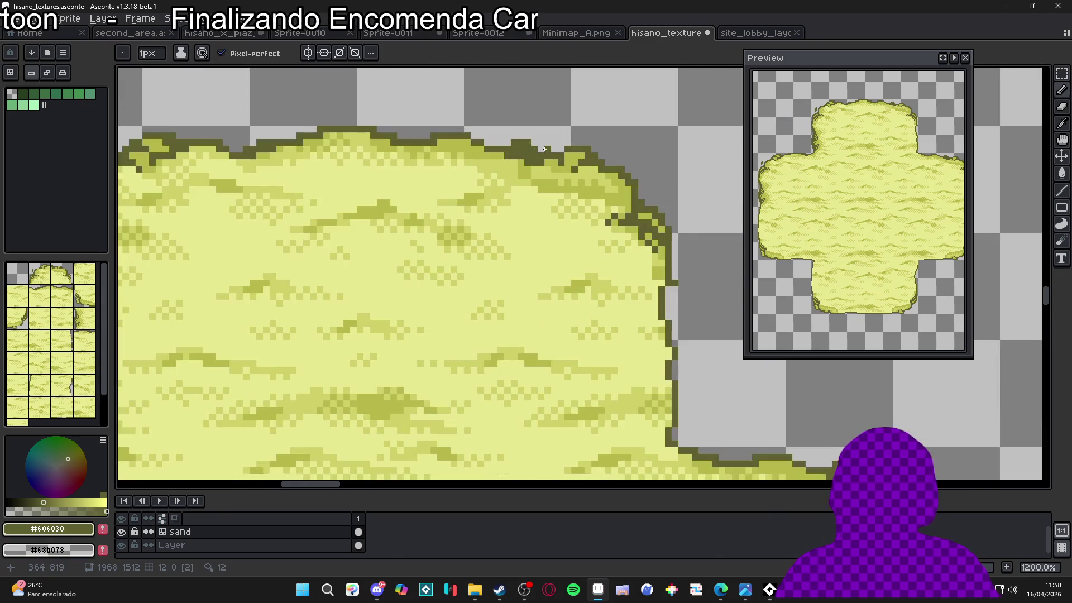
scroll(534, 143, "down", 5)
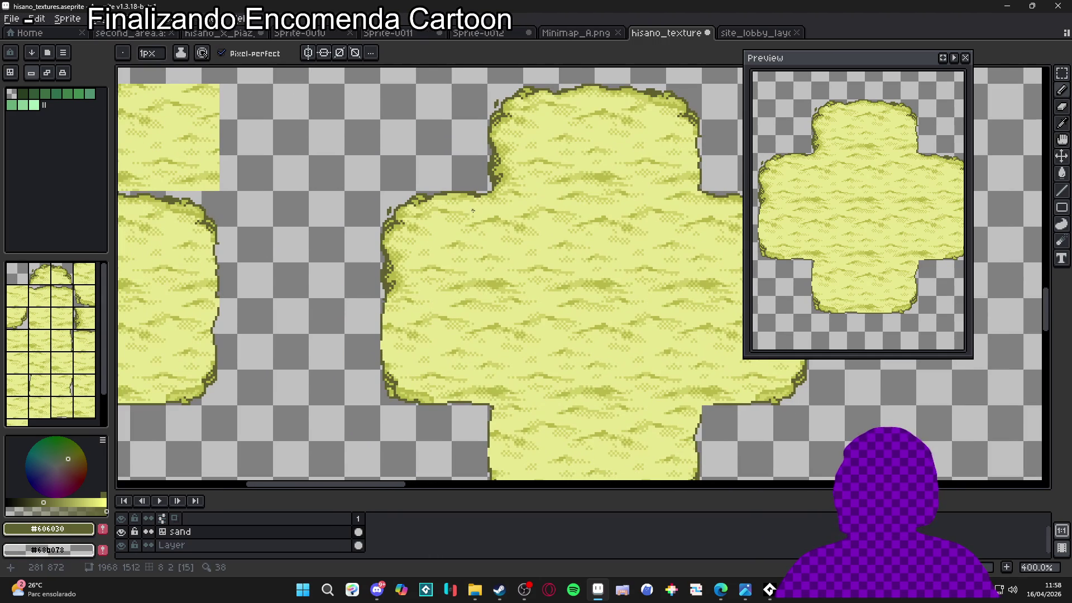
scroll(504, 194, "down", 1)
left_click_drag(504, 194, 456, 193)
key("ctrl+apostrophe")
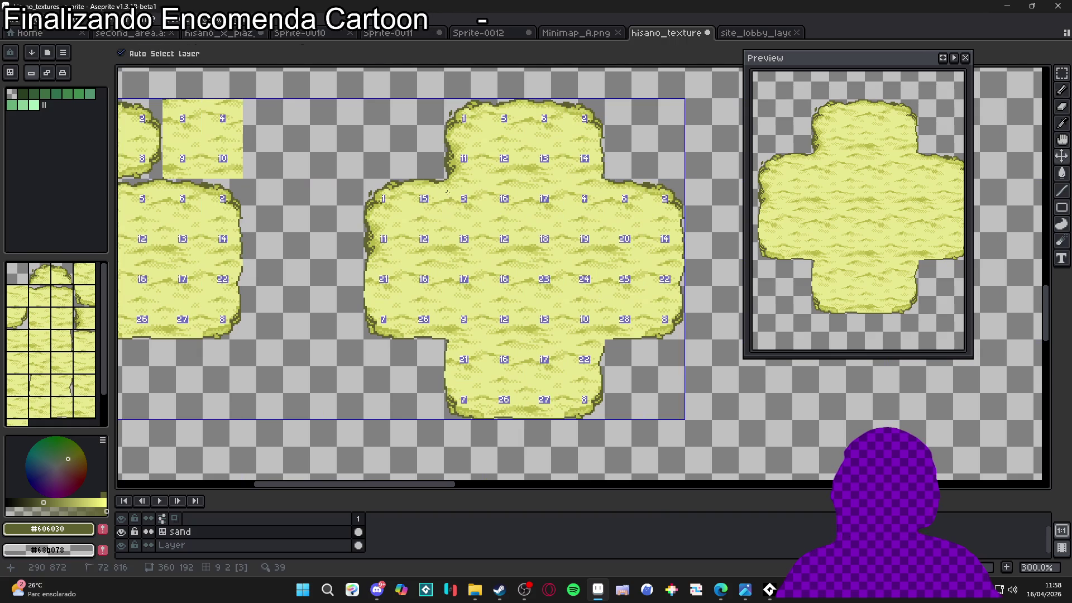
scroll(604, 199, "up", 6)
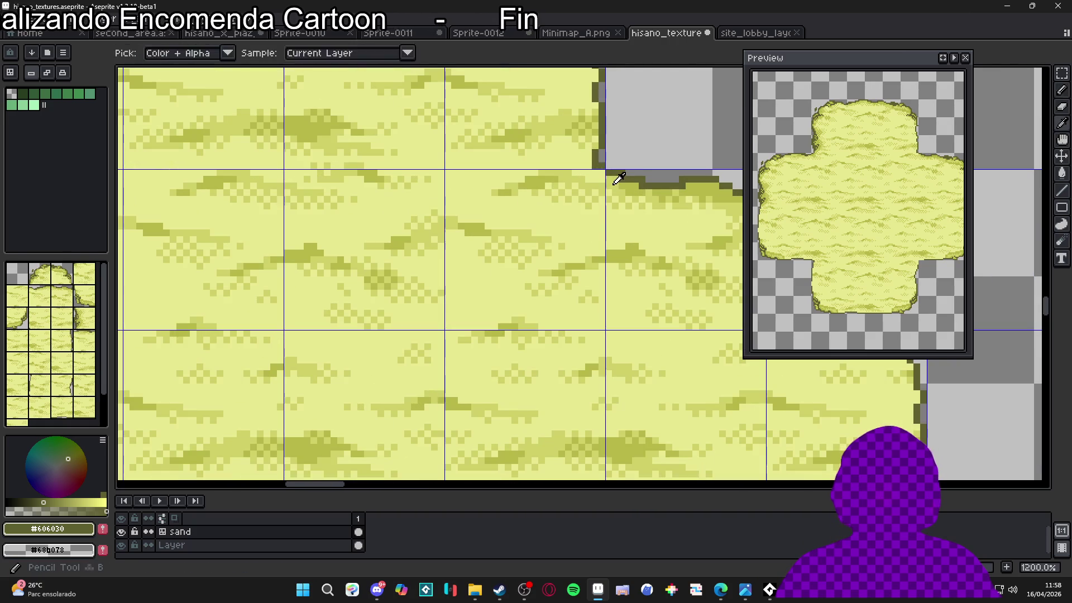
- With a 1px brush, paint a mid sand #b8b848 pixel near the top edge
left_click(601, 177, "alt")
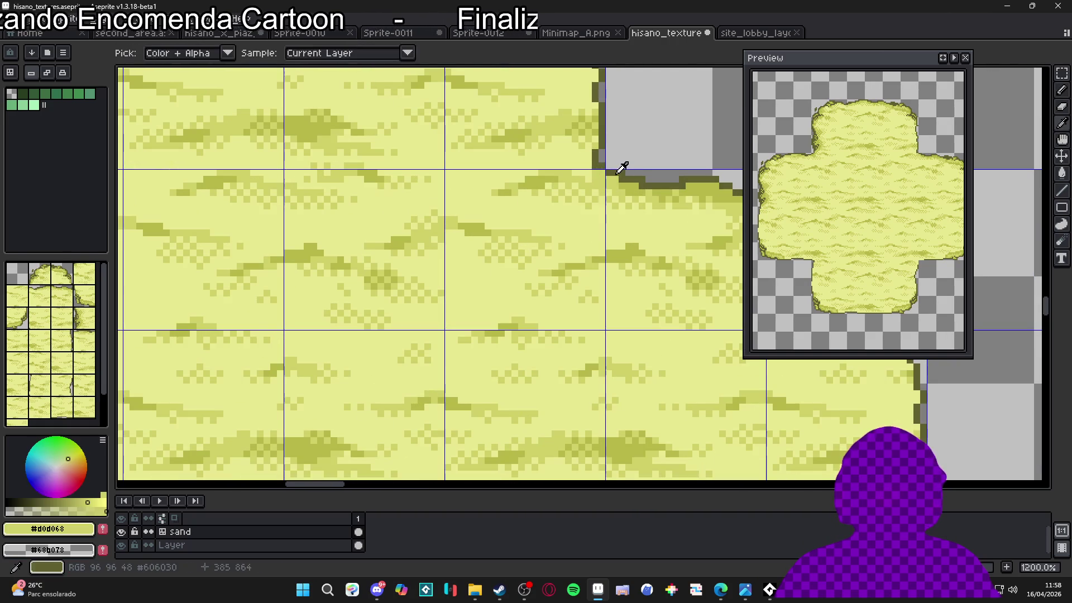
left_click(609, 185, "alt")
key("minus")
left_click(604, 184, "alt")
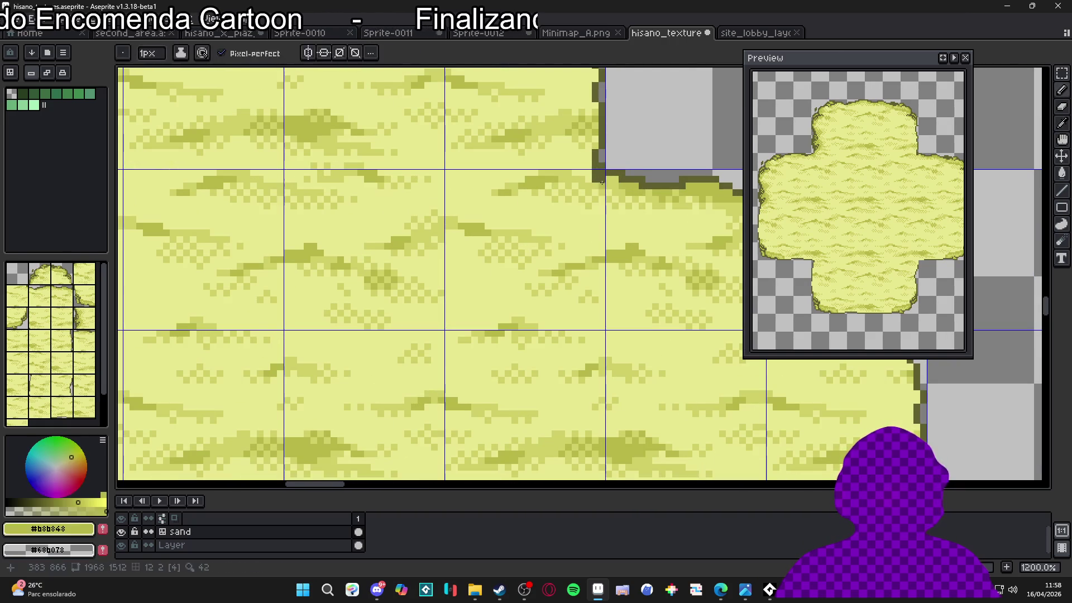
left_click(584, 180, "alt")
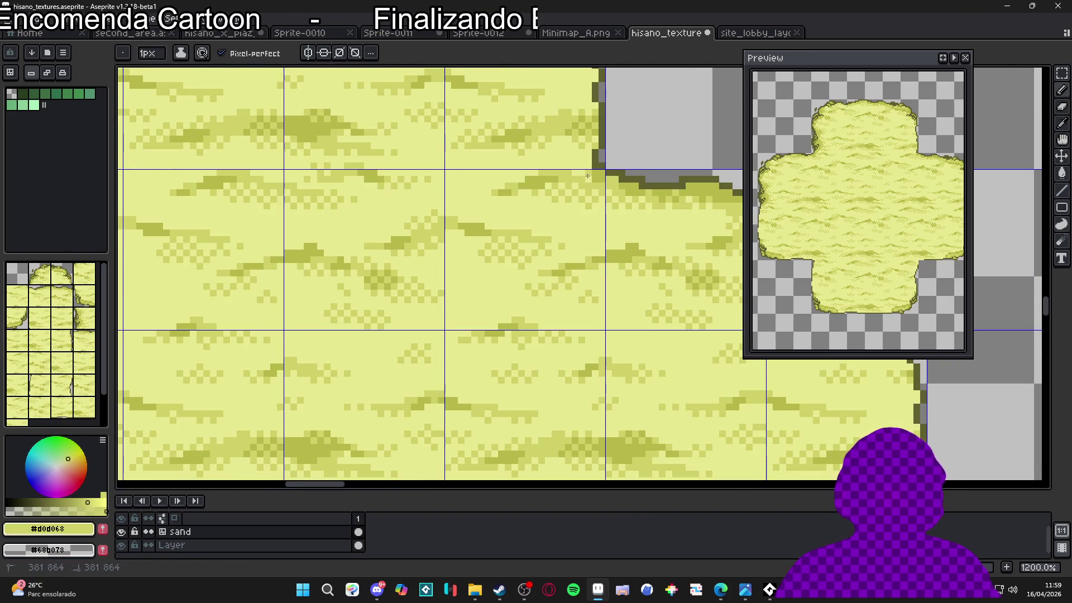
scroll(567, 172, "down", 4)
scroll(580, 176, "up", 4)
left_click(581, 175, "alt")
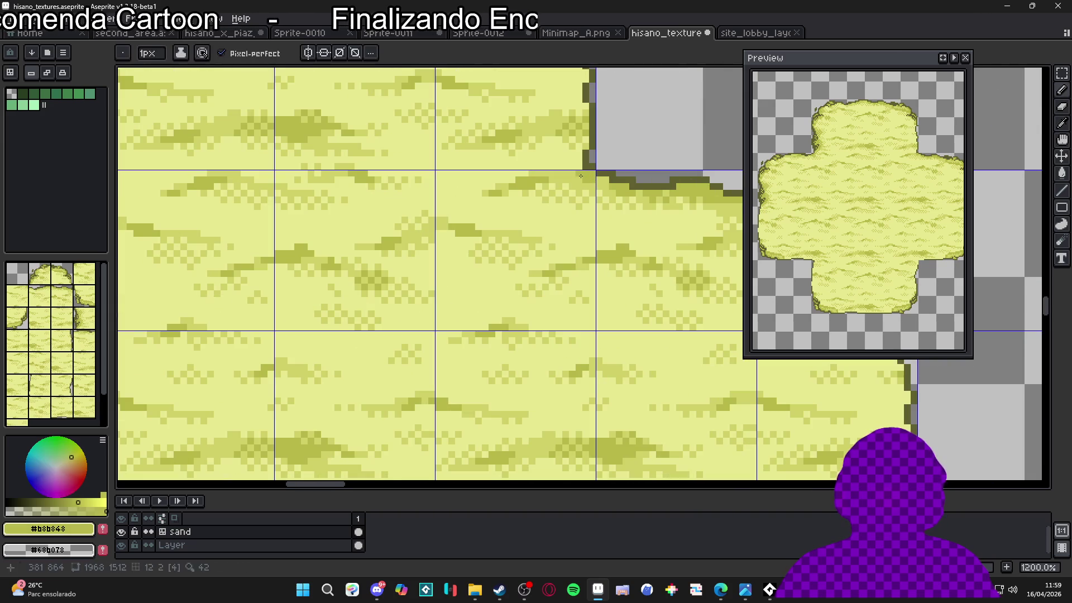
left_click_drag(578, 179, 574, 178)
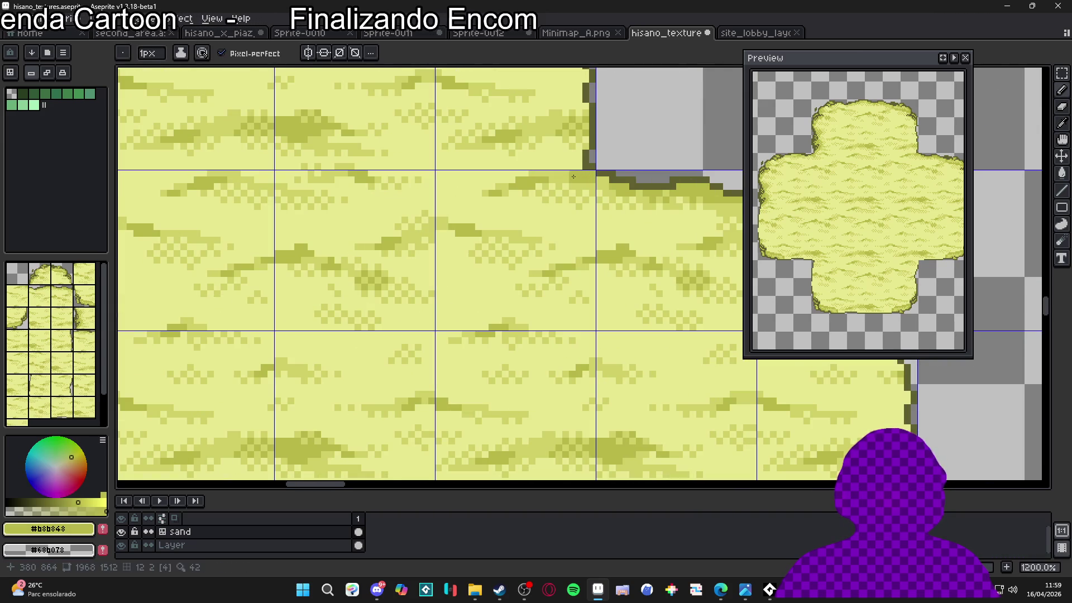
- Sample the dark outline shade #606030 from the cross's top edge
scroll(571, 177, "down", 4)
scroll(591, 188, "up", 4)
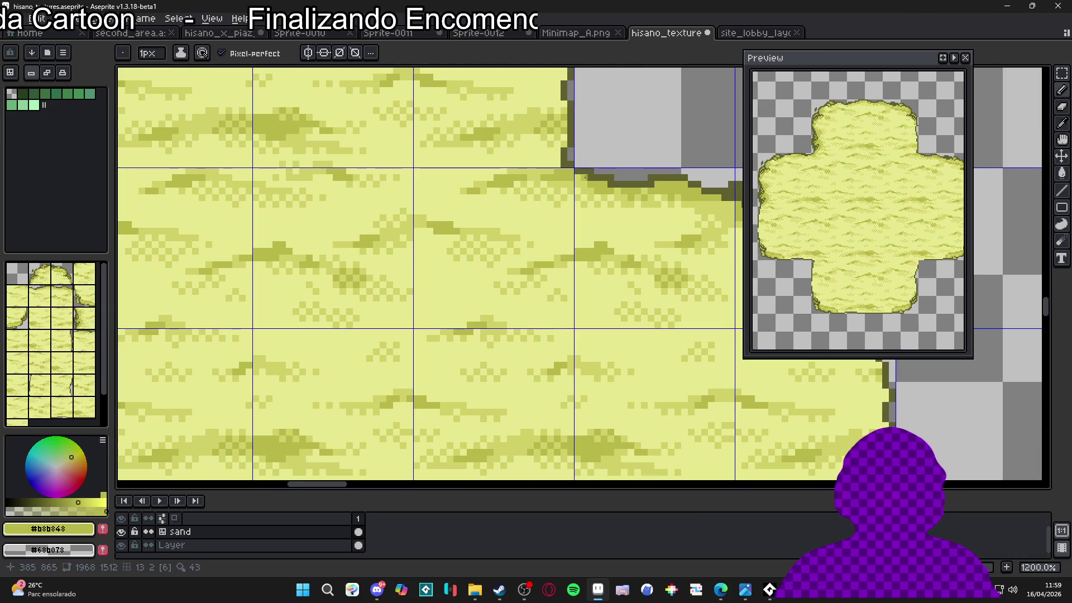
scroll(590, 178, "down", 5)
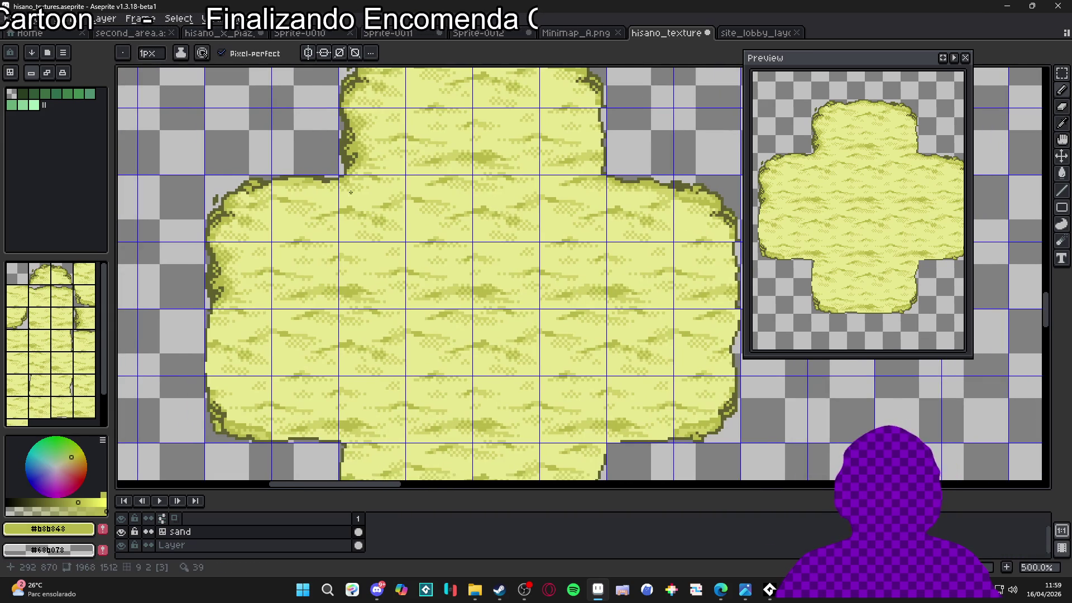
scroll(611, 300, "up", 3)
scroll(587, 234, "down", 4)
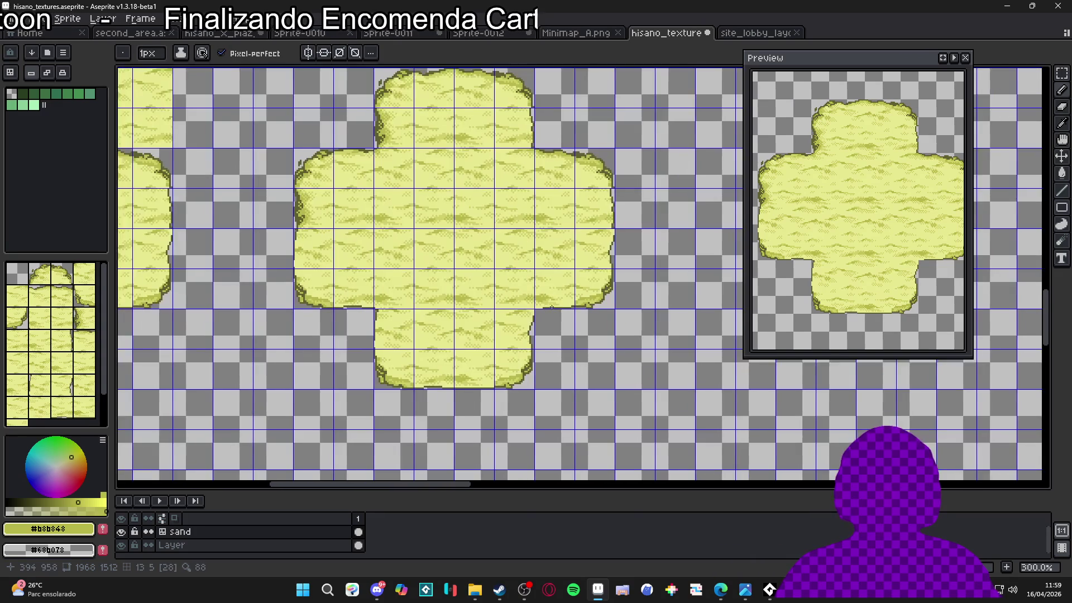
scroll(560, 168, "up", 3)
scroll(563, 137, "up", 2)
left_click(556, 135, "alt")
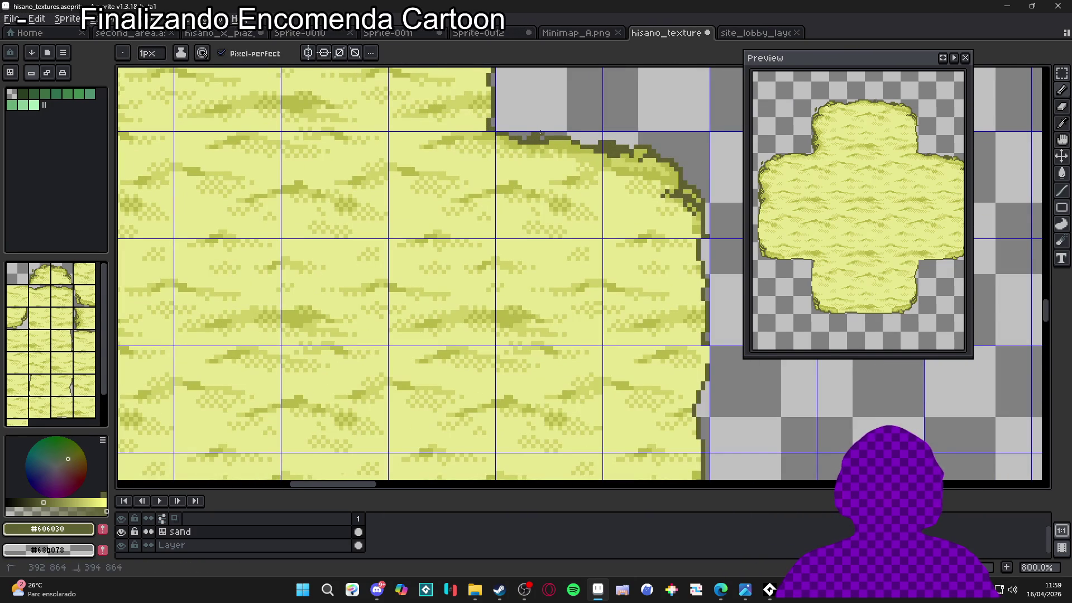
scroll(554, 135, "up", 2)
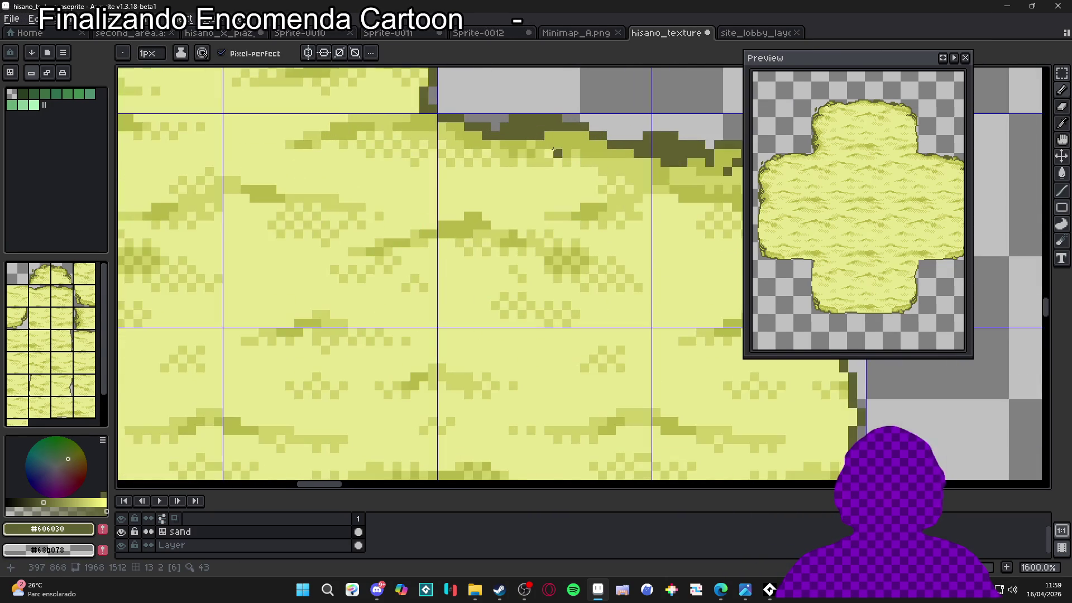
- Marquee-select strips of the dark outline pixels along the cross's top edge
left_click(531, 142, "alt")
key("m")
scroll(532, 141, "down", 2)
scroll(532, 141, "up", 2)
scroll(532, 142, "up", 3)
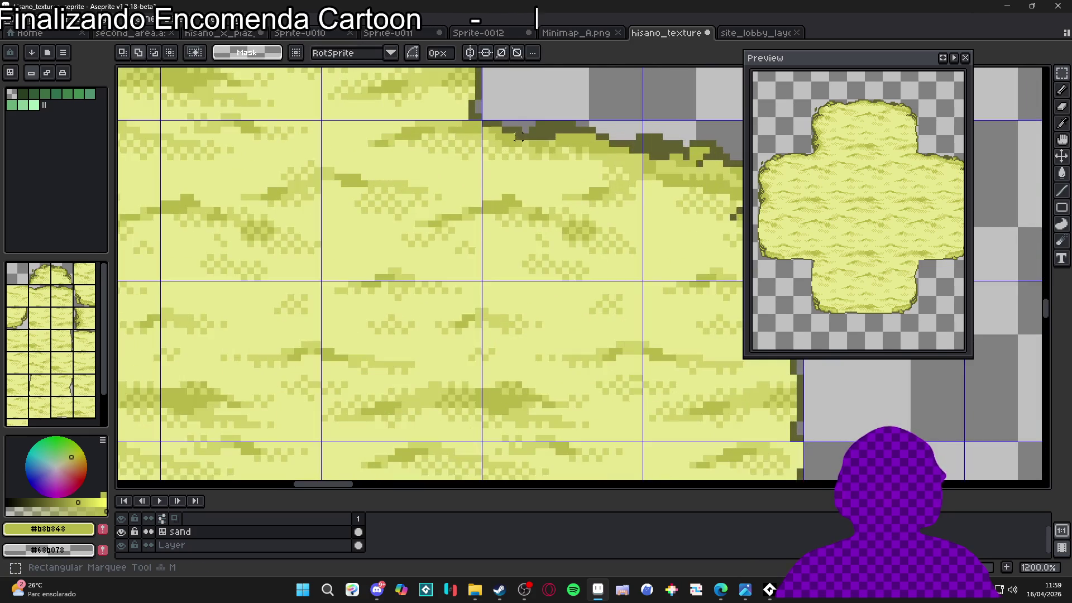
left_click_drag(496, 153, 528, 94)
scroll(486, 129, "up", 1)
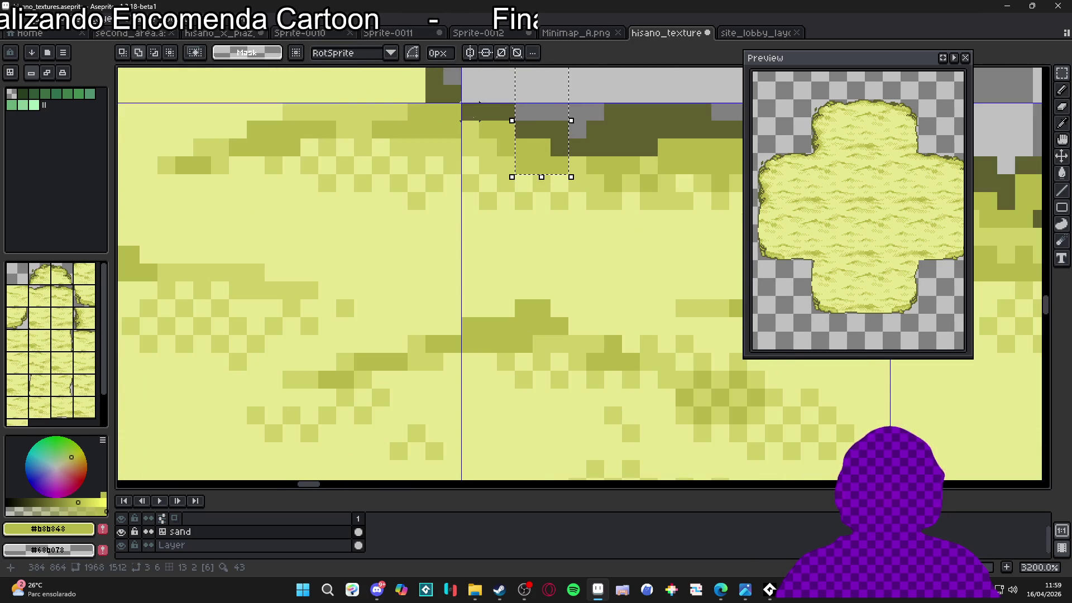
left_click_drag(461, 103, 514, 139)
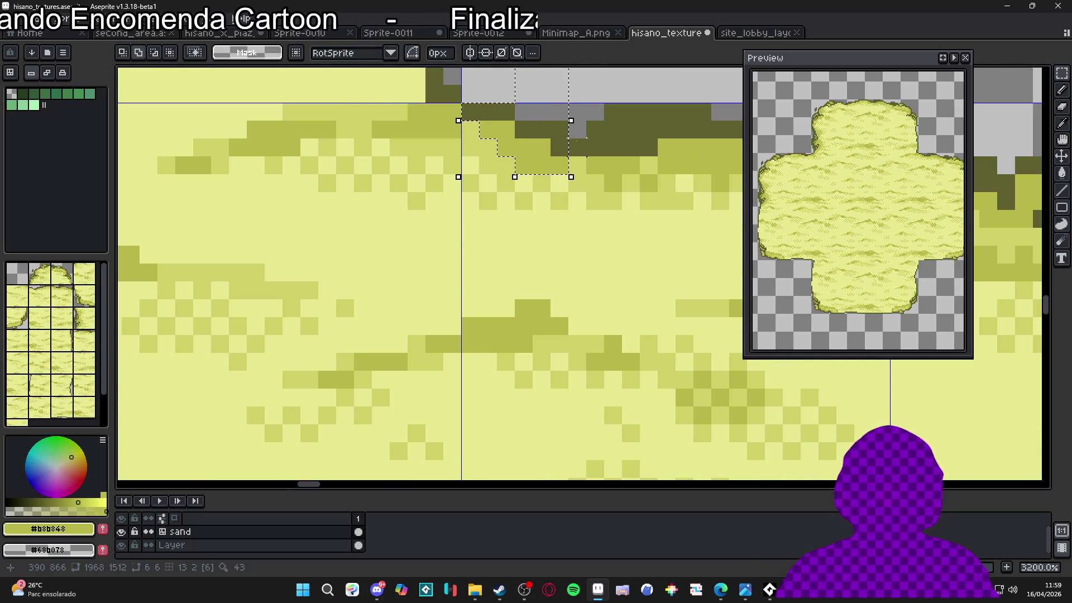
scroll(567, 167, "down", 1)
left_click_drag(413, 202, 632, 156)
scroll(642, 217, "up", 1)
mouse_move(648, 222)
left_mouse_down()
mouse_move(613, 206)
mouse_move(470, 188)
mouse_move(486, 188)
left_mouse_up()
scroll(493, 205, "down", 8)
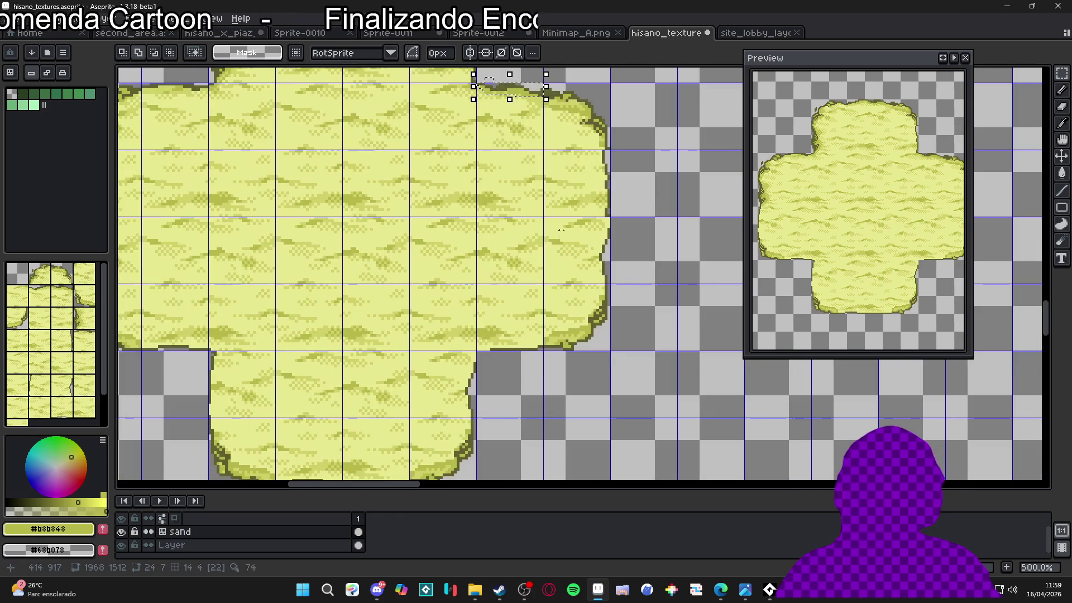
scroll(530, 358, "up", 2)
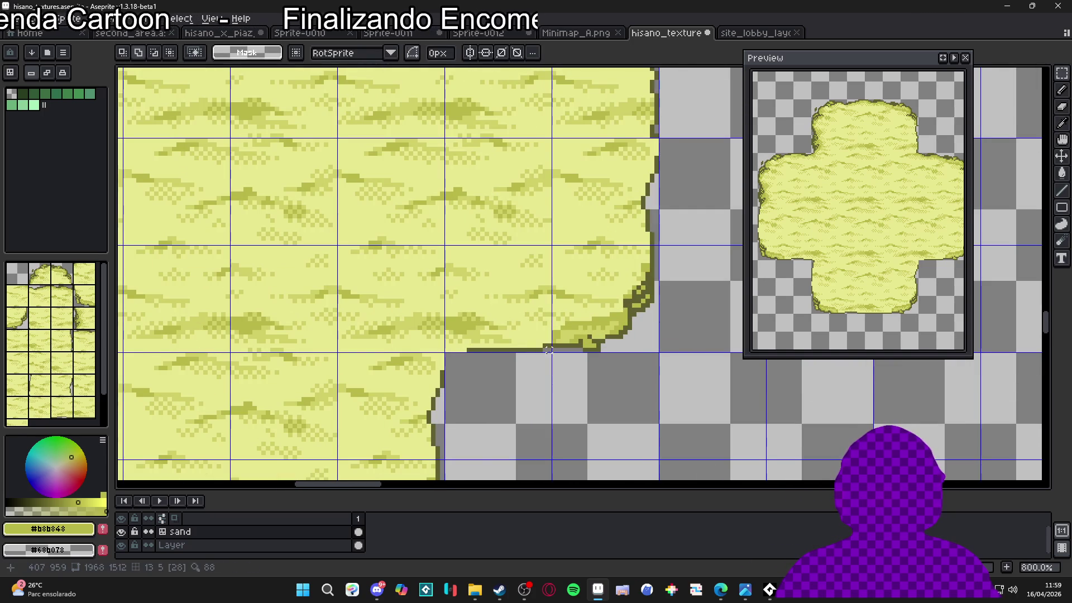
- Paste the 24x7 outline strip and commit it along the right arm's underside
key("ctrl+v")
left_click_drag(539, 279, 544, 349)
scroll(544, 349, "down", 3)
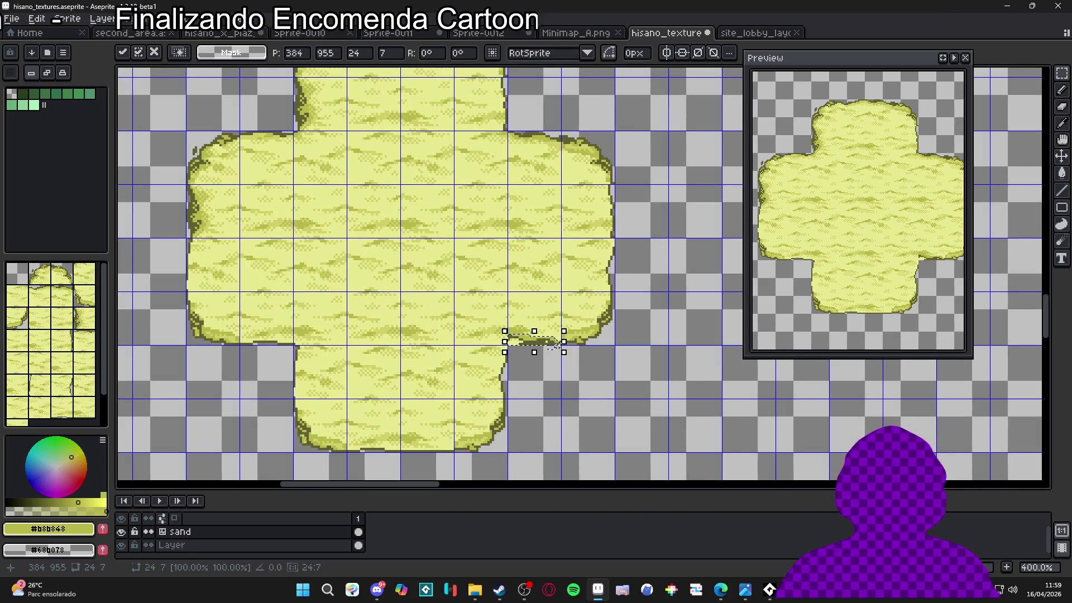
scroll(542, 357, "up", 6)
key("Return")
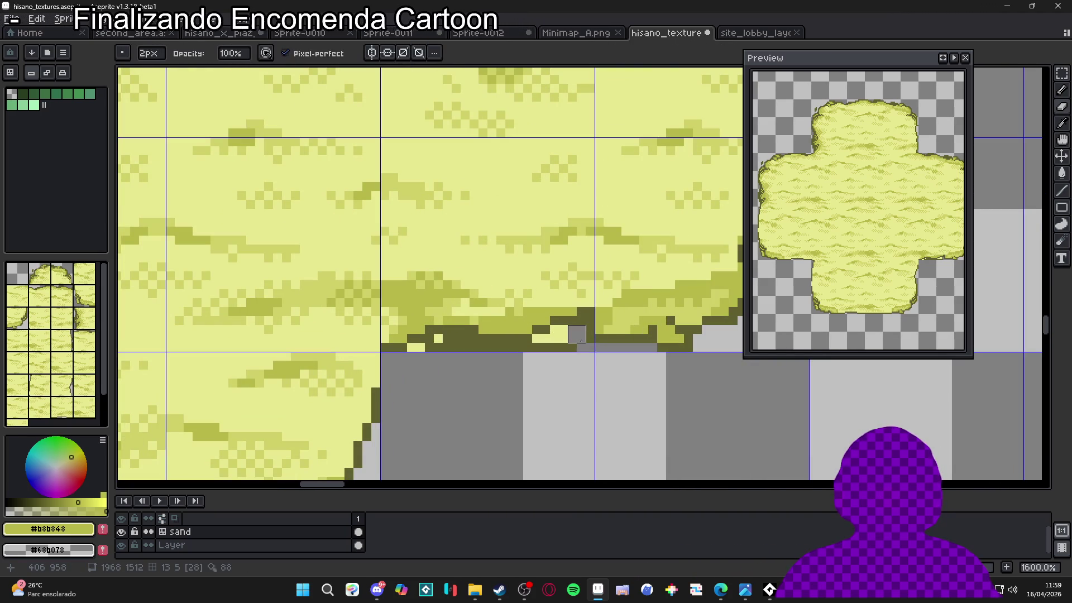
- Erase stray light pixels below the lower edge and sample the dark olive #606030
left_click_drag(577, 337, 443, 343)
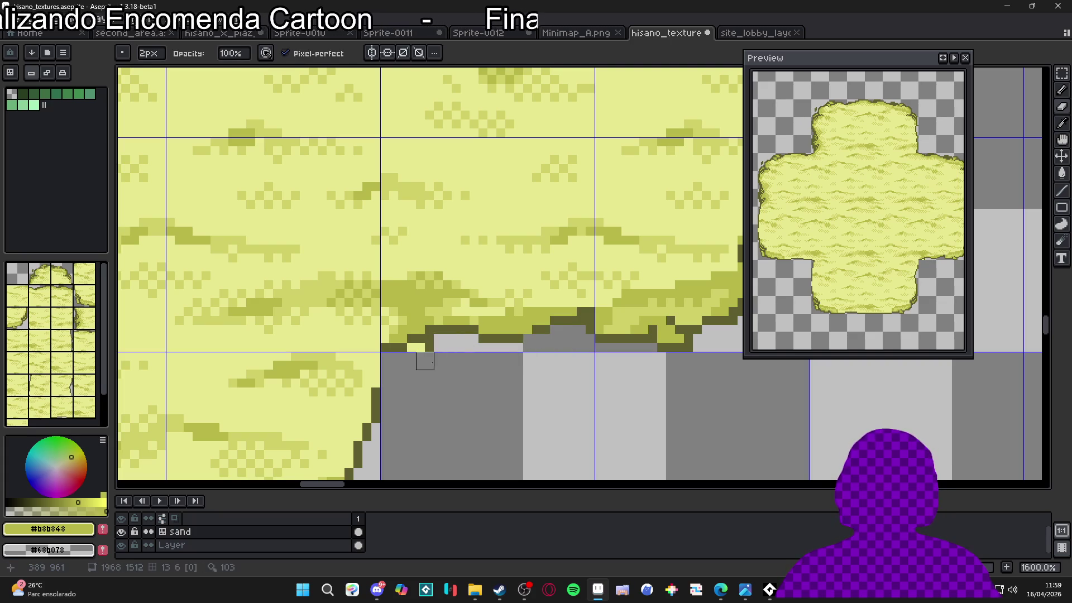
scroll(424, 350, "down", 2)
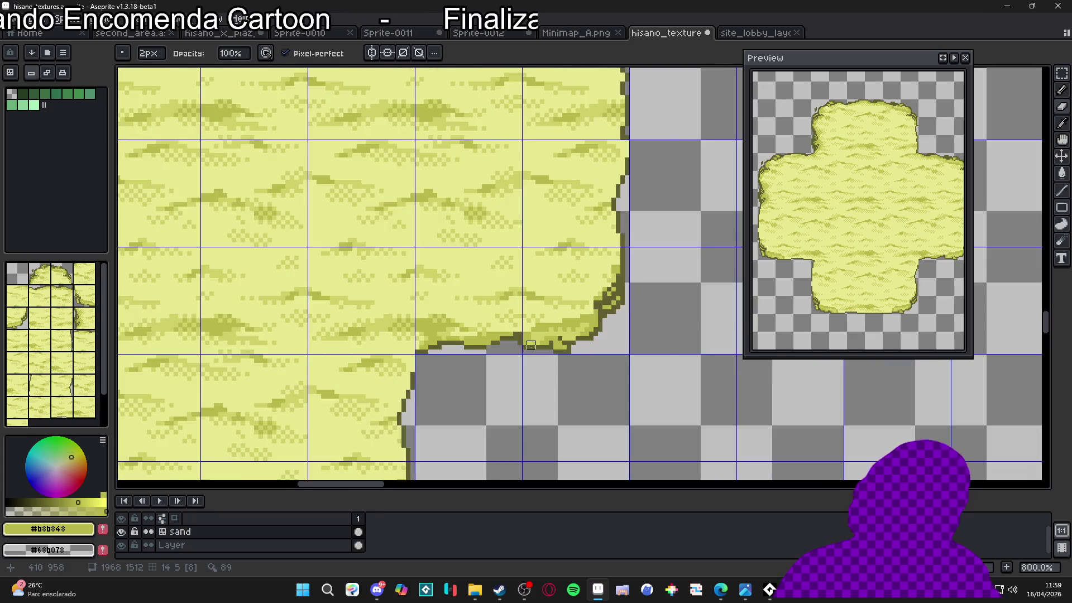
scroll(413, 343, "up", 4)
key("b")
left_click(417, 348, "alt")
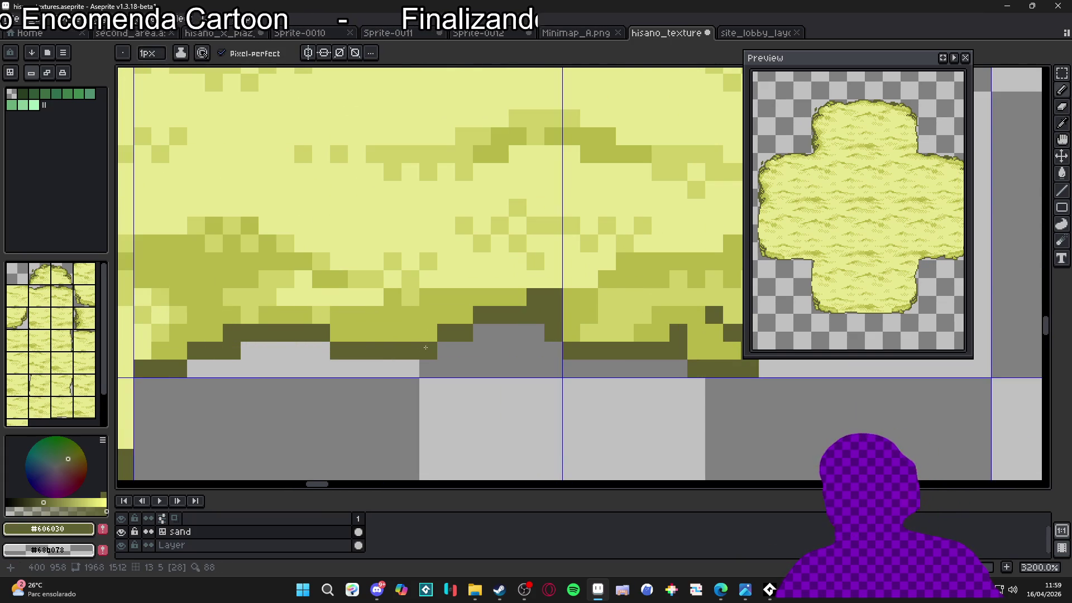
scroll(425, 347, "down", 5)
scroll(516, 330, "down", 2)
key("ctrl")
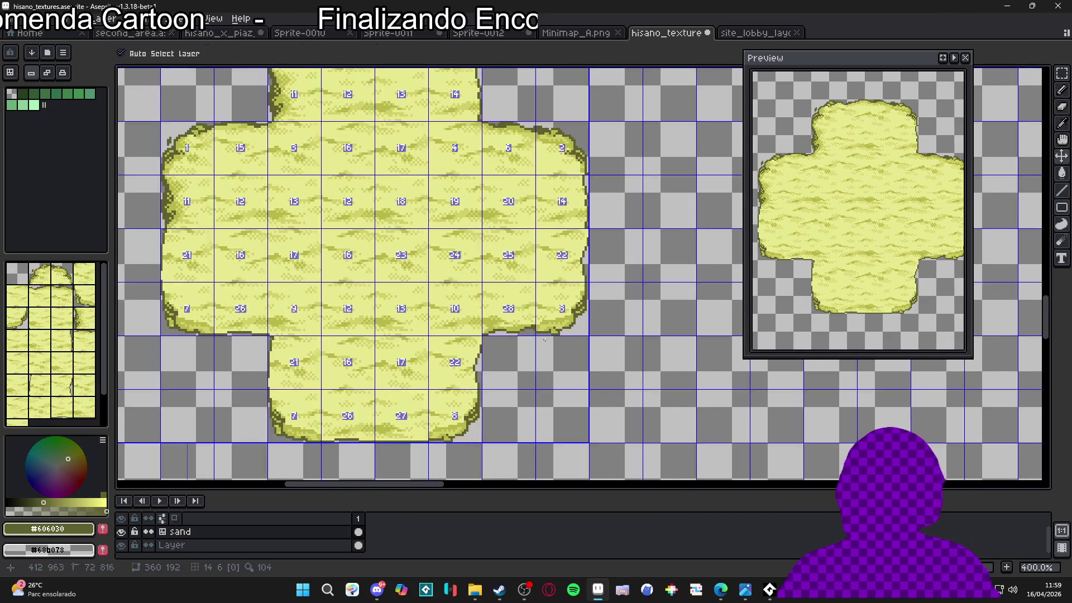
scroll(531, 341, "up", 6)
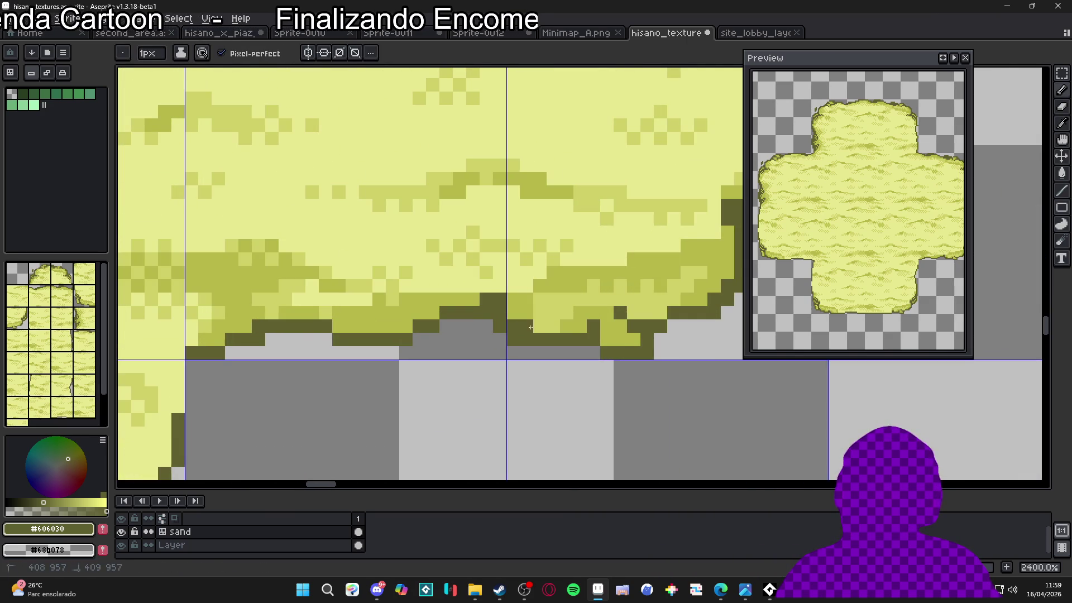
scroll(519, 351, "down", 4)
scroll(530, 351, "up", 3)
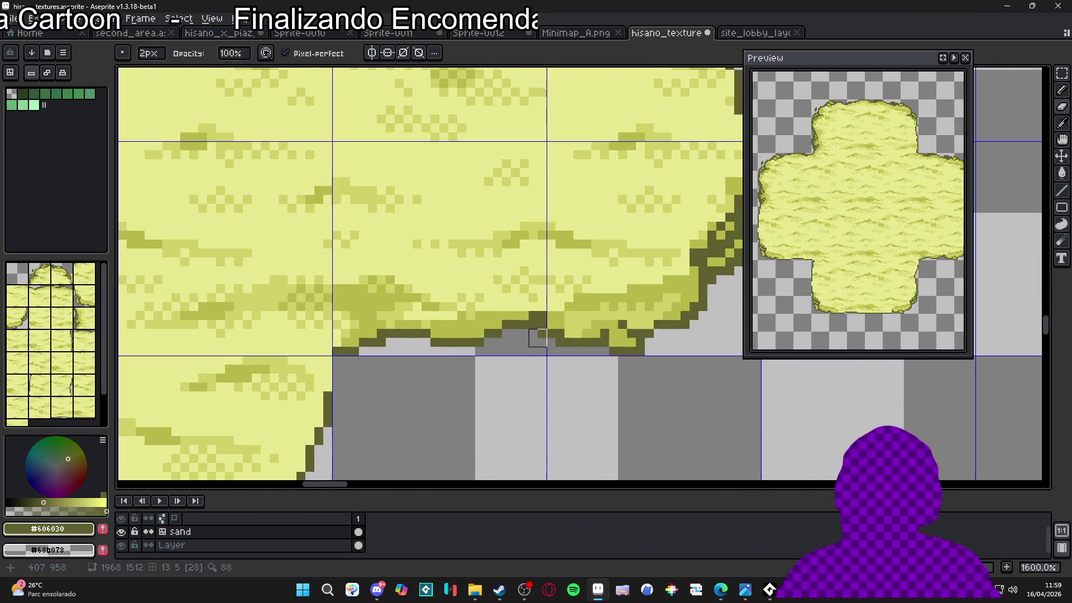
scroll(553, 362, "down", 3)
scroll(552, 357, "up", 4)
key("b")
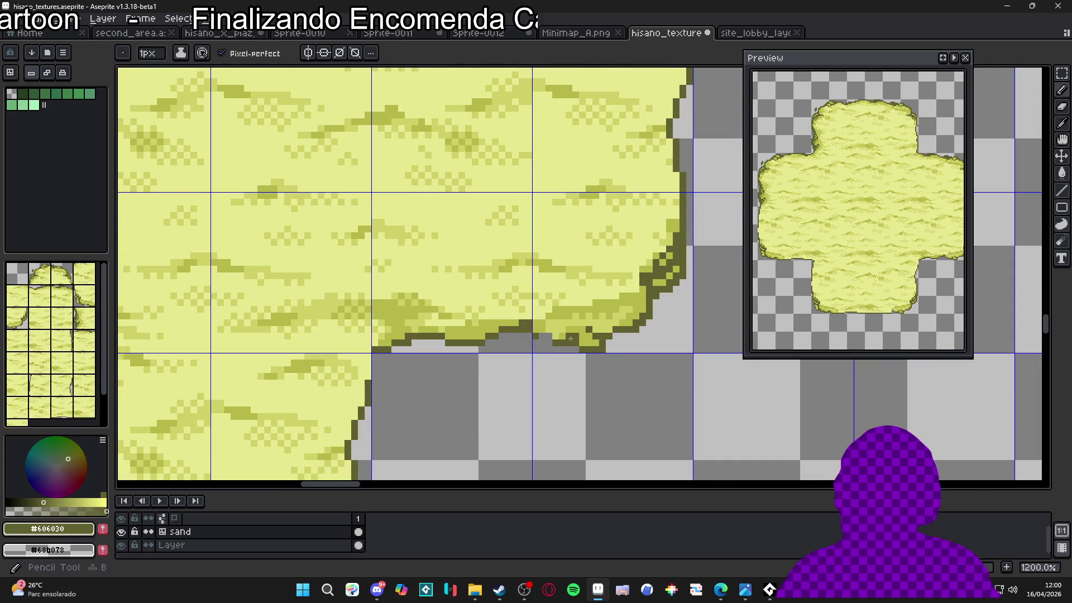
- Sample the mid #b8b848 and lighter #d0d068 sand shades near the pasted strip
left_click(565, 338, "alt")
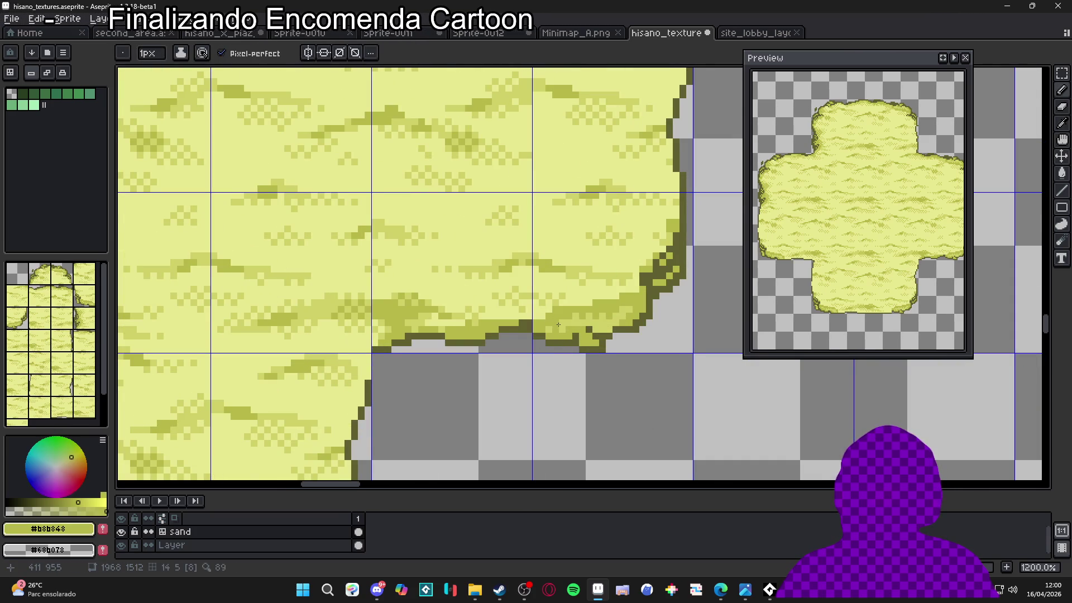
scroll(558, 324, "down", 5)
scroll(547, 337, "up", 6)
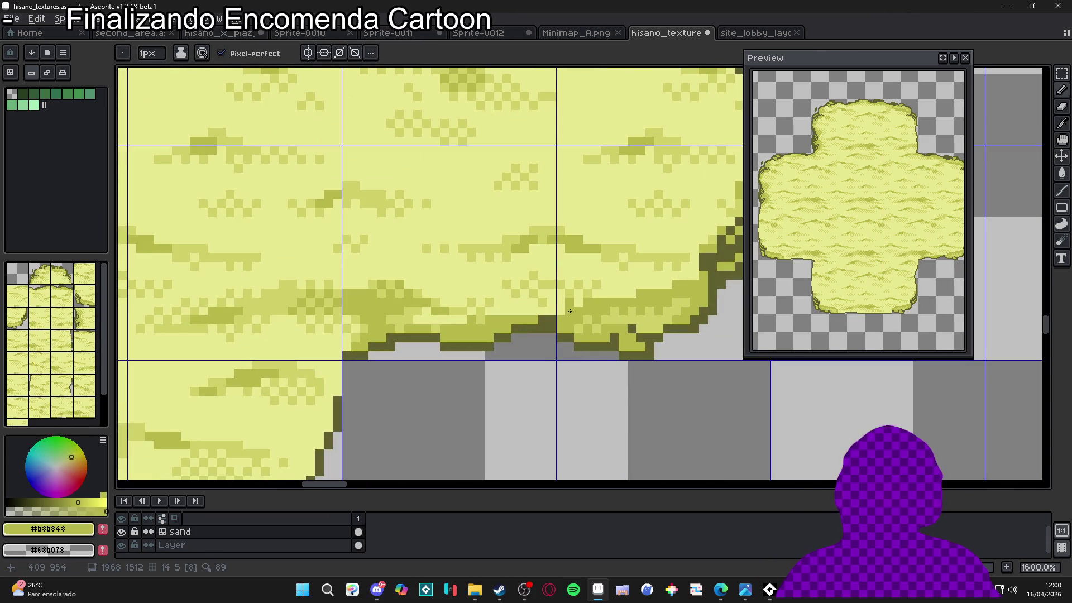
left_click(578, 314, "alt")
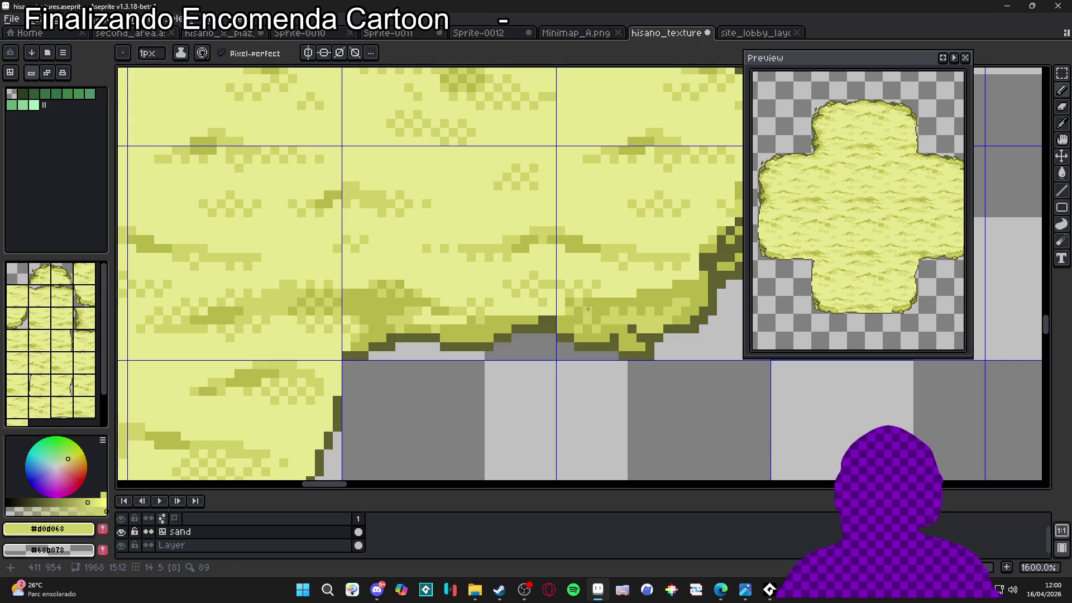
scroll(586, 309, "down", 6)
scroll(619, 332, "up", 6)
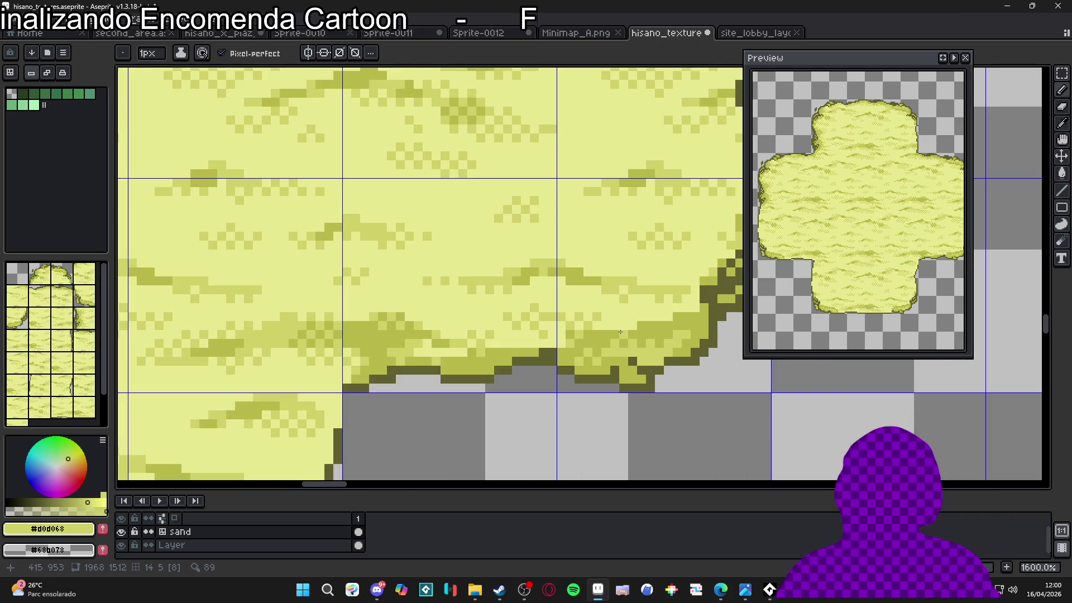
left_click(621, 324, "alt")
scroll(651, 320, "down", 5)
scroll(664, 316, "up", 5)
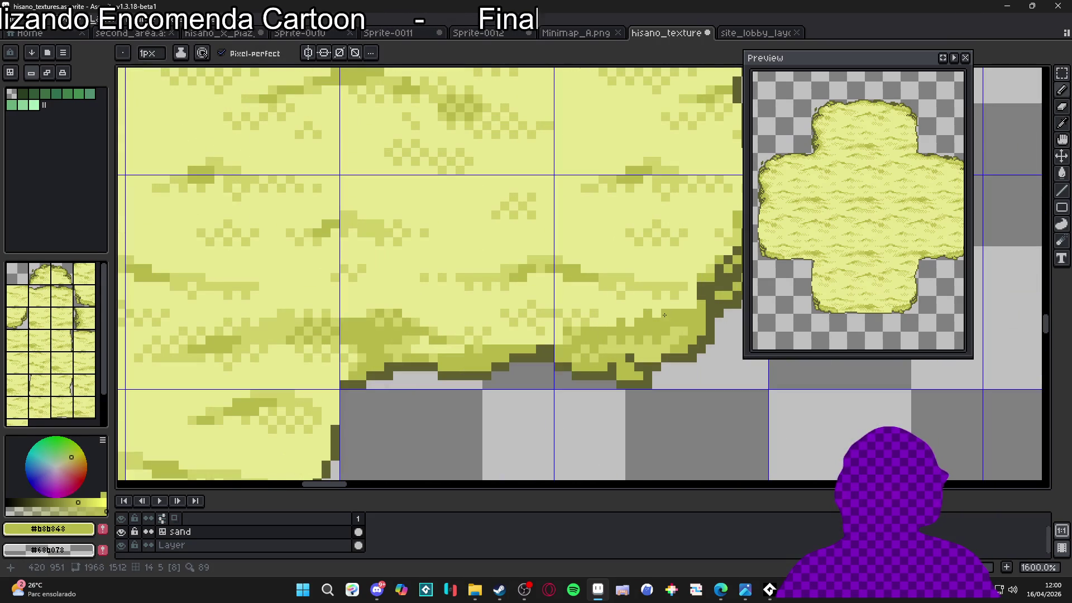
scroll(690, 307, "down", 6)
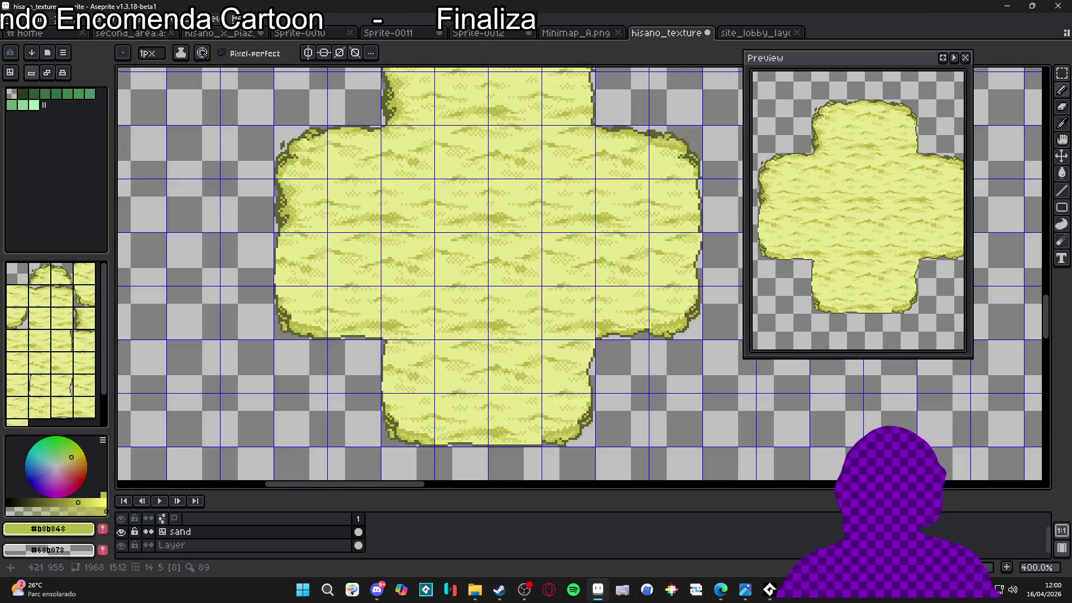
key("v")
scroll(611, 403, "down", 2)
scroll(580, 399, "up", 3)
scroll(580, 399, "down", 1)
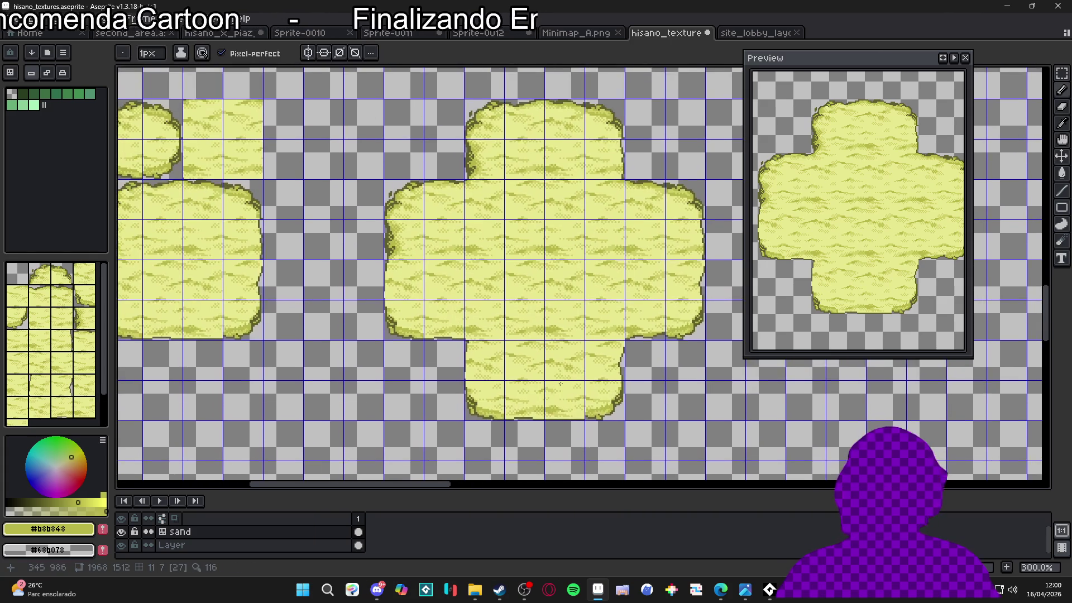
key("b")
scroll(701, 384, "up", 1)
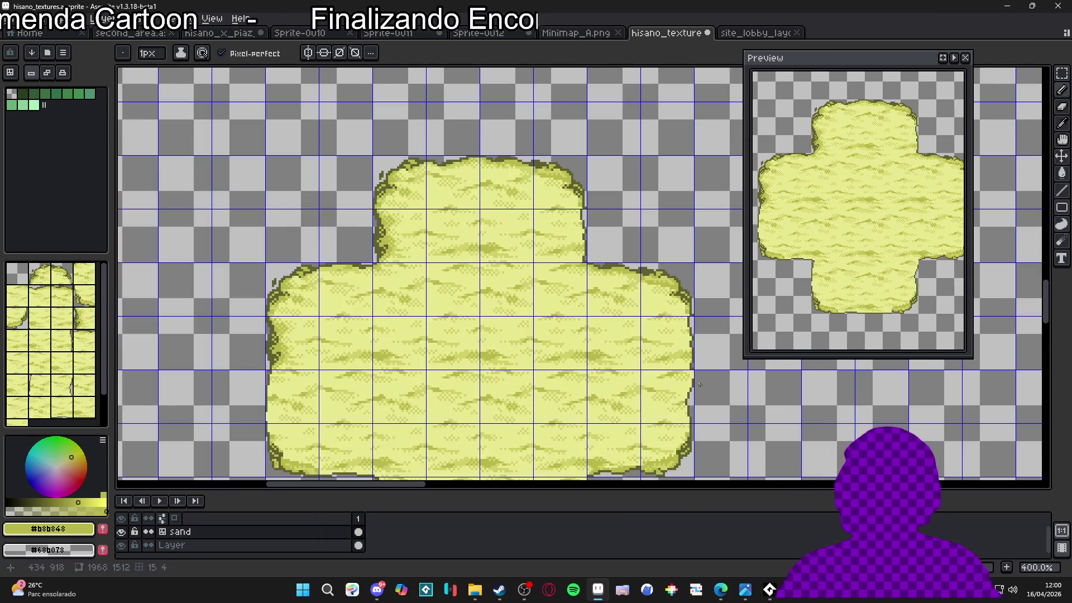
scroll(646, 318, "up", 2)
scroll(646, 318, "down", 2)
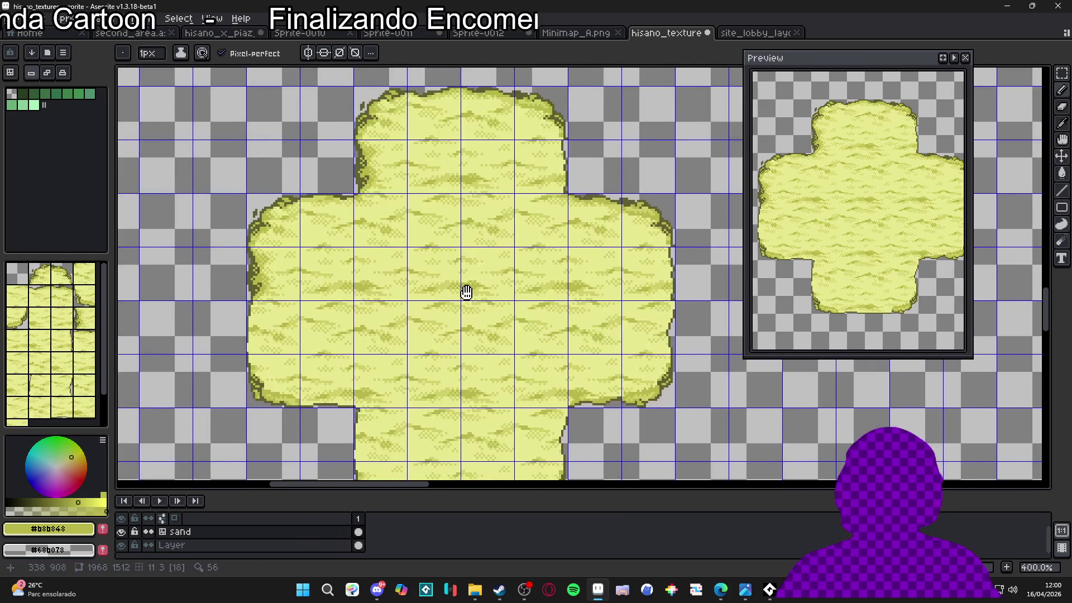
scroll(465, 293, "up", 5)
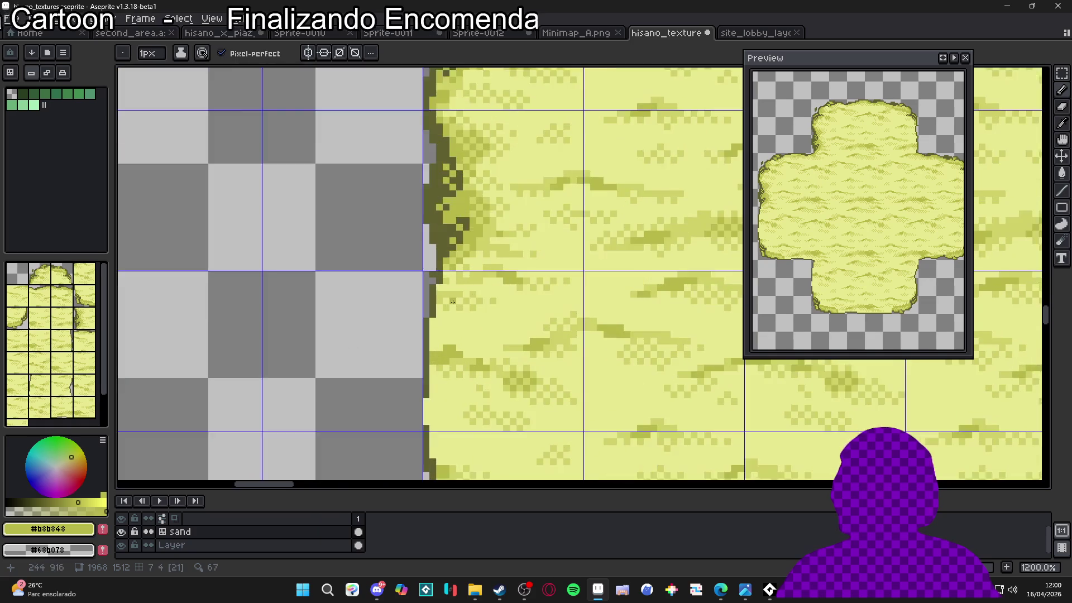
- Sample dark olive #606030, then erase old dark outline pixels up the sand's left edge
left_click_drag(452, 302, 445, 256)
left_click(430, 239, "alt")
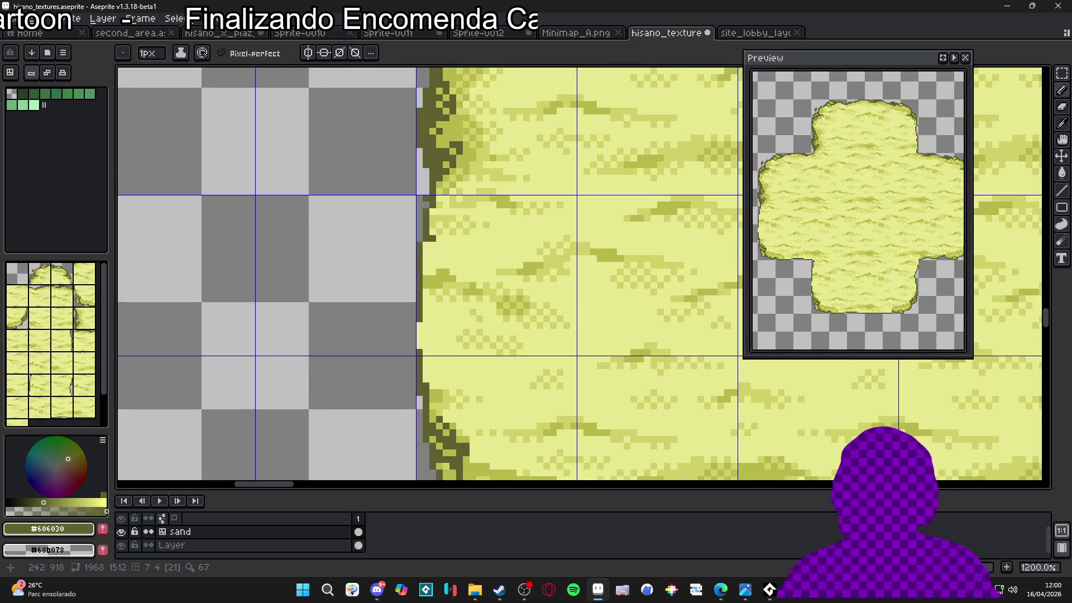
key("alt")
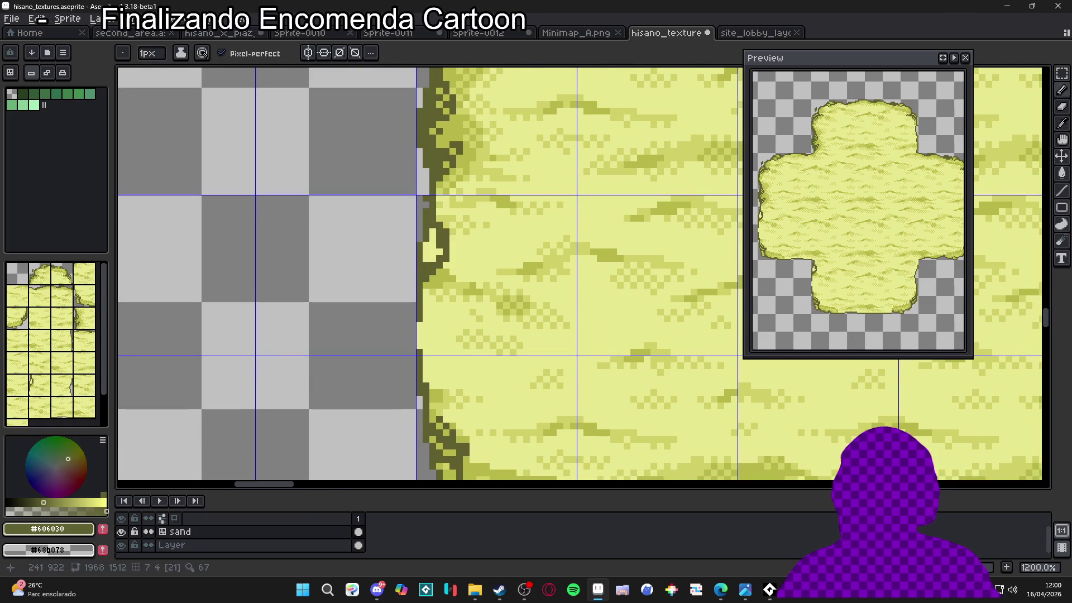
key("e")
scroll(421, 270, "up", 3)
mouse_move(406, 268)
left_mouse_down()
mouse_move(404, 239)
mouse_move(420, 242)
left_mouse_up()
key("ctrl+z")
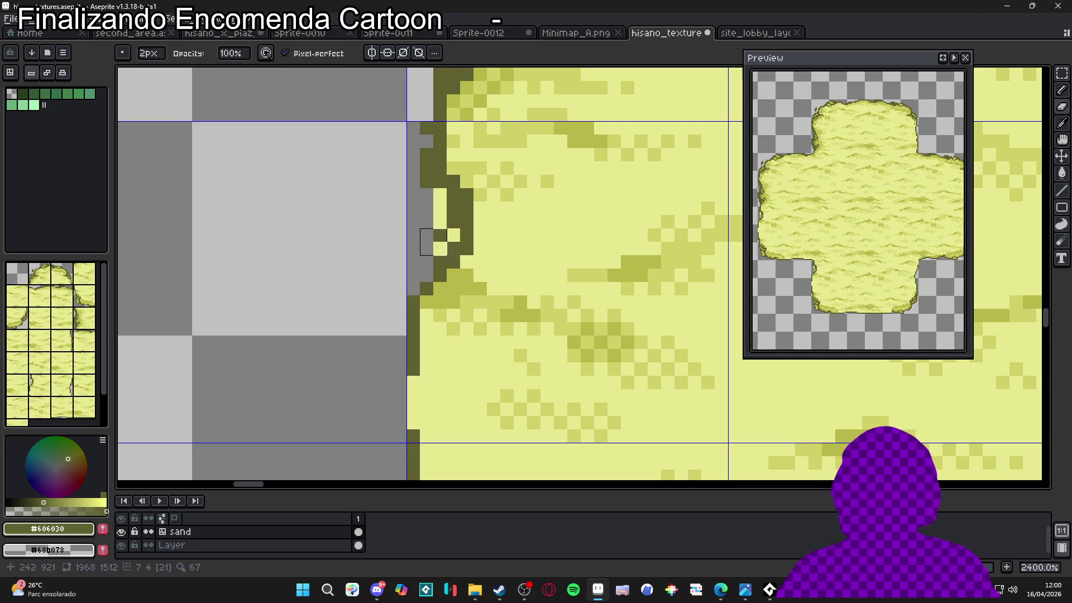
left_click_drag(433, 201, 426, 122)
scroll(427, 122, "up", 1)
- Redraw the dark outline up the left edge with the 1px Pencil, removing a stray pixel
key("b")
left_click_drag(448, 228, 461, 188)
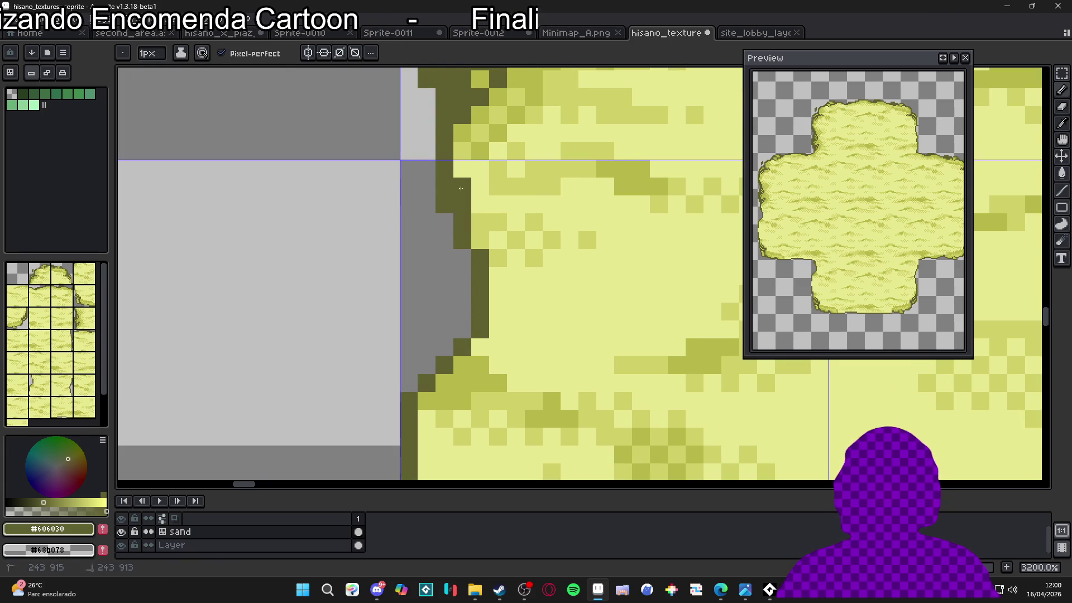
scroll(435, 213, "down", 4)
key("b")
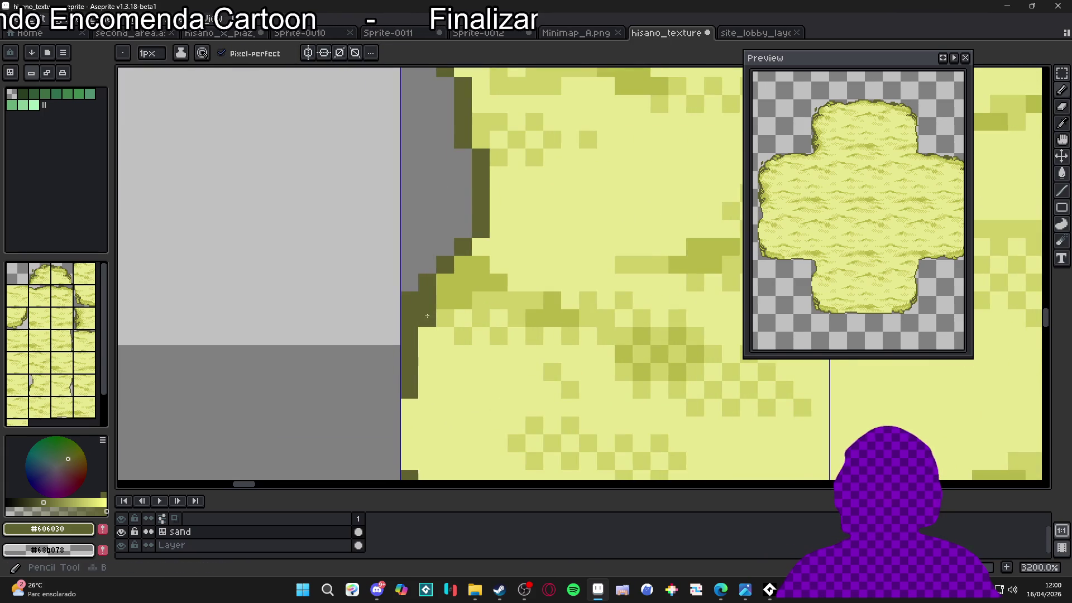
scroll(420, 306, "up", 1)
scroll(420, 306, "down", 2)
scroll(420, 306, "up", 3)
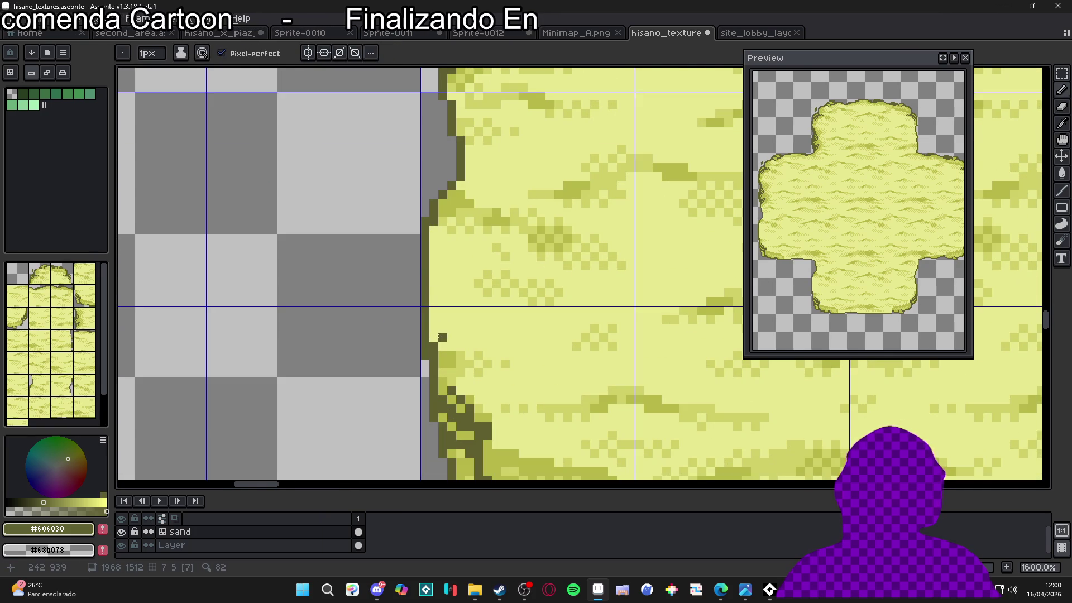
scroll(444, 232, "up", 2)
left_click(428, 245)
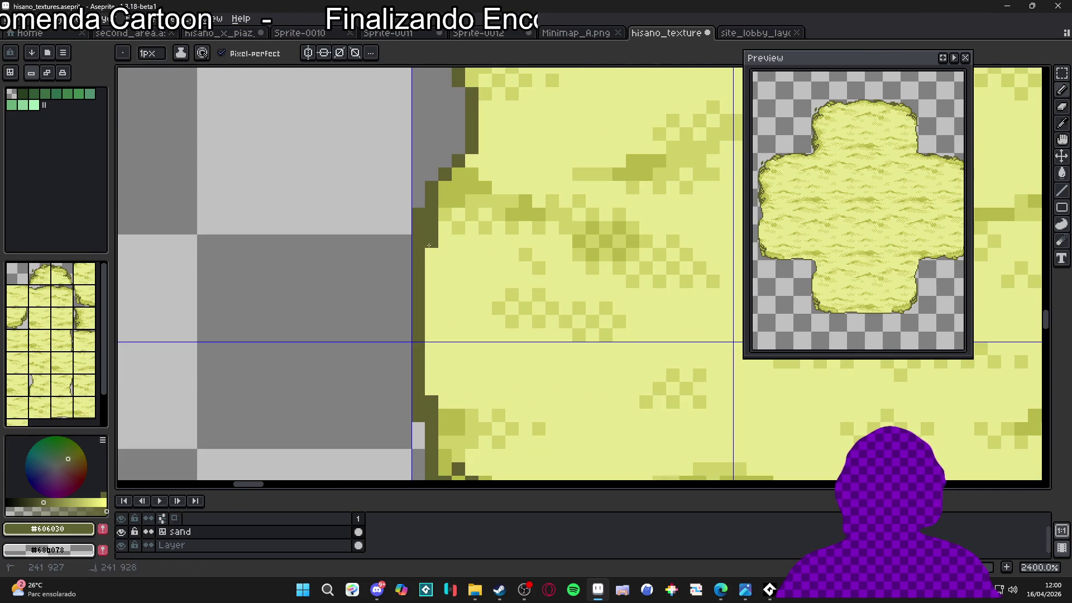
left_click(425, 181)
scroll(425, 181, "down", 2)
scroll(419, 196, "up", 2)
key("b")
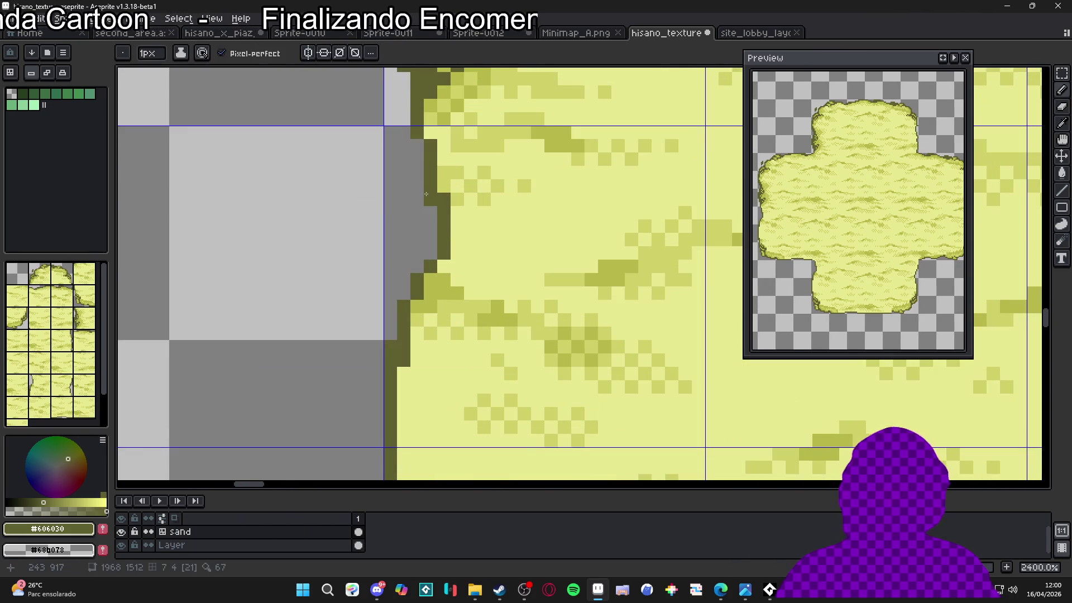
- Fill grey gaps and thicken the left outline with dark olive pixels
left_click(417, 171)
left_click(404, 146)
left_click(417, 151)
left_click(403, 179)
left_click(403, 159)
left_click(427, 230)
left_click(415, 211)
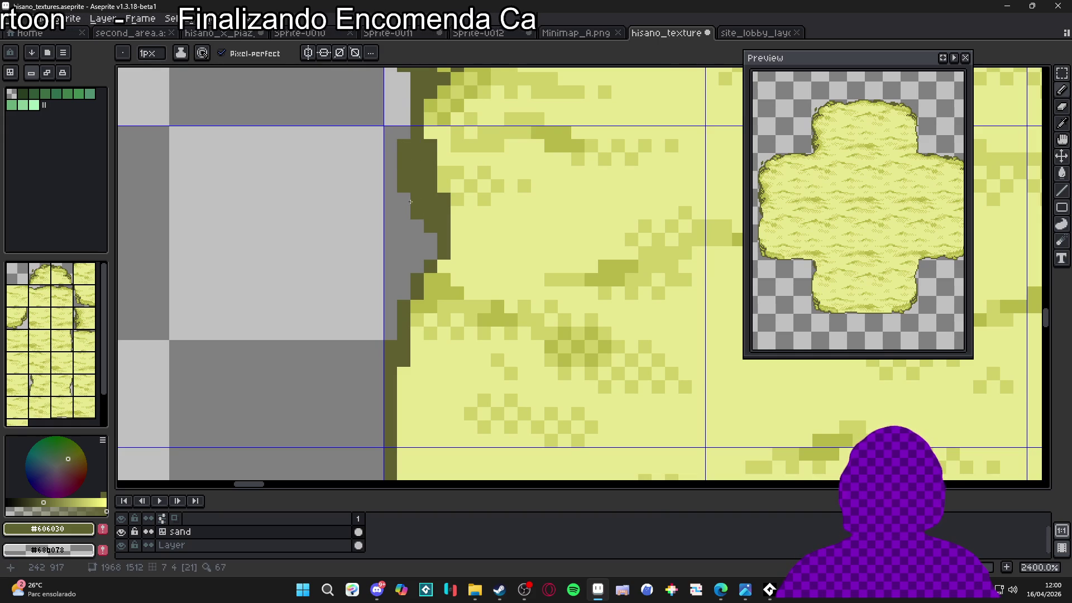
scroll(434, 252, "down", 3)
scroll(425, 248, "up", 4)
left_click(404, 244)
left_click(388, 243)
left_click(386, 227)
left_click(405, 209)
left_click(422, 262)
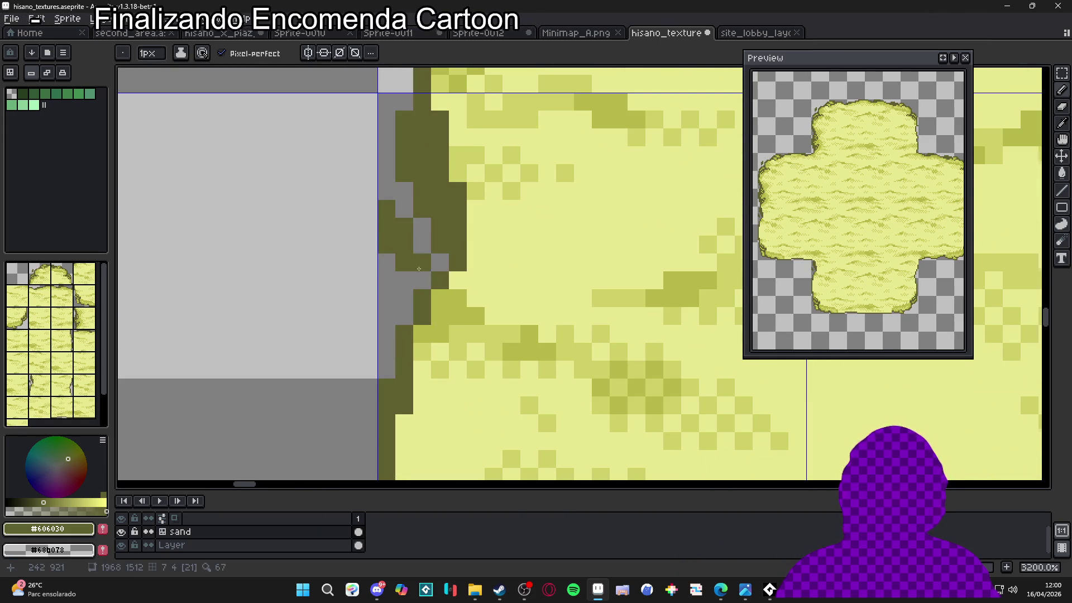
- Pick the mid-yellow and lighter #d0d068 sand colours from the canvas, then zoom out
scroll(436, 278, "down", 4)
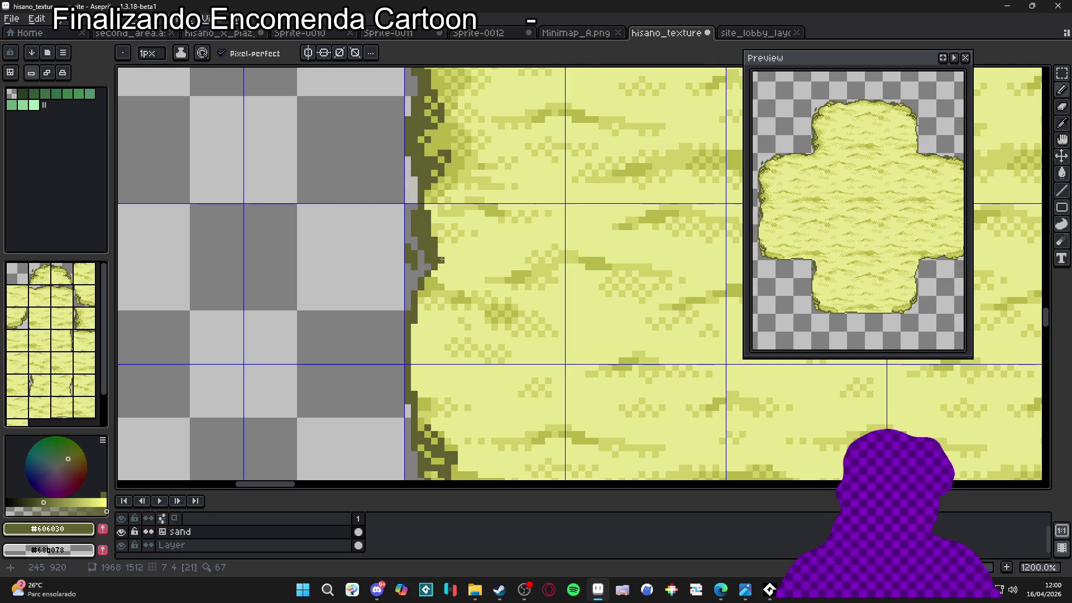
scroll(441, 279, "down", 4)
scroll(438, 257, "up", 5)
scroll(443, 283, "up", 3)
key("e")
key("b")
scroll(415, 268, "down", 1)
scroll(424, 290, "up", 1)
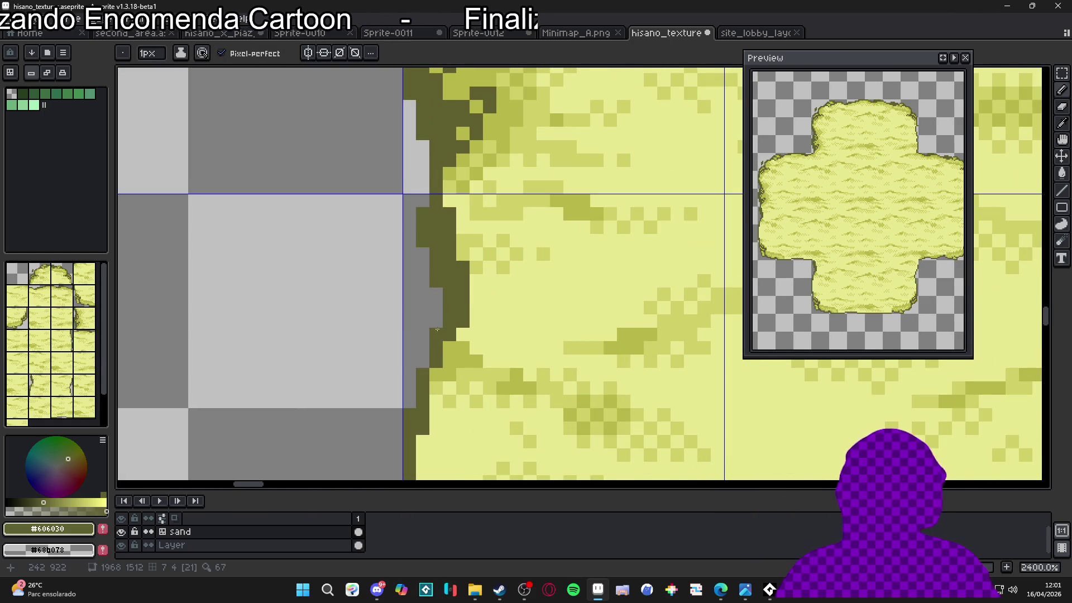
scroll(440, 332, "down", 1)
scroll(446, 329, "up", 1)
left_click(453, 327, "alt")
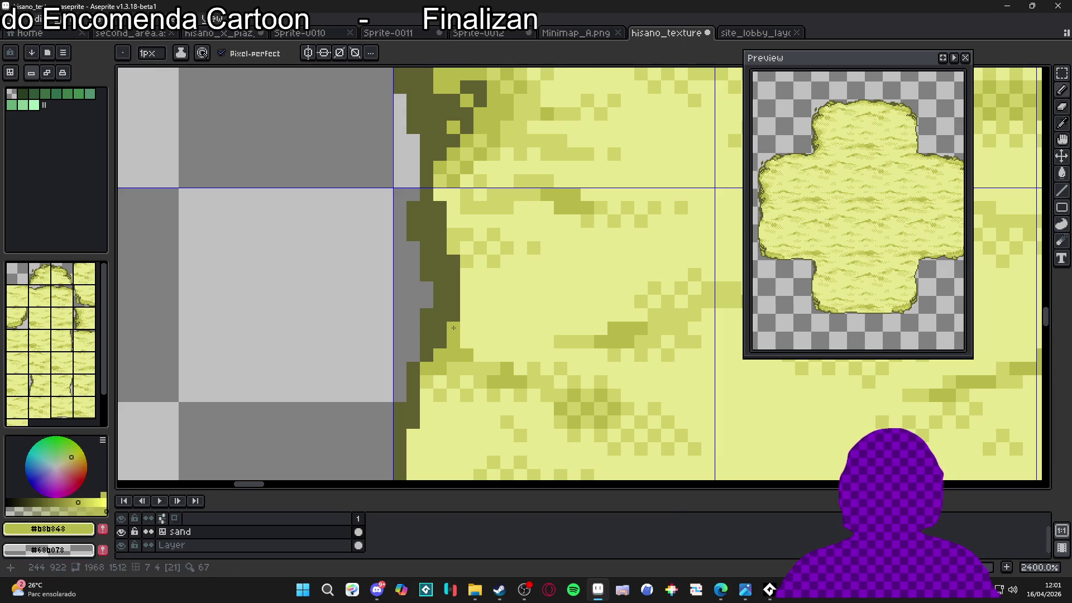
left_click(453, 233, "alt")
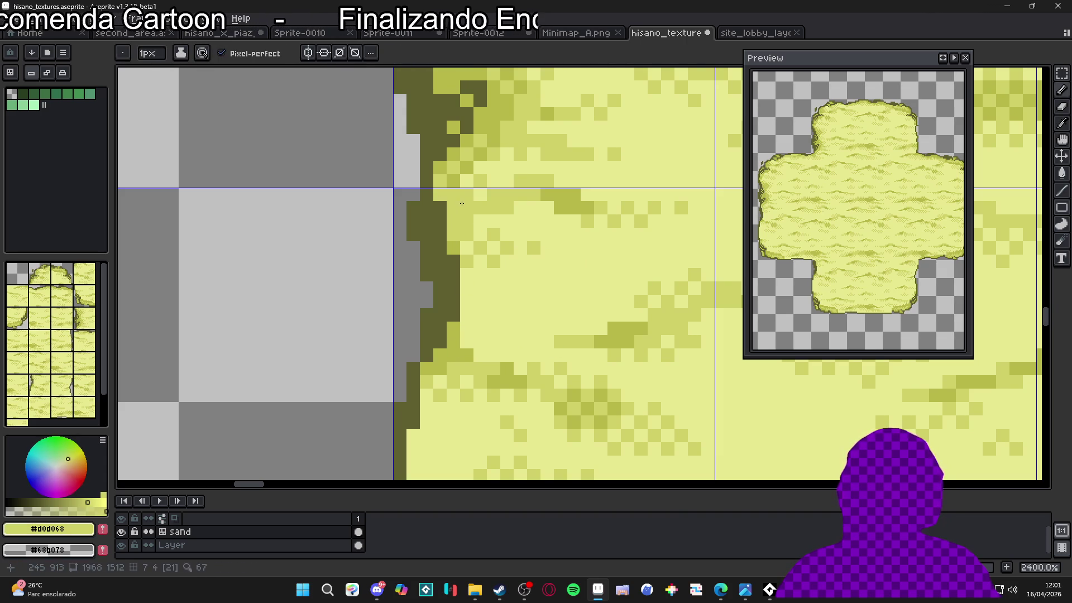
left_click_drag(460, 241, 457, 223)
scroll(480, 268, "down", 1)
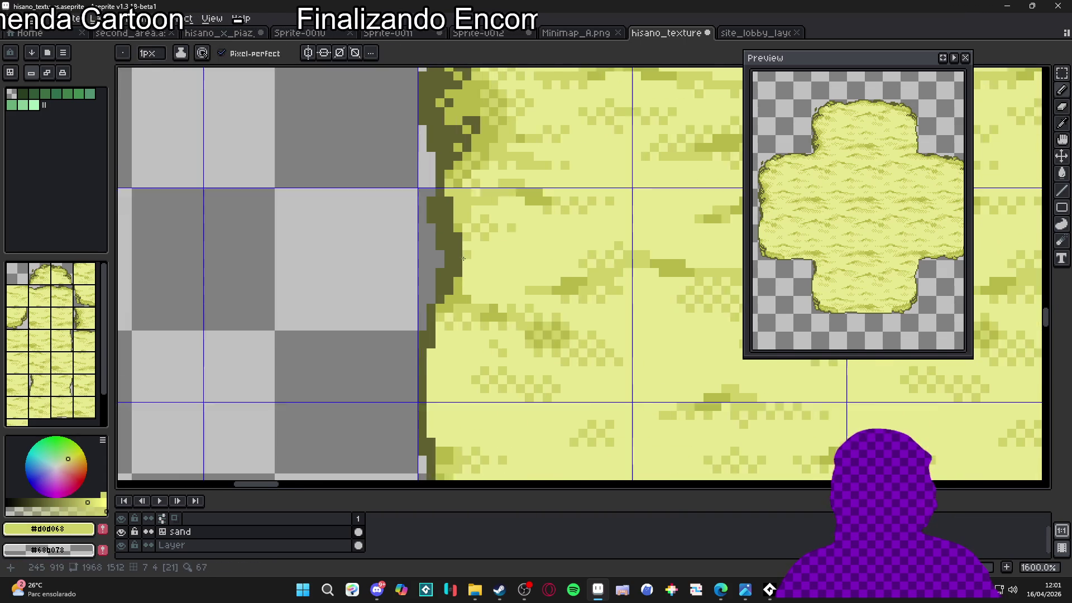
scroll(490, 266, "down", 1)
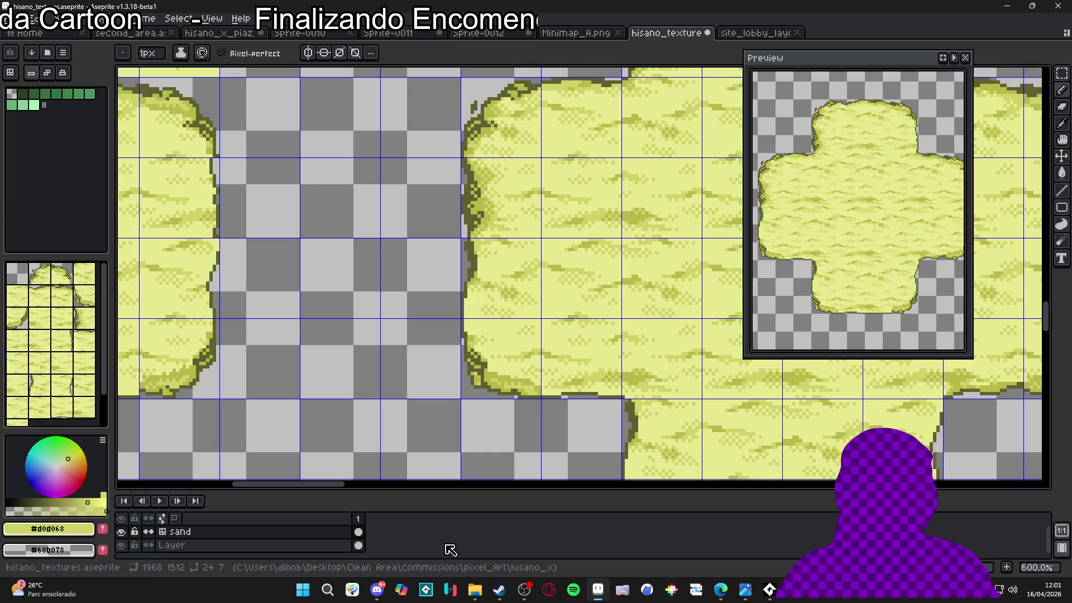
mouse_move(716, 590)
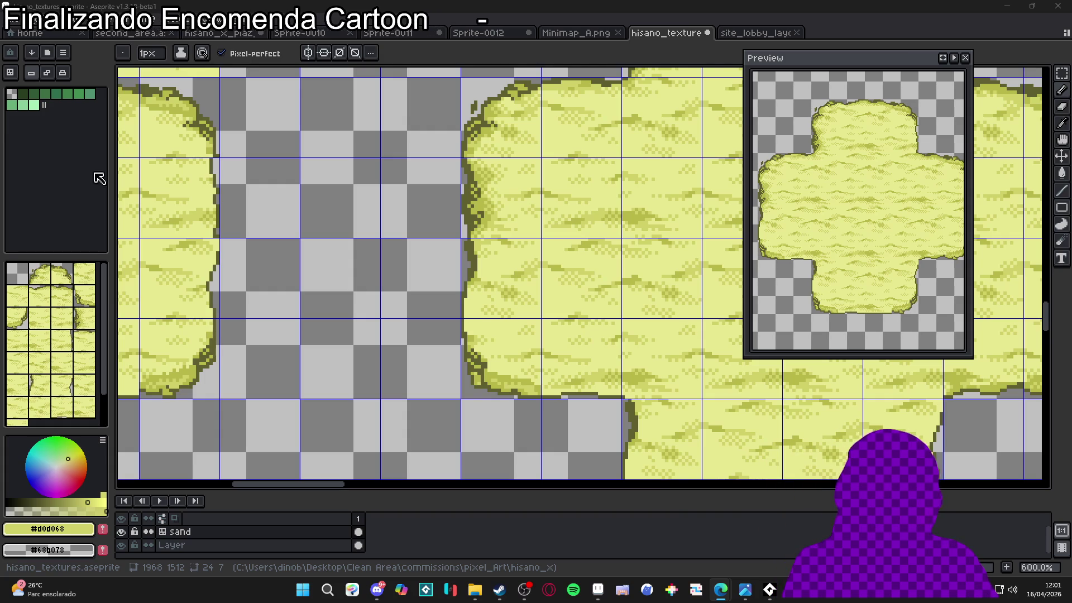
scroll(494, 324, "down", 4)
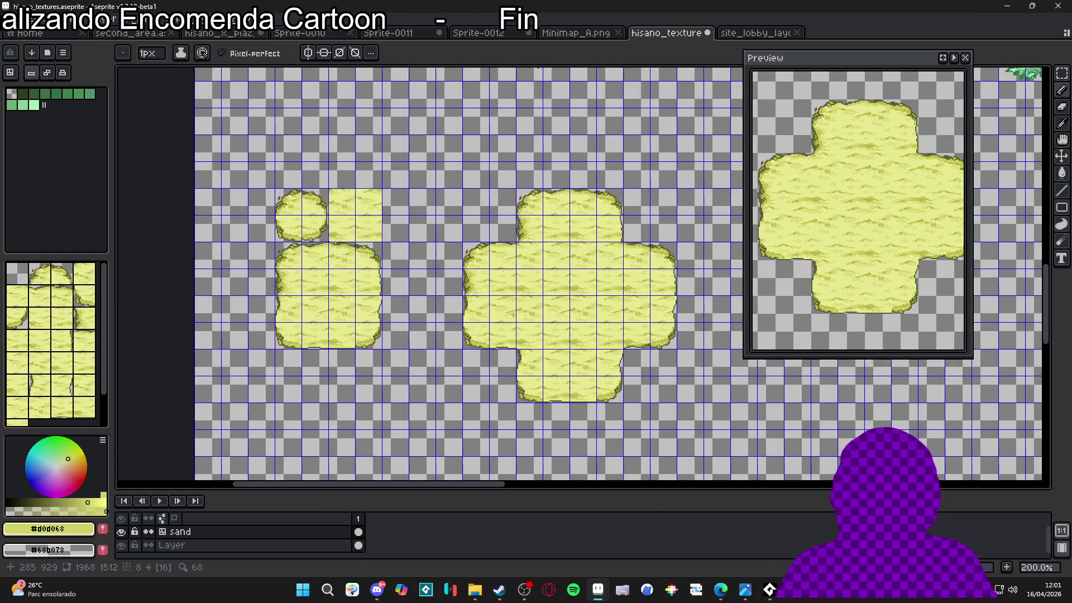
key("v")
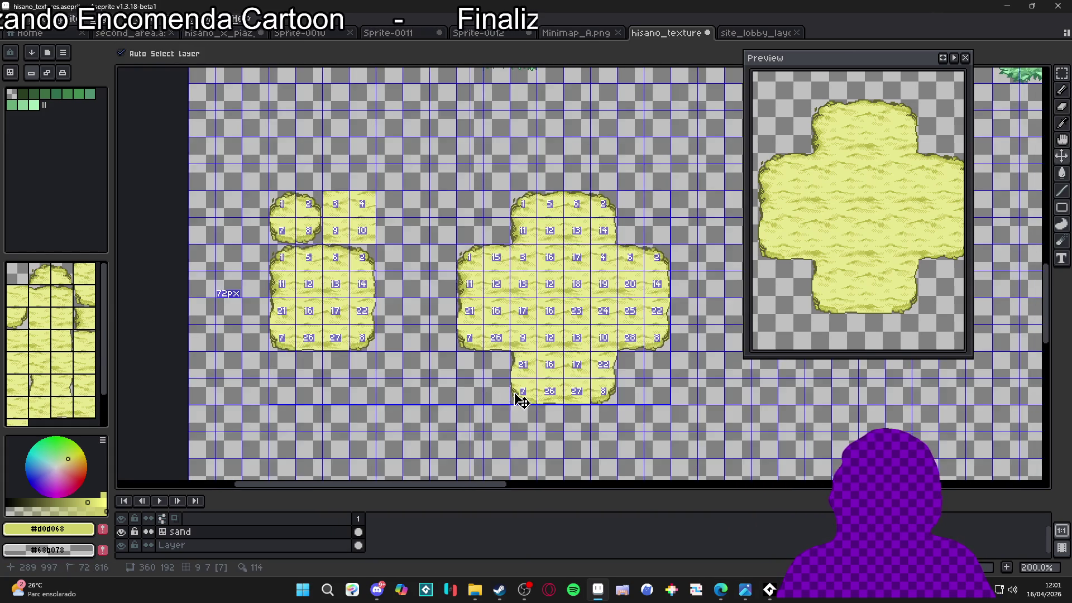
scroll(533, 399, "up", 3)
scroll(508, 385, "down", 3)
key("b")
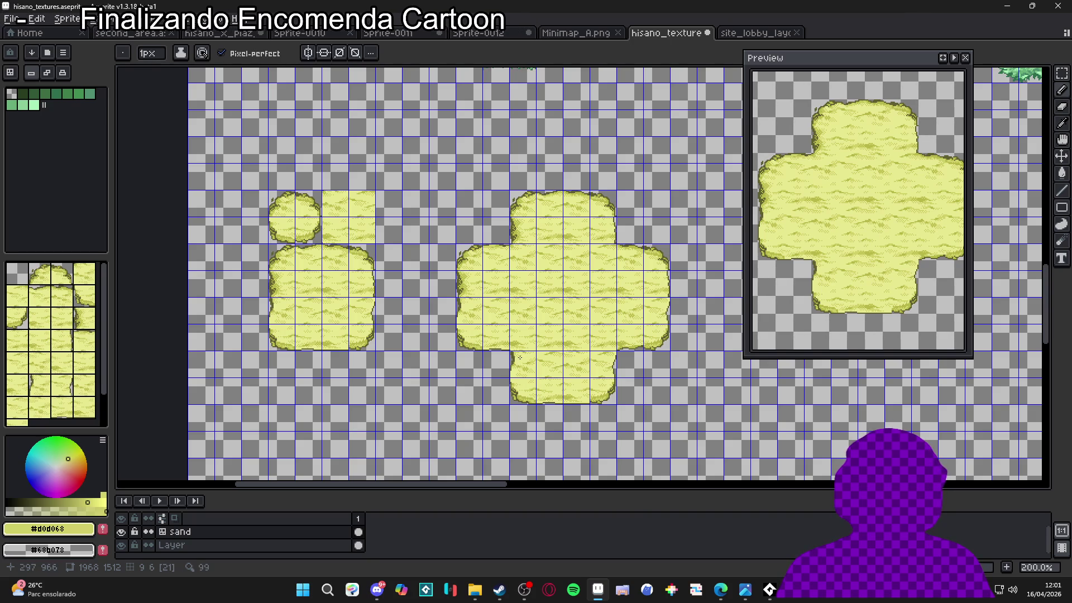
scroll(612, 372, "up", 6)
scroll(604, 369, "down", 5)
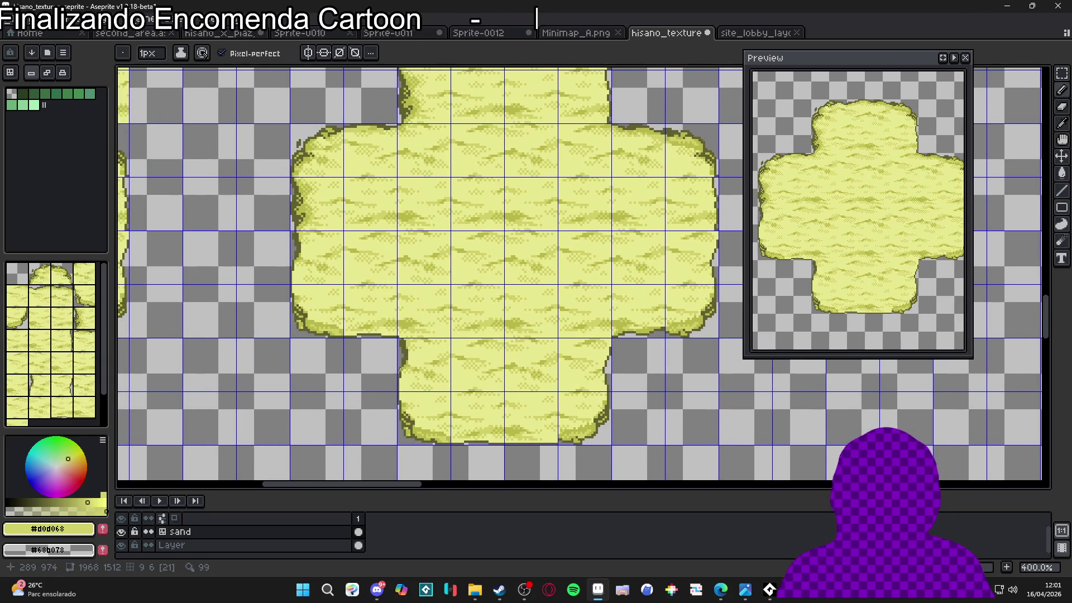
- Draw a light 2px curved stroke down the sand's left edge, then drop the brush to 1px
left_click_drag(313, 347, 350, 378)
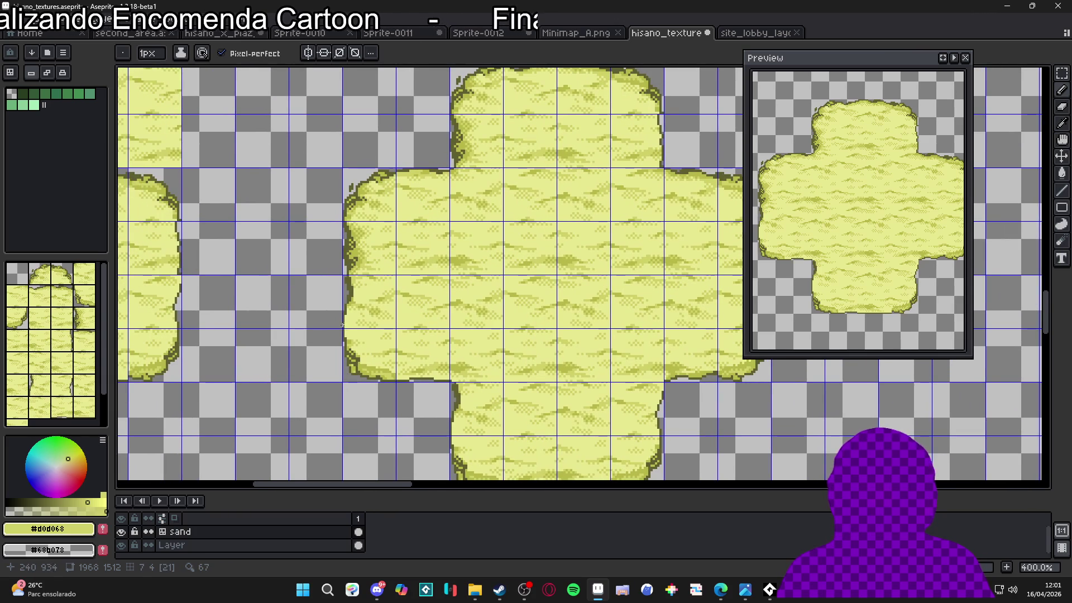
scroll(343, 325, "up", 5)
key("i")
key("b")
left_click_drag(360, 287, 383, 335)
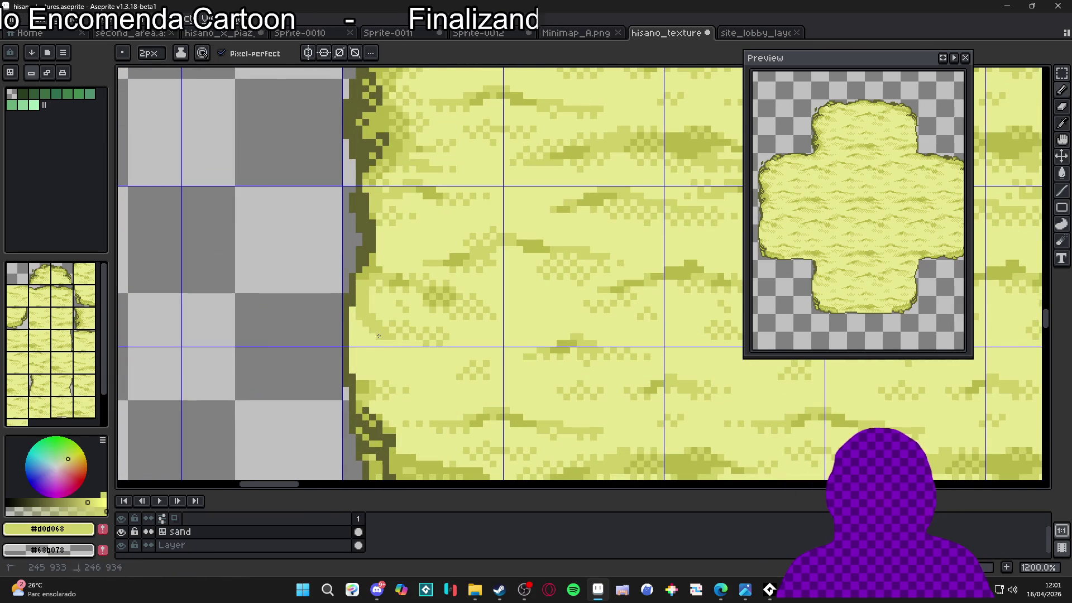
key("minus")
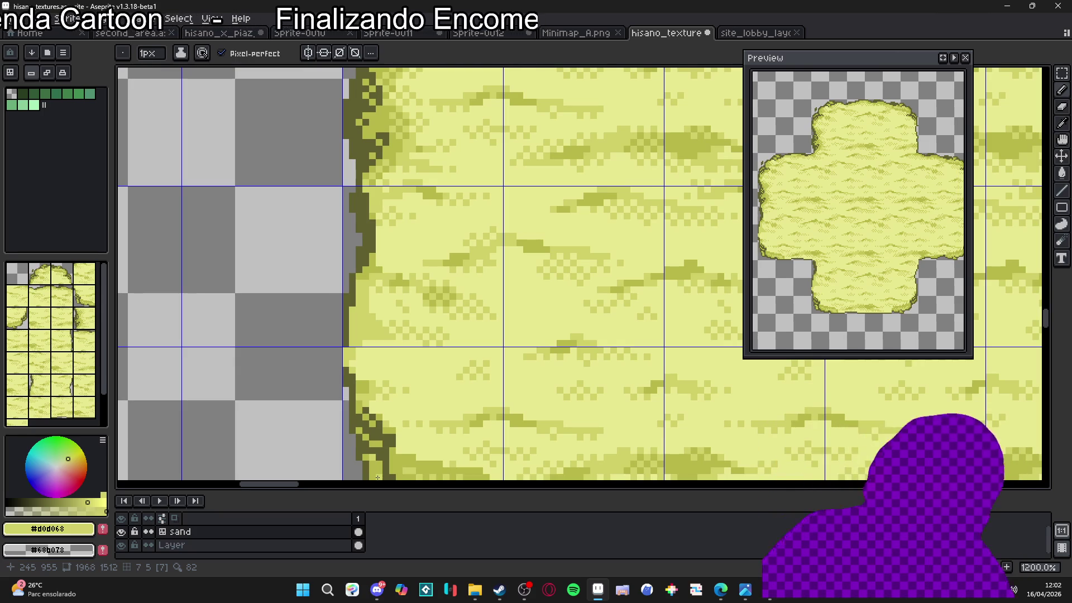
scroll(568, 312, "down", 4)
scroll(567, 313, "down", 3)
scroll(534, 276, "up", 1)
scroll(468, 316, "up", 2)
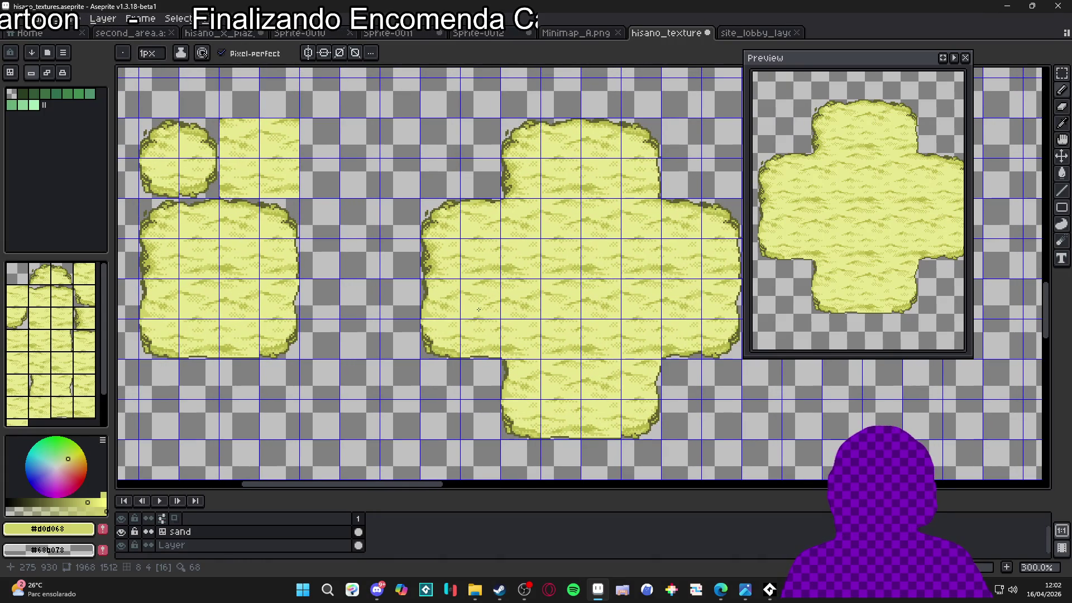
scroll(464, 316, "down", 1)
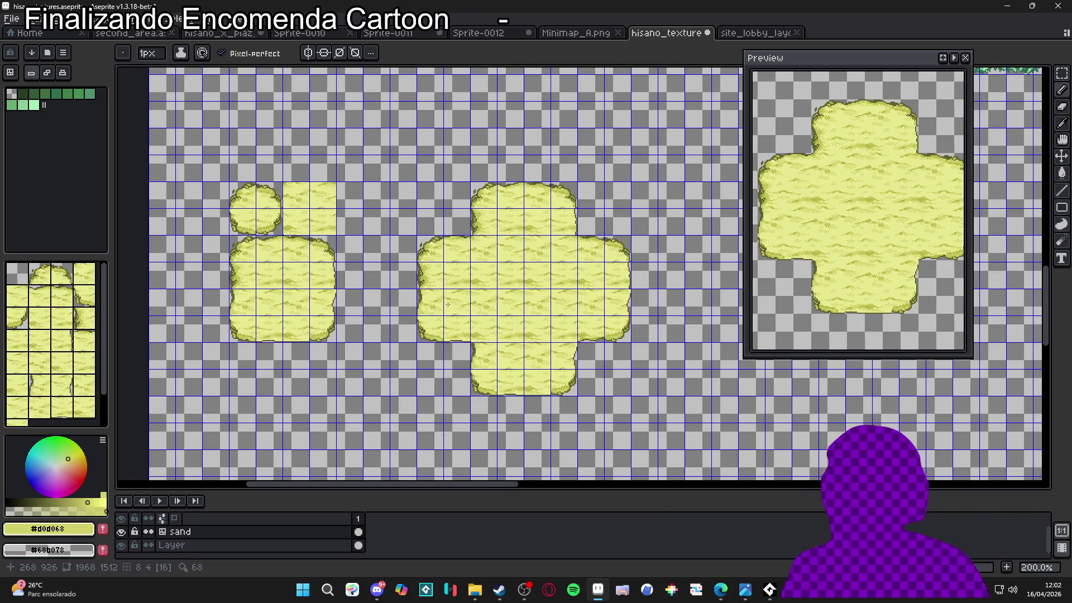
scroll(448, 304, "up", 7)
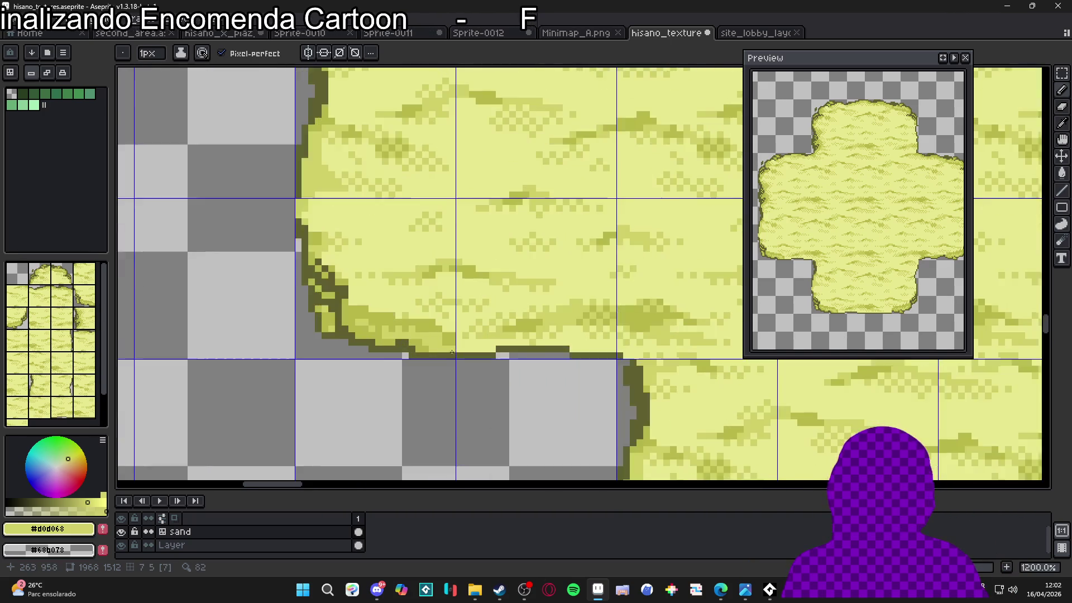
- Pick dark olive #606030 and add 1px outline pixels beside the rounded lower-left corner
scroll(452, 352, "up", 1)
left_click(452, 336, "alt")
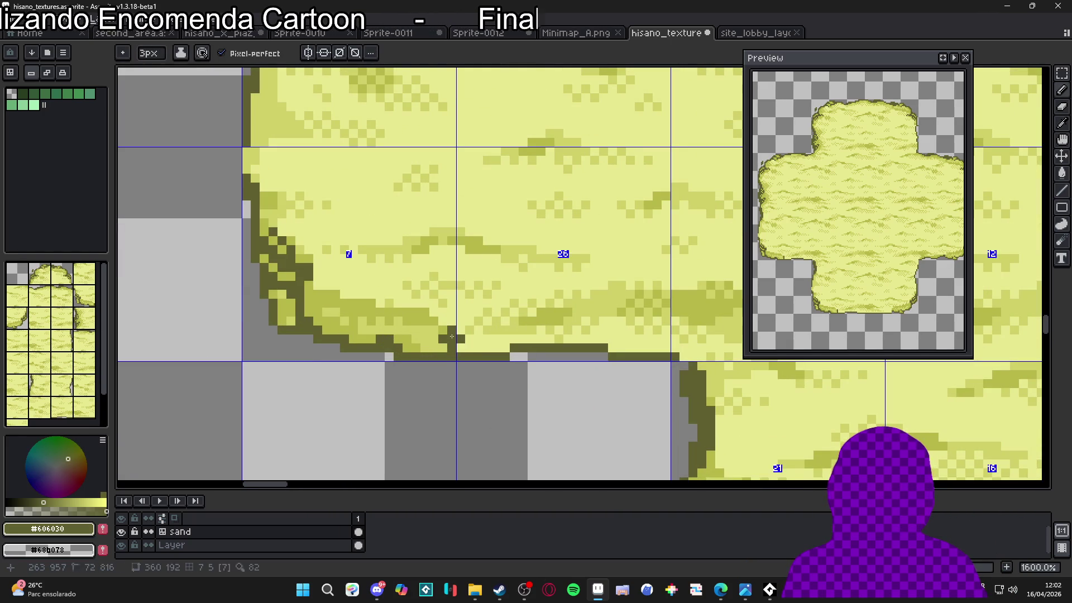
key("minus")
key("minus")
left_click_drag(444, 330, 400, 311)
- Erase a stray pixel on the bottom outline
scroll(416, 326, "down", 1)
scroll(430, 336, "up", 1)
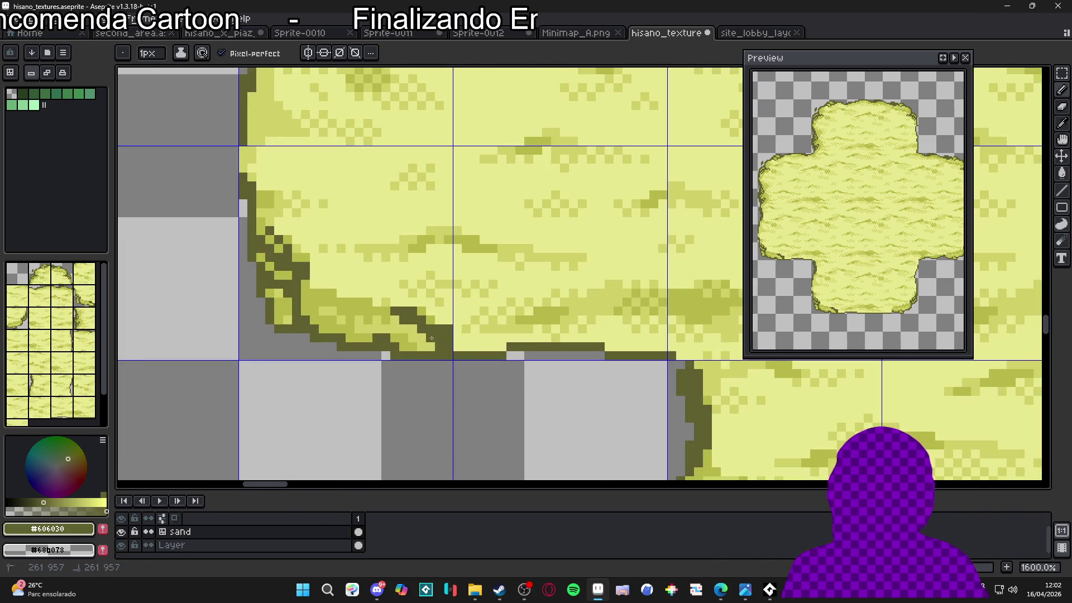
scroll(432, 337, "down", 1)
scroll(432, 338, "up", 1)
key("e")
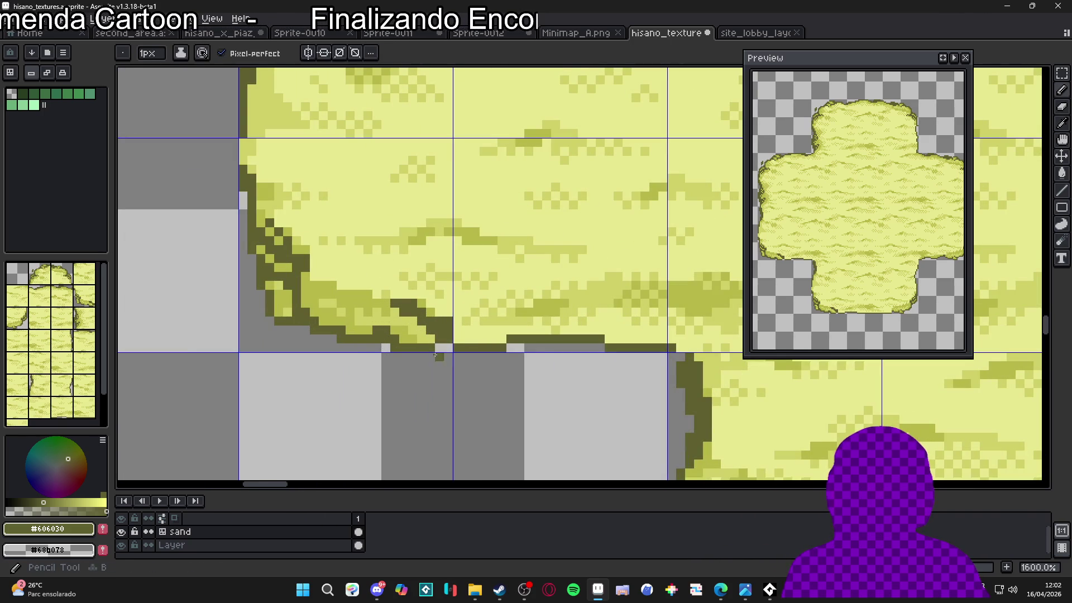
left_click(435, 352)
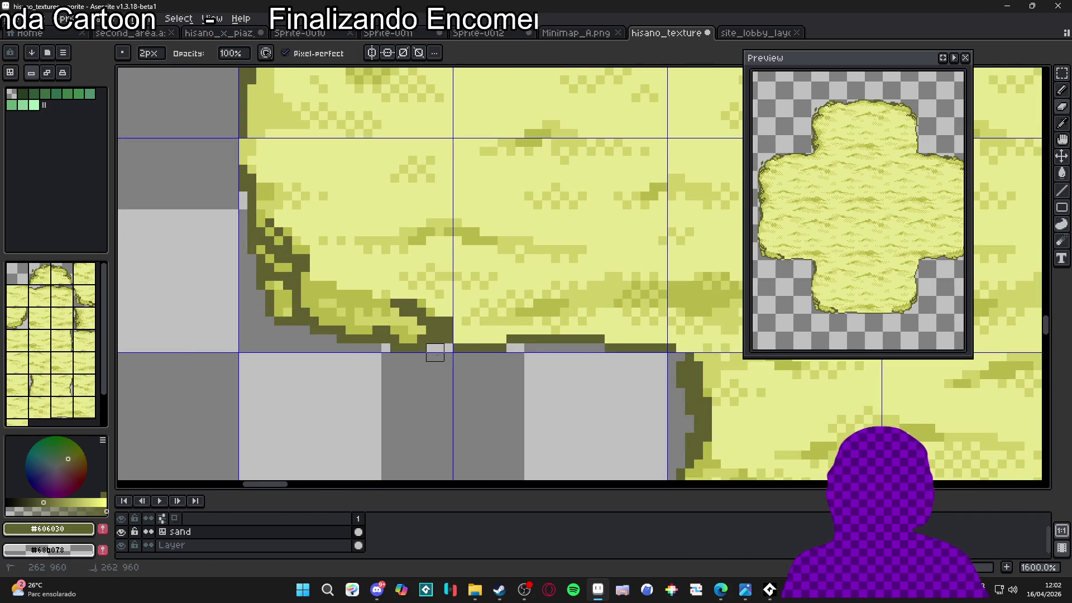
- Sample the pale sand and mid-yellow #b8b848 colours from the canvas for the 1px Pencil
scroll(435, 353, "down", 6)
key("v")
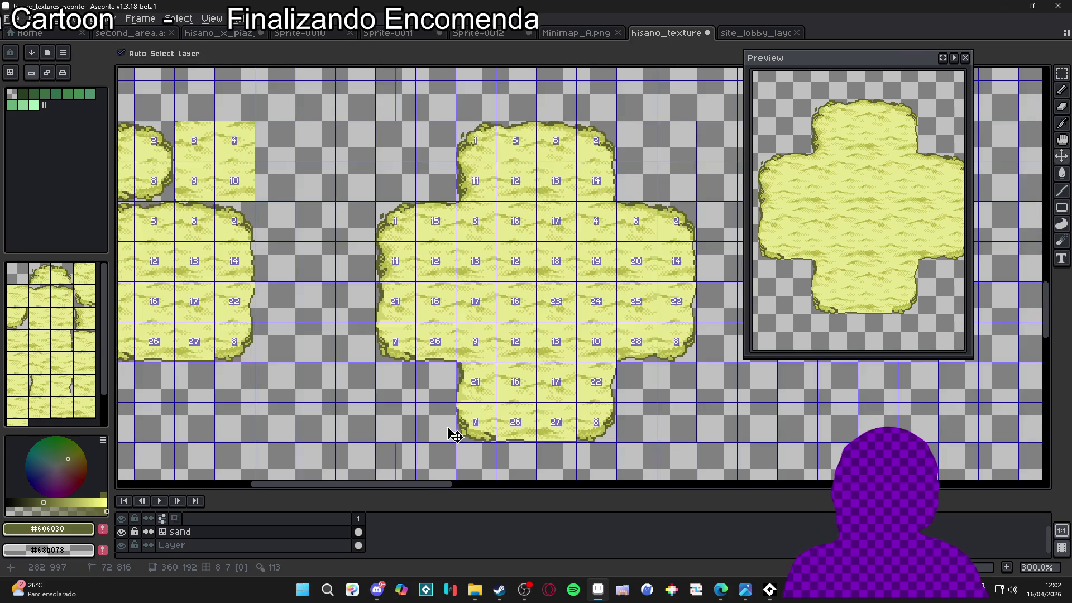
key("b")
scroll(397, 352, "up", 7)
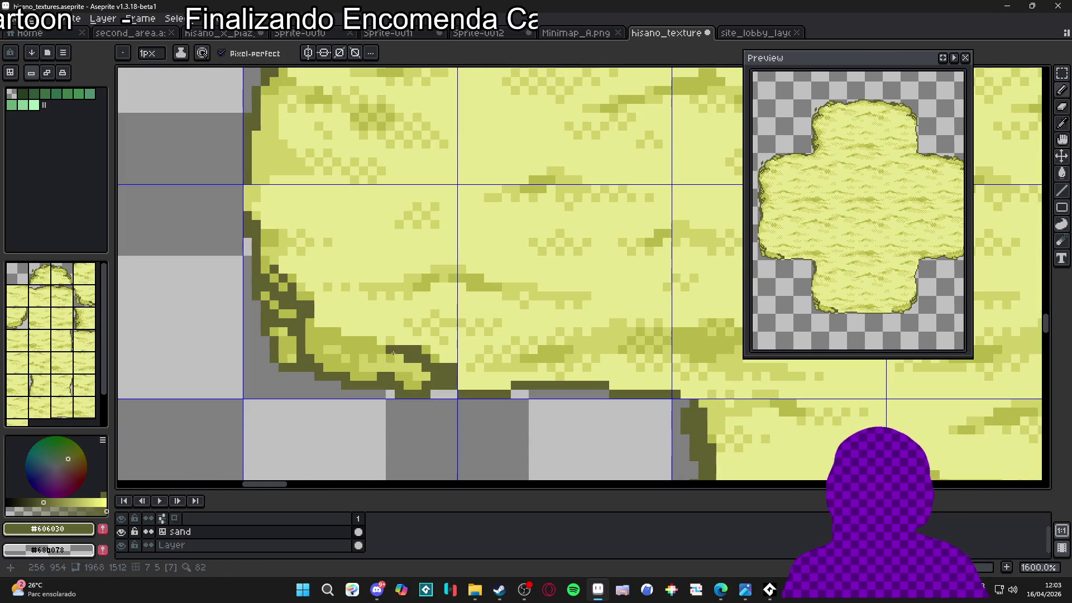
left_click(429, 349, "alt")
scroll(429, 350, "up", 2)
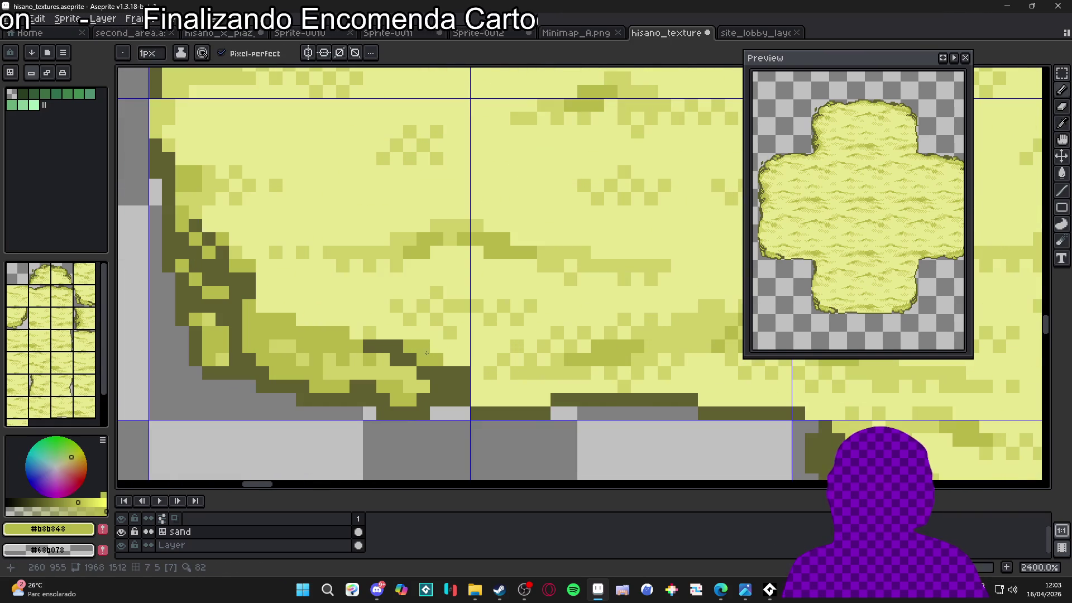
left_click(426, 343, "alt")
scroll(424, 357, "down", 5)
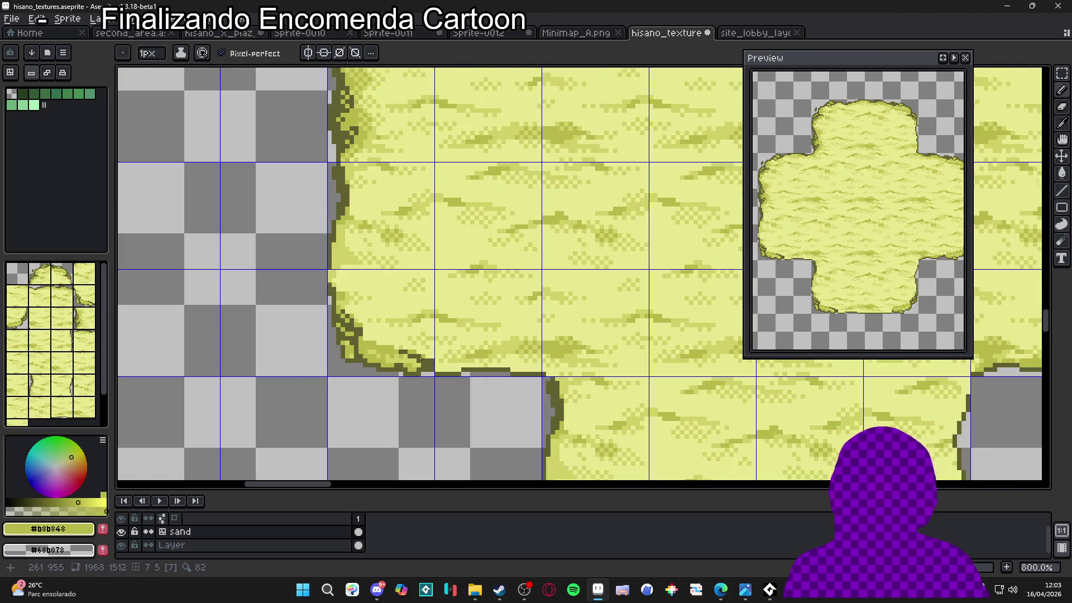
scroll(424, 369, "up", 3)
- Re-pick the dark olive outline colour and draw a dark line along the bottom edge
left_click(430, 354, "alt")
scroll(410, 369, "up", 2)
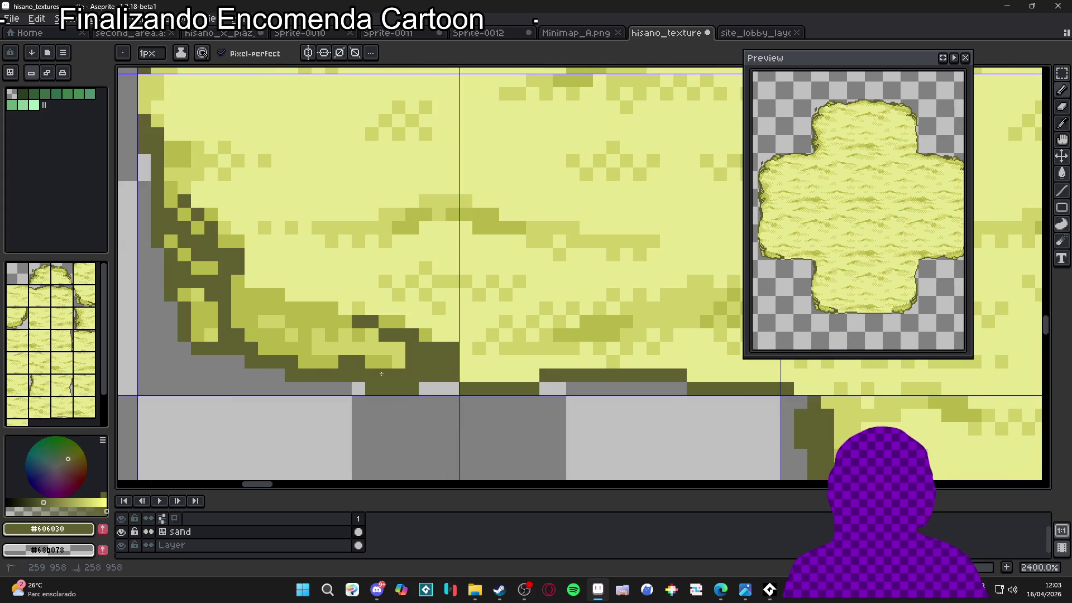
left_click(389, 356, "alt")
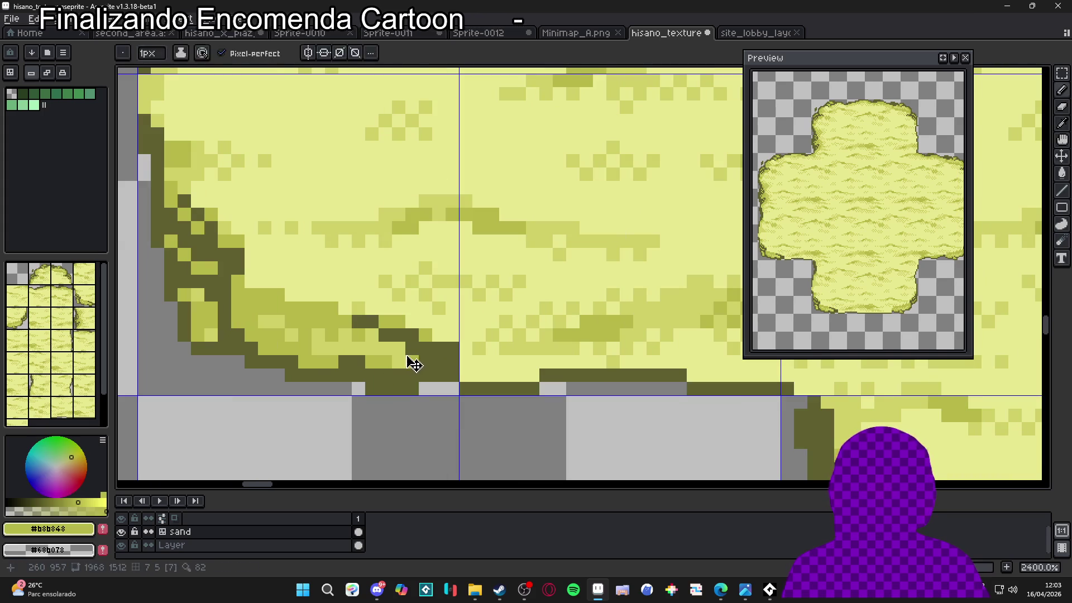
scroll(375, 352, "down", 1)
left_click(379, 364, "alt")
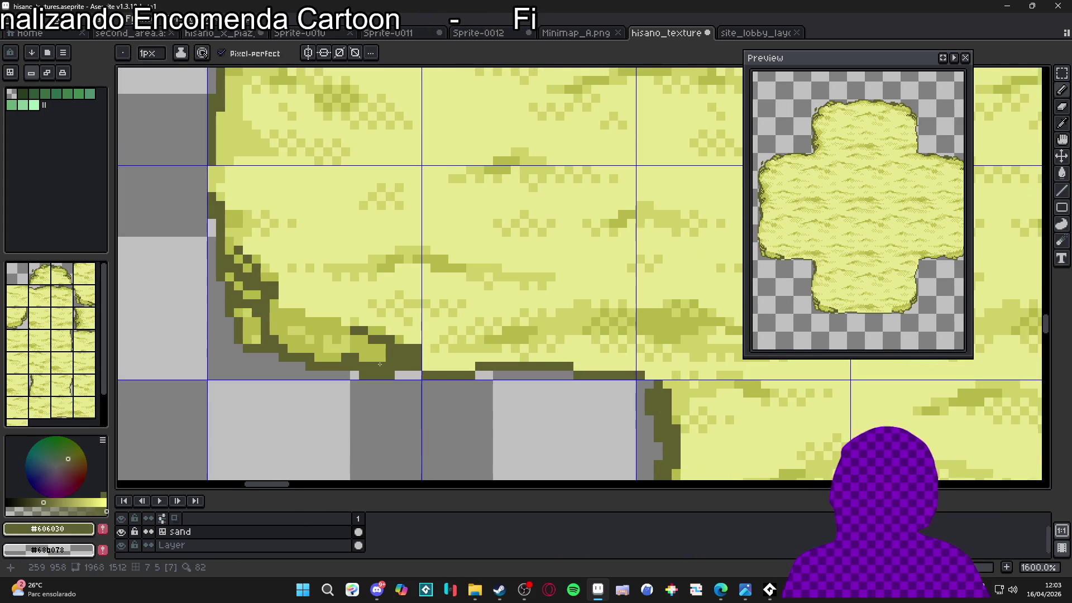
scroll(380, 360, "down", 4)
scroll(335, 334, "up", 5)
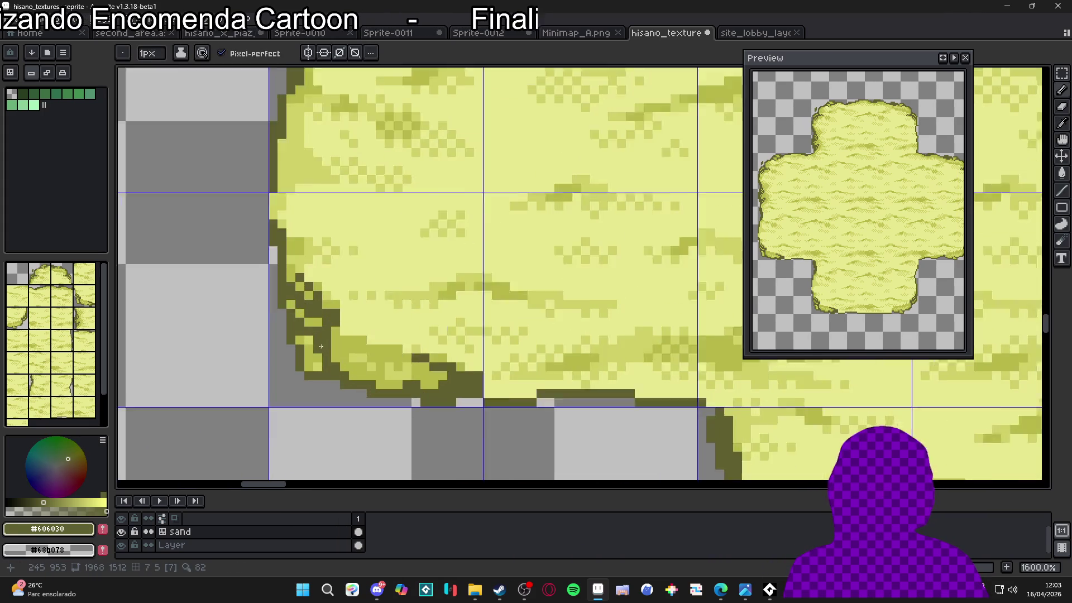
mouse_move(335, 334)
left_mouse_down()
mouse_move(375, 337)
mouse_move(357, 350)
mouse_move(386, 338)
mouse_move(355, 351)
mouse_move(368, 350)
left_mouse_up()
- Fill dark pixels into the rounded corner outline and add olive mid-tone pixels on it
left_click(377, 373, "alt")
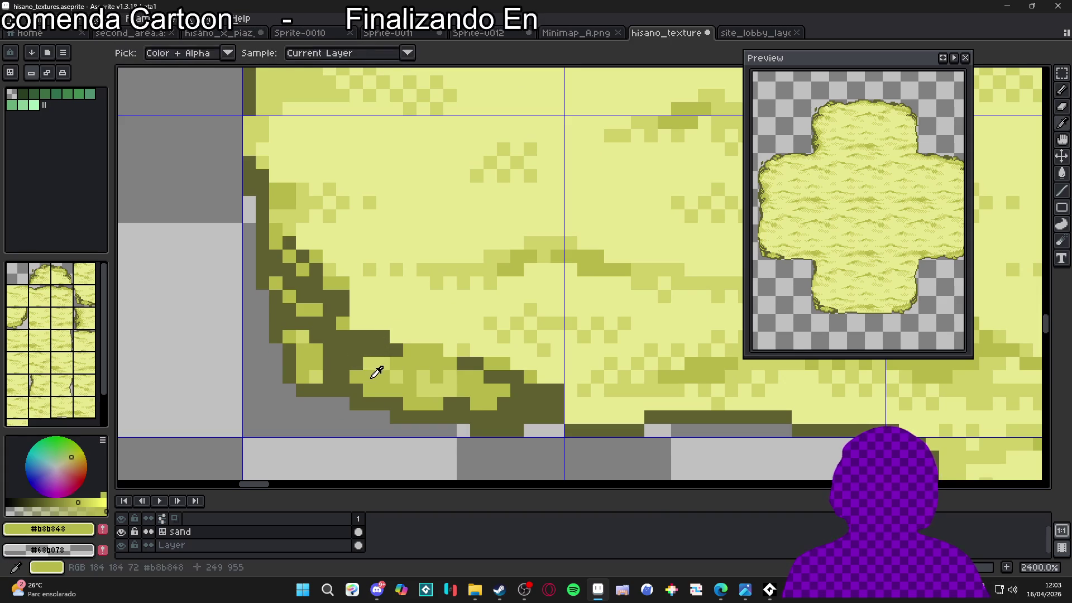
left_click(381, 361, "alt")
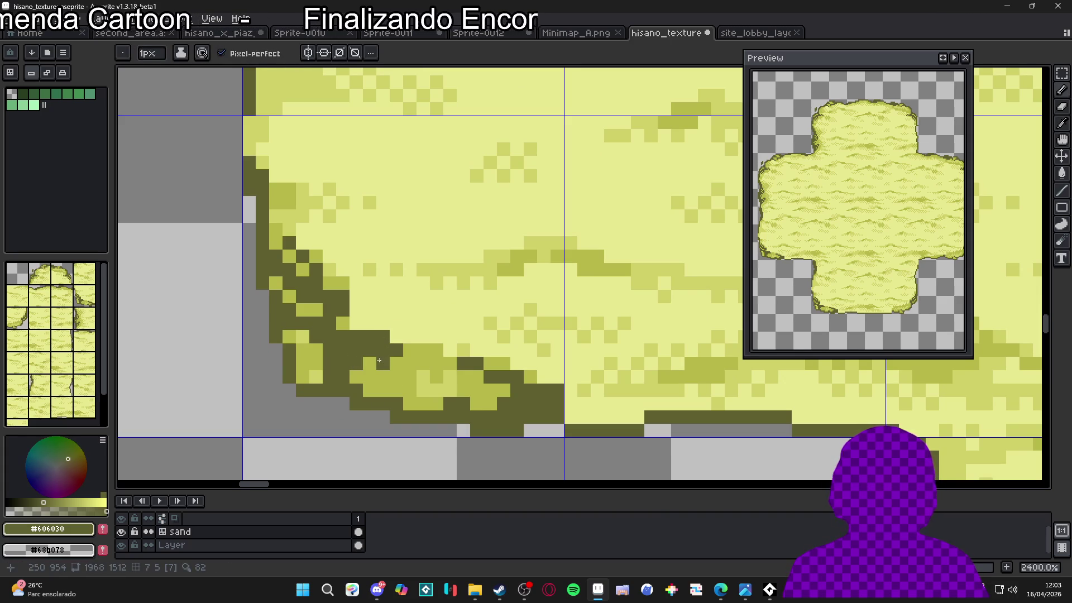
left_click_drag(381, 361, 423, 350)
left_click(383, 362, "alt")
left_click(387, 335)
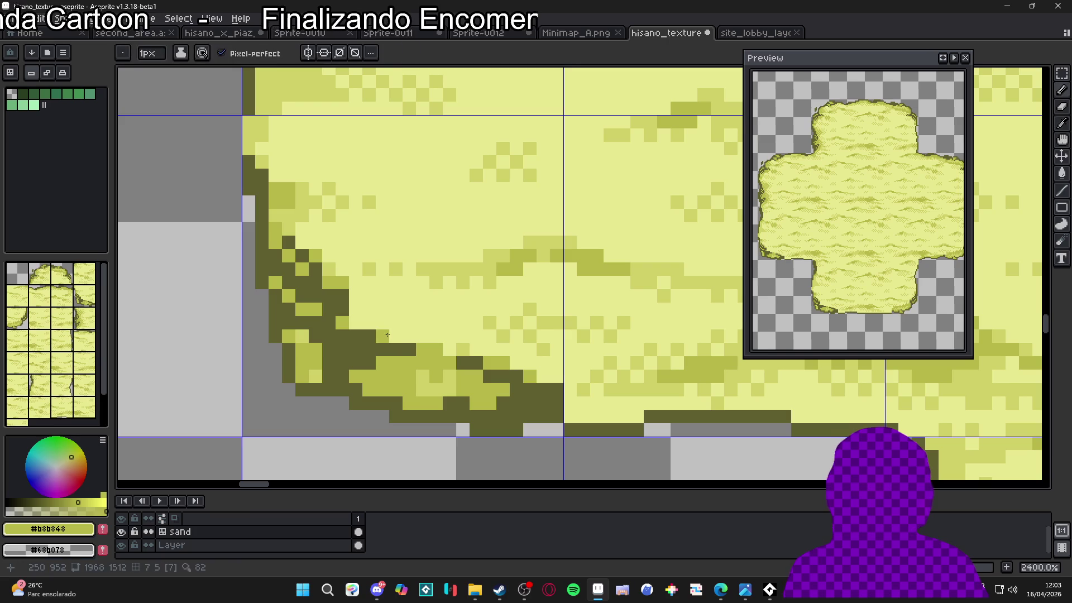
left_click(353, 325)
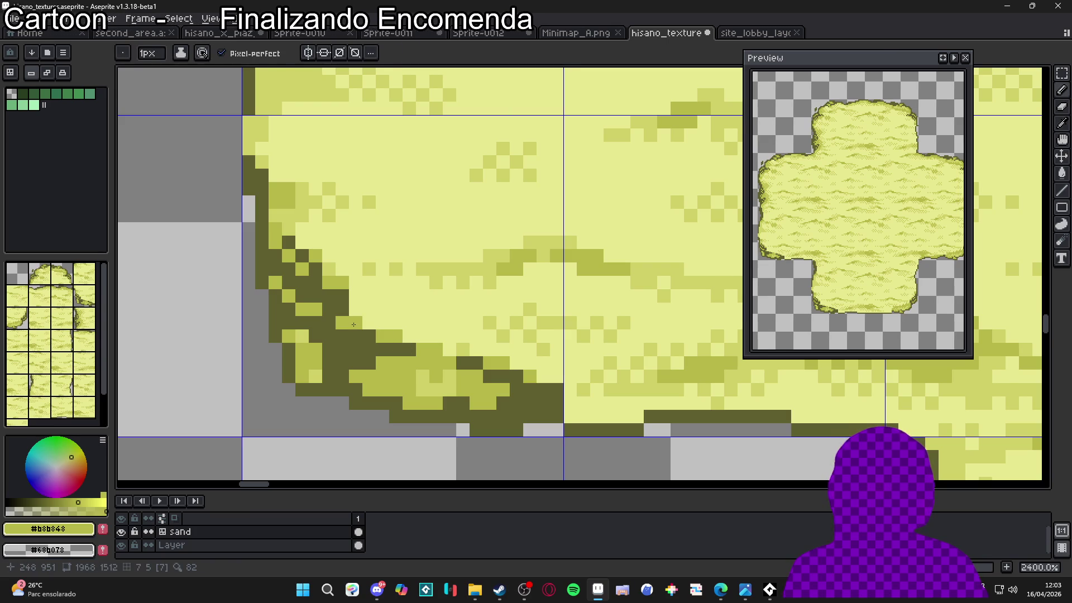
scroll(356, 324, "down", 8)
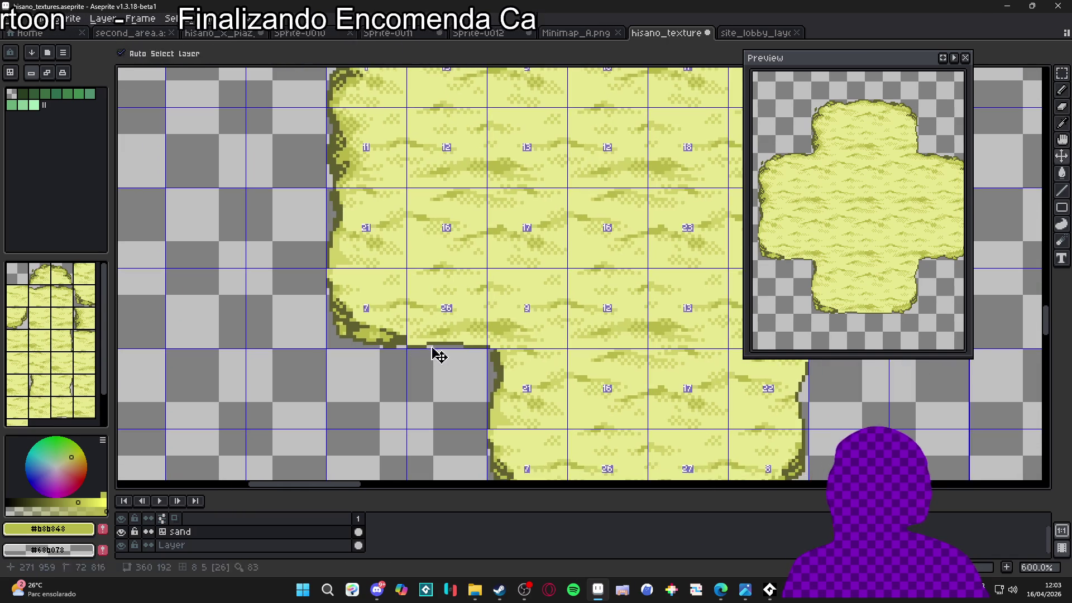
- Save hisano_textures.aseprite
key("ctrl+s")
scroll(454, 357, "down", 1)
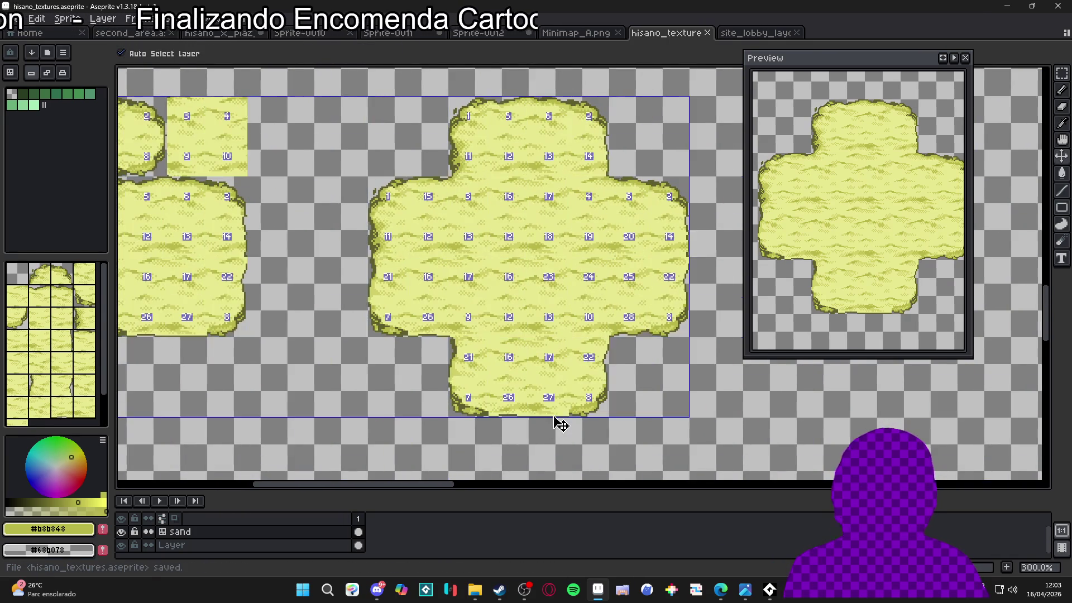
scroll(441, 317, "up", 7)
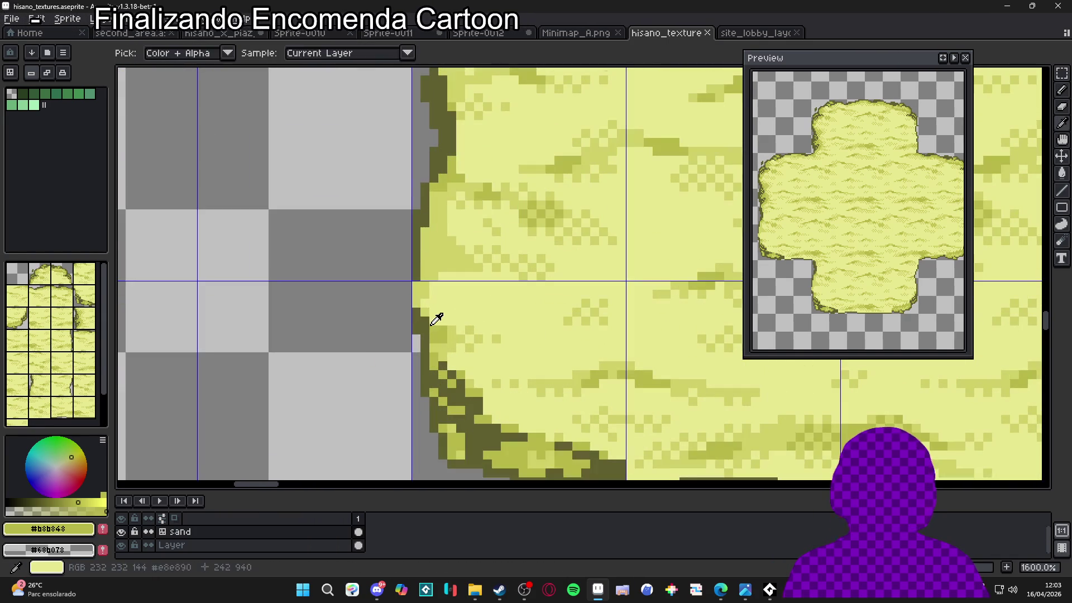
- Paint dark olive pixels along the sand cross's left edge
left_click(431, 326, "alt")
left_click(439, 330)
left_click(444, 328, "alt")
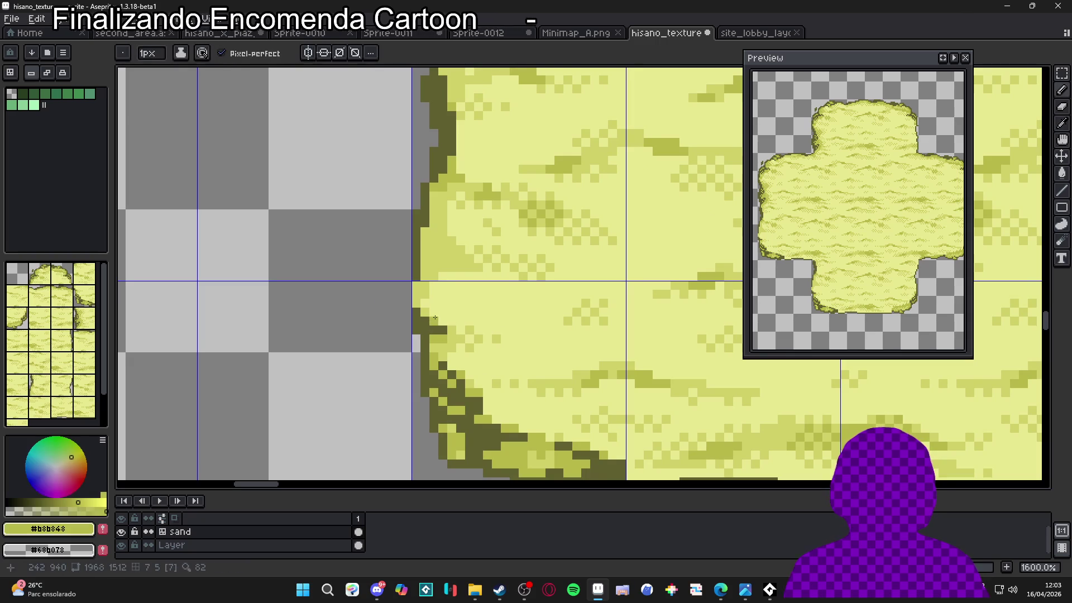
left_click(416, 277, "alt")
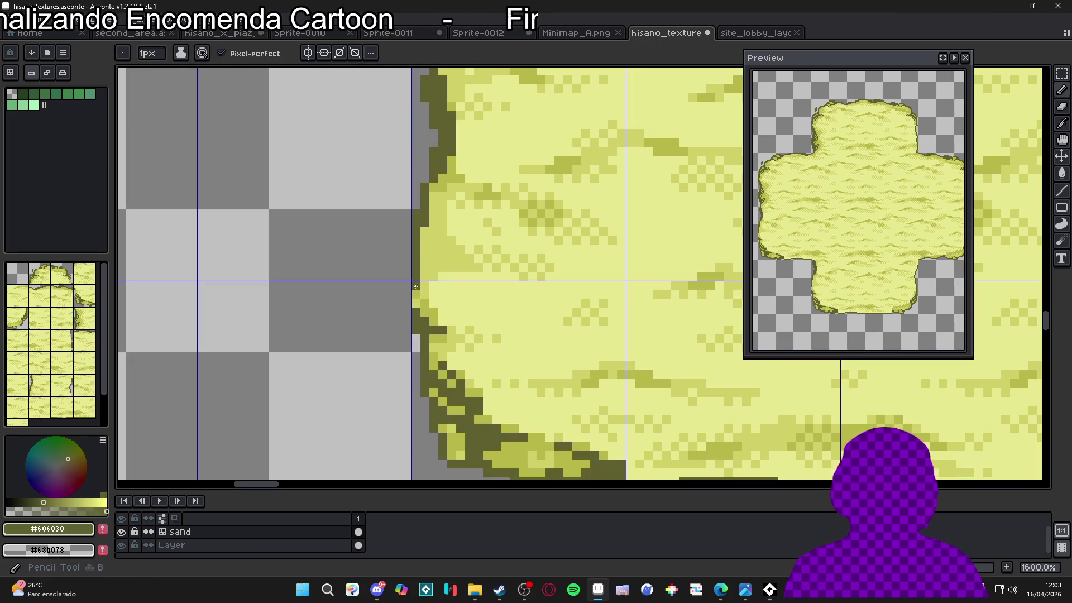
key("e")
key("b")
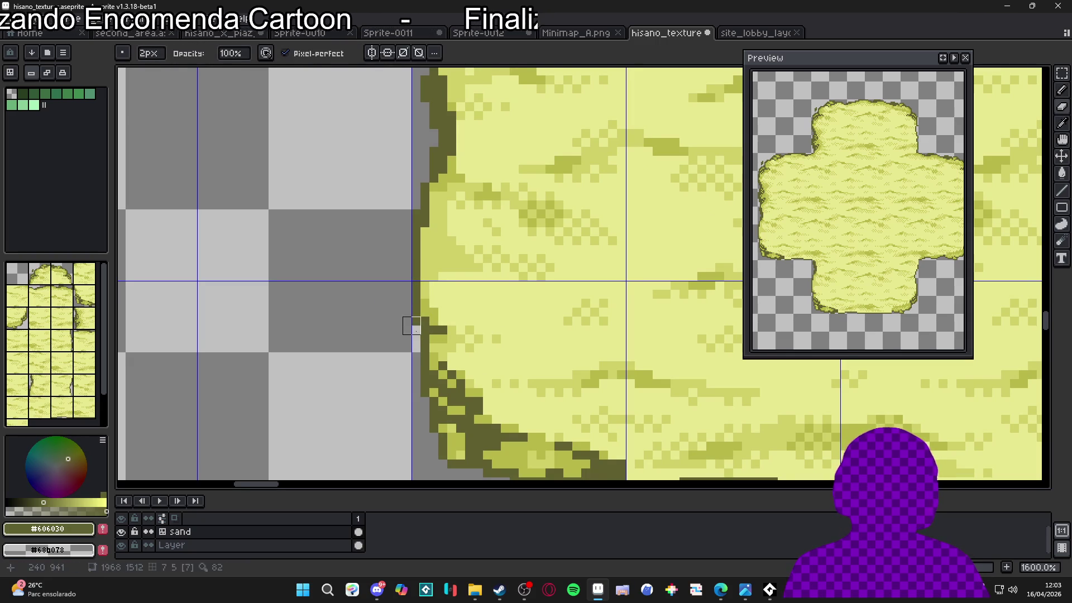
scroll(413, 323, "down", 6)
scroll(416, 321, "up", 3)
- Sample the olive mid-tone and pale sand #d0d068 from the left edge
scroll(417, 319, "up", 2)
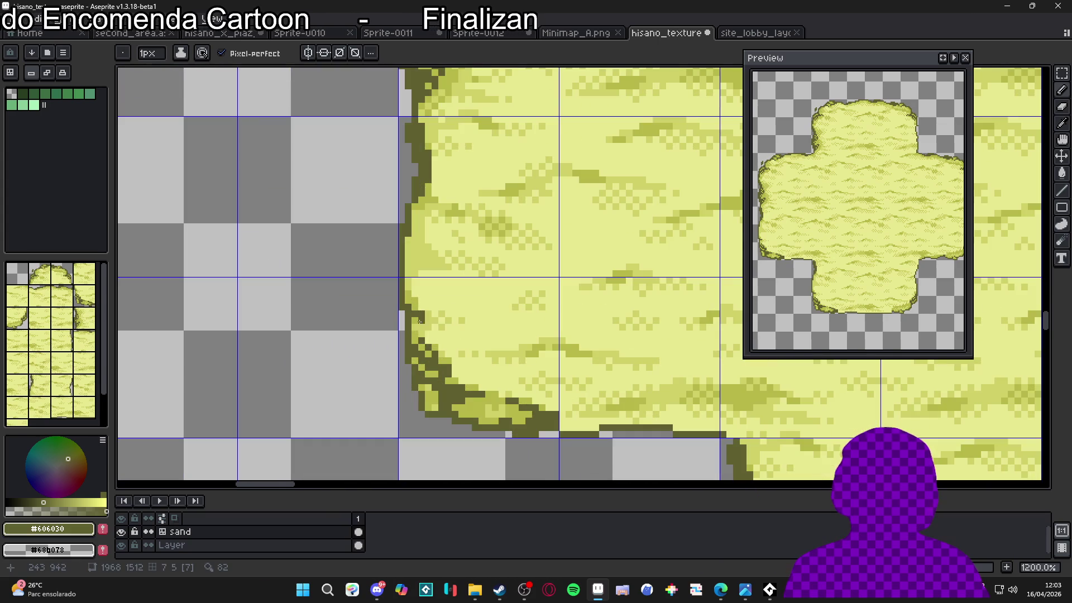
scroll(418, 322, "up", 2)
left_click(420, 325, "alt")
scroll(420, 325, "up", 2)
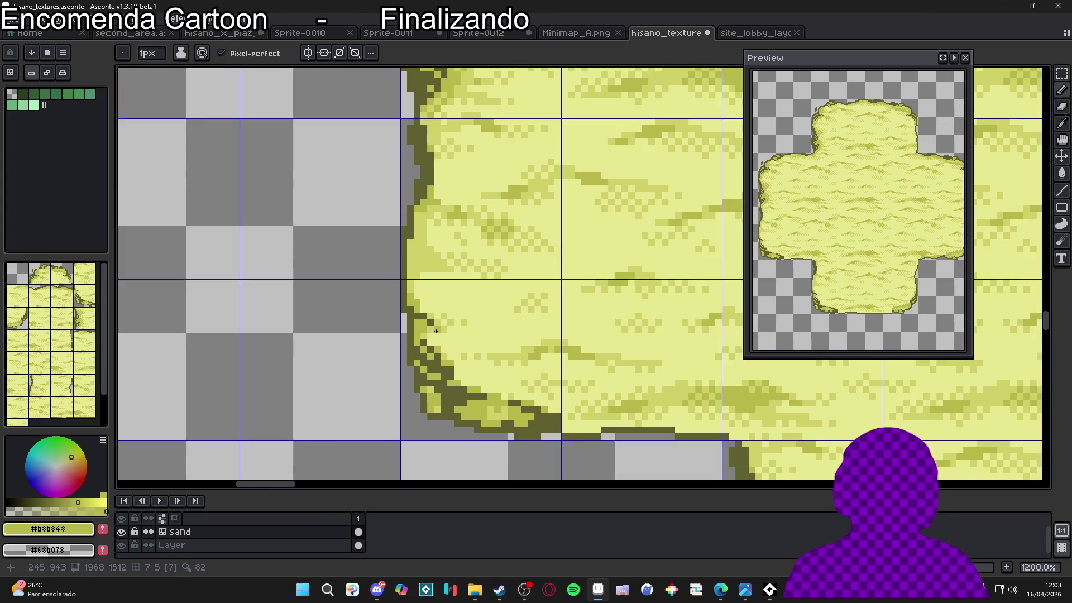
left_click(434, 316, "alt")
scroll(437, 338, "down", 6)
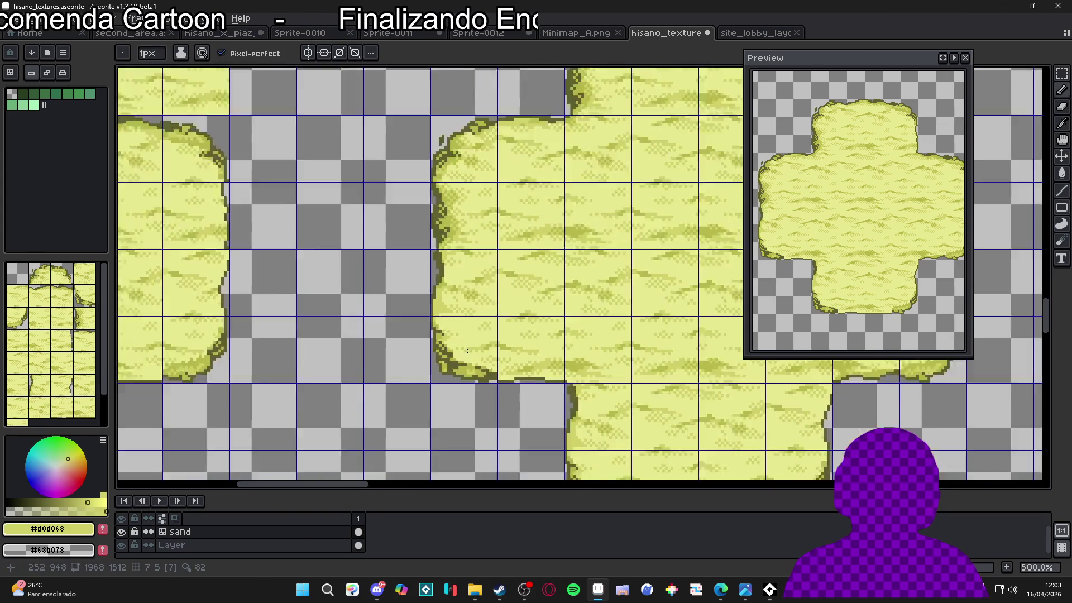
scroll(452, 331, "up", 2)
scroll(452, 331, "up", 4)
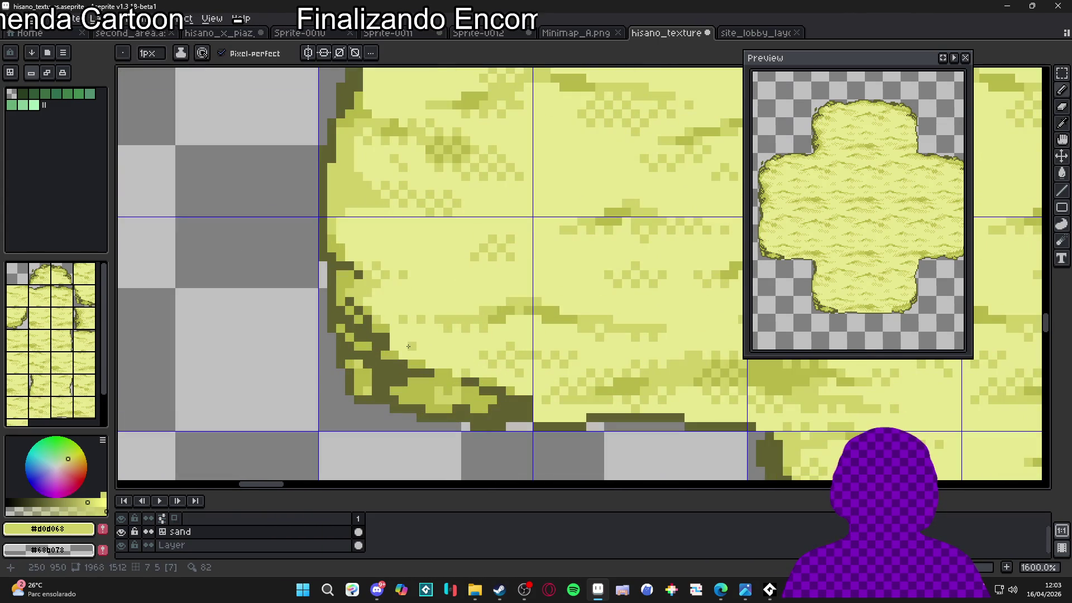
- Re-sample a lighter yellow and pale sand #d0d068 from the sand, returning to the 1px Pencil
key("v")
scroll(461, 355, "down", 4)
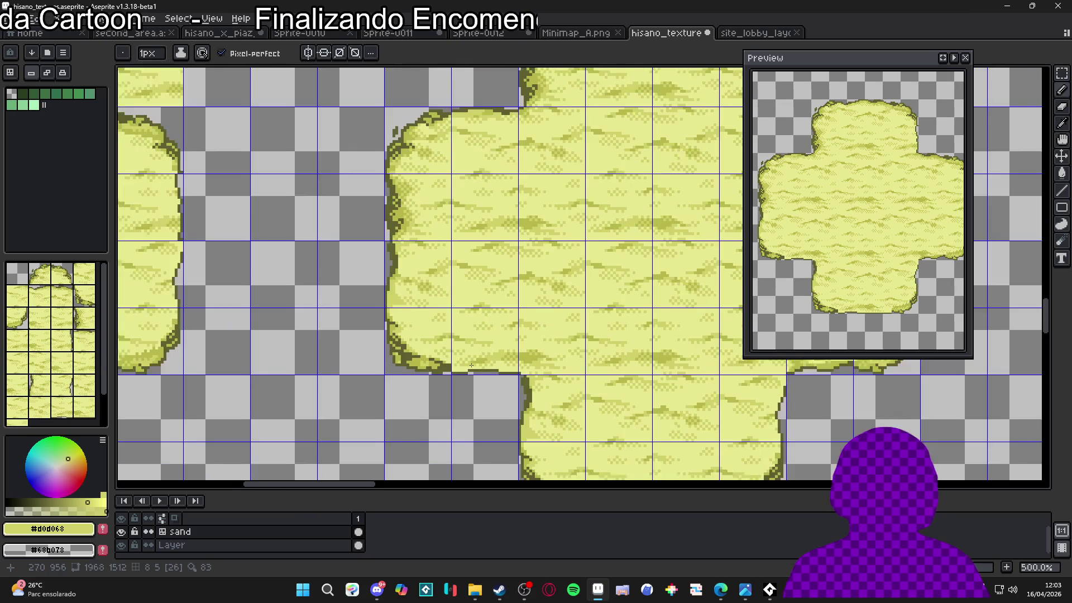
key("b")
scroll(389, 335, "up", 5)
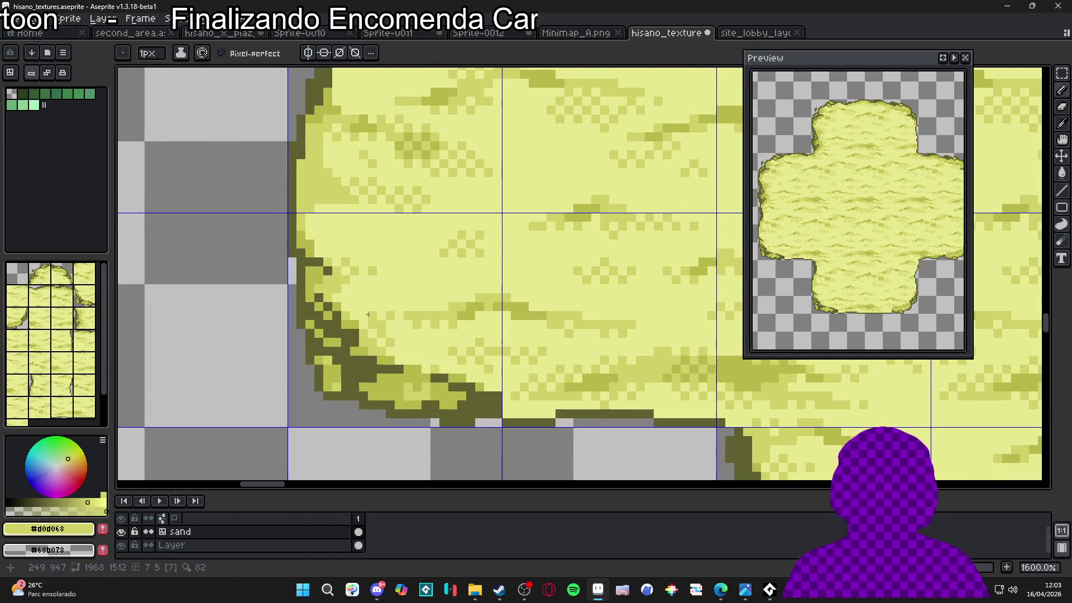
left_click(378, 321, "alt")
left_click(378, 319, "alt")
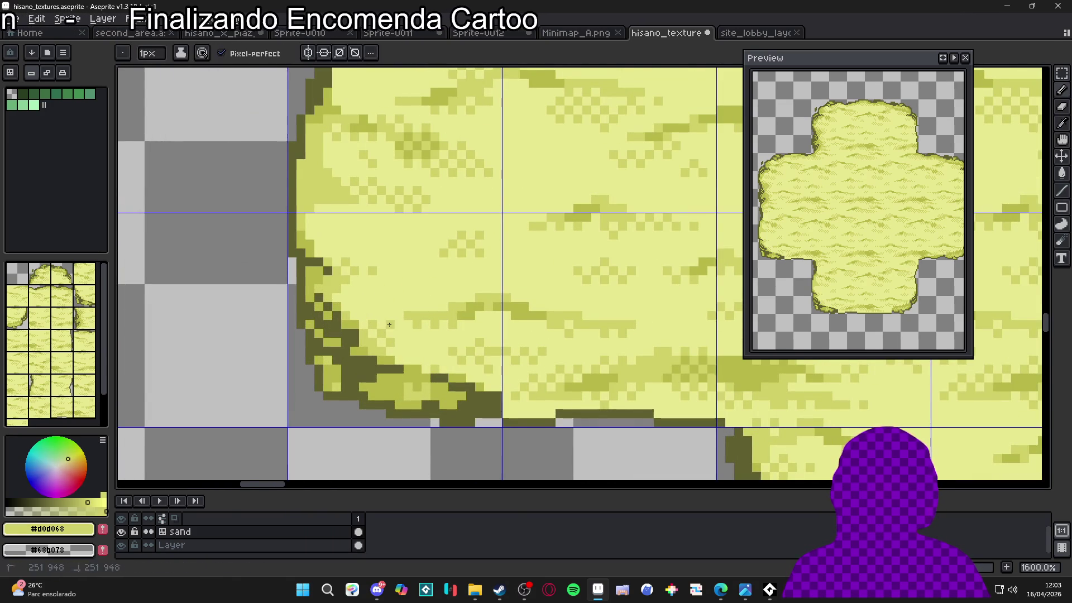
key("v")
scroll(391, 321, "down", 5)
key("b")
scroll(463, 366, "down", 2)
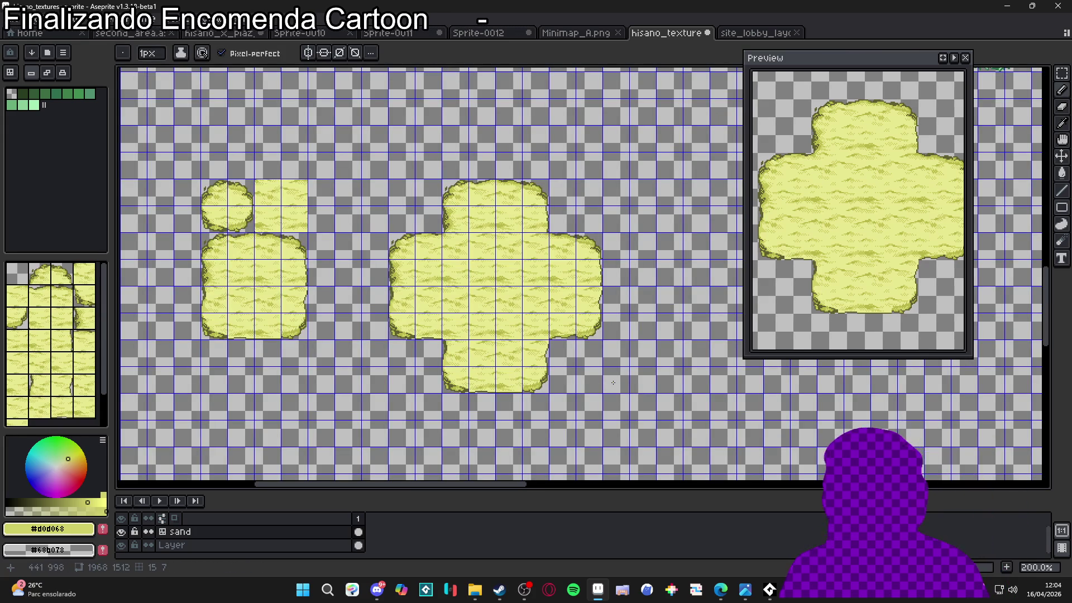
- Marquee a 24x4 dark-edged strip and move it down to the left arm's bottom edge
left_click_drag(474, 358, 527, 382)
scroll(498, 363, "up", 1)
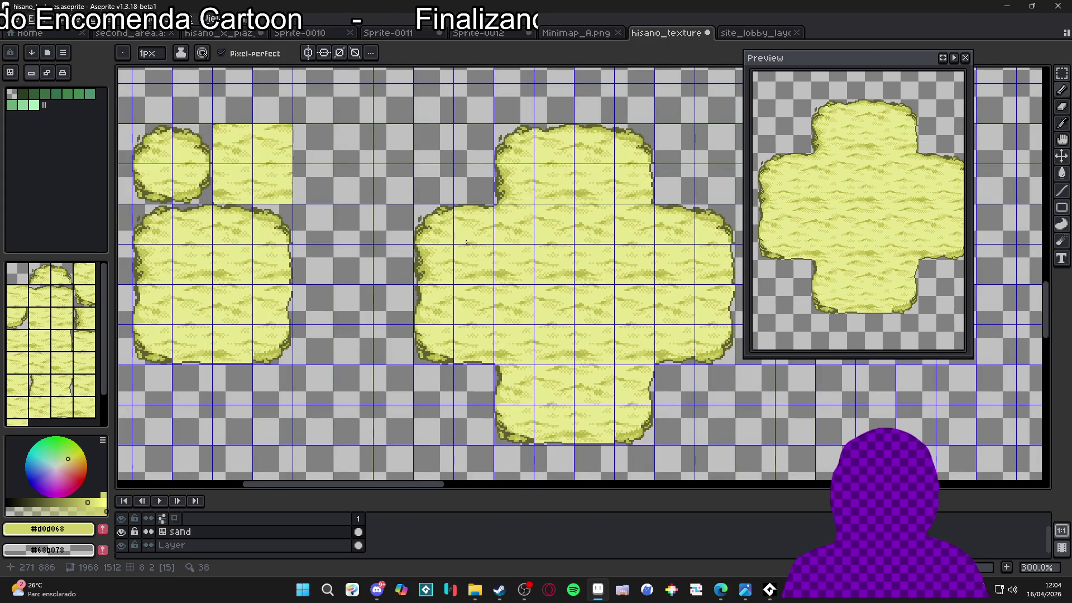
key("m")
scroll(484, 217, "up", 4)
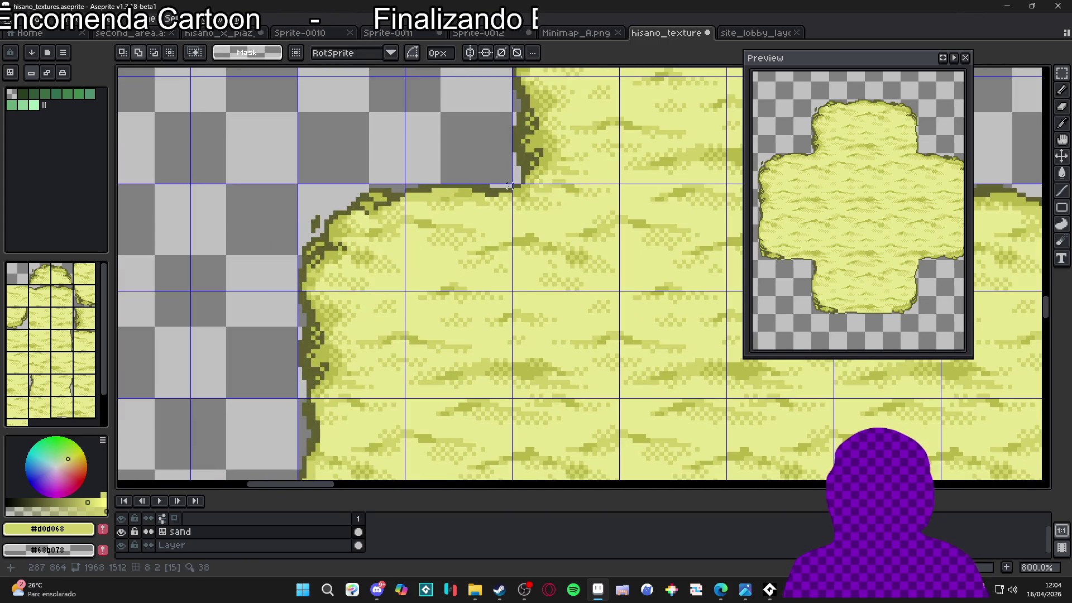
left_click_drag(512, 185, 414, 195)
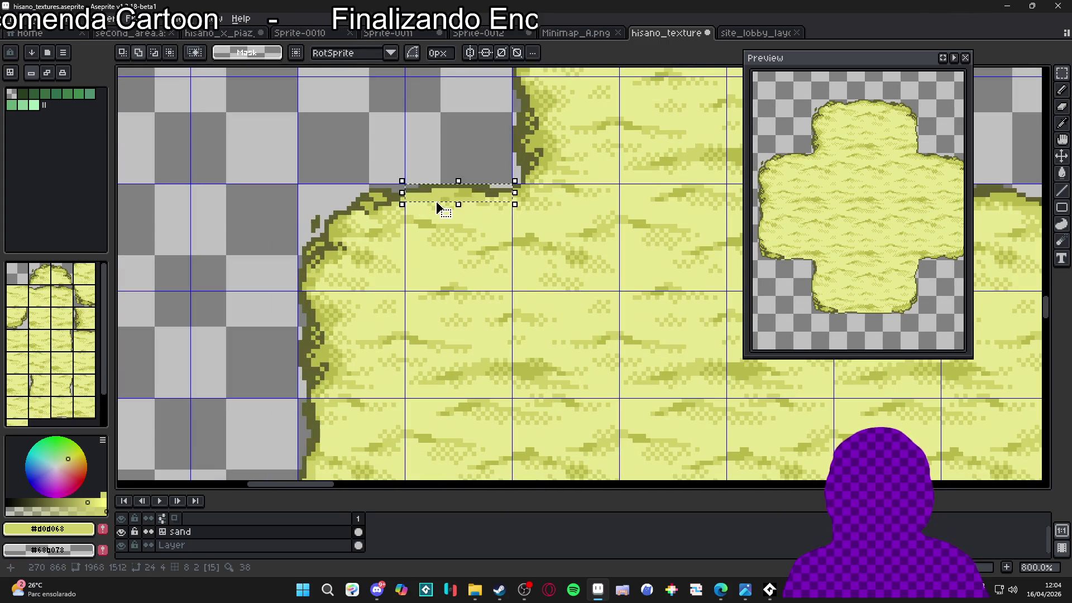
scroll(440, 208, "up", 2)
scroll(490, 172, "down", 2)
scroll(494, 189, "down", 1)
mouse_move(429, 263)
left_mouse_down()
mouse_move(538, 281)
mouse_move(490, 469)
left_mouse_up()
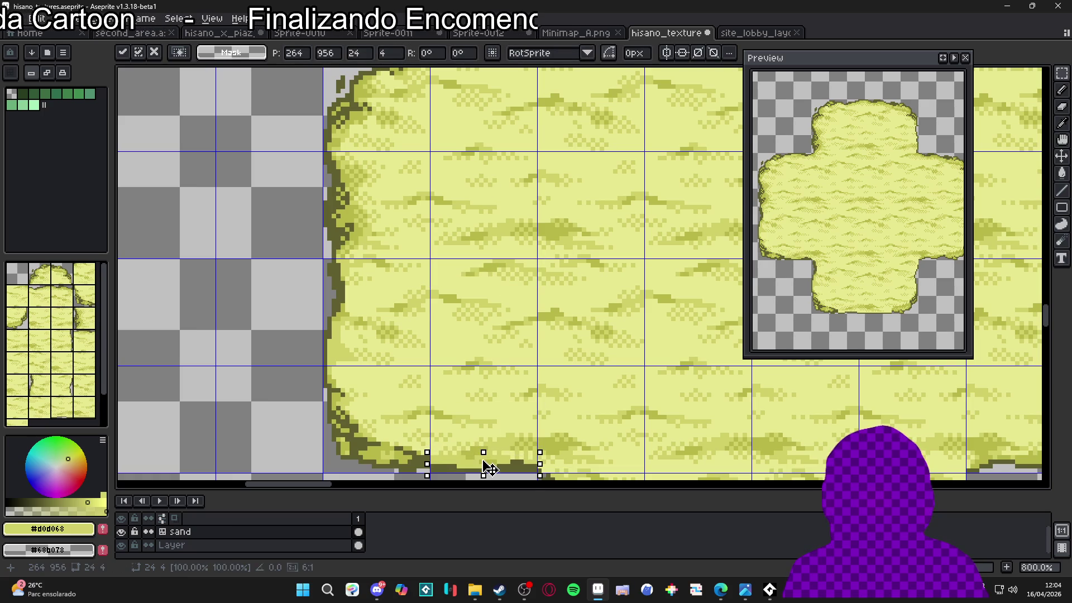
scroll(530, 363, "up", 3)
key("b")
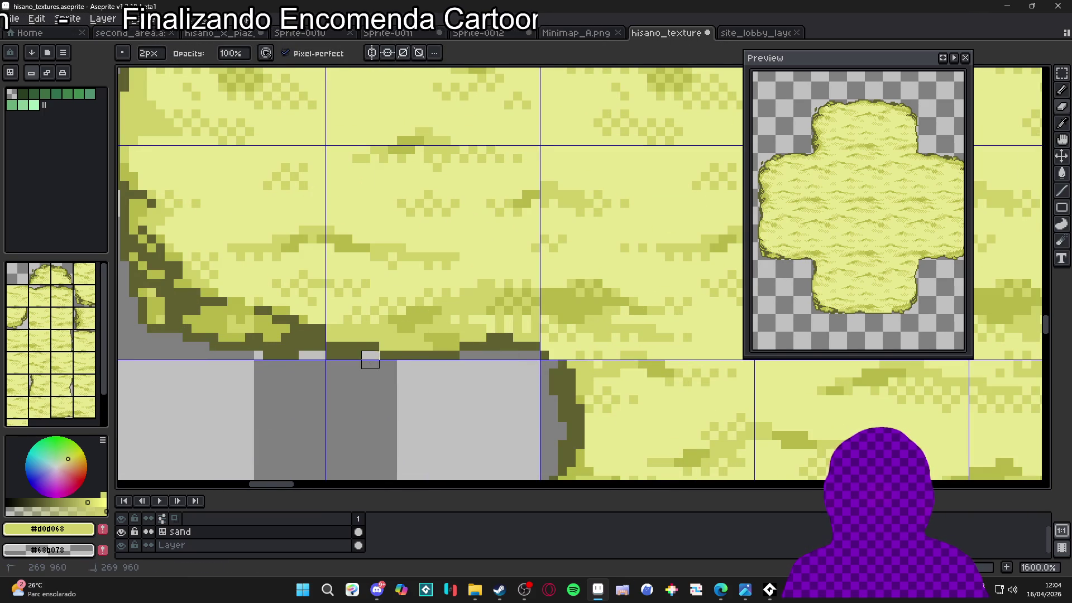
- Eyedrop #606030 and darken the bottom edge: a three-pixel run, a gap pixel and two edge pixels
scroll(358, 345, "up", 1)
key("i")
left_click(330, 343)
key("b")
left_click_drag(319, 348, 337, 347)
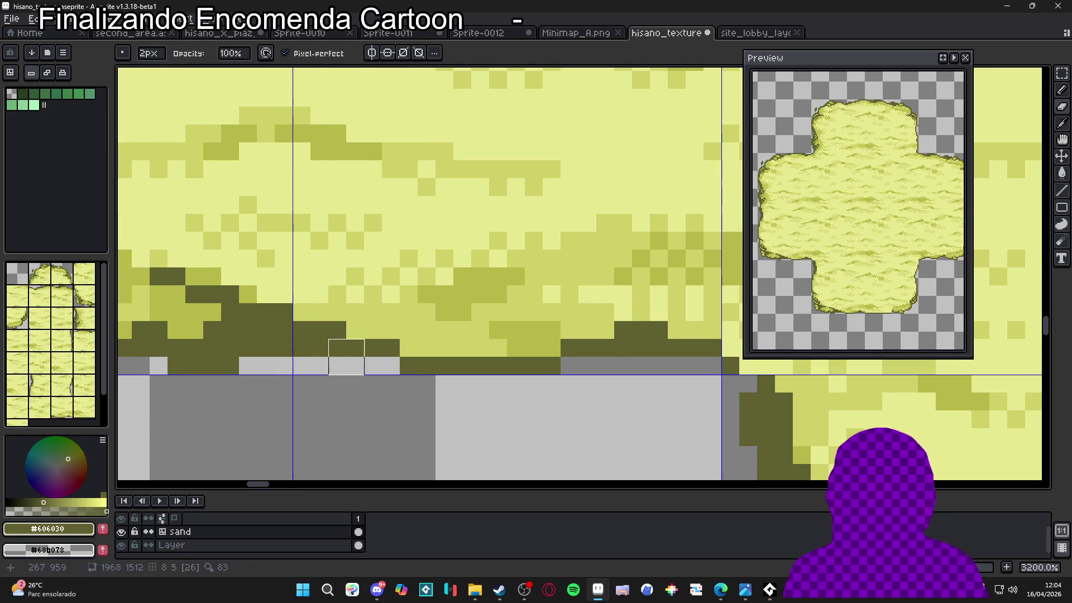
key("b")
left_click(569, 365)
scroll(570, 366, "down", 4)
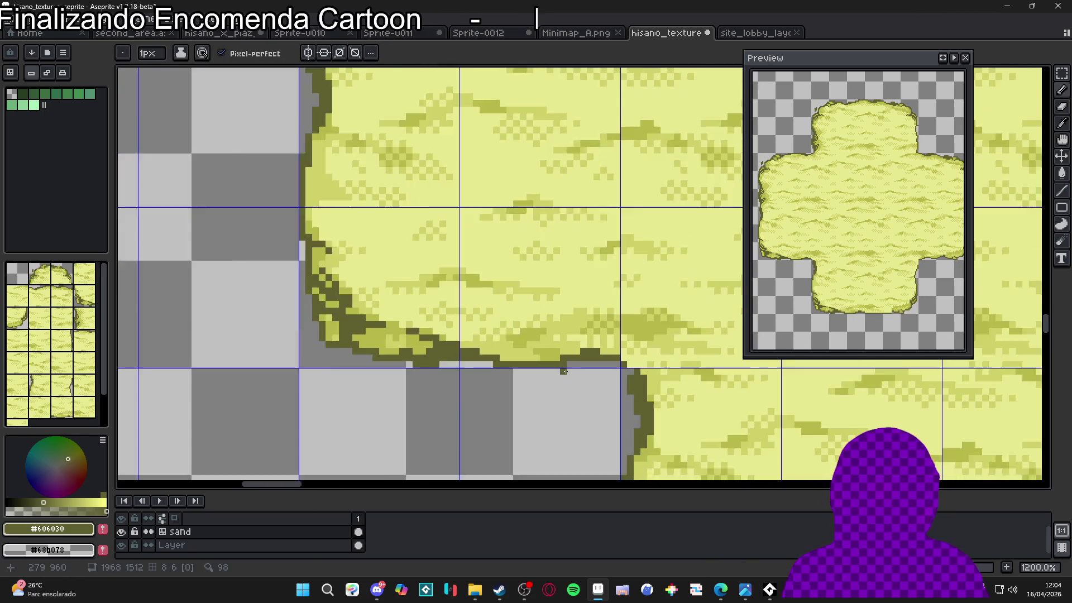
scroll(581, 353, "up", 3)
scroll(581, 354, "up", 1)
left_click_drag(570, 311, 588, 329)
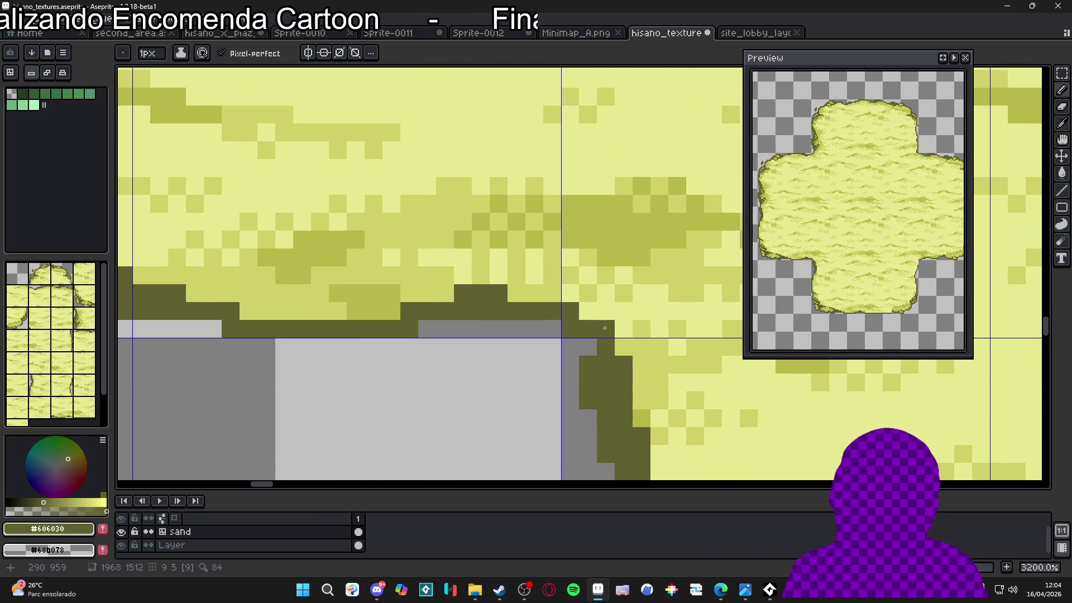
- Pick olive #b8b848 and paint 1px olive pixels near the corner and along a short diagonal
left_click(593, 287, "alt")
key("b")
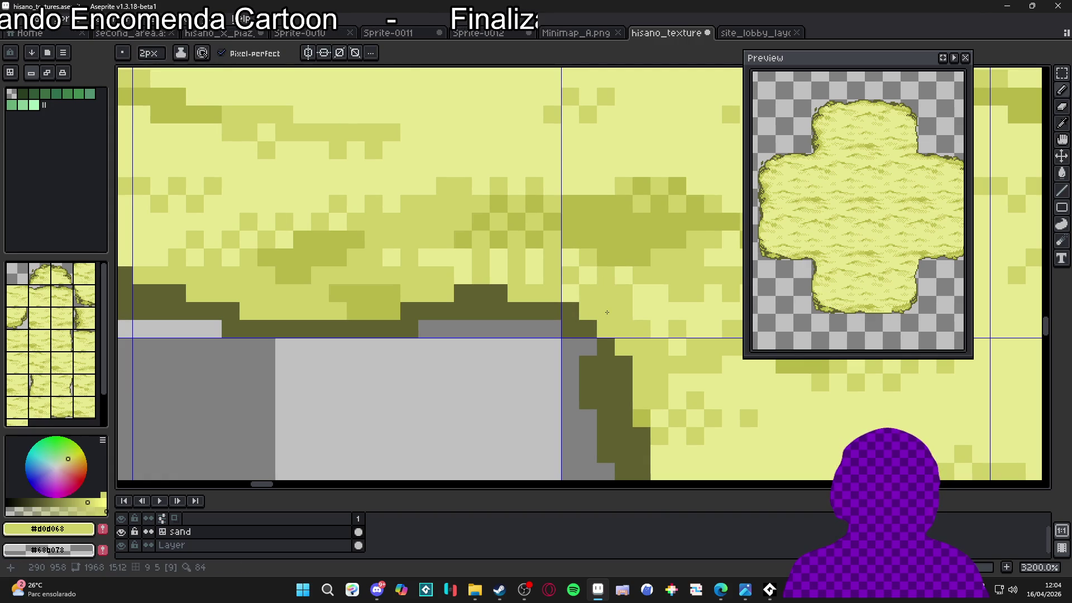
left_click(622, 242, "alt")
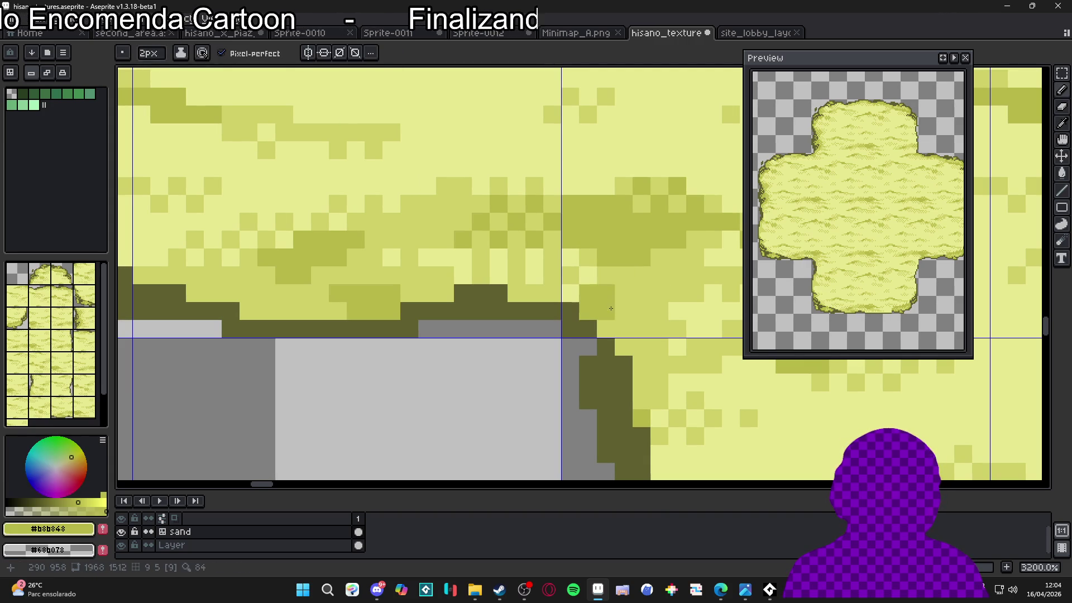
left_click(596, 302)
key("minus")
left_click(606, 275)
left_click(587, 275)
left_click(570, 293)
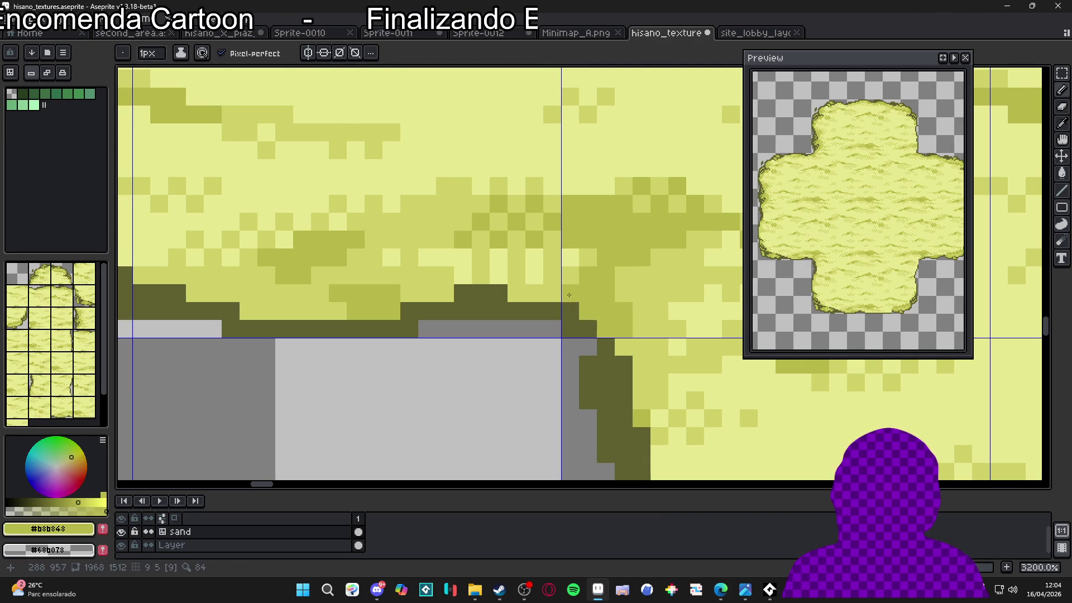
left_click(638, 287)
- Paint olive pixels in the column above the corner, then re-pick the dark olive outline colour
left_click(659, 294)
left_click(658, 275)
left_click(677, 276)
left_click(659, 310)
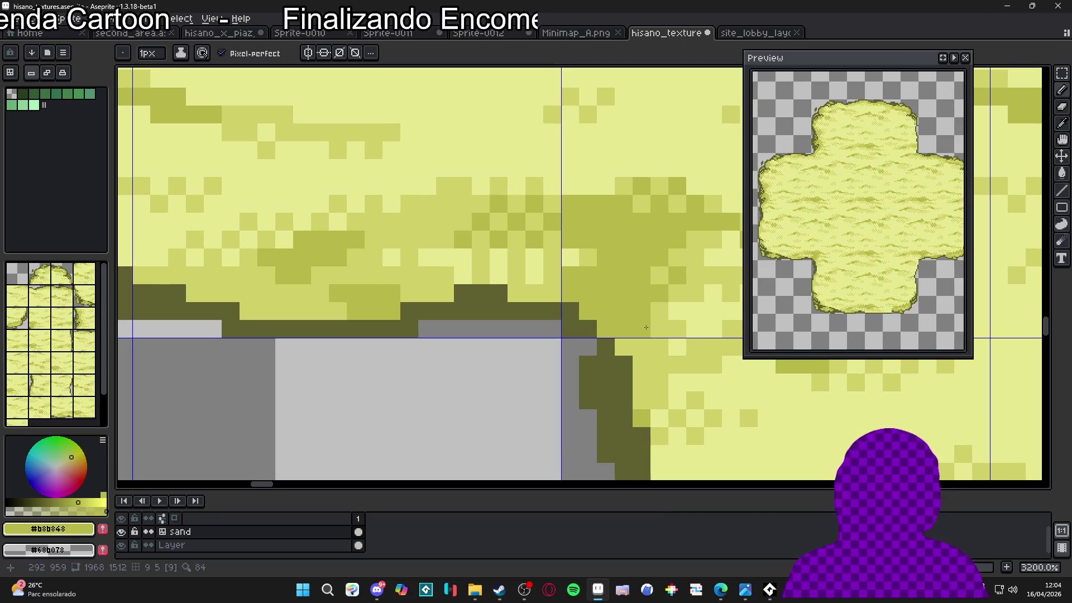
scroll(646, 327, "down", 1)
scroll(645, 329, "down", 1)
scroll(642, 335, "up", 1)
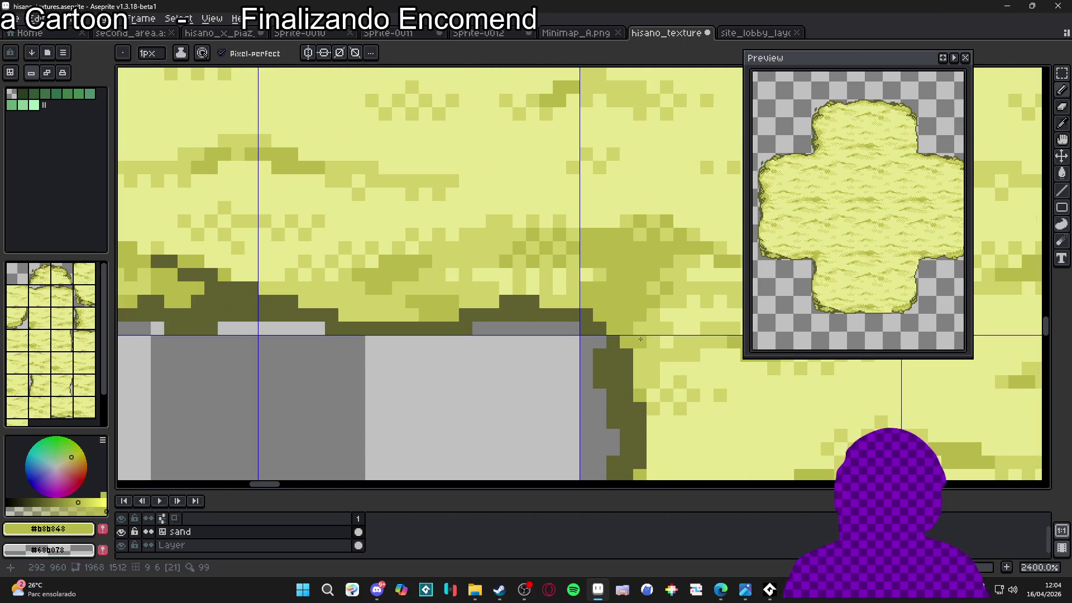
scroll(640, 364, "down", 7)
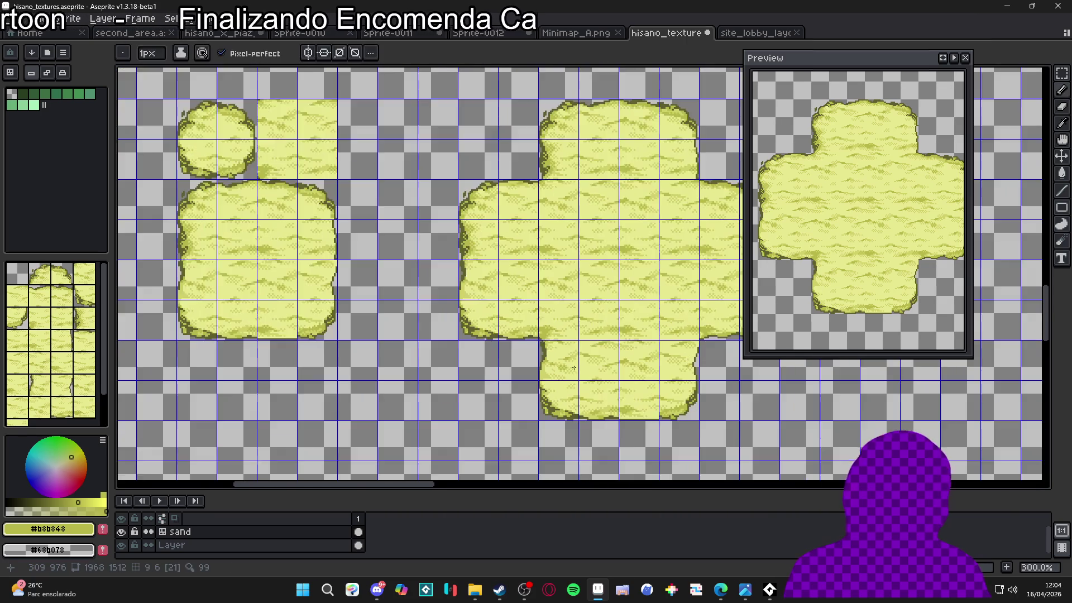
scroll(574, 368, "up", 7)
left_click(527, 338, "alt")
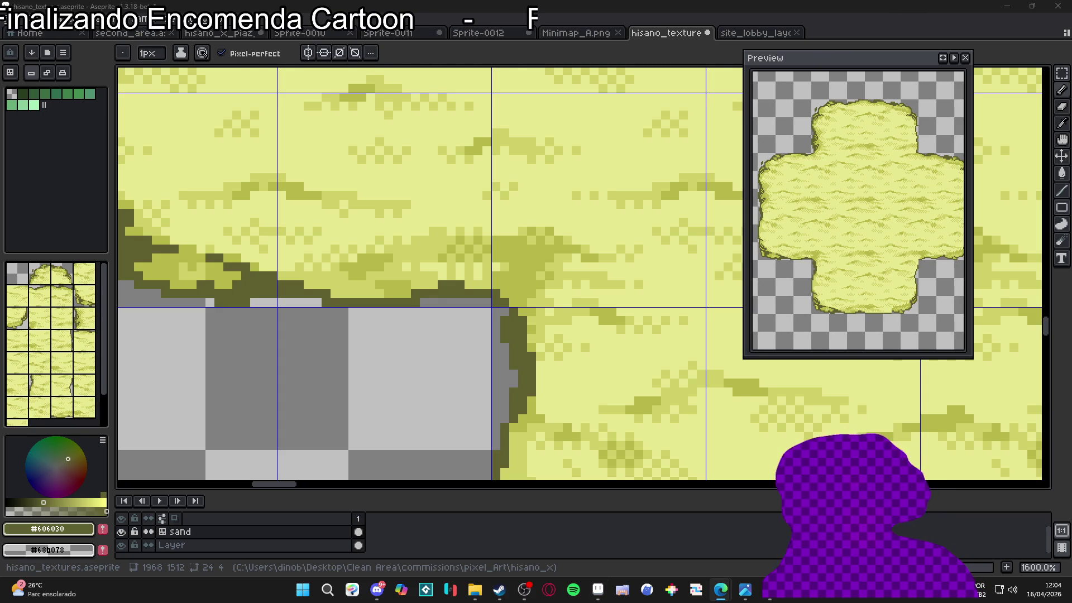
- With a 2px Eraser, remove stray pixels along the inner corner edge
scroll(486, 271, "down", 4)
scroll(485, 272, "down", 4)
scroll(489, 292, "up", 4)
key("v")
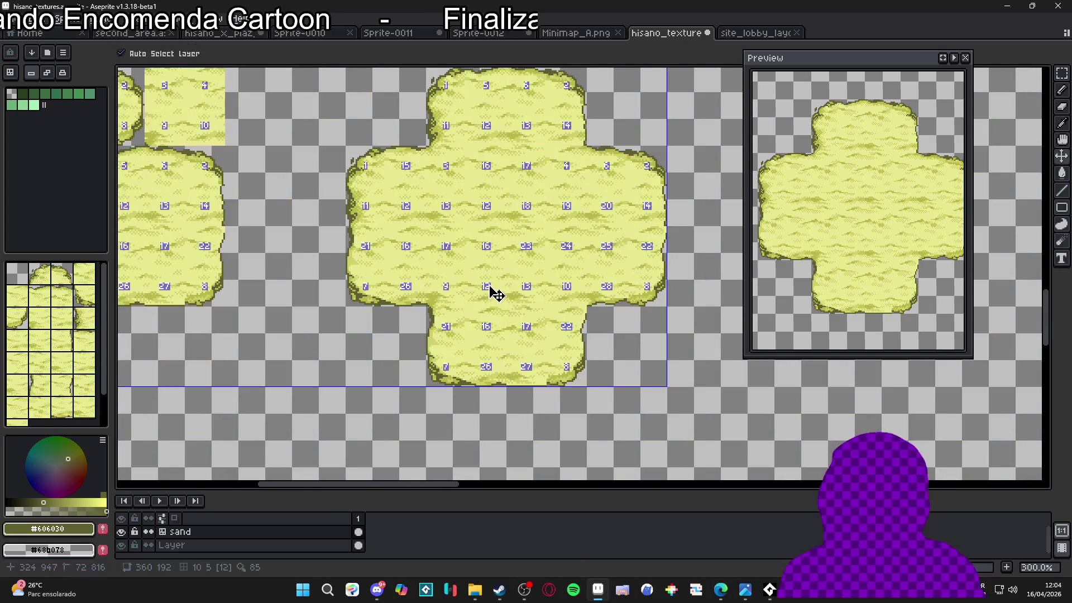
scroll(428, 339, "up", 3)
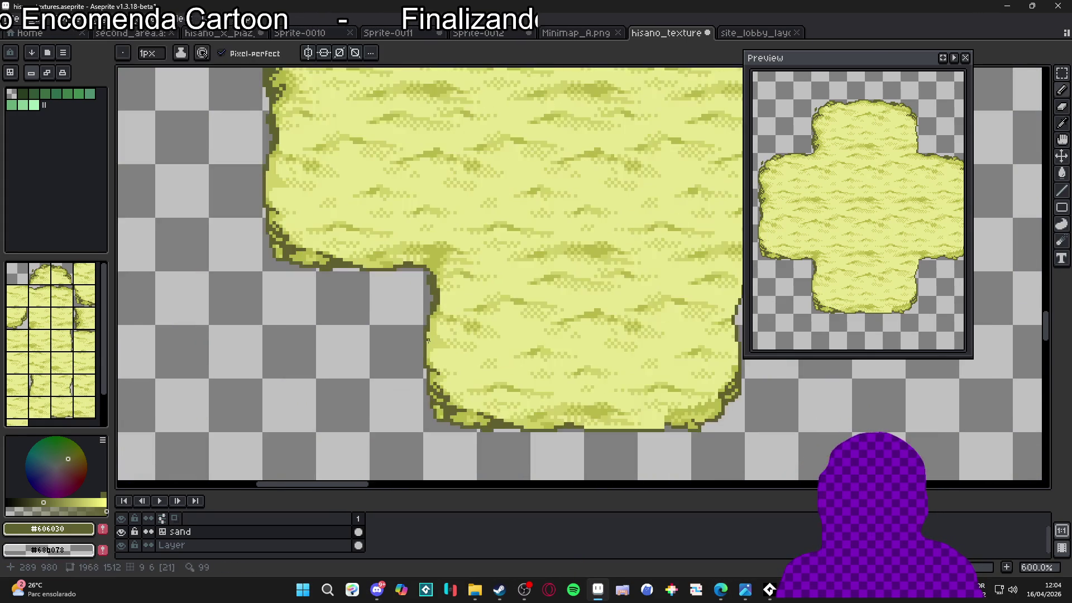
scroll(428, 340, "up", 4)
key("plus")
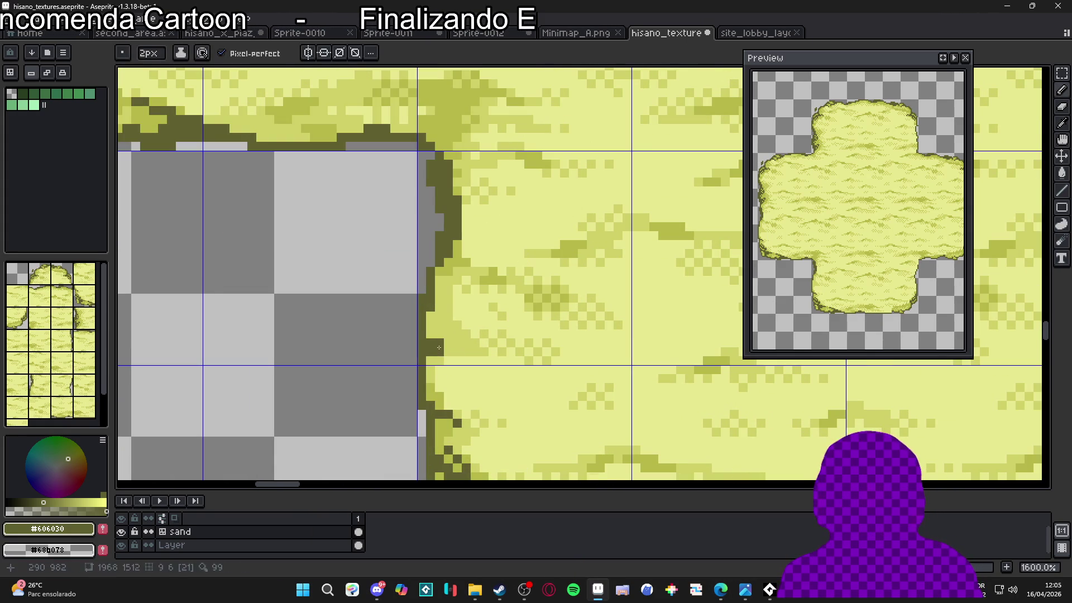
key("e")
left_click_drag(419, 352, 419, 333)
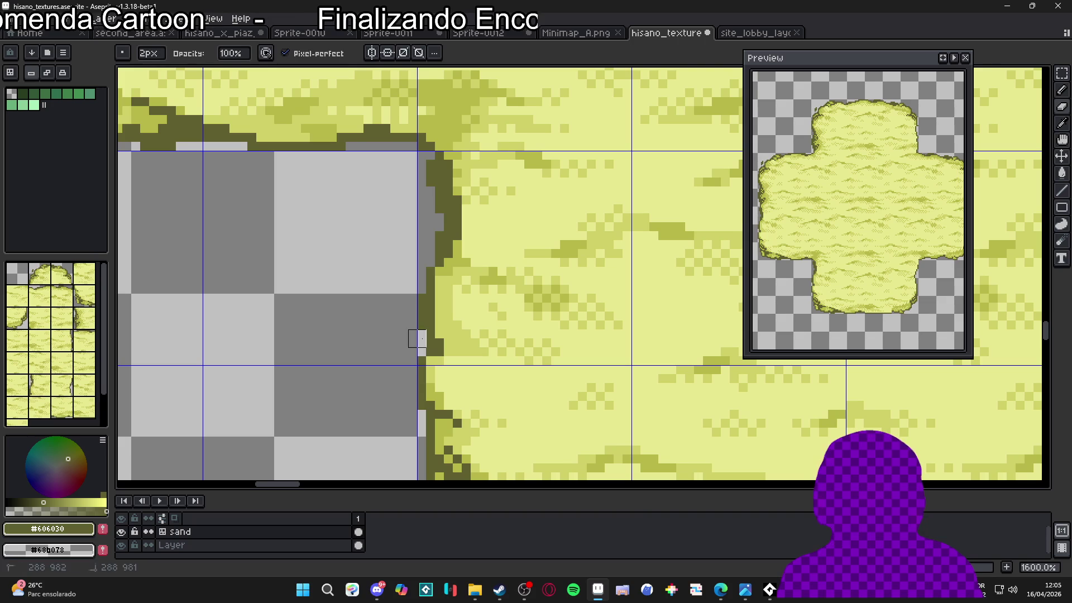
key("b")
- Repaint one edge pixel dark olive and fill a few edge pixels with #b8b848
left_click(421, 352)
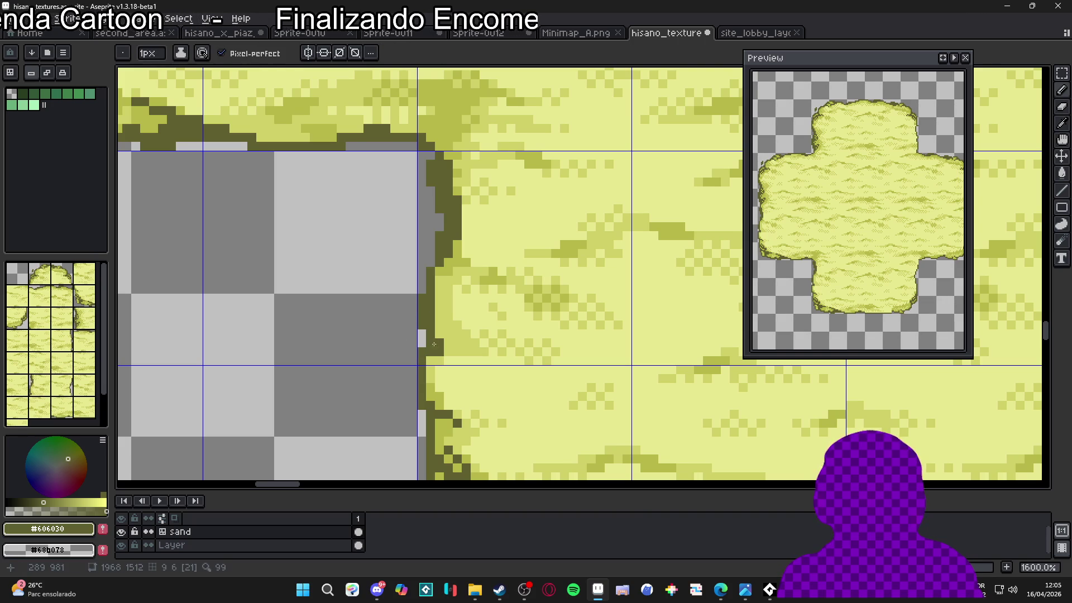
left_click(452, 334, "alt")
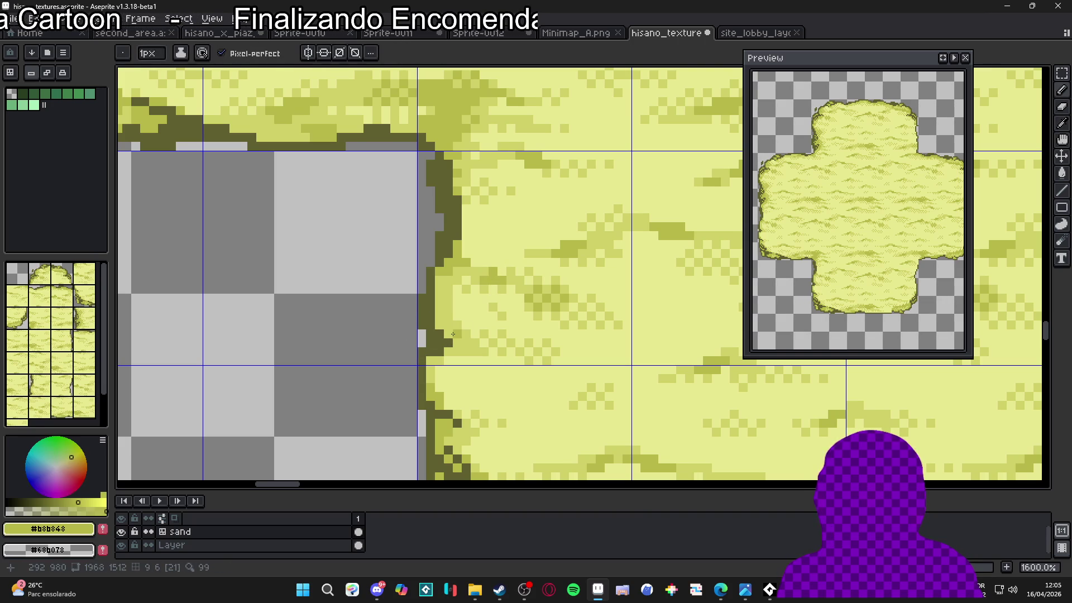
left_click(461, 347)
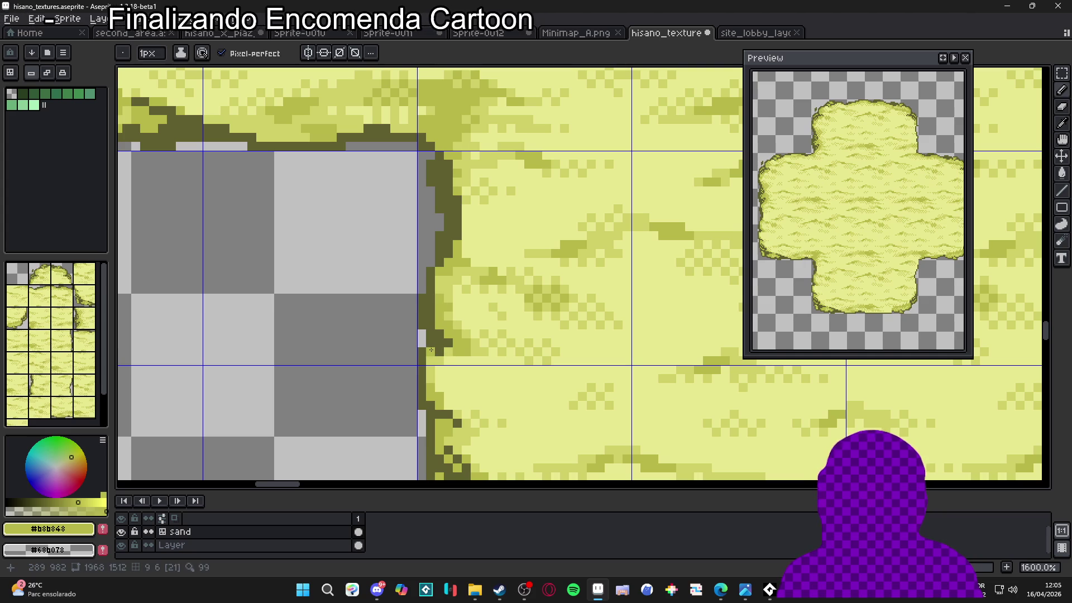
scroll(431, 350, "down", 3)
scroll(456, 330, "down", 3)
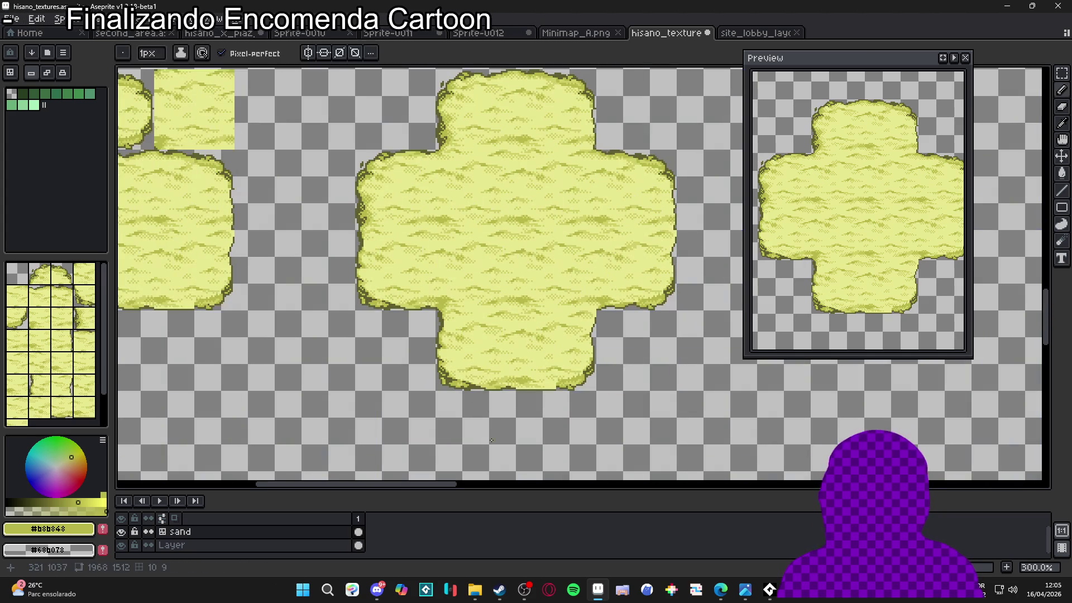
- Select the thin outline strip at the inner-corner notch and erase leftover pixels along the sand edge
key("m")
scroll(422, 274, "up", 6)
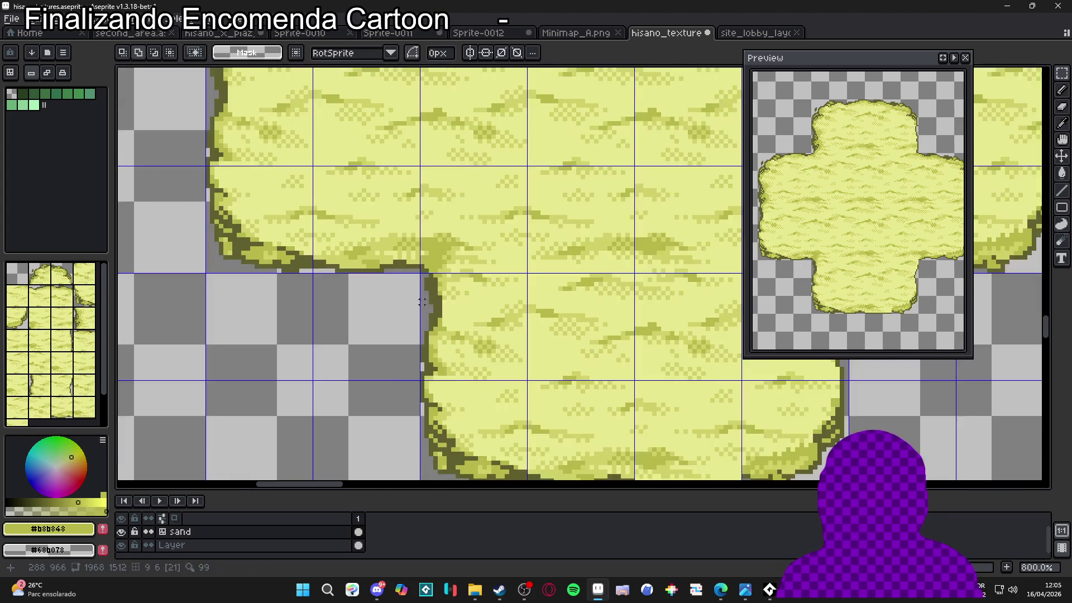
left_click(425, 274, "alt")
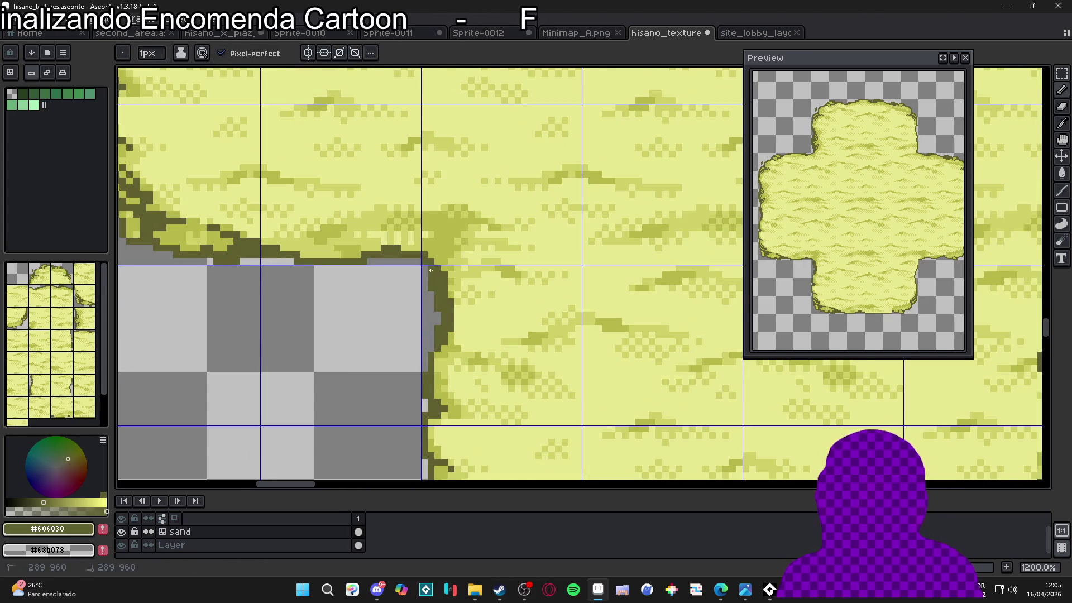
scroll(426, 274, "down", 2)
mouse_move(425, 274)
left_mouse_down()
mouse_move(434, 344)
mouse_move(445, 354)
mouse_move(239, 330)
mouse_move(248, 312)
mouse_move(564, 323)
mouse_move(553, 329)
left_mouse_up()
scroll(553, 326, "up", 6)
key("e")
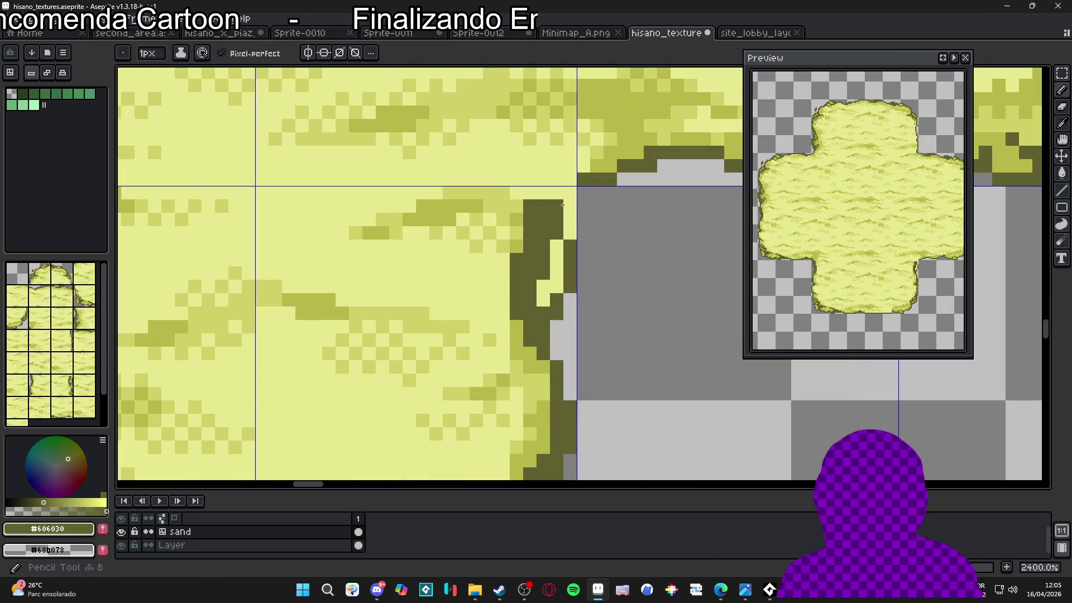
mouse_move(576, 212)
left_mouse_down()
mouse_move(564, 279)
mouse_move(557, 259)
mouse_move(549, 293)
mouse_move(563, 333)
left_mouse_up()
scroll(580, 313, "down", 3)
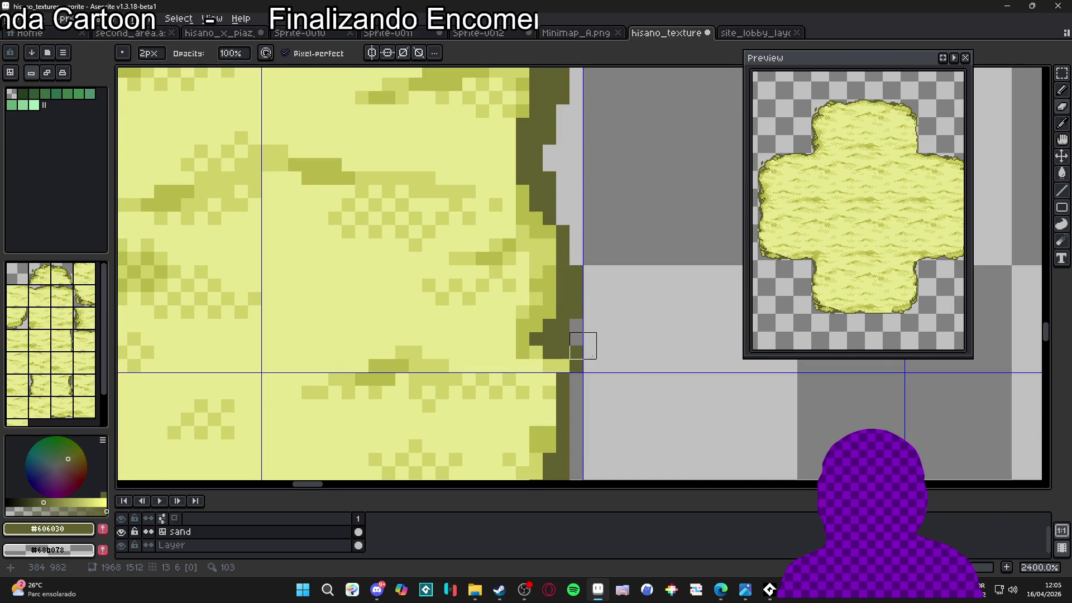
- Retouch the corner with the Pencil, sampling light #d0d068 and darker #b8b848 sand
key("b")
scroll(569, 357, "down", 5)
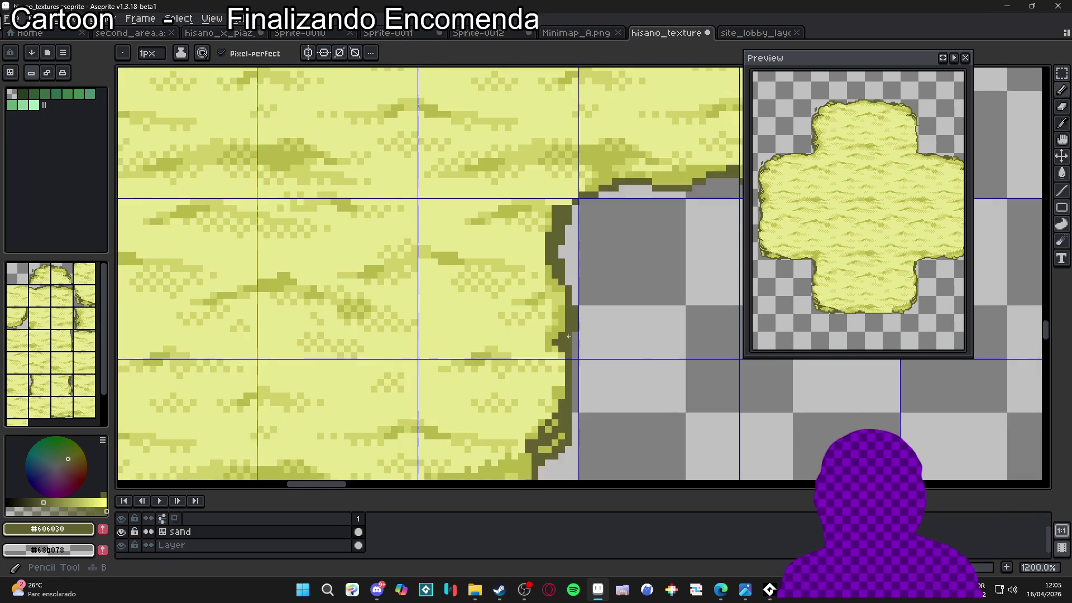
scroll(558, 334, "up", 4)
scroll(553, 301, "down", 4)
scroll(553, 301, "up", 3)
left_click(537, 293, "alt")
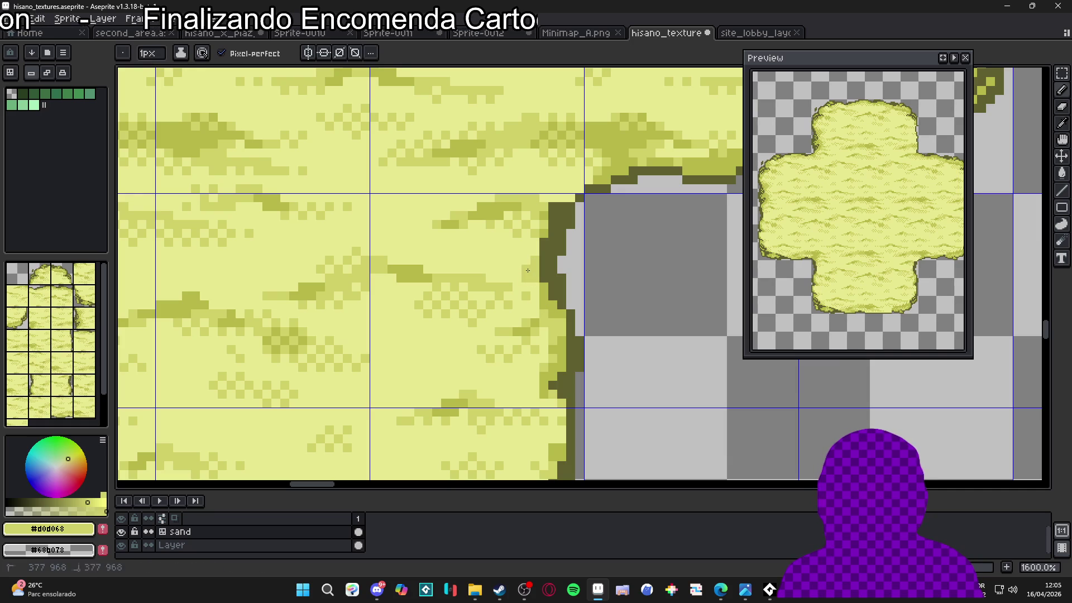
left_click(535, 284, "alt")
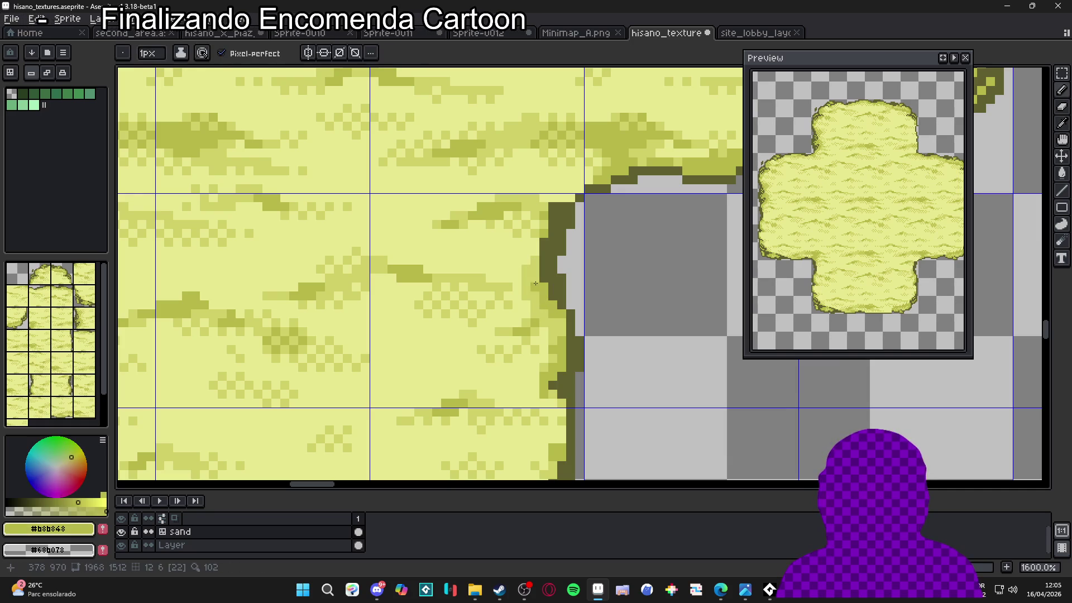
scroll(536, 268, "down", 6)
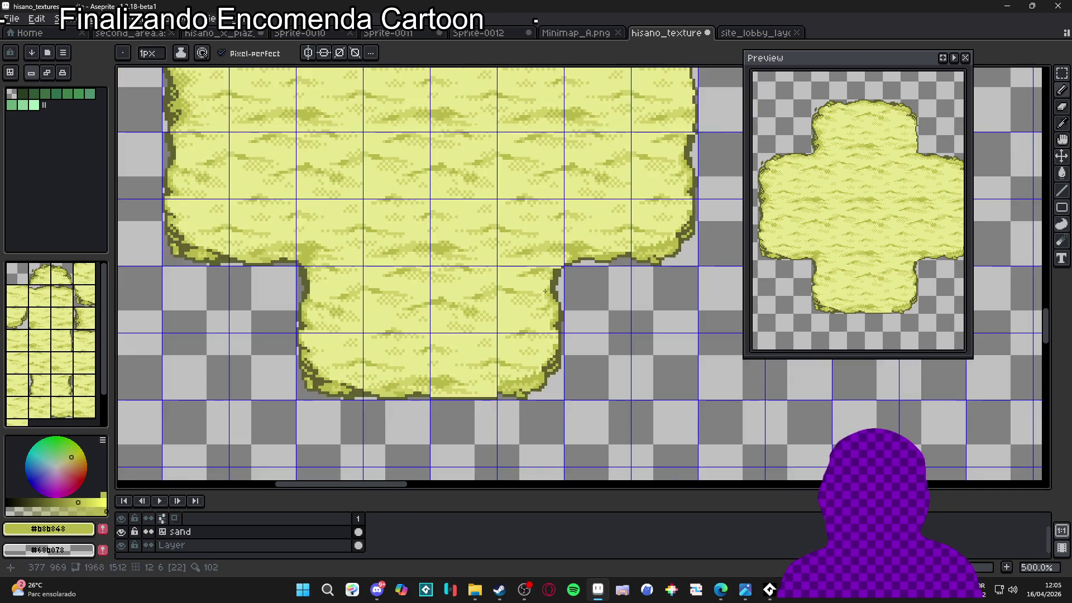
scroll(553, 266, "up", 8)
- Keep blending the edge with #d0d068 and #b8b848 sand tones at a 1-pixel brush
left_click(558, 264, "alt")
scroll(561, 263, "down", 2)
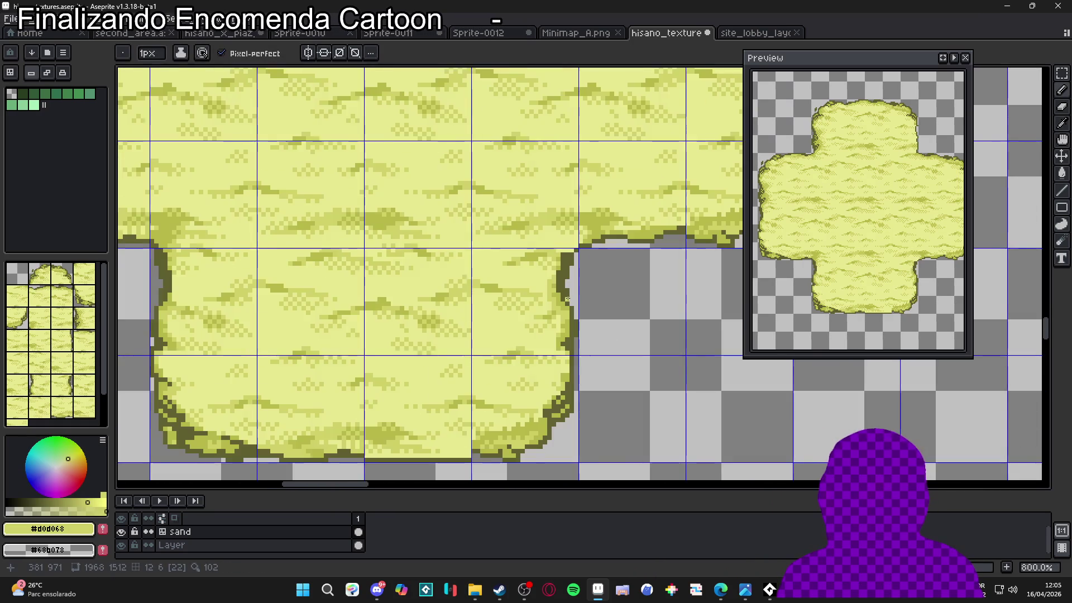
scroll(567, 272, "down", 5)
scroll(572, 271, "up", 5)
scroll(578, 270, "down", 4)
scroll(584, 269, "up", 5)
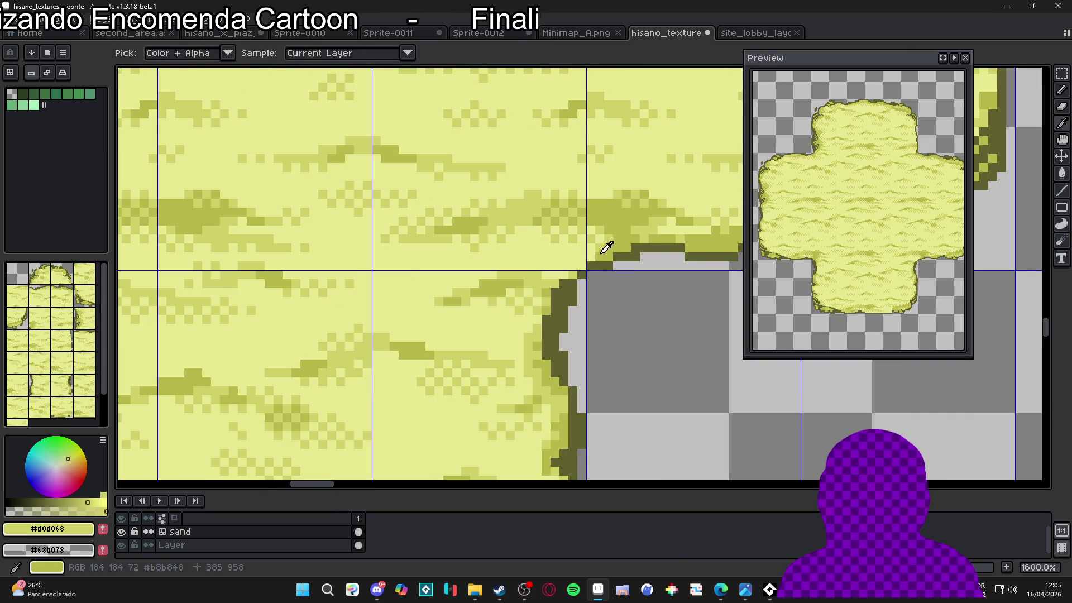
left_click(608, 238, "alt")
key("plus")
key("minus")
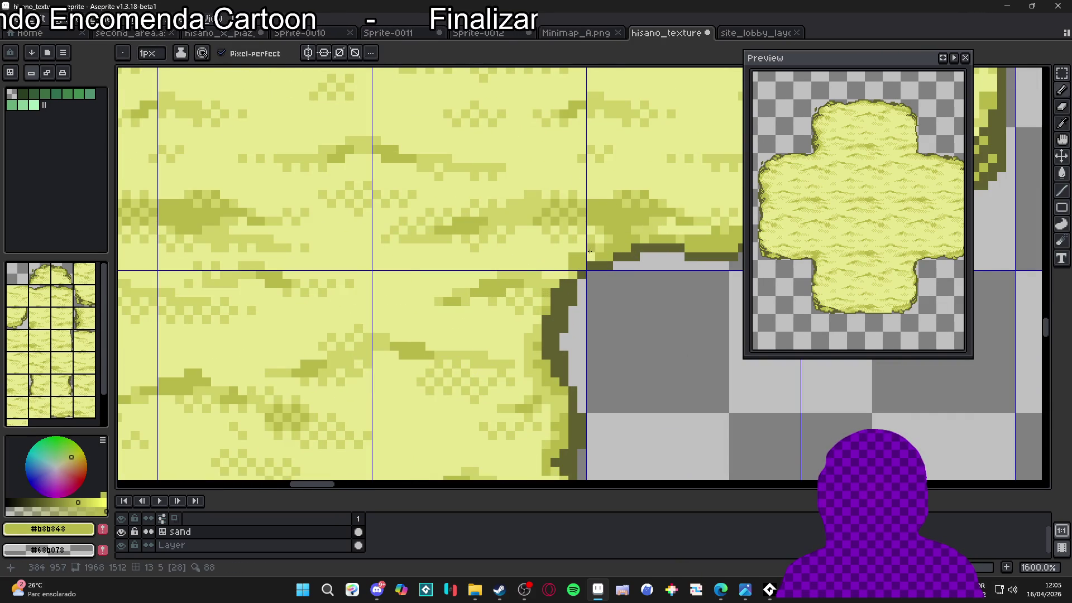
left_click(591, 252, "alt")
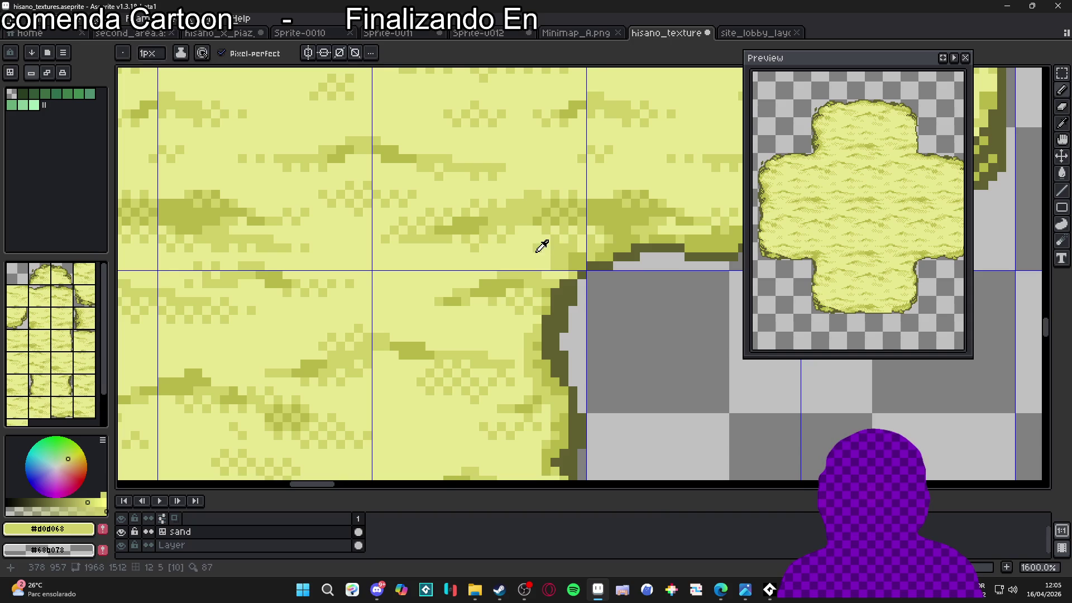
left_click(542, 253, "alt")
left_click(557, 245, "alt")
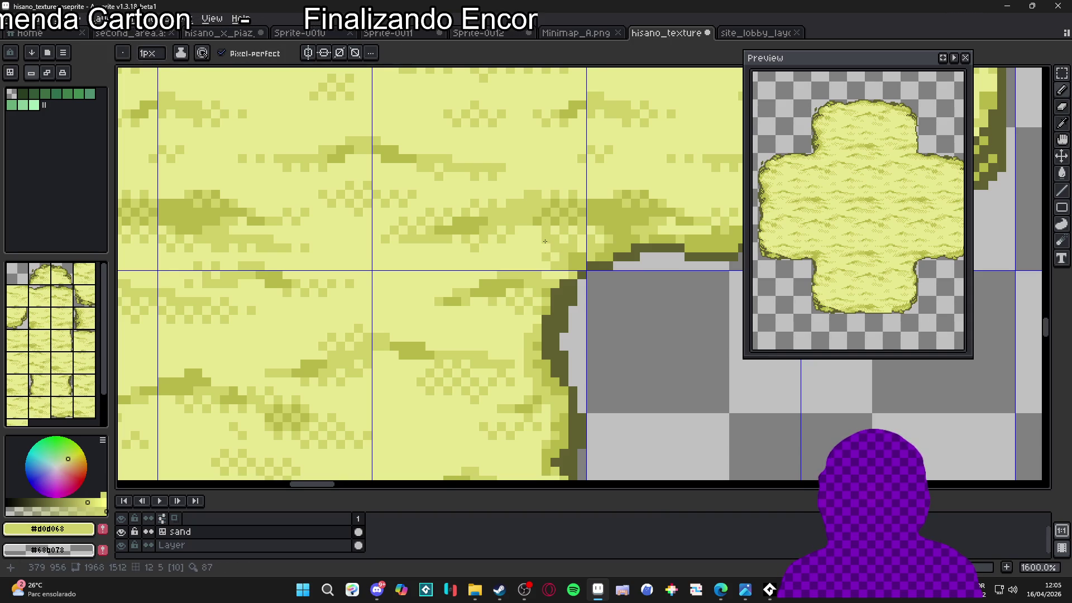
scroll(570, 244, "down", 4)
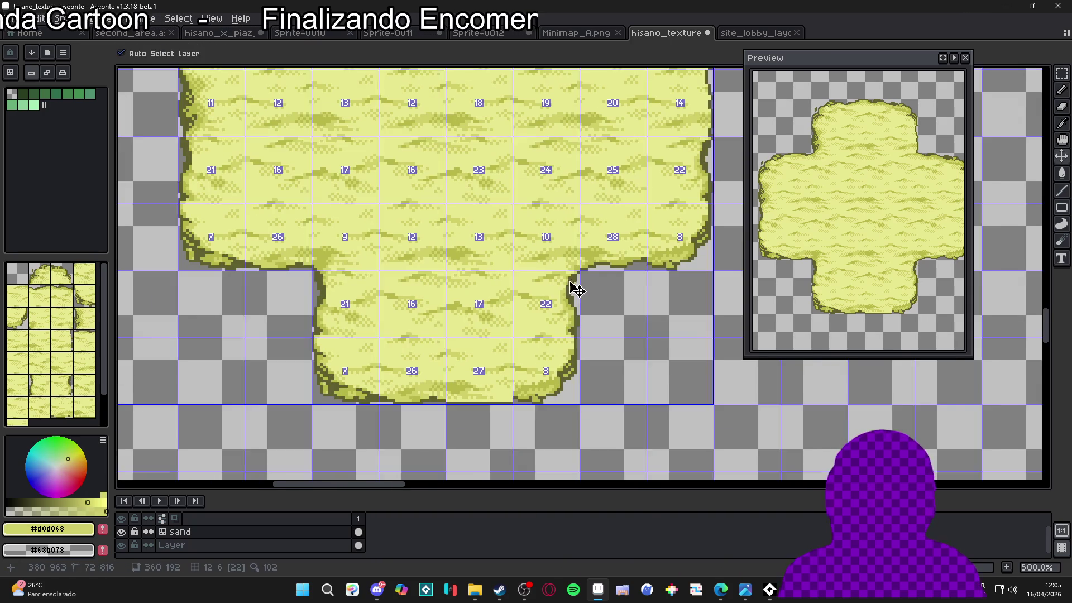
- Select a short strip of dark outline near the top of the tile
scroll(572, 284, "down", 2)
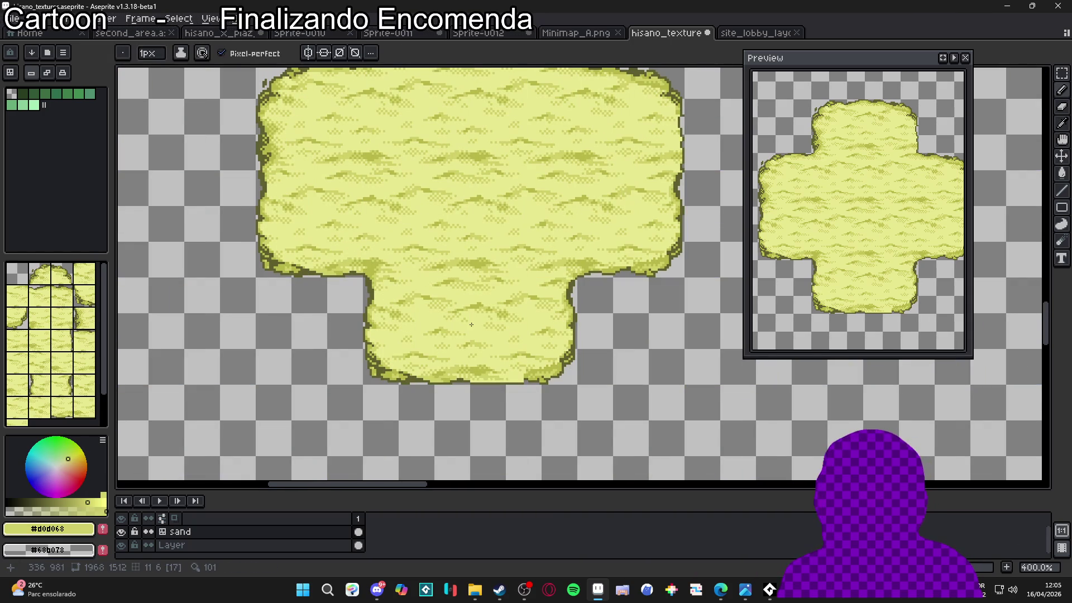
scroll(594, 303, "down", 1)
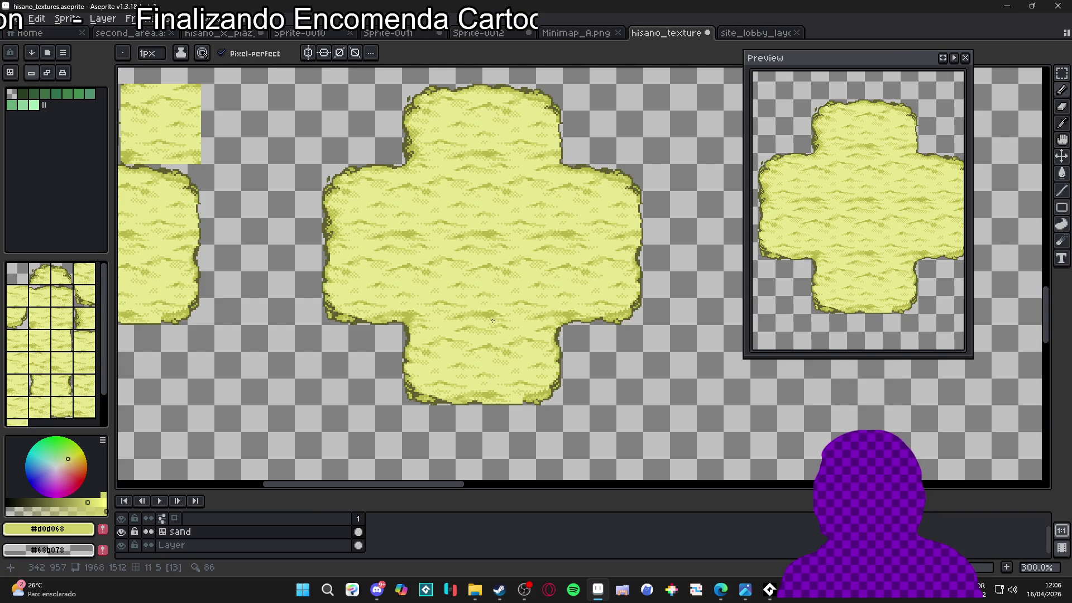
scroll(510, 324, "down", 1)
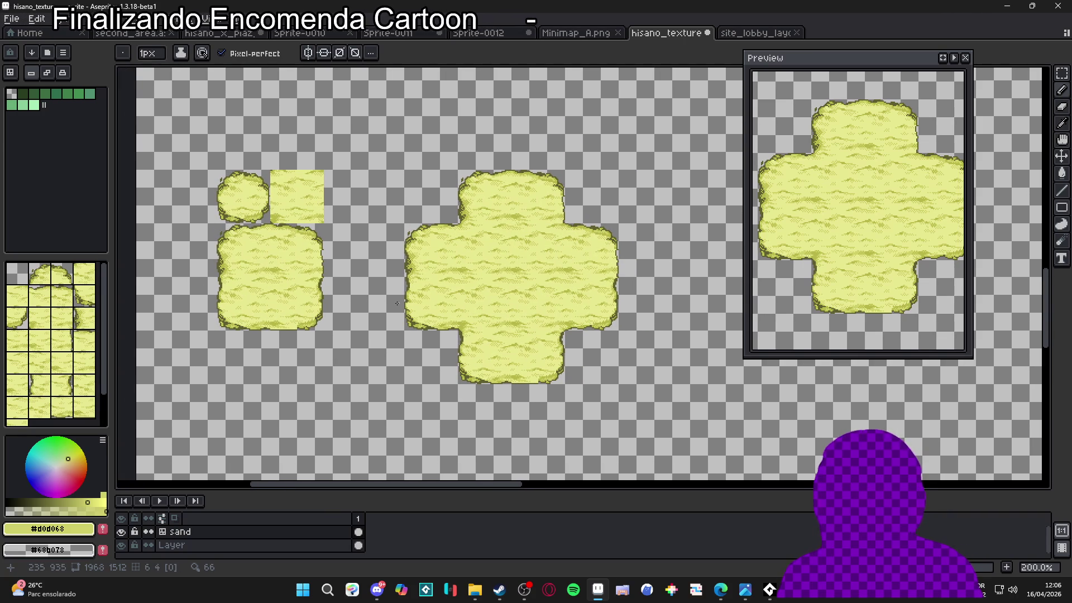
scroll(534, 199, "up", 1)
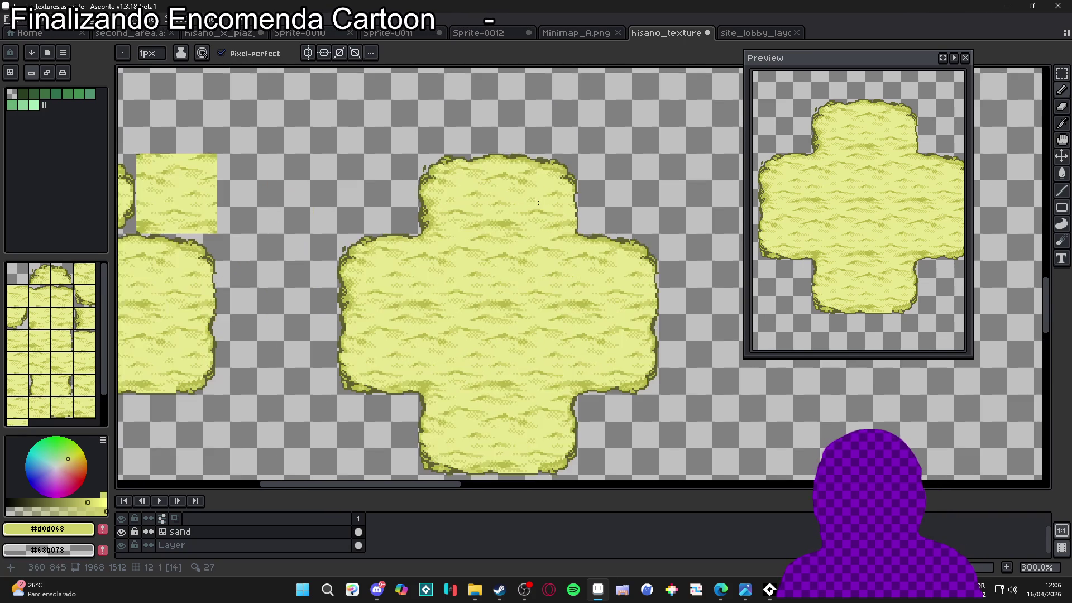
key("v")
scroll(535, 167, "up", 5)
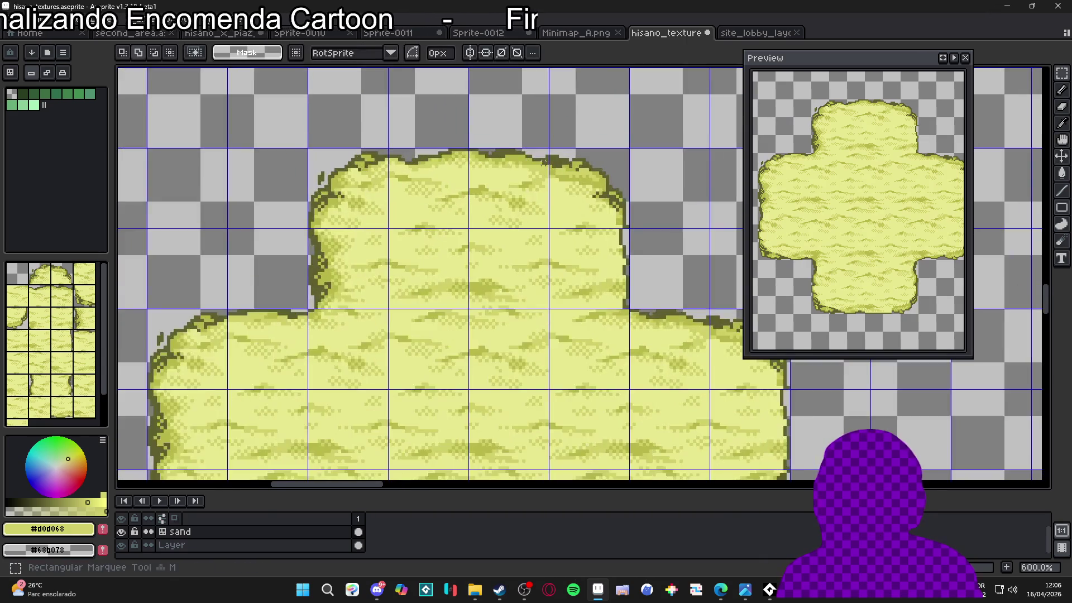
key("m")
mouse_move(553, 165)
left_mouse_down()
mouse_move(418, 128)
mouse_move(405, 161)
mouse_move(420, 167)
left_mouse_up()
- Paste the outline strip and move it down to the bottom edge
scroll(417, 136, "up", 2)
scroll(492, 223, "down", 4)
scroll(493, 223, "down", 3)
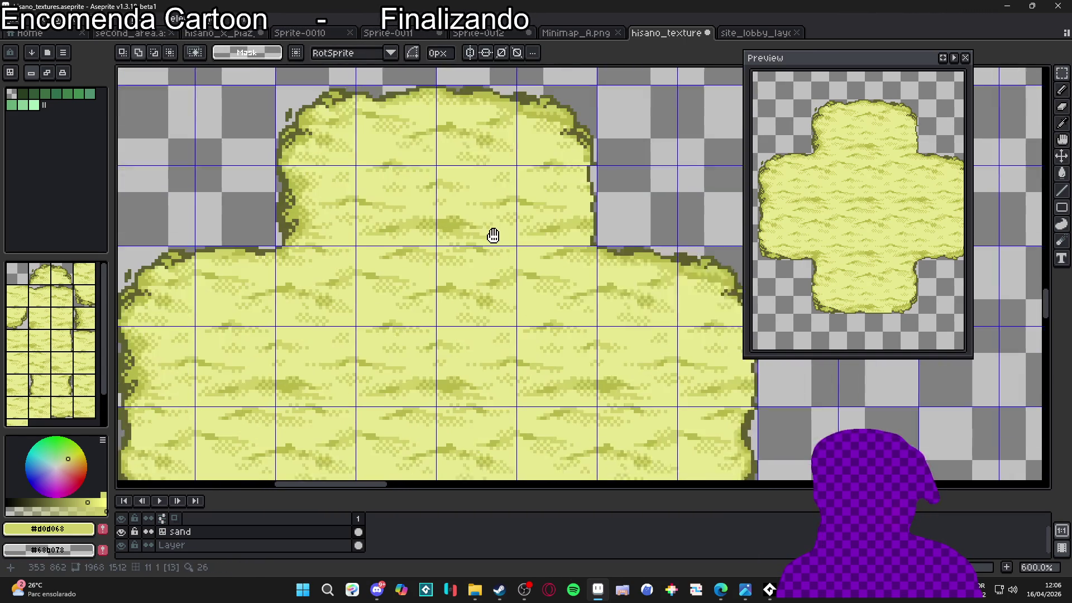
scroll(501, 378, "up", 1)
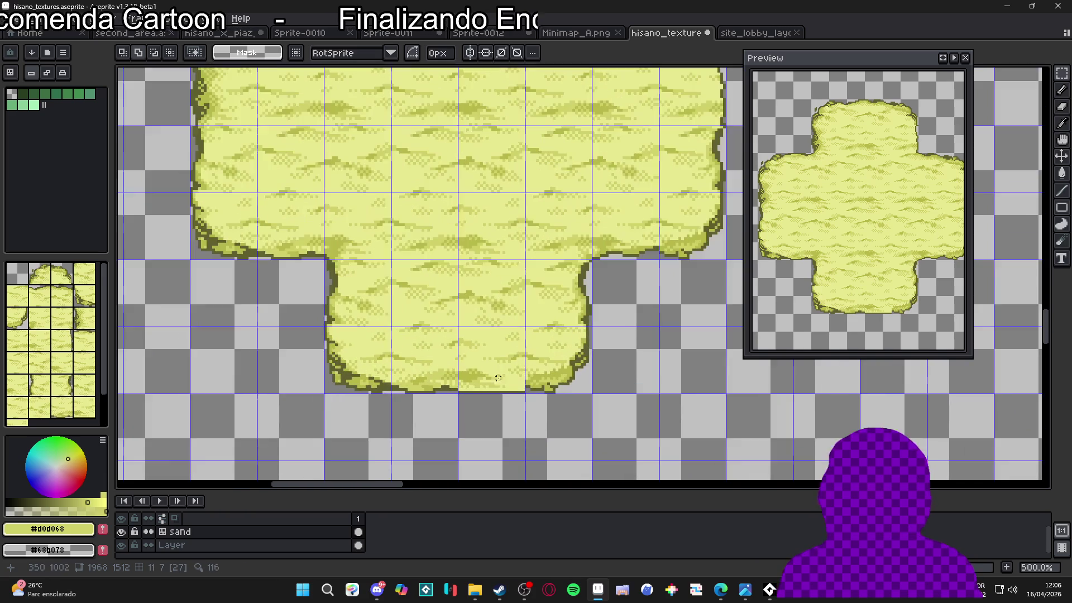
scroll(500, 389, "up", 3)
key("ctrl+v")
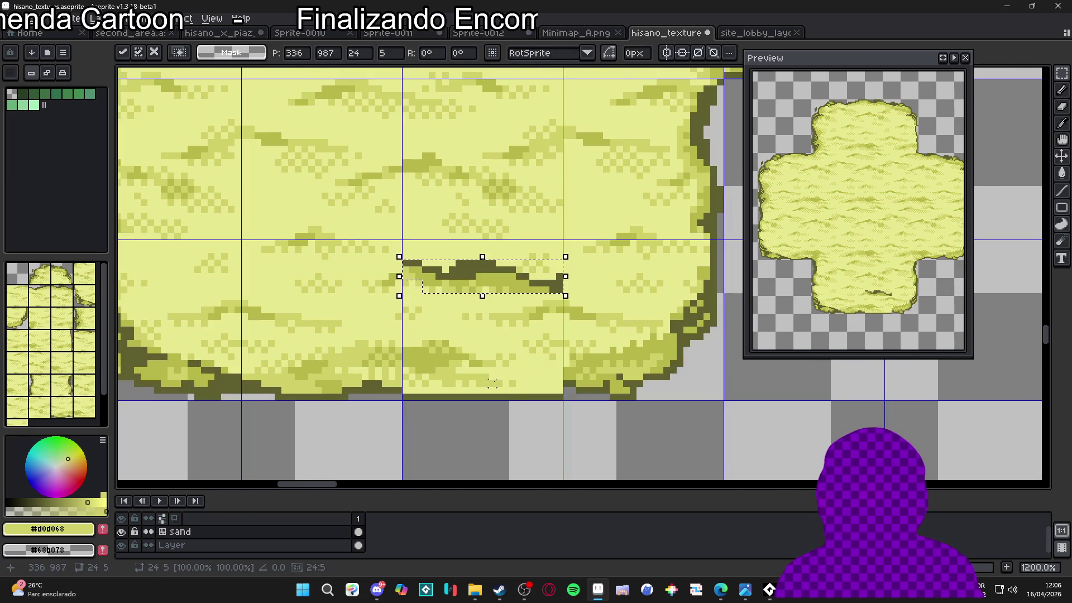
left_click_drag(527, 290, 523, 398)
- Erase stray light pixels along the bottom edge and repaint it in dark #606030
key("e")
scroll(548, 389, "up", 3)
mouse_move(548, 389)
left_mouse_down()
mouse_move(508, 390)
mouse_move(531, 375)
mouse_move(495, 403)
mouse_move(488, 389)
mouse_move(477, 401)
mouse_move(388, 402)
mouse_move(360, 389)
mouse_move(334, 403)
mouse_move(279, 396)
mouse_move(352, 378)
left_mouse_up()
scroll(307, 399, "down", 1)
key("b")
scroll(293, 412, "up", 2)
left_click(282, 413, "alt")
left_click_drag(332, 414, 349, 415)
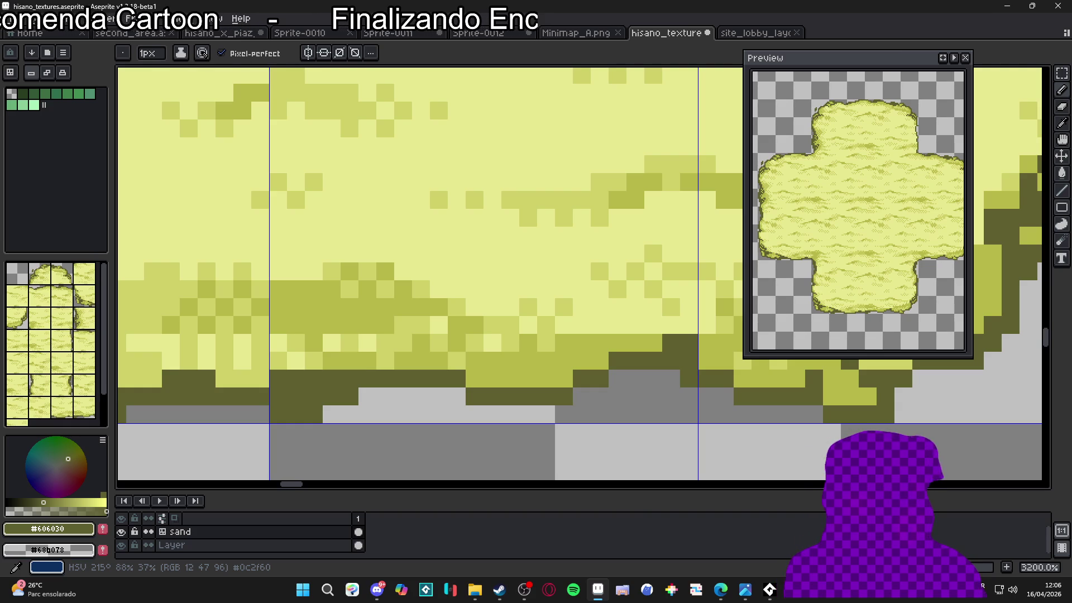
- Eyedrop the #b8b848 and #d0d068 sand colours to check the tiles
scroll(335, 325, "down", 4)
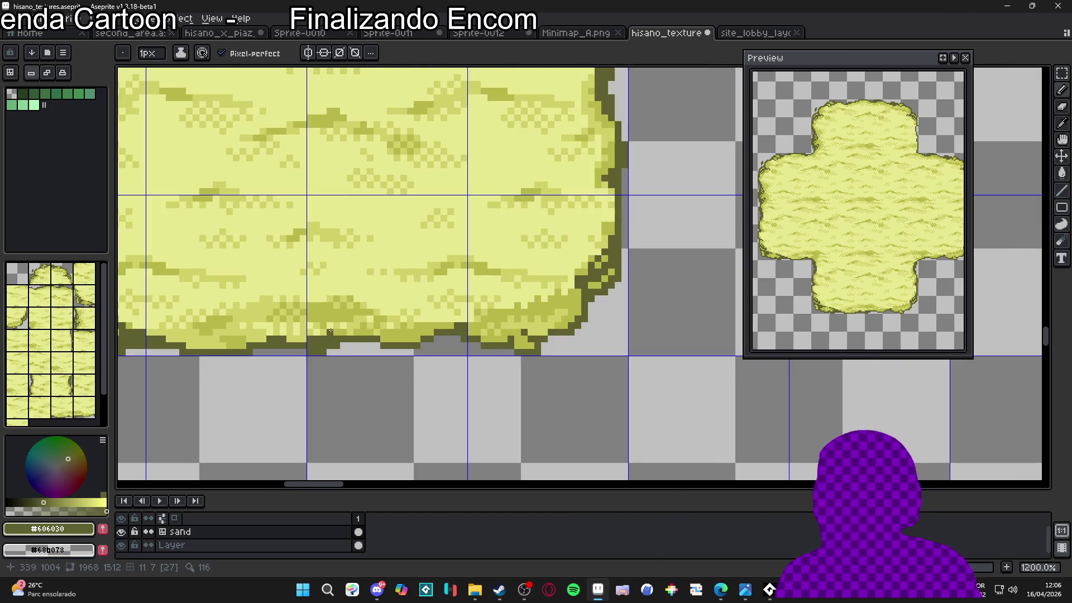
scroll(331, 331, "up", 3)
left_click(325, 301, "alt")
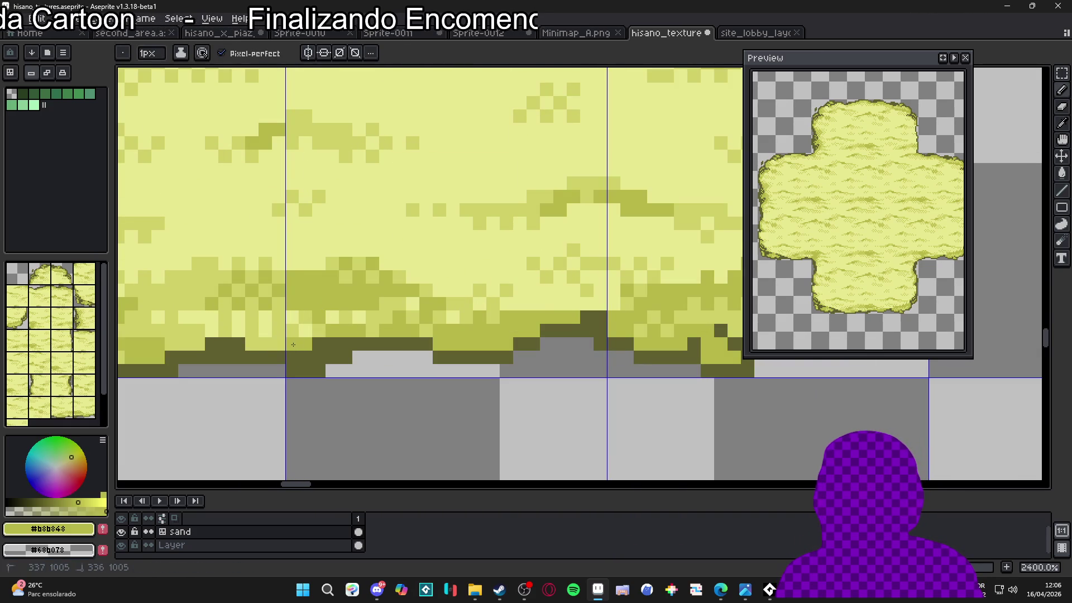
left_click(305, 313, "alt")
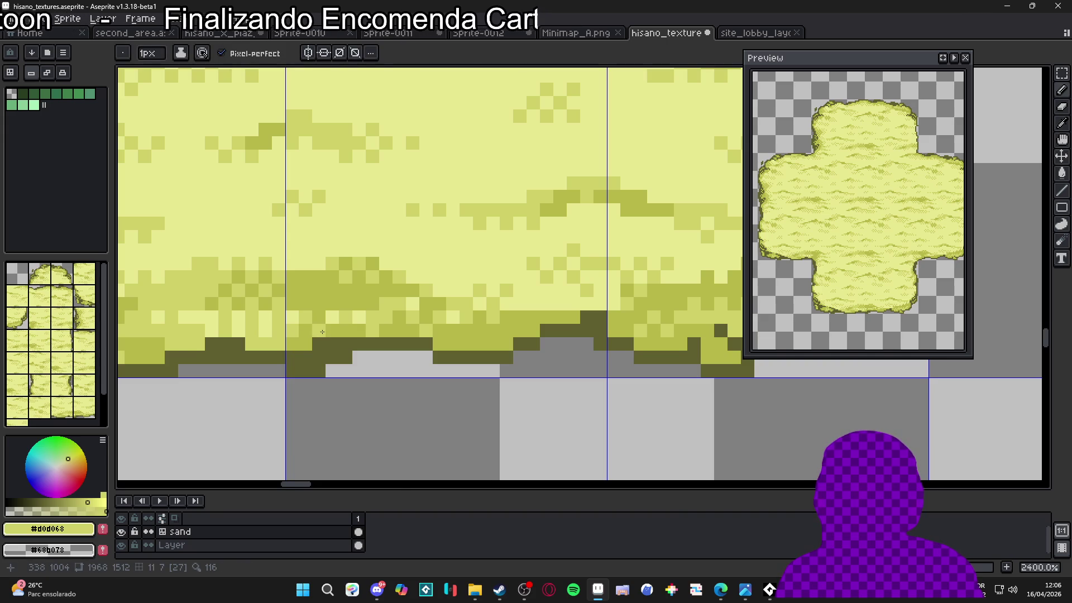
scroll(322, 332, "down", 5)
scroll(322, 328, "up", 3)
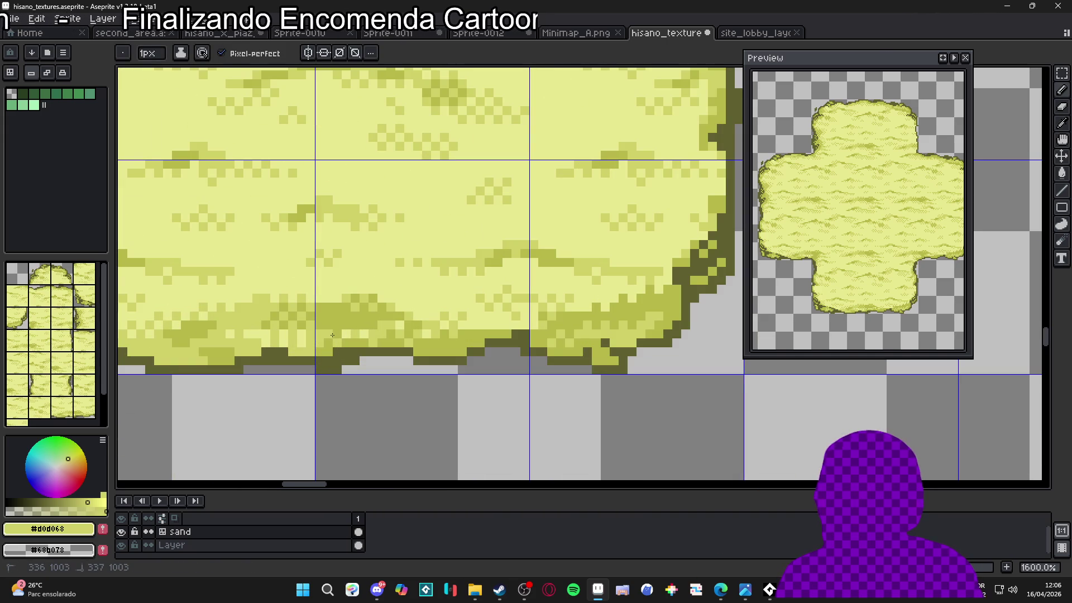
key("v")
scroll(341, 385, "down", 5)
key("b")
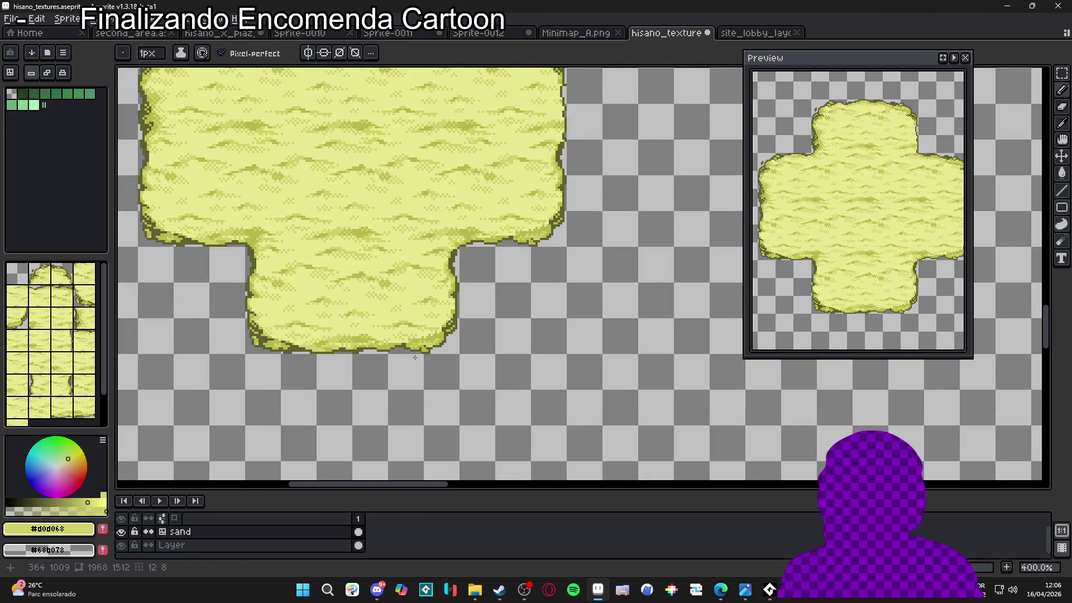
scroll(420, 354, "down", 1)
scroll(426, 353, "down", 1)
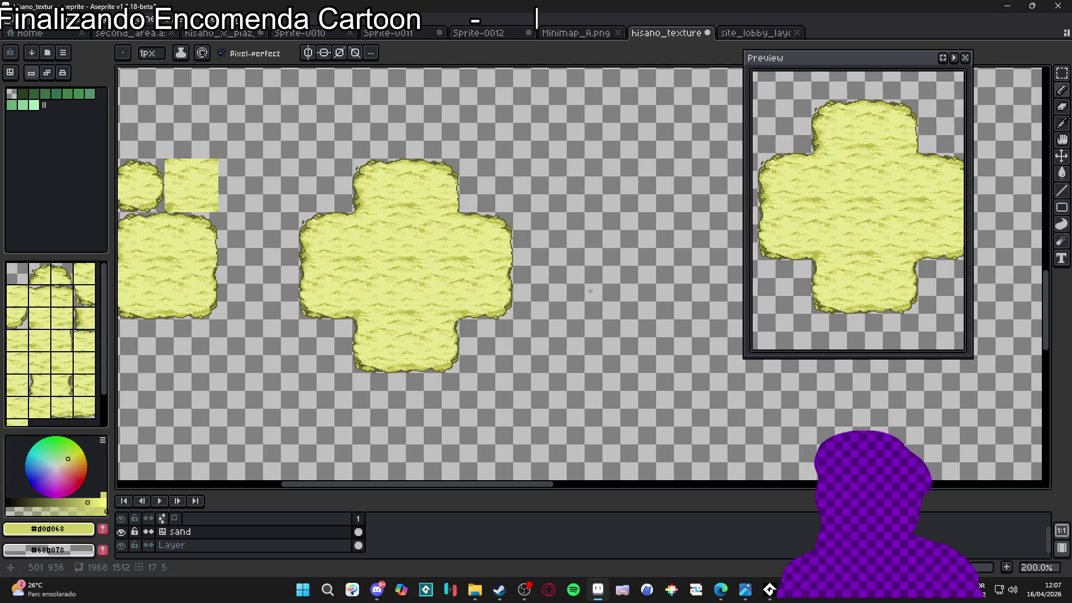
- Review the tileset, save hisano_textures.aseprite, then bring up the second_area map
scroll(561, 272, "left", 2)
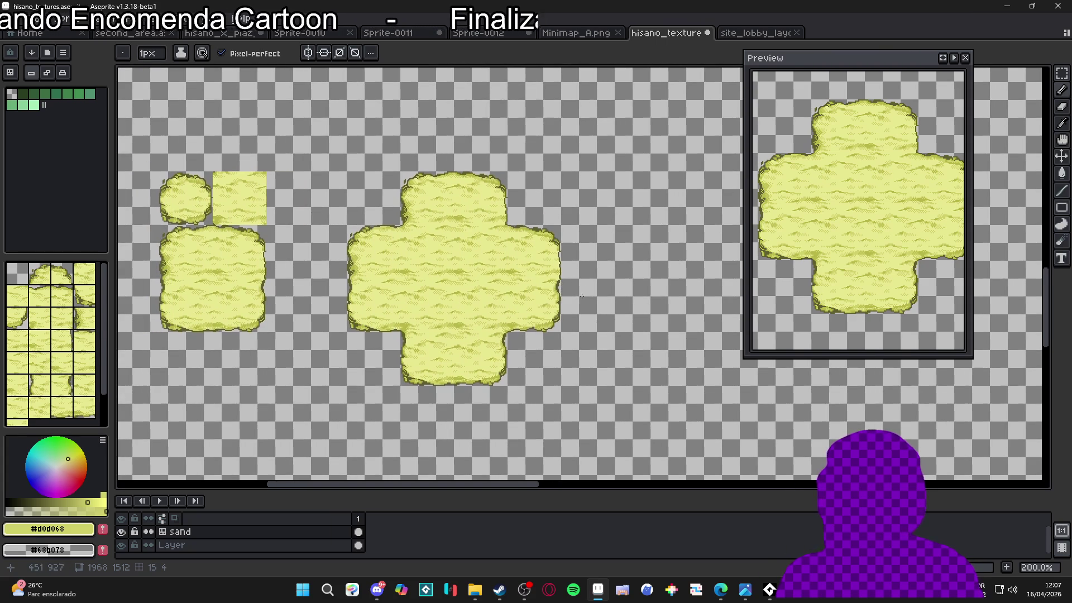
scroll(349, 306, "up", 2)
scroll(391, 295, "down", 2)
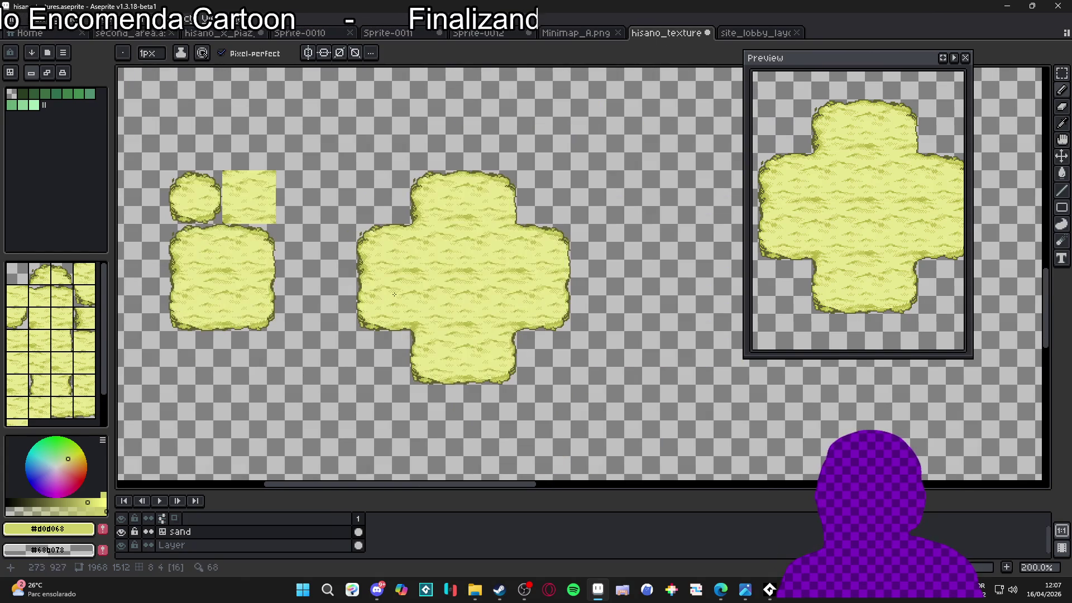
scroll(505, 206, "up", 2)
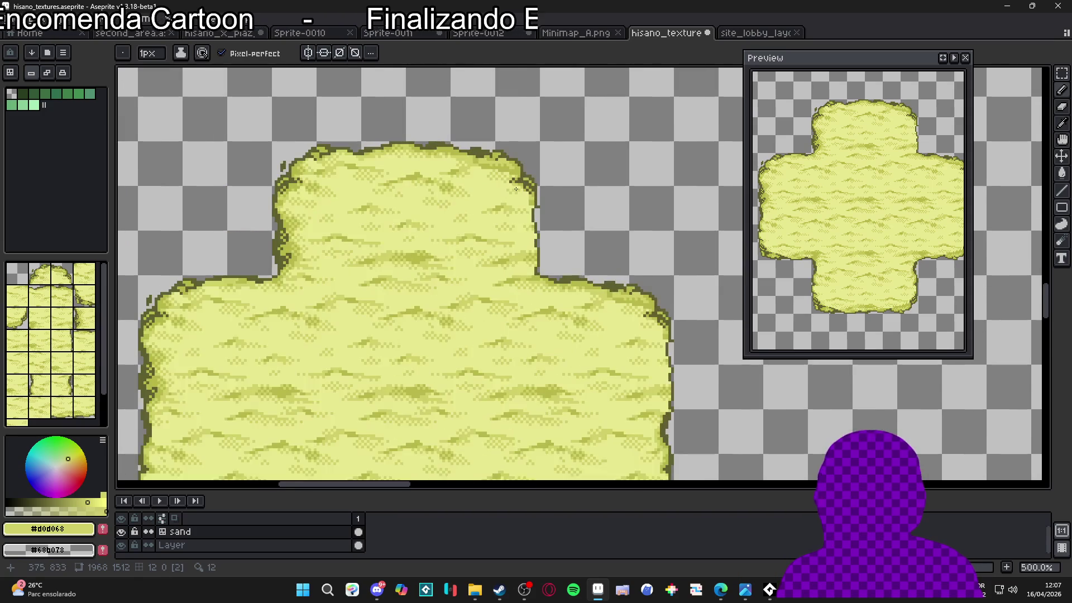
key("v")
scroll(509, 227, "down", 1)
key("b")
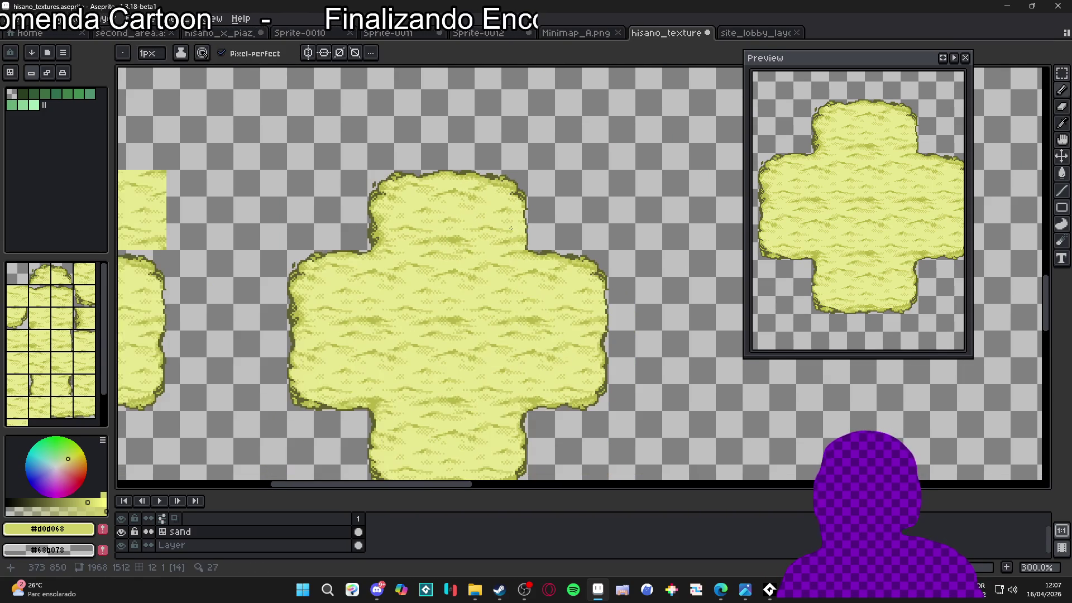
scroll(517, 209, "down", 2)
scroll(533, 210, "up", 1)
key("ctrl+s")
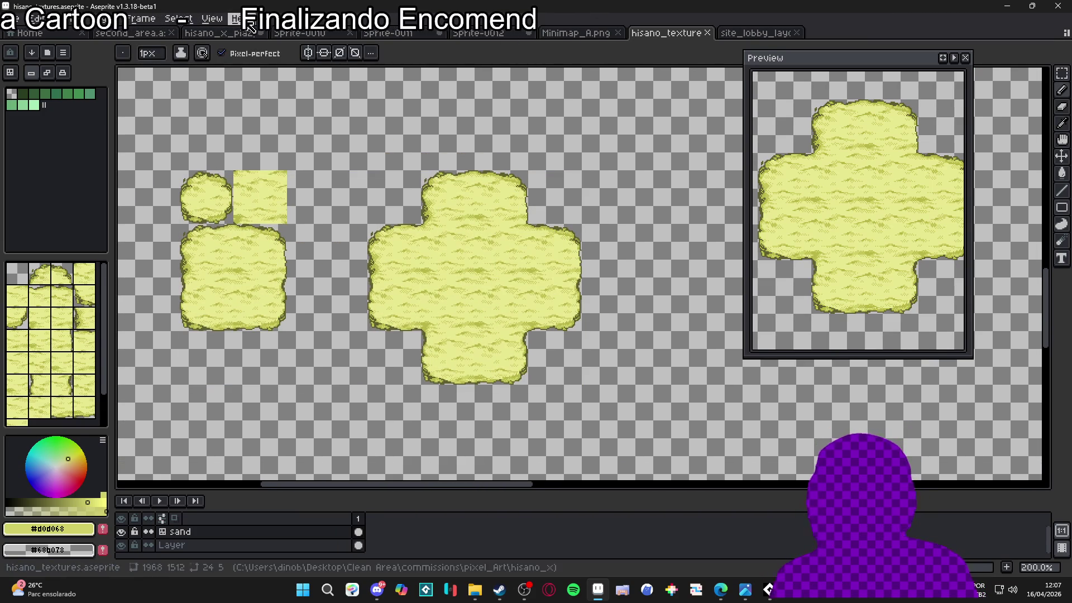
left_click(144, 35)
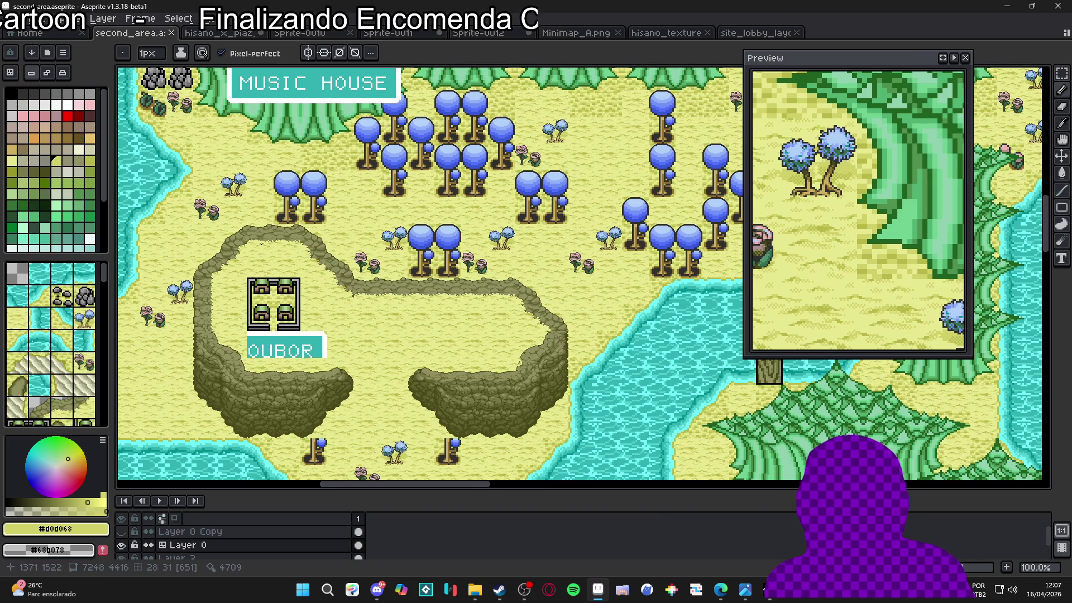
- Show the tile grid and look through the site_lobby_layout, second_area, tower and Sprite-0011 tabs
scroll(337, 246, "up", 2)
key("ctrl+apostrophe")
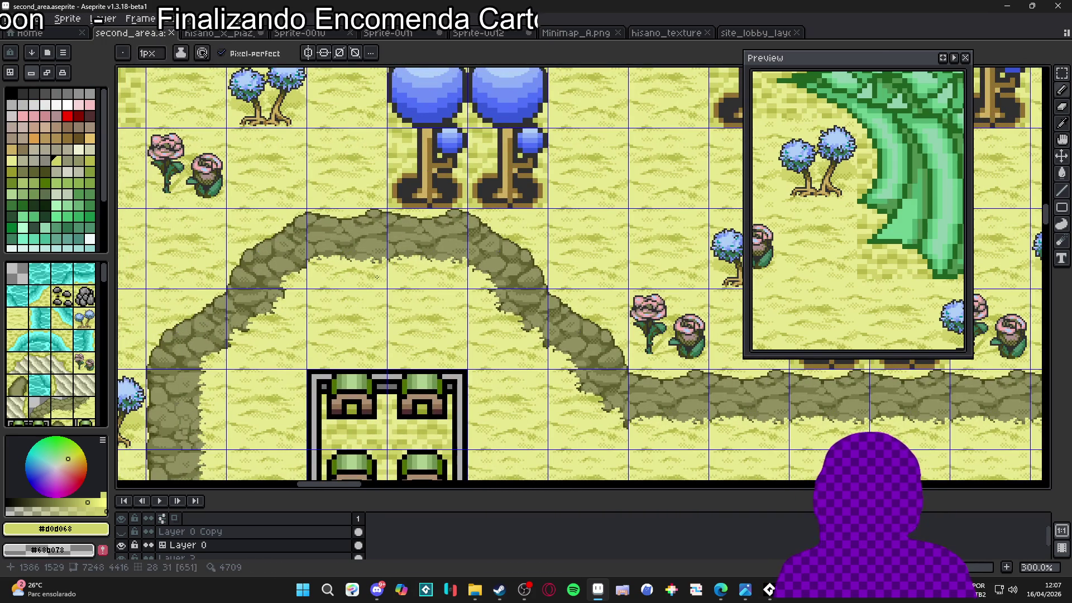
scroll(382, 277, "down", 2)
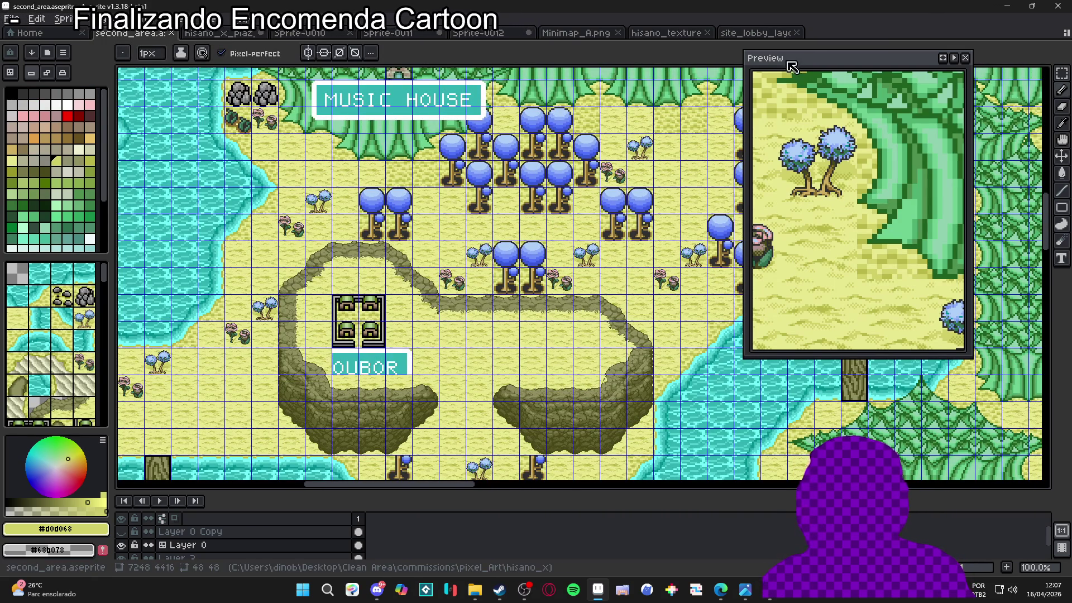
left_click(751, 34)
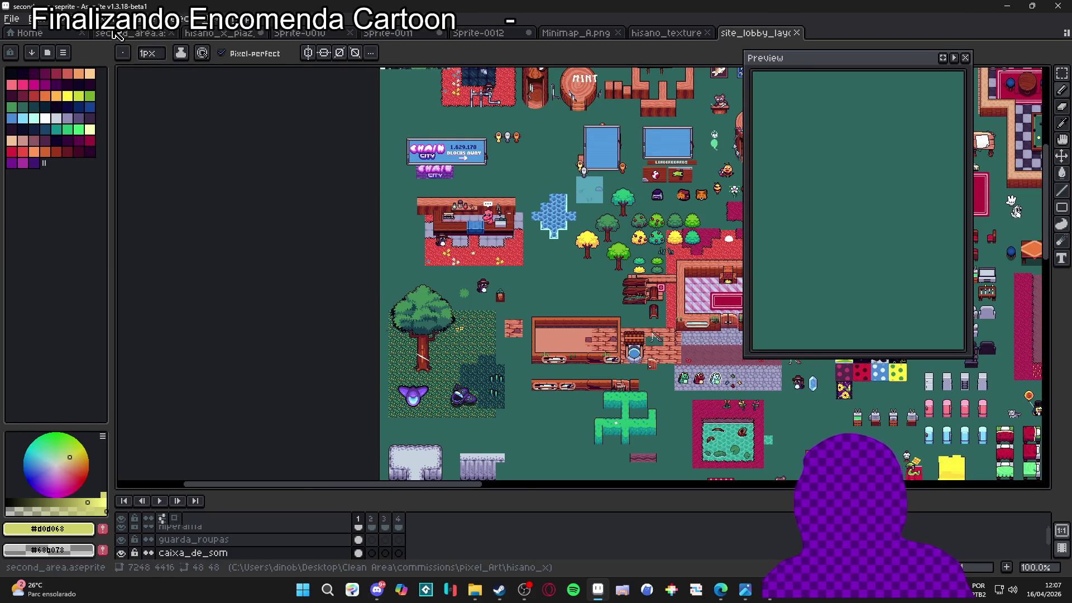
left_click(117, 33)
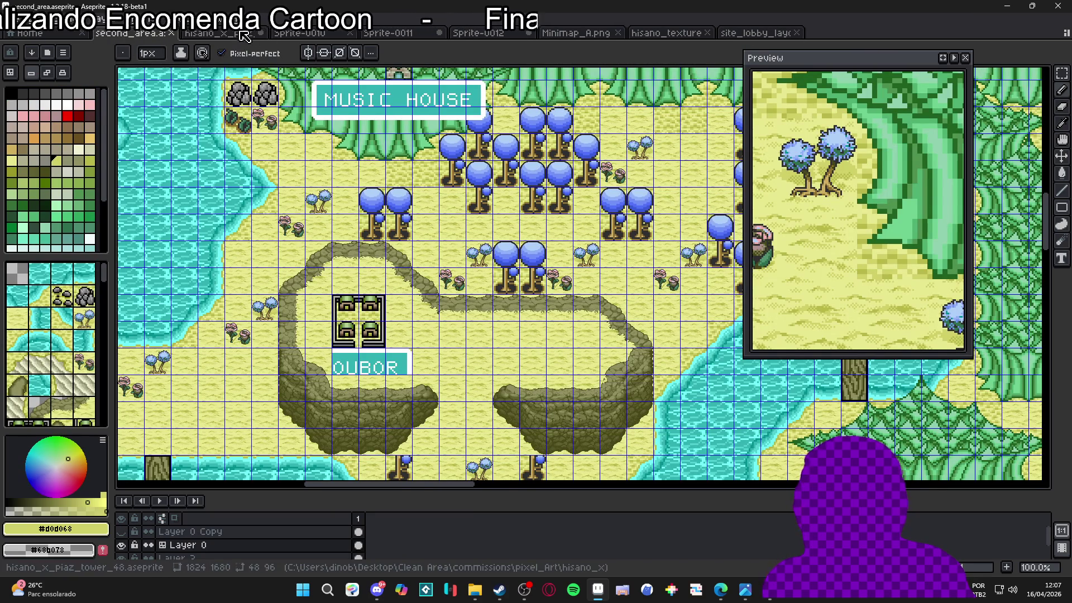
left_click(221, 34)
left_click(402, 32)
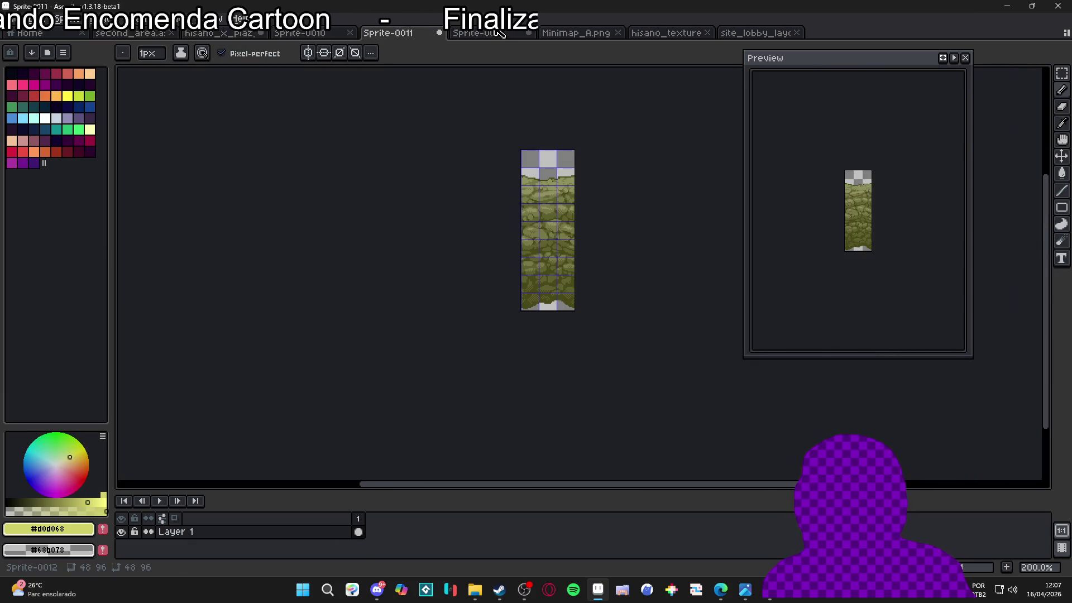
- Close Sprite-0012, Minimap_A.png and Sprite-0011, discarding their changes
left_click(497, 34)
left_click(581, 33)
left_click(528, 33)
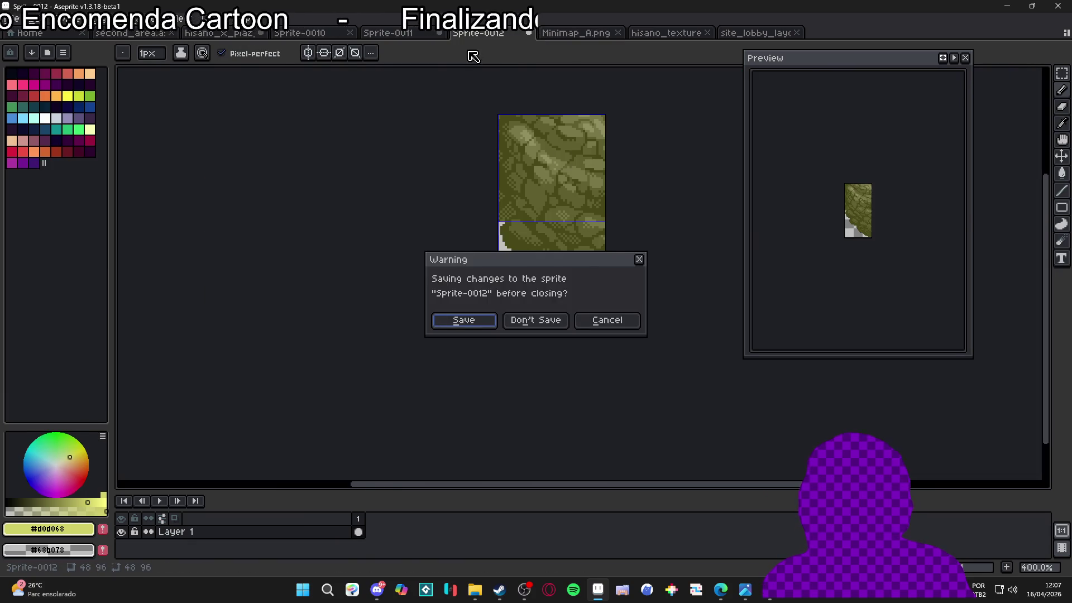
left_click(537, 319)
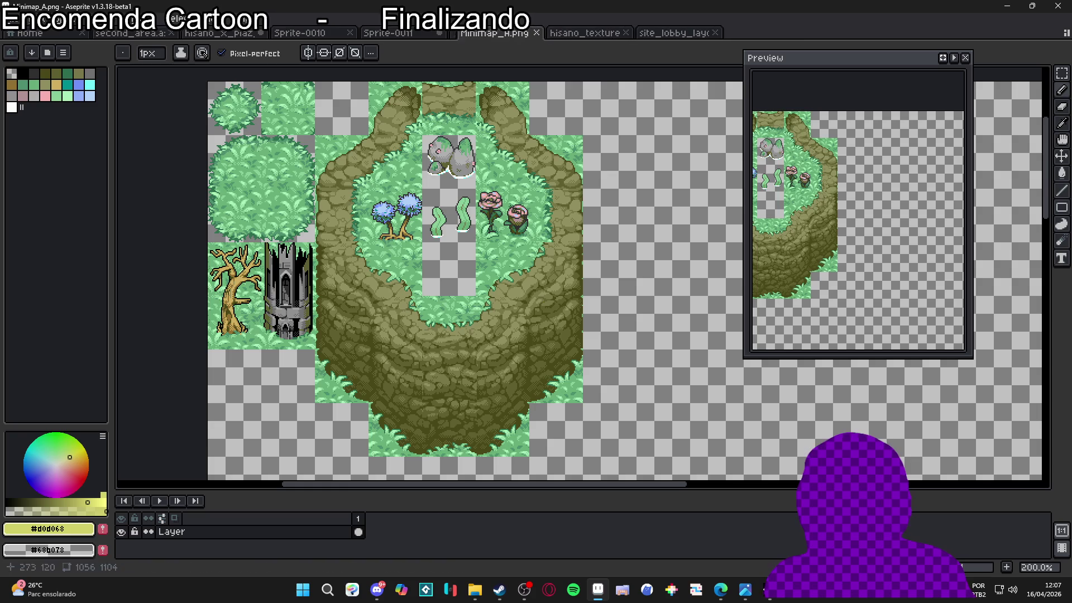
left_click(527, 34)
left_click(405, 33)
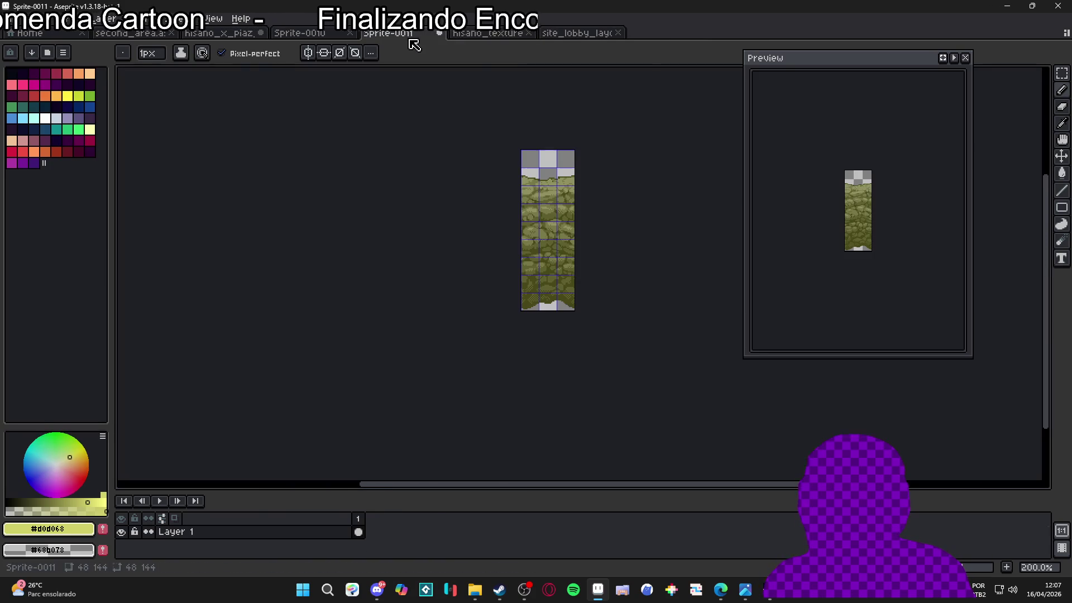
left_click(439, 33)
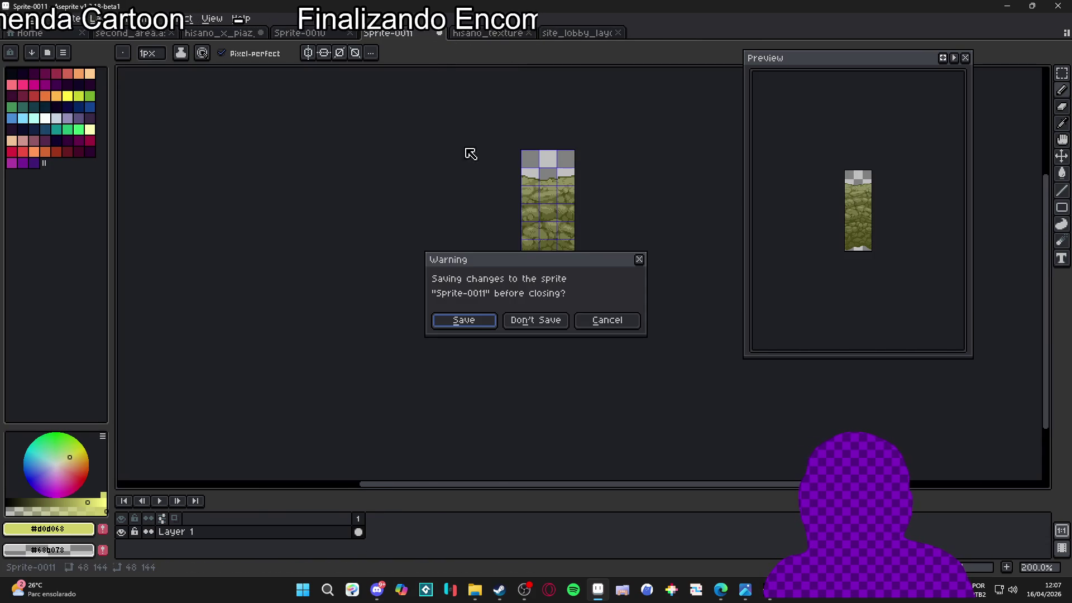
left_click(544, 322)
- Close site_lobby_layout and return to the Sprite-0010 tab
left_click(488, 33)
left_click(528, 34)
left_click(334, 34)
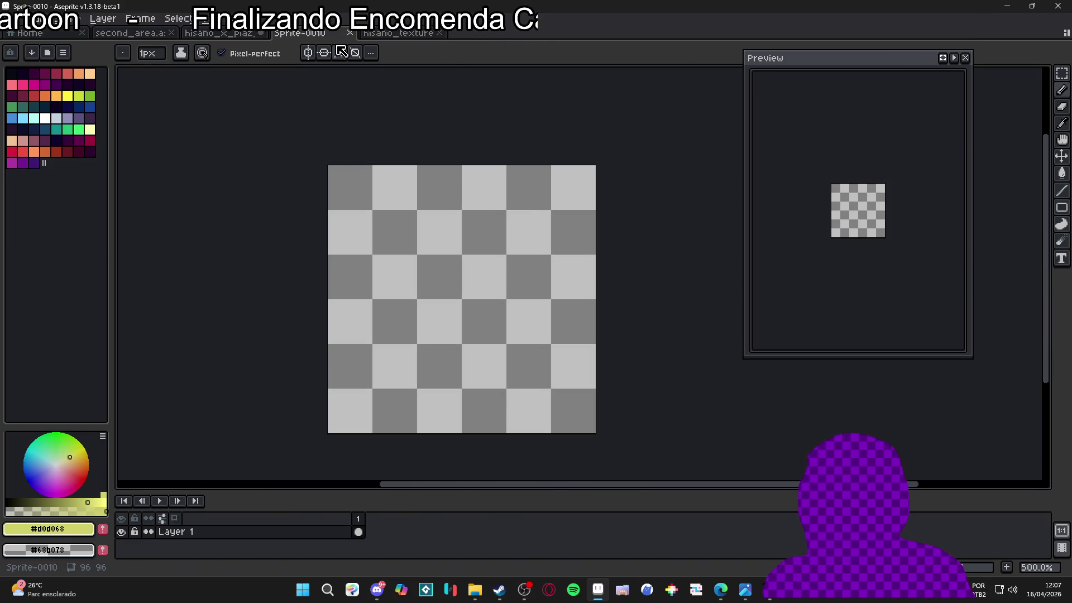